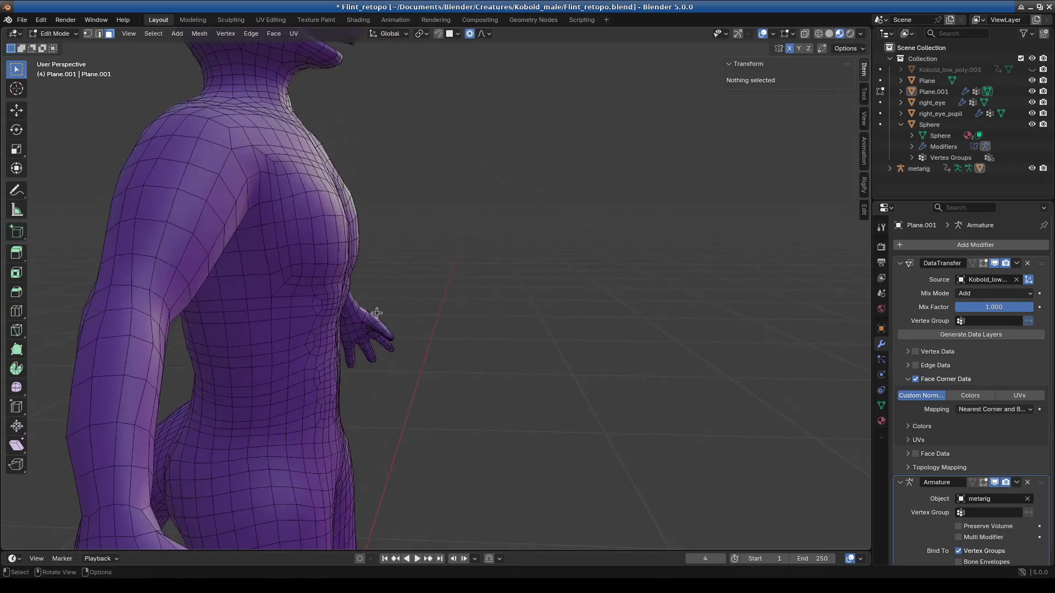
Step: Orbit around the figure's back, tail and legs, ending on a front full-body view
mouse_move(459, 388)
middle_down()
mouse_move(455, 408)
mouse_move(617, 448)
middle_up()
scroll(442, 447, up, 5)
mouse_move(443, 448)
middle_down()
mouse_move(486, 351)
mouse_move(335, 361)
mouse_move(270, 385)
mouse_move(176, 366)
middle_up()
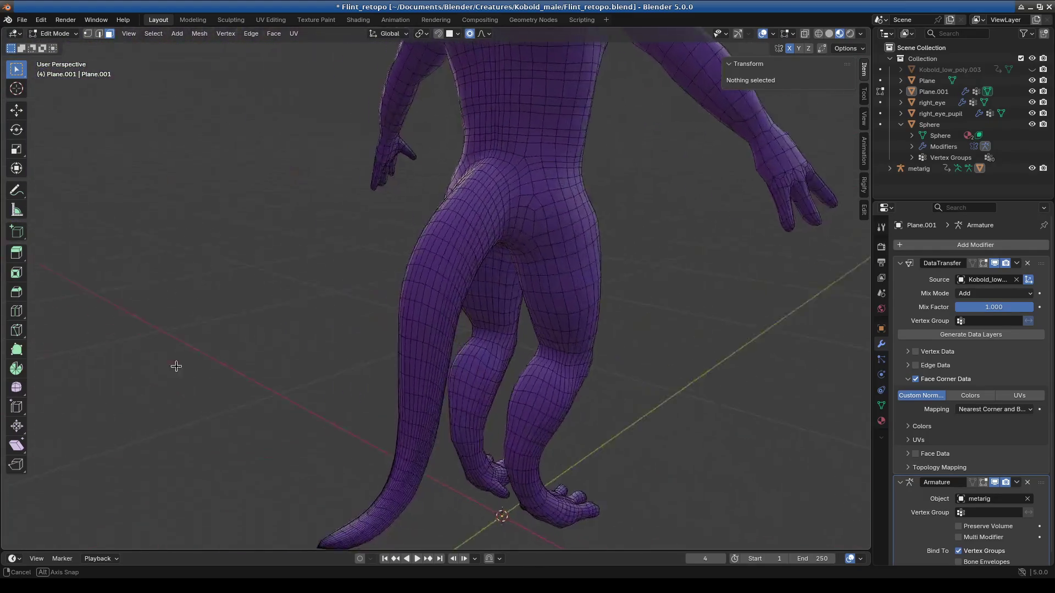
scroll(107, 358, up, 3)
mouse_move(106, 357)
middle_down()
mouse_move(472, 342)
mouse_move(445, 273)
mouse_move(413, 285)
middle_up()
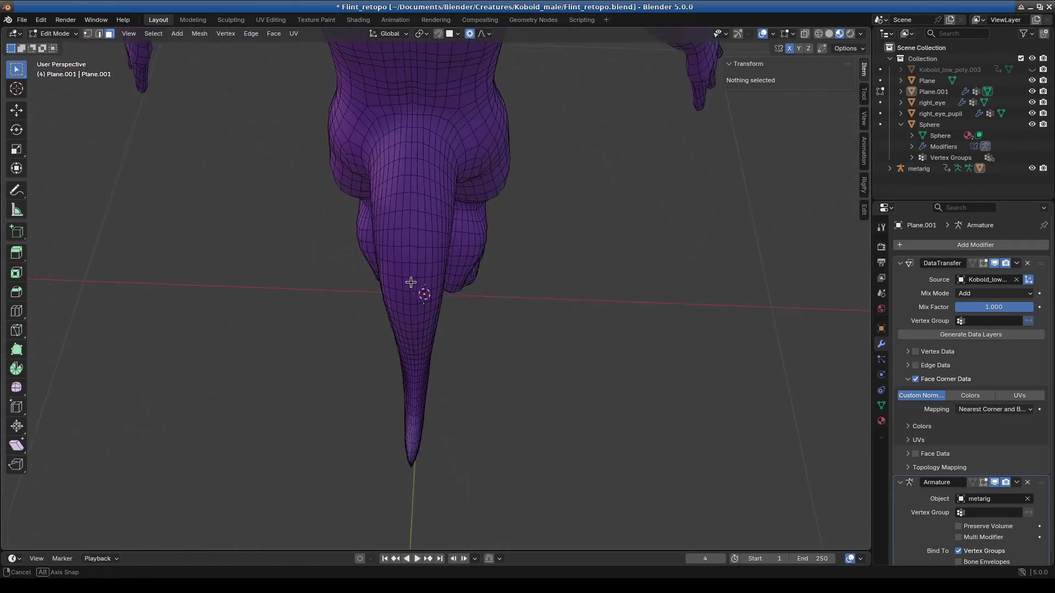
mouse_move(489, 435)
middle_down()
mouse_move(447, 394)
mouse_move(546, 365)
mouse_move(407, 392)
middle_up()
scroll(447, 394, up, 3)
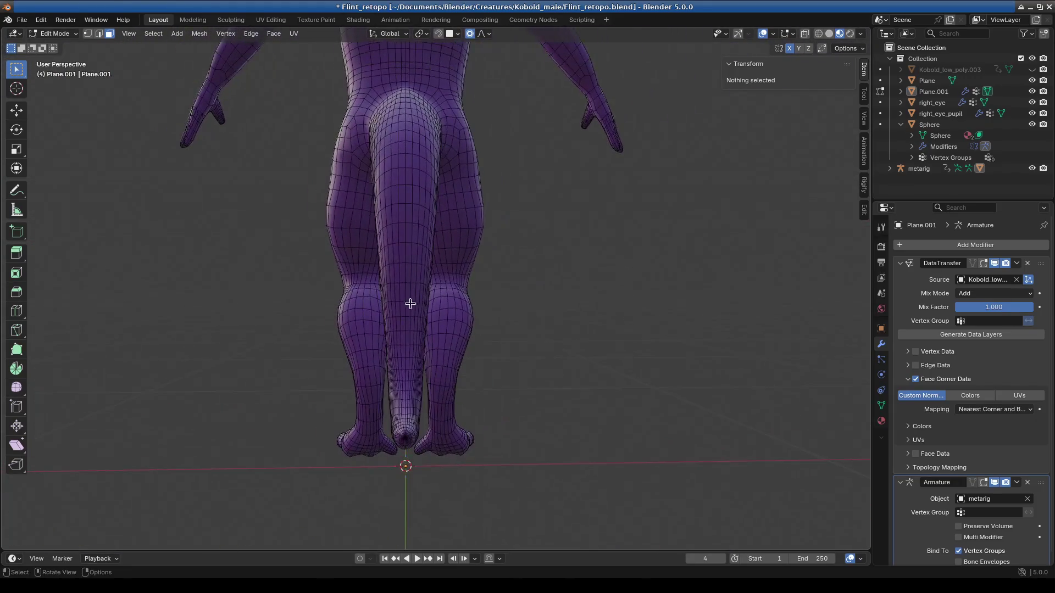
mouse_move(408, 391)
middle_down()
mouse_move(469, 263)
mouse_move(367, 363)
middle_up()
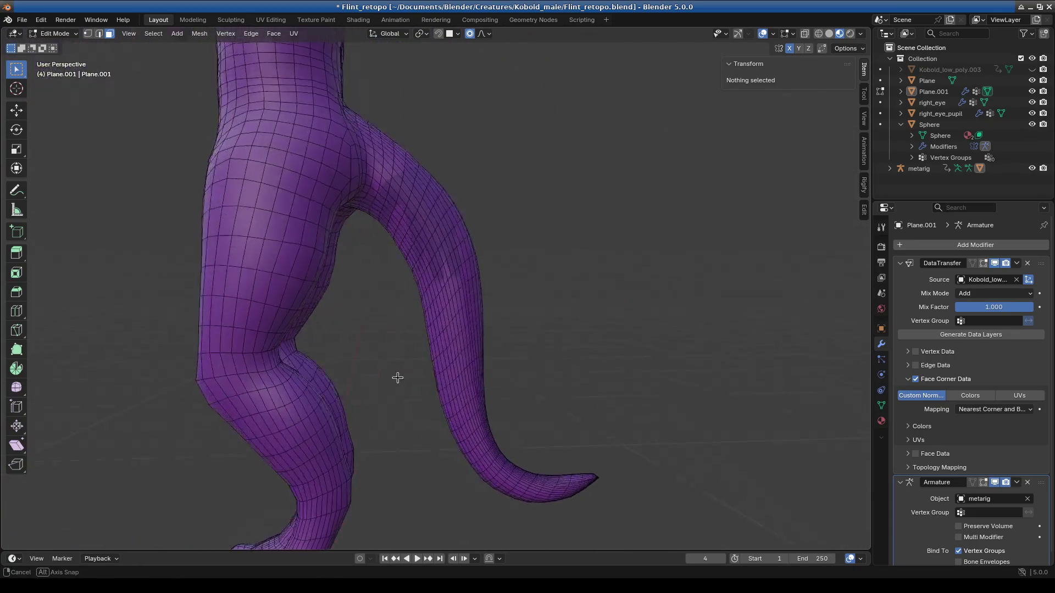
scroll(390, 377, down, 3)
mouse_move(423, 384)
middle_down()
mouse_move(462, 378)
mouse_move(445, 302)
mouse_move(470, 302)
mouse_move(429, 217)
mouse_move(457, 363)
mouse_move(407, 395)
middle_up()
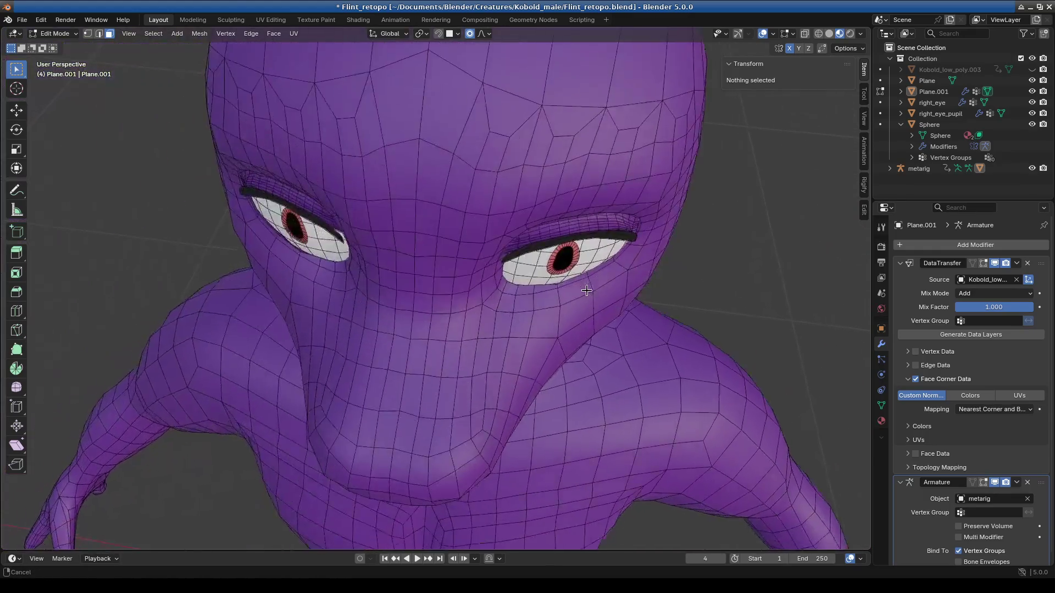
Step: Inspect the head at three-quarter angle, select the eye edge loop and frame the chest
mouse_move(406, 396)
middle_down()
mouse_move(585, 344)
mouse_move(589, 297)
mouse_move(554, 295)
middle_up()
scroll(495, 356, down, 4)
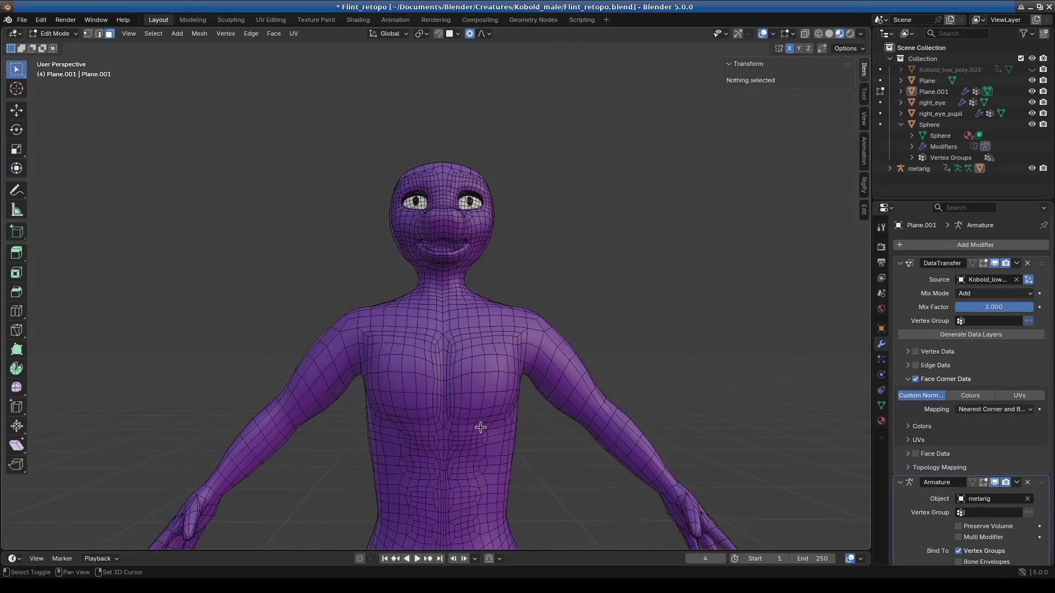
shift+middle_drag(495, 355, 446, 291)
mouse_move(427, 252)
shift+middle_down()
mouse_move(442, 448)
mouse_move(464, 405)
mouse_move(468, 413)
shift+middle_up()
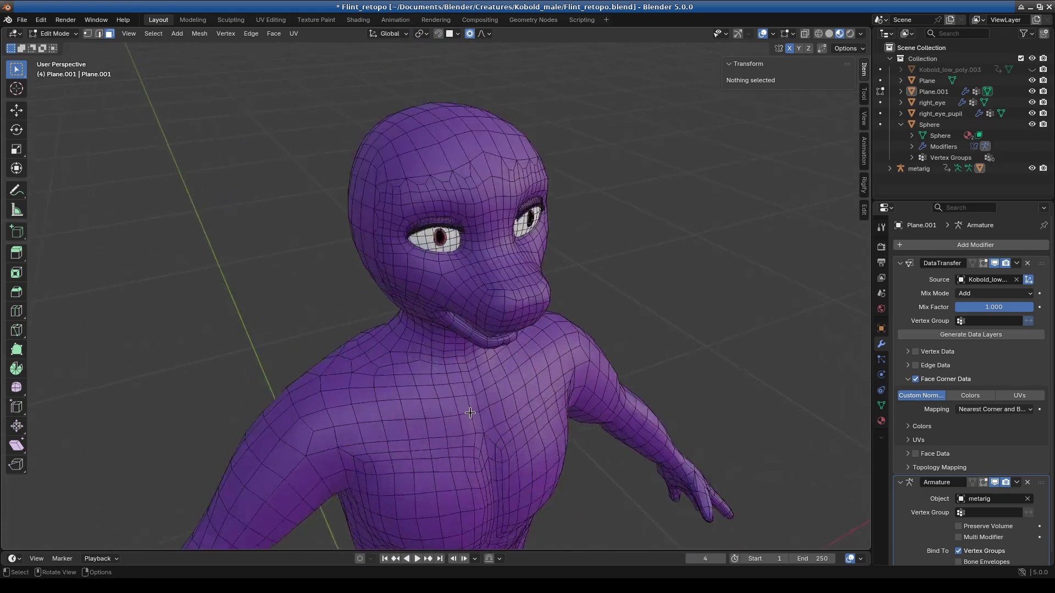
scroll(469, 413, up, 2)
alt+click(444, 201)
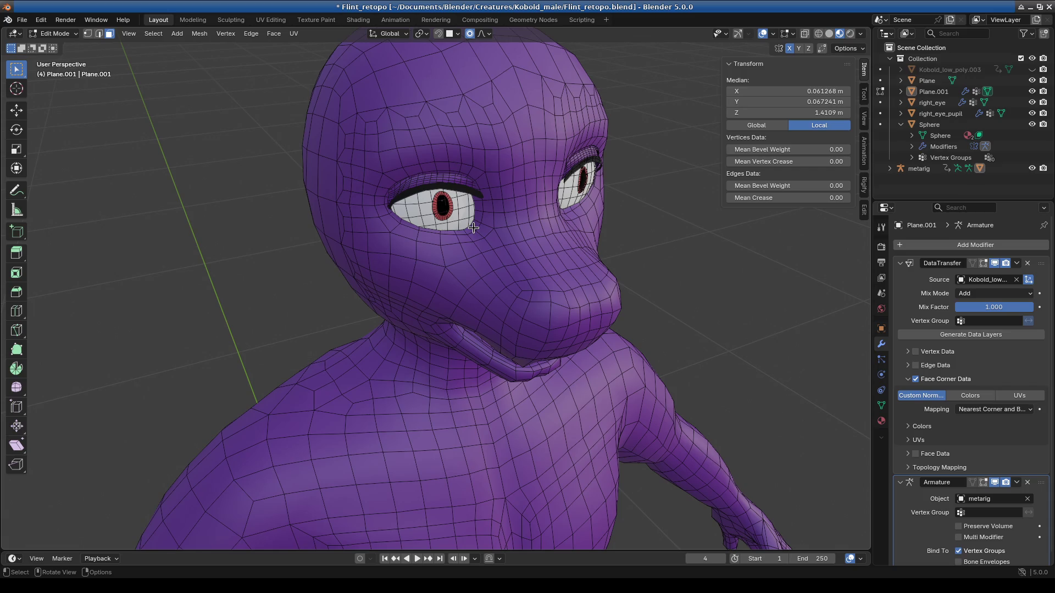
scroll(473, 227, down, 3)
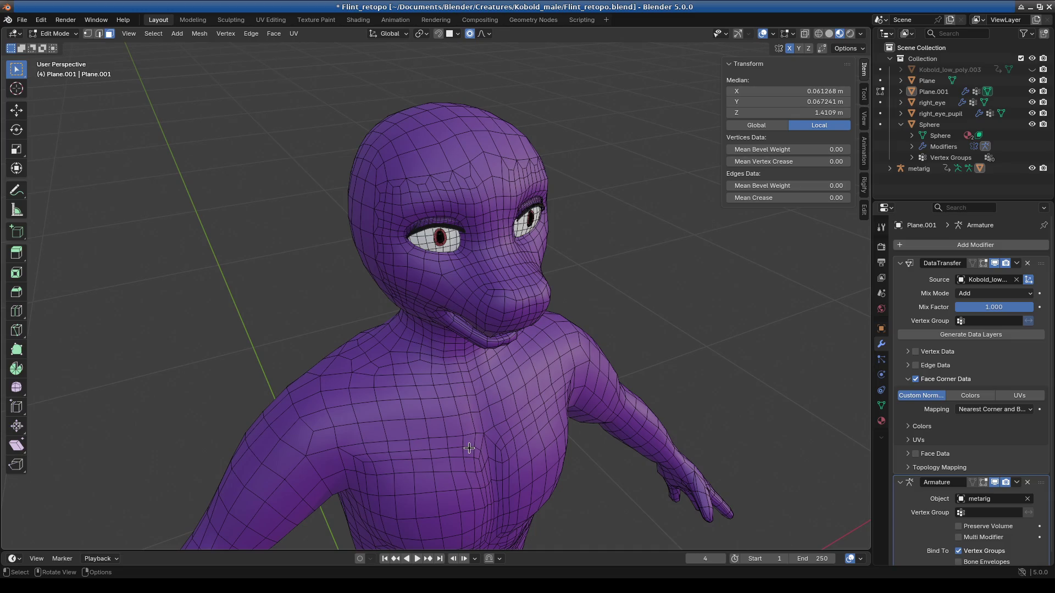
scroll(472, 445, up, 2)
shift+middle_drag(472, 446, 458, 342)
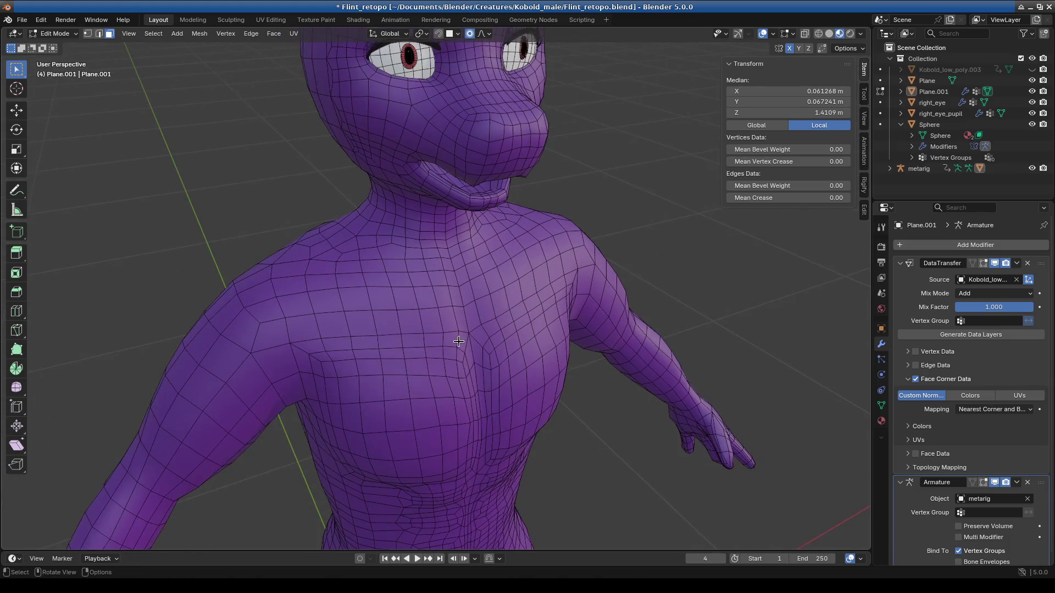
scroll(462, 367, down, 2)
scroll(463, 368, down, 2)
middle_drag(421, 391, 397, 281)
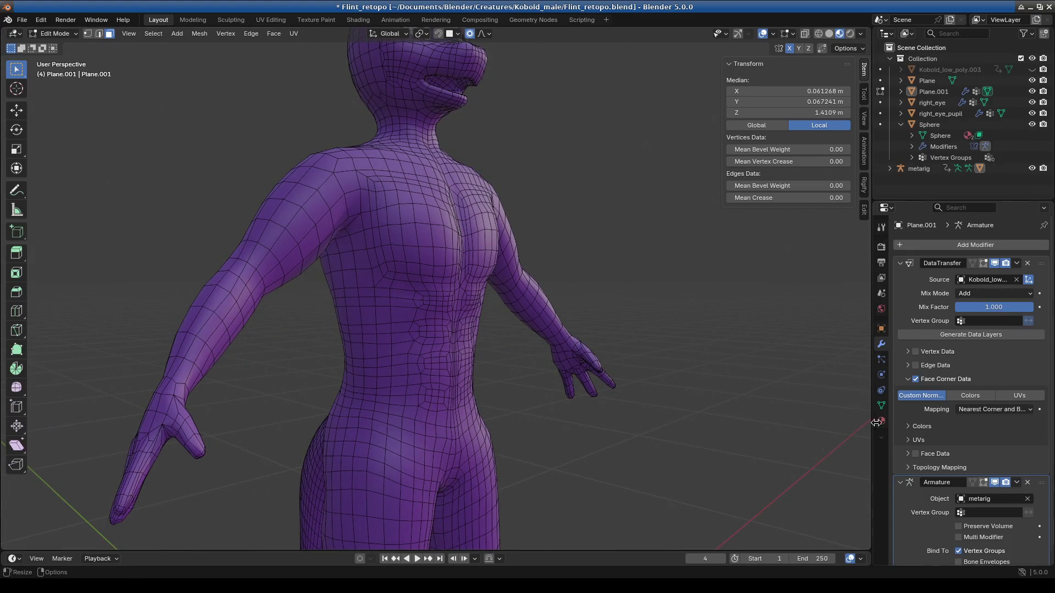
Step: Review the body's data, material and modifier panels while orbiting the figure
click(881, 405)
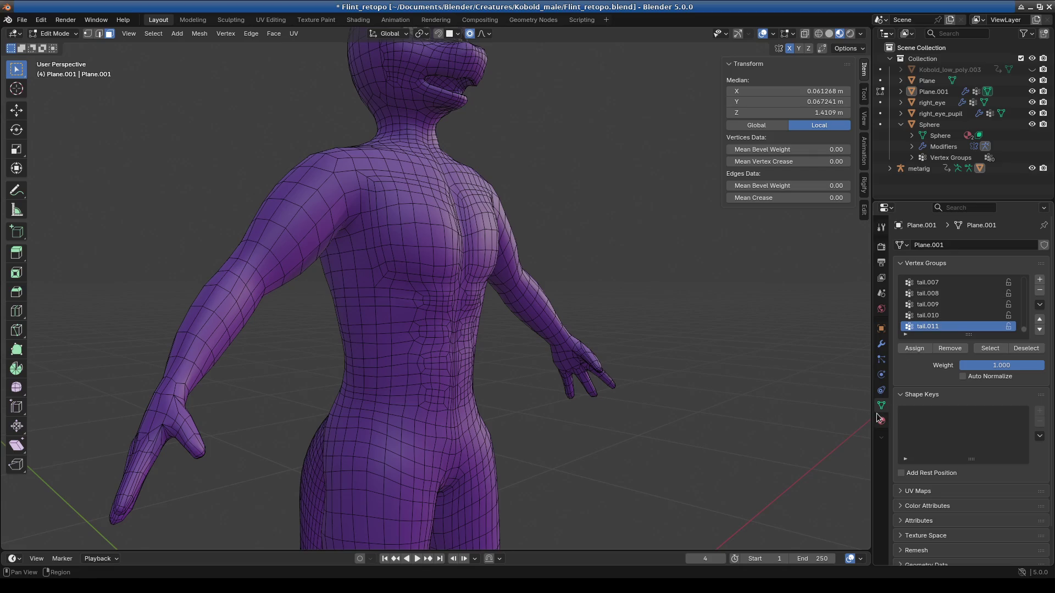
click(881, 421)
mouse_move(657, 426)
middle_down()
mouse_move(560, 381)
mouse_move(578, 385)
mouse_move(487, 398)
middle_up()
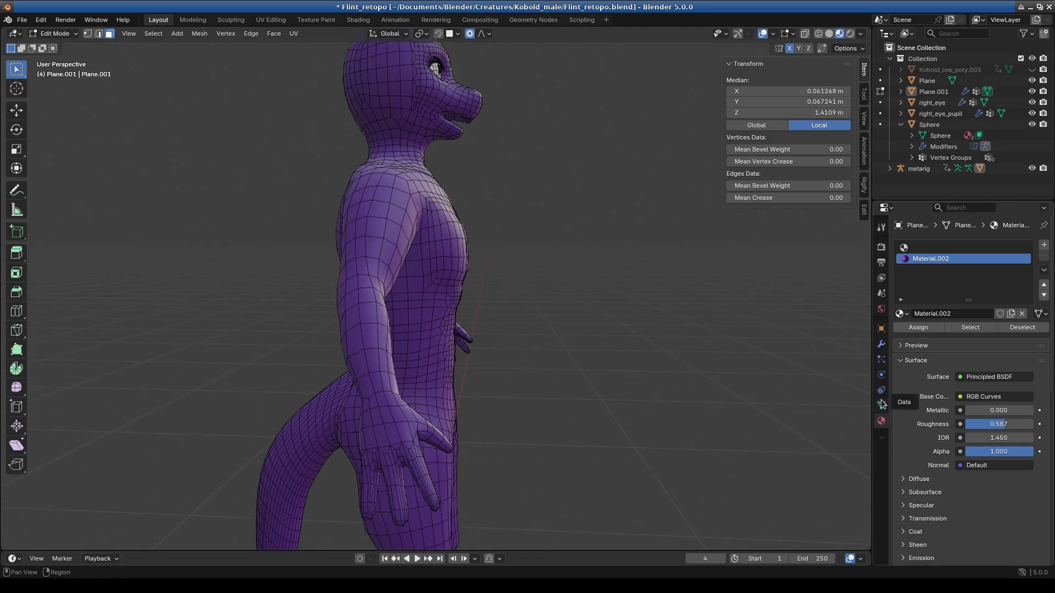
click(881, 344)
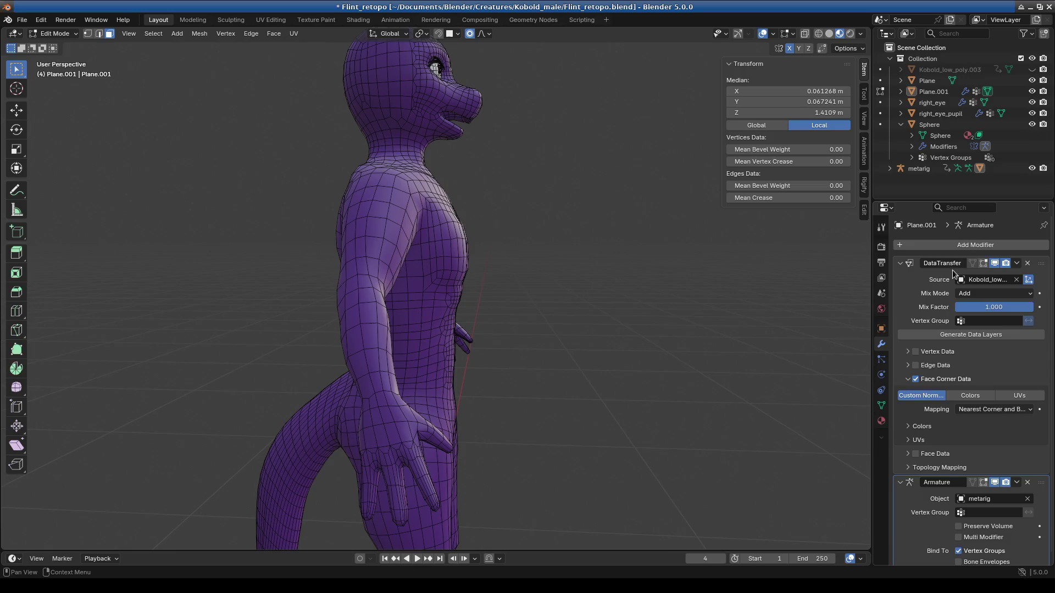
middle_drag(672, 410, 316, 283)
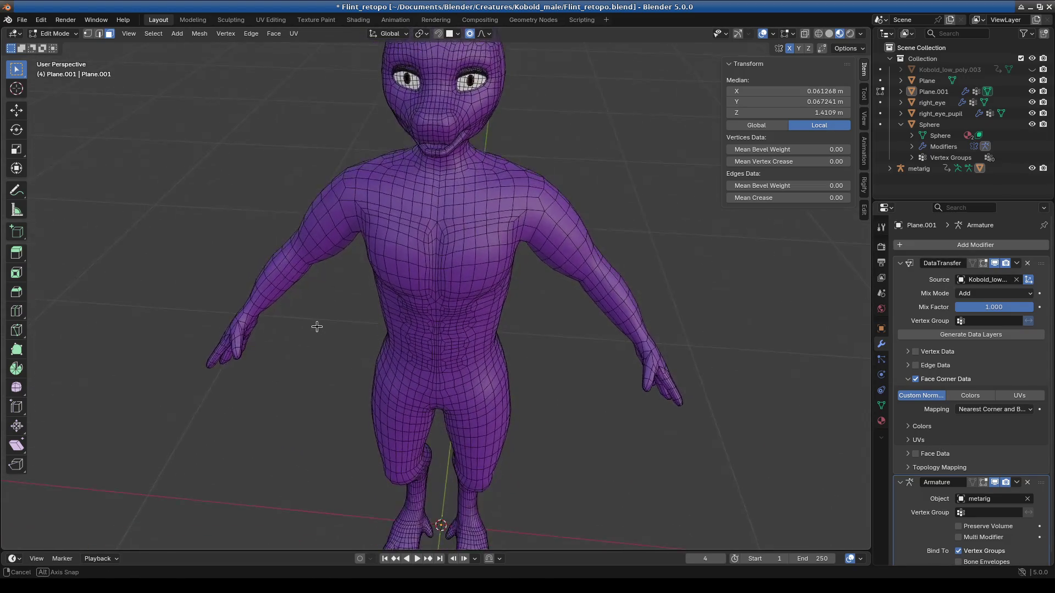
middle_drag(315, 283, 320, 292)
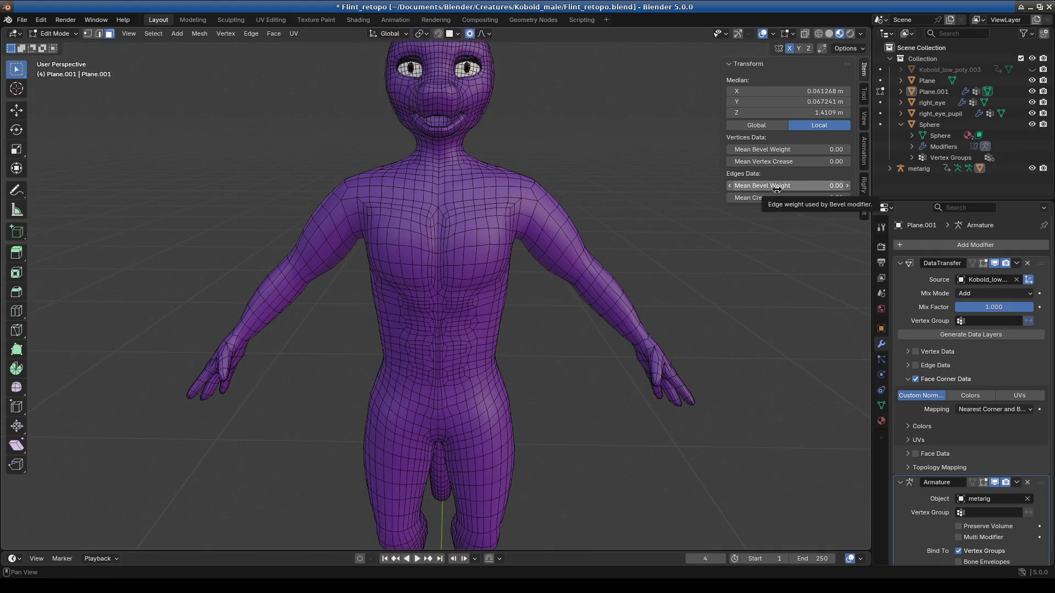
Step: Switch back to Object Mode and orbit the posed character with its raised arm
click(59, 33)
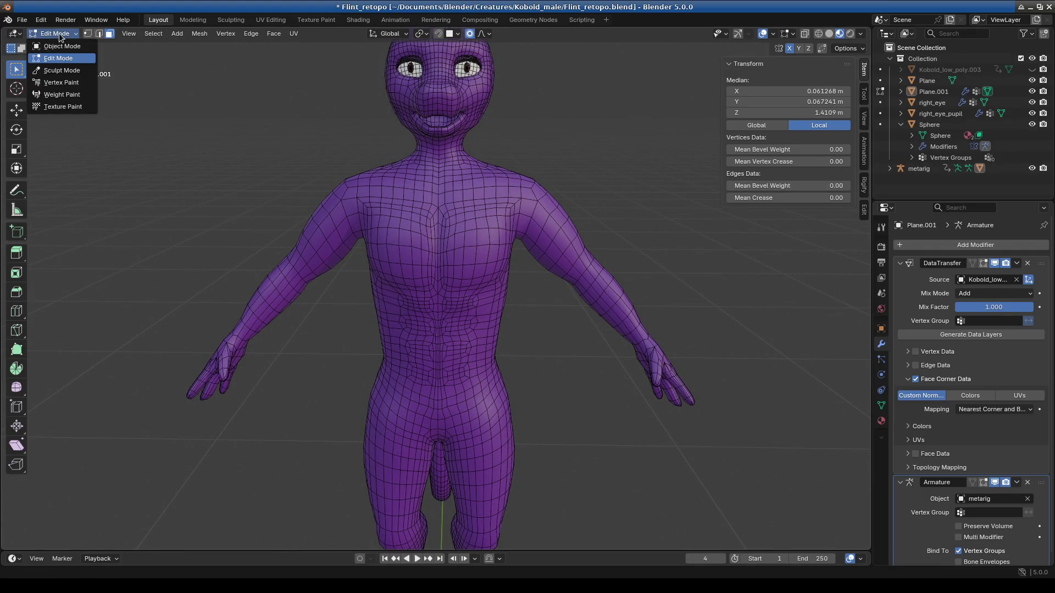
click(65, 51)
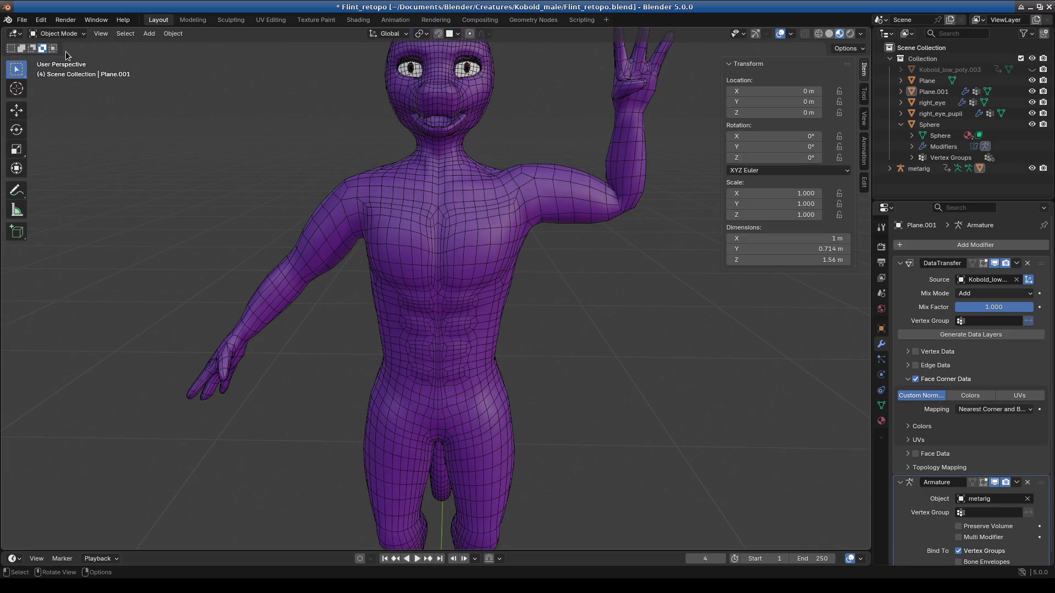
scroll(450, 279, down, 2)
middle_drag(451, 279, 425, 287)
scroll(506, 298, up, 3)
mouse_move(507, 298)
middle_down()
mouse_move(466, 301)
mouse_move(548, 349)
mouse_move(412, 335)
mouse_move(664, 317)
mouse_move(455, 346)
mouse_move(370, 283)
mouse_move(382, 308)
middle_up()
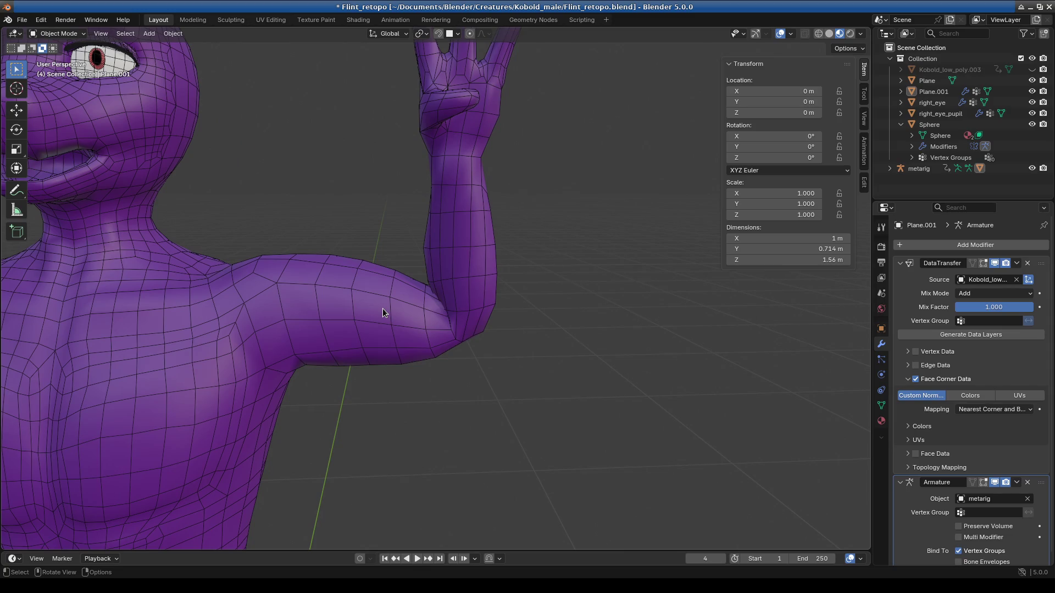
scroll(383, 308, down, 3)
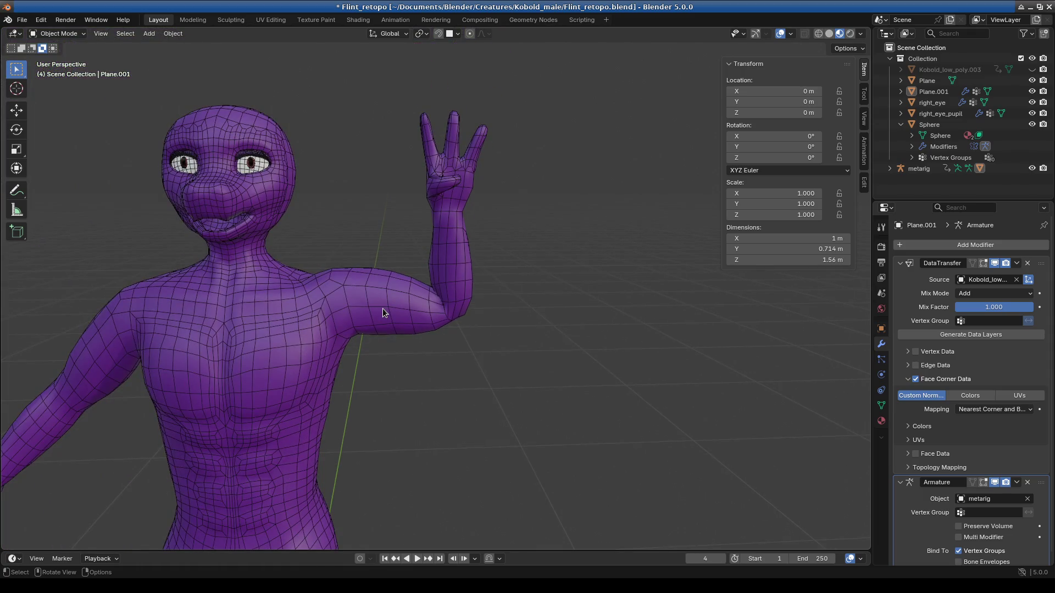
mouse_move(442, 345)
middle_down()
mouse_move(390, 445)
mouse_move(388, 337)
mouse_move(366, 314)
mouse_move(346, 311)
middle_up()
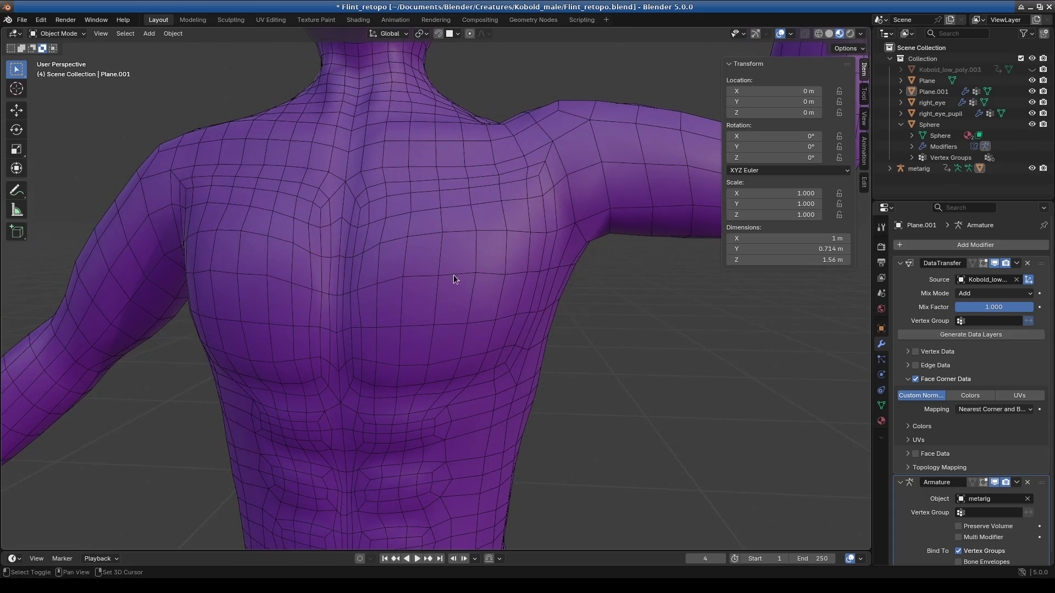
middle_drag(453, 283, 453, 332)
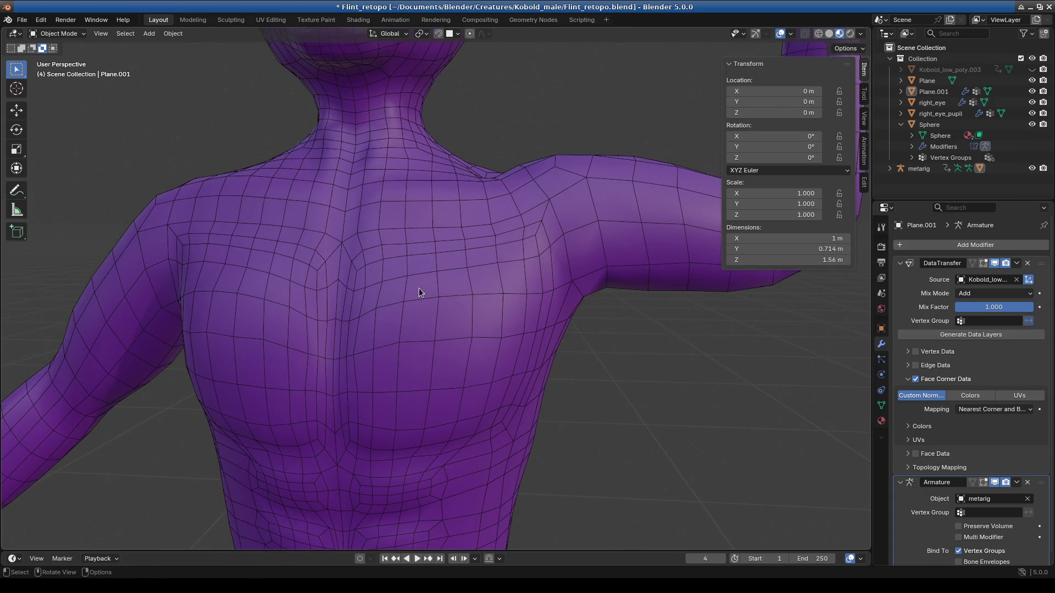
mouse_move(419, 288)
middle_down()
mouse_move(440, 281)
mouse_move(466, 296)
mouse_move(187, 195)
middle_up()
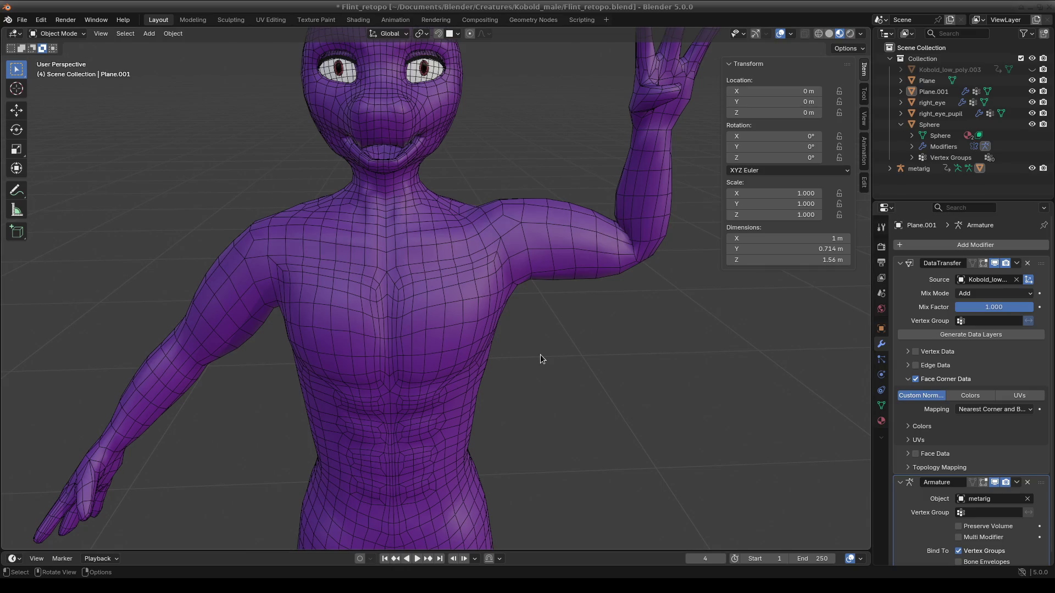
scroll(540, 360, down, 2)
mouse_move(517, 386)
middle_down()
mouse_move(512, 370)
mouse_move(415, 329)
mouse_move(527, 380)
mouse_move(450, 395)
mouse_move(469, 389)
mouse_move(471, 372)
mouse_move(368, 374)
mouse_move(453, 421)
mouse_move(575, 386)
mouse_move(380, 394)
mouse_move(458, 364)
mouse_move(492, 370)
mouse_move(492, 399)
mouse_move(454, 422)
mouse_move(494, 415)
mouse_move(558, 437)
mouse_move(578, 421)
middle_up()
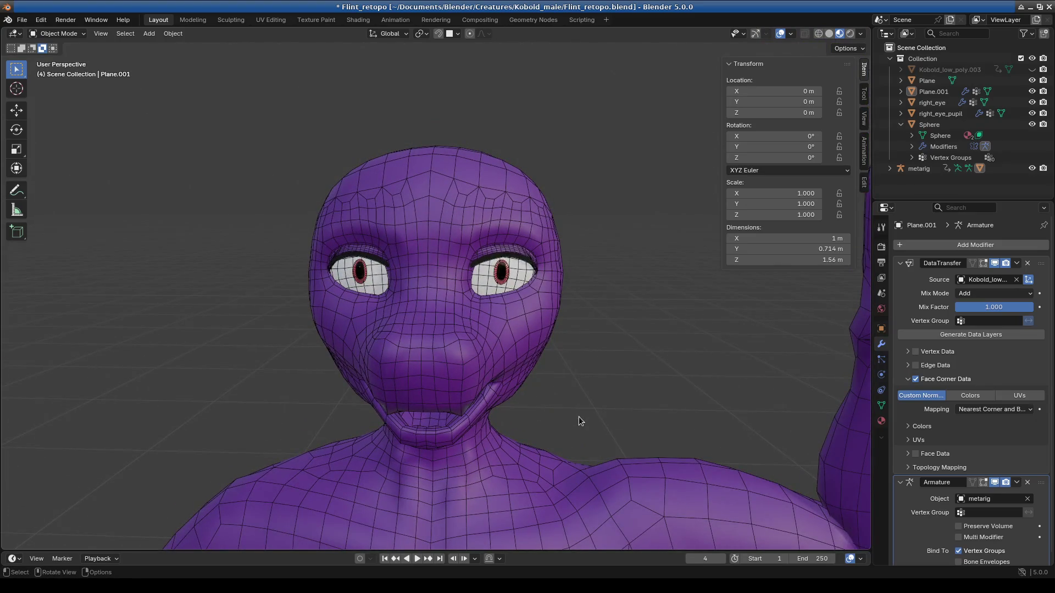
mouse_move(464, 299)
middle_down()
mouse_move(537, 319)
mouse_move(475, 342)
middle_up()
Step: Select the body object Plane.001 and review its torso front and back
click(413, 238)
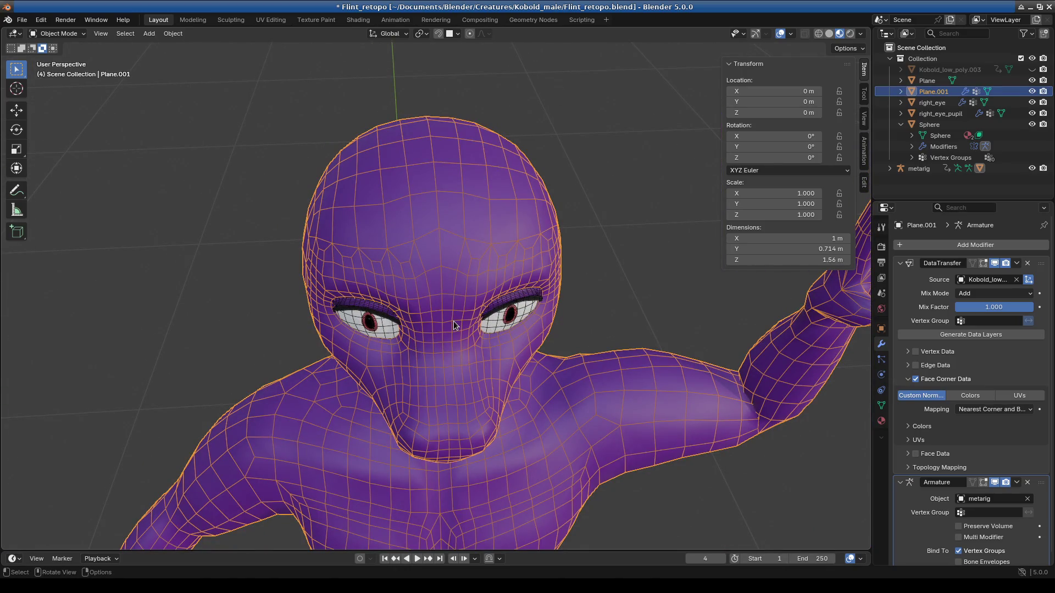
mouse_move(429, 411)
middle_down()
mouse_move(468, 399)
mouse_move(468, 423)
middle_up()
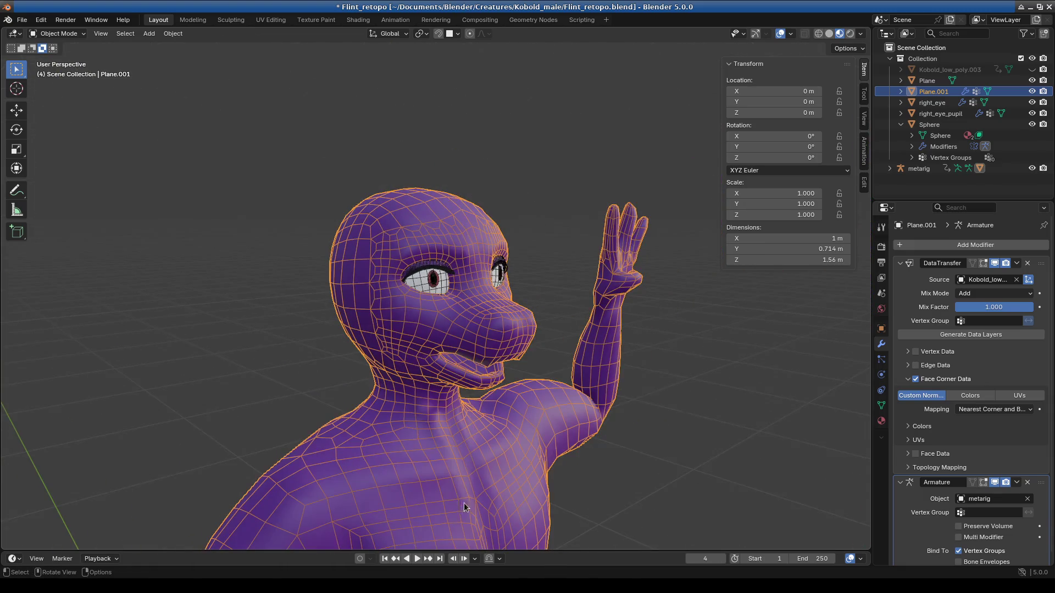
scroll(492, 477, down, 3)
mouse_move(493, 478)
middle_down()
mouse_move(433, 378)
mouse_move(382, 441)
mouse_move(445, 309)
mouse_move(402, 352)
mouse_move(527, 336)
middle_up()
mouse_move(429, 280)
middle_down()
mouse_move(405, 374)
mouse_move(401, 305)
mouse_move(361, 278)
mouse_move(424, 377)
mouse_move(410, 335)
middle_up()
scroll(459, 251, down, 5)
mouse_move(465, 297)
middle_down()
mouse_move(473, 348)
mouse_move(513, 418)
mouse_move(542, 419)
middle_up()
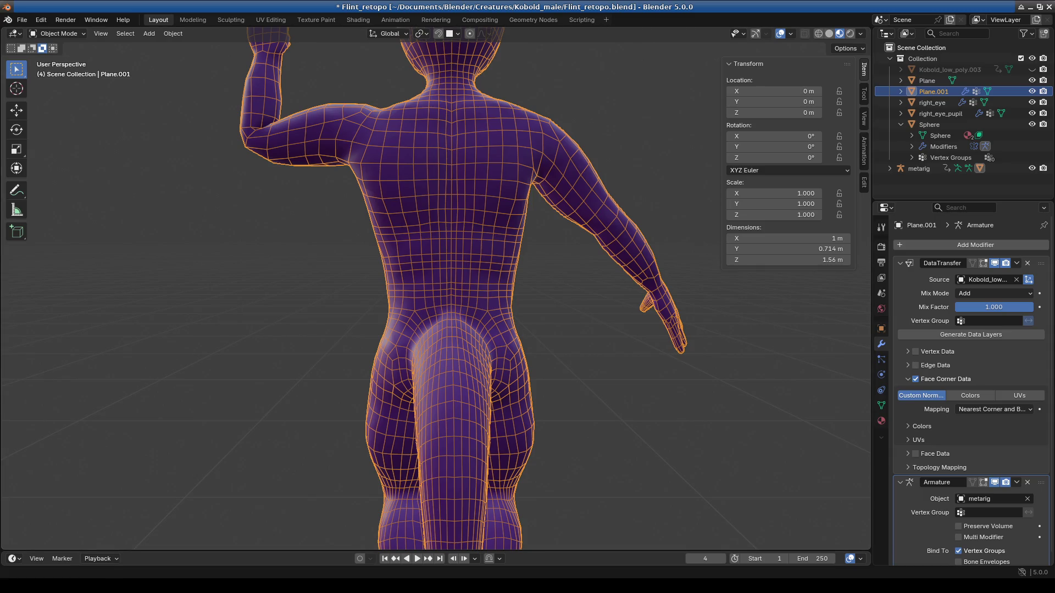
mouse_move(494, 377)
middle_down()
mouse_move(660, 372)
mouse_move(405, 349)
mouse_move(449, 351)
mouse_move(437, 345)
middle_up()
scroll(405, 350, down, 3)
scroll(449, 351, up, 4)
scroll(432, 356, up, 2)
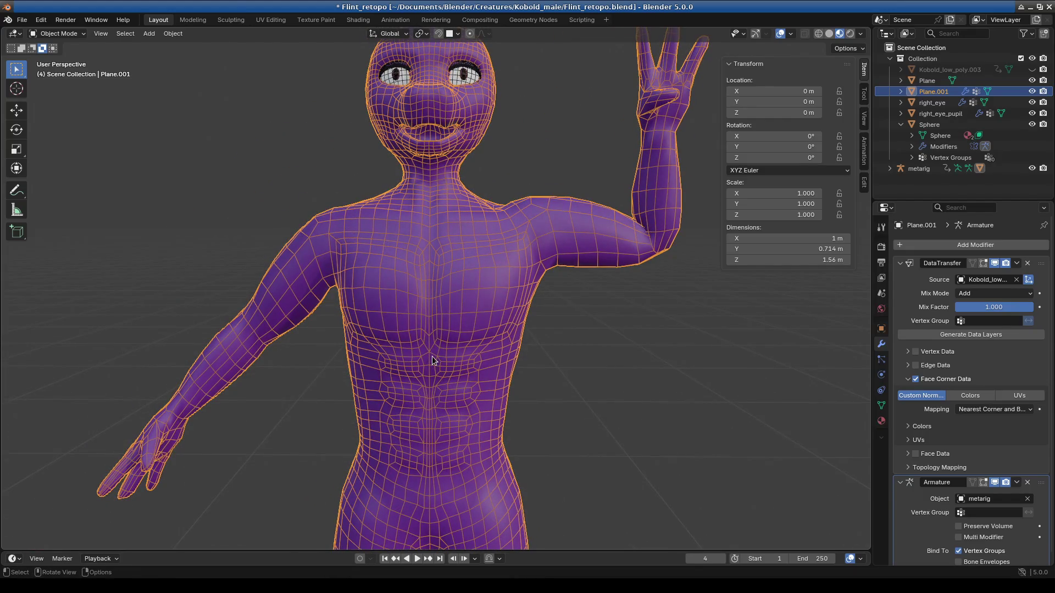
click(26, 21)
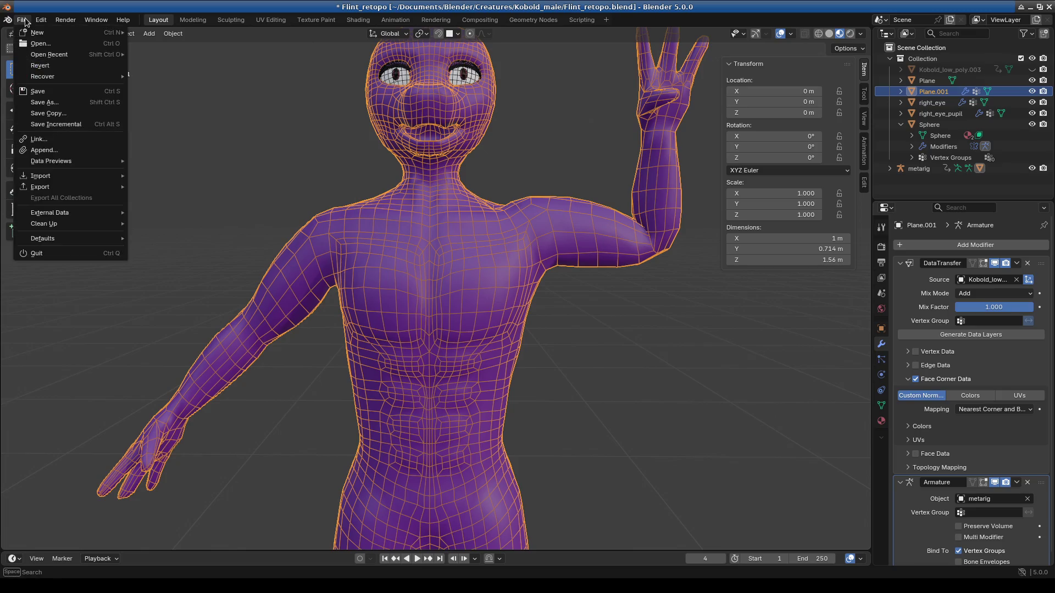
Step: Open Scales.blend from the recent files, saving the Flint_retopo changes first
mouse_move(50, 54)
click(192, 76)
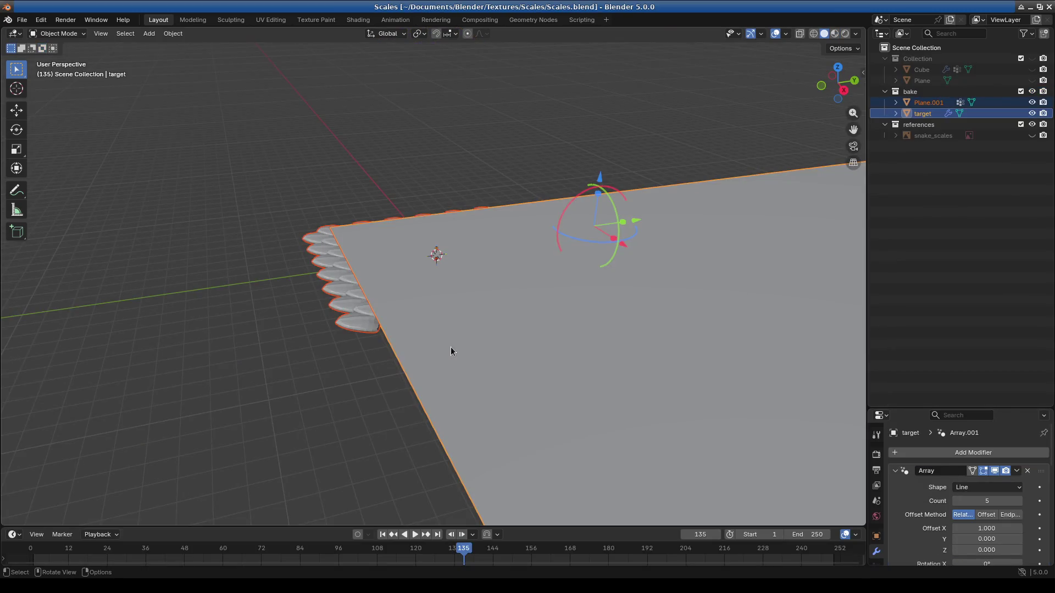
middle_drag(451, 347, 556, 382)
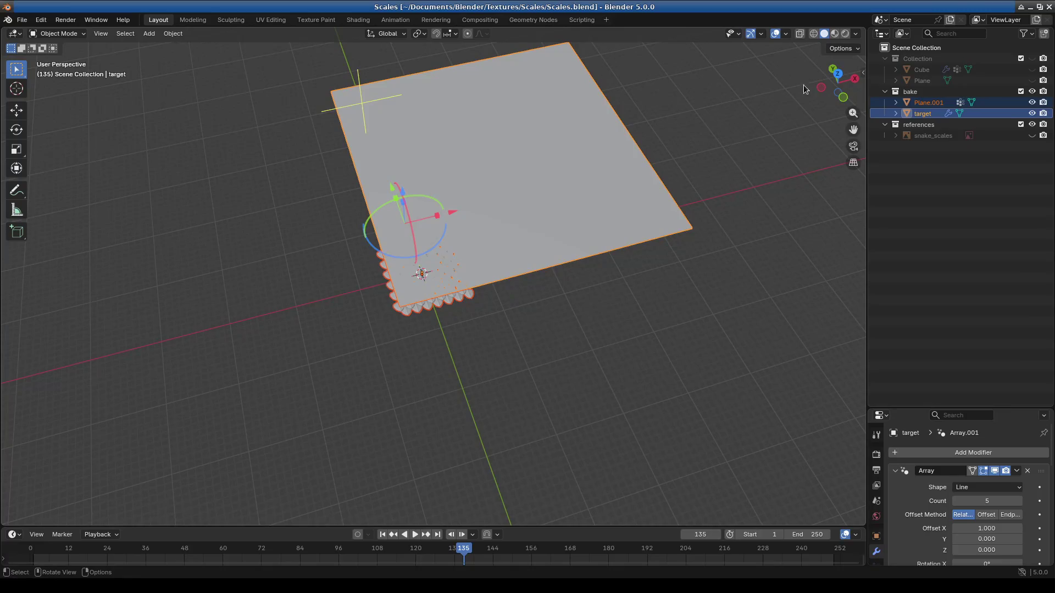
Step: Preview materials with the red scales, hide the target plane and inspect the scale geometry
click(815, 34)
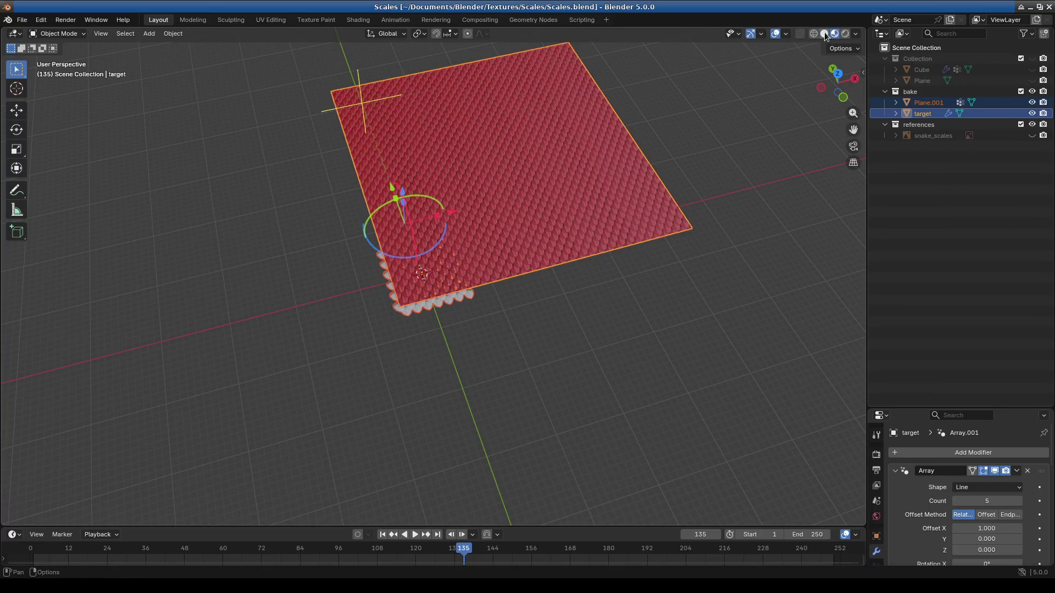
scroll(571, 336, up, 3)
scroll(514, 321, up, 3)
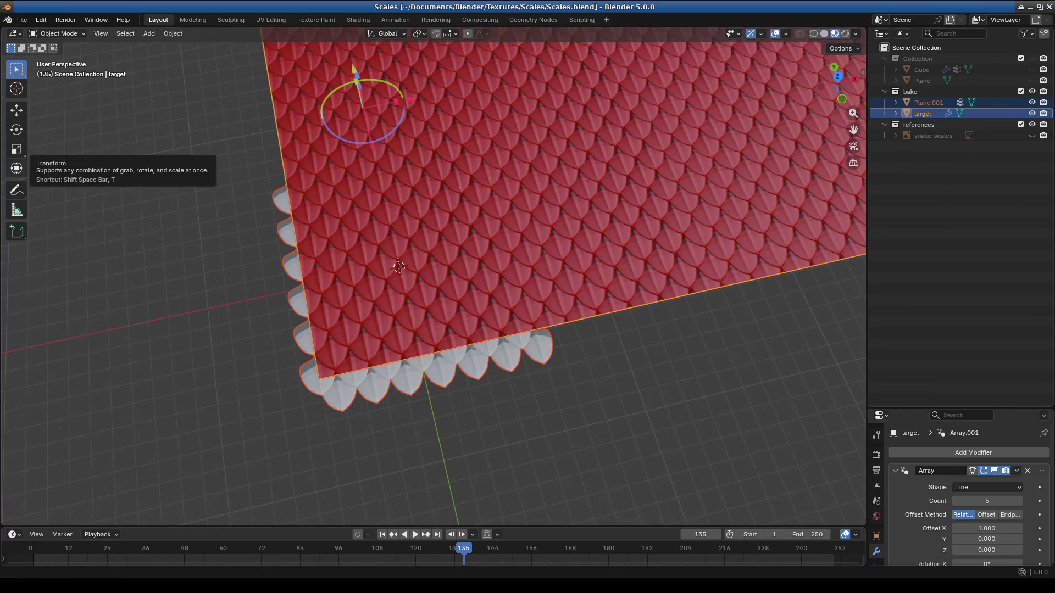
mouse_move(613, 444)
middle_down()
mouse_move(415, 350)
mouse_move(336, 385)
middle_up()
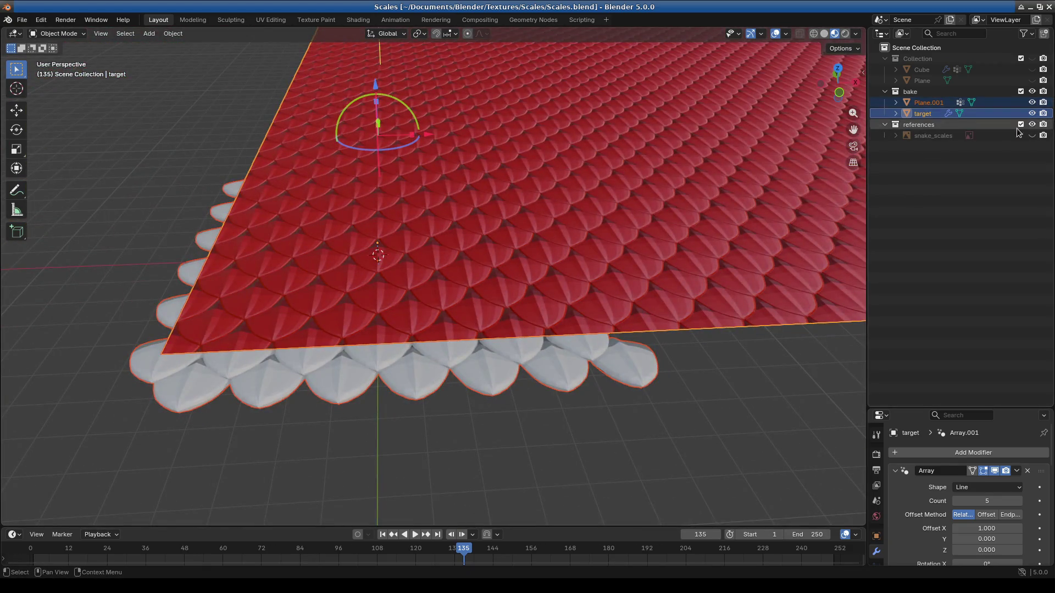
click(1032, 113)
mouse_move(577, 396)
middle_down()
mouse_move(650, 443)
mouse_move(556, 451)
mouse_move(605, 403)
mouse_move(555, 426)
mouse_move(509, 380)
middle_up()
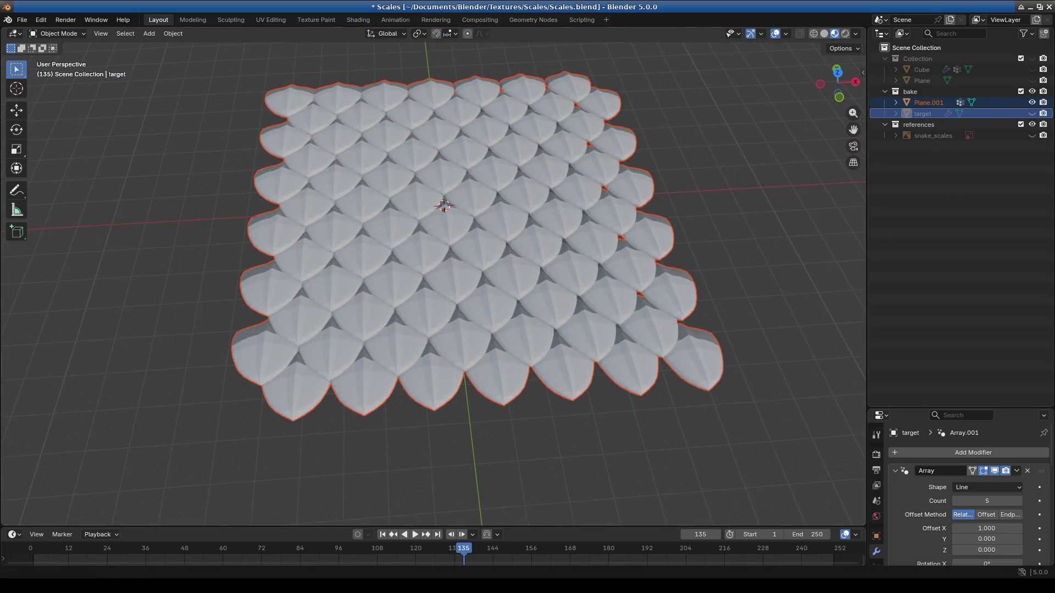
middle_drag(370, 315, 355, 248)
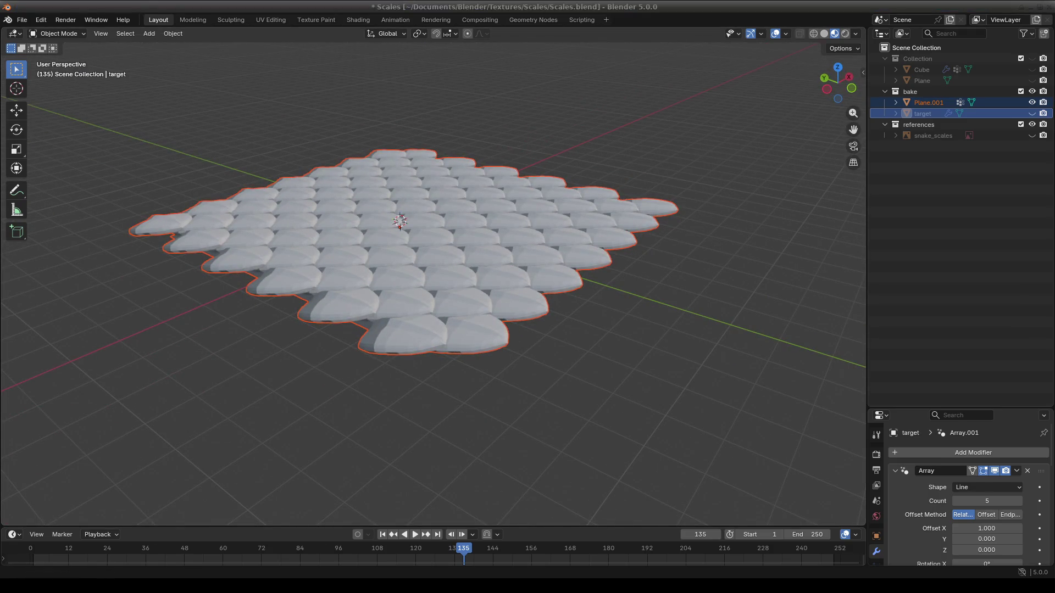
mouse_move(480, 390)
middle_down()
mouse_move(388, 436)
mouse_move(478, 377)
mouse_move(507, 344)
mouse_move(521, 357)
mouse_move(446, 458)
mouse_move(384, 478)
mouse_move(402, 448)
mouse_move(355, 405)
mouse_move(429, 422)
mouse_move(505, 329)
mouse_move(422, 305)
middle_up()
scroll(422, 303, down, 2)
Step: Make Plane.001 the active object and unhide the red target plane
click(463, 253)
mouse_move(462, 254)
middle_down()
mouse_move(471, 338)
mouse_move(395, 365)
mouse_move(498, 327)
mouse_move(504, 307)
middle_up()
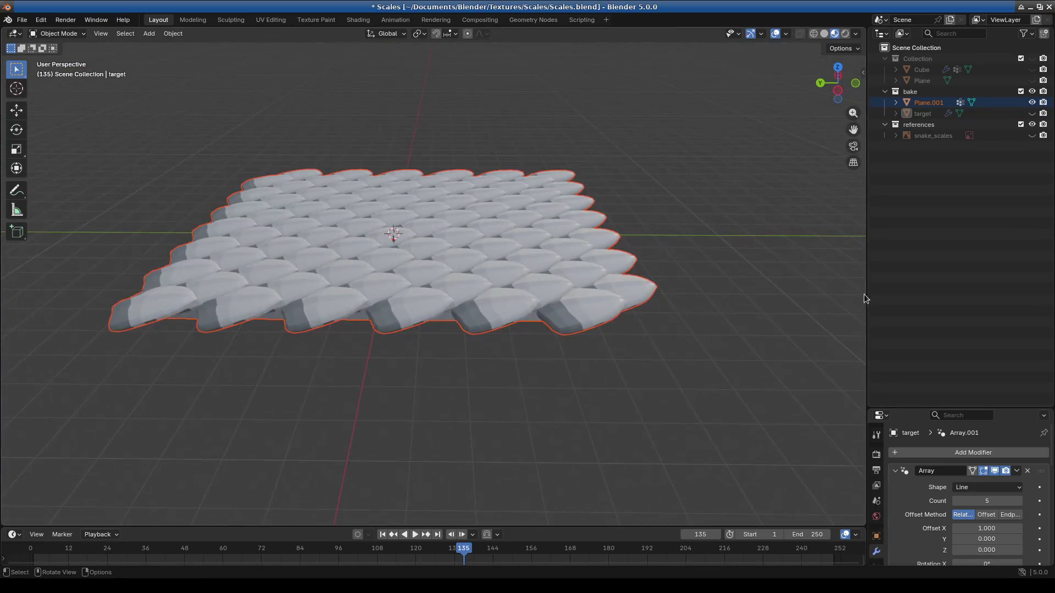
click(1032, 113)
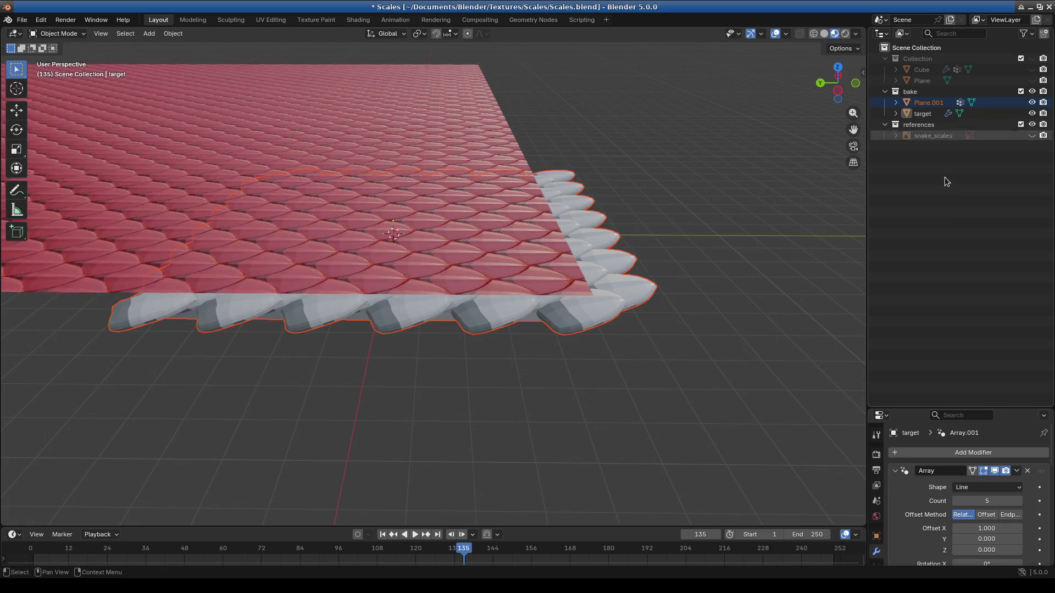
mouse_move(483, 305)
middle_down()
mouse_move(577, 302)
mouse_move(617, 286)
mouse_move(394, 419)
mouse_move(463, 321)
mouse_move(529, 282)
middle_up()
click(323, 340)
shift+middle_drag(323, 341, 645, 376)
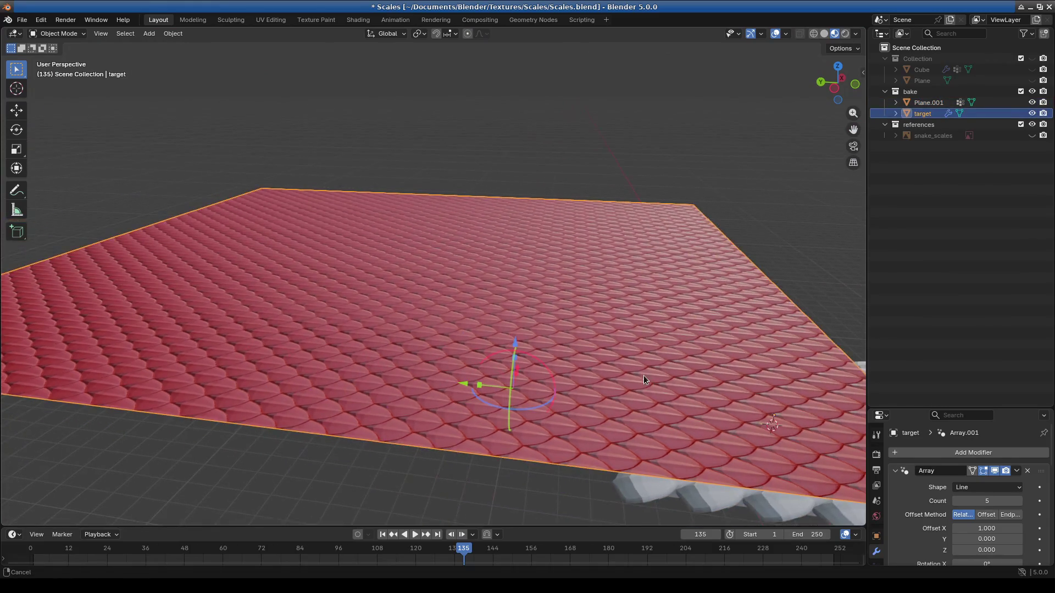
mouse_move(463, 254)
middle_down()
mouse_move(461, 361)
mouse_move(468, 334)
mouse_move(407, 245)
middle_up()
mouse_move(542, 291)
middle_down()
mouse_move(572, 336)
mouse_move(544, 341)
mouse_move(478, 307)
mouse_move(421, 311)
mouse_move(417, 283)
mouse_move(509, 293)
mouse_move(433, 346)
mouse_move(449, 327)
mouse_move(471, 311)
mouse_move(414, 370)
mouse_move(475, 393)
mouse_move(536, 380)
mouse_move(449, 431)
mouse_move(480, 379)
mouse_move(431, 364)
mouse_move(480, 354)
mouse_move(470, 359)
middle_up()
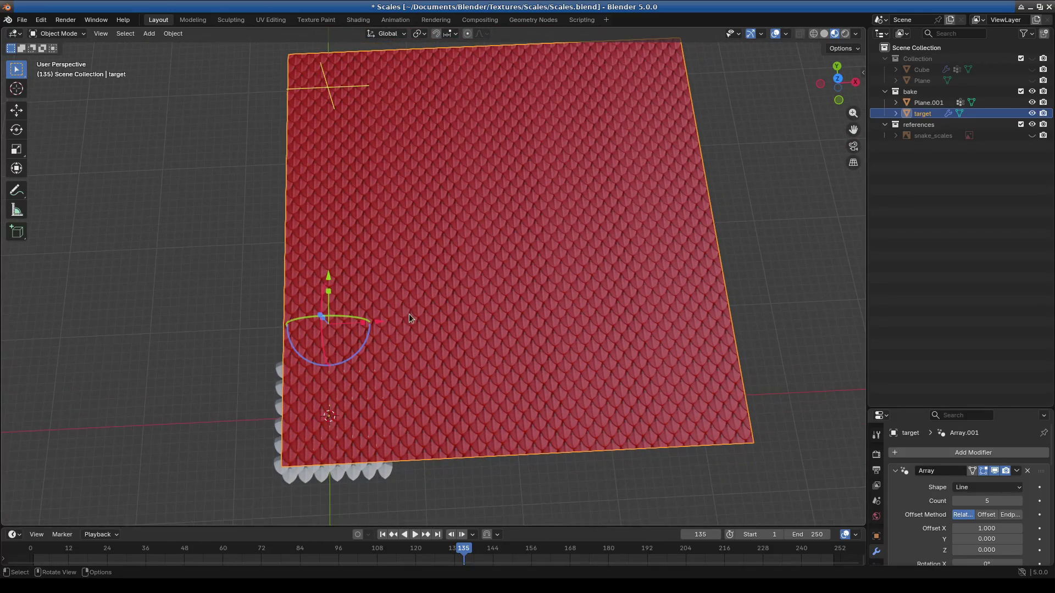
scroll(573, 327, down, 4)
scroll(572, 327, up, 5)
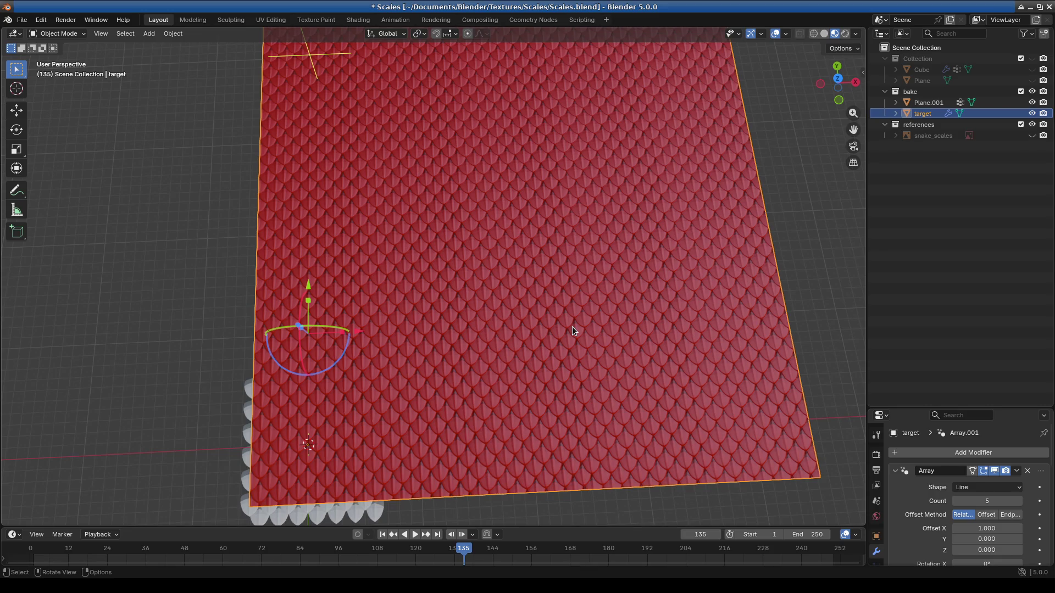
mouse_move(553, 528)
mouse_down()
mouse_move(558, 198)
mouse_move(577, 493)
mouse_up()
key(shift+Left)
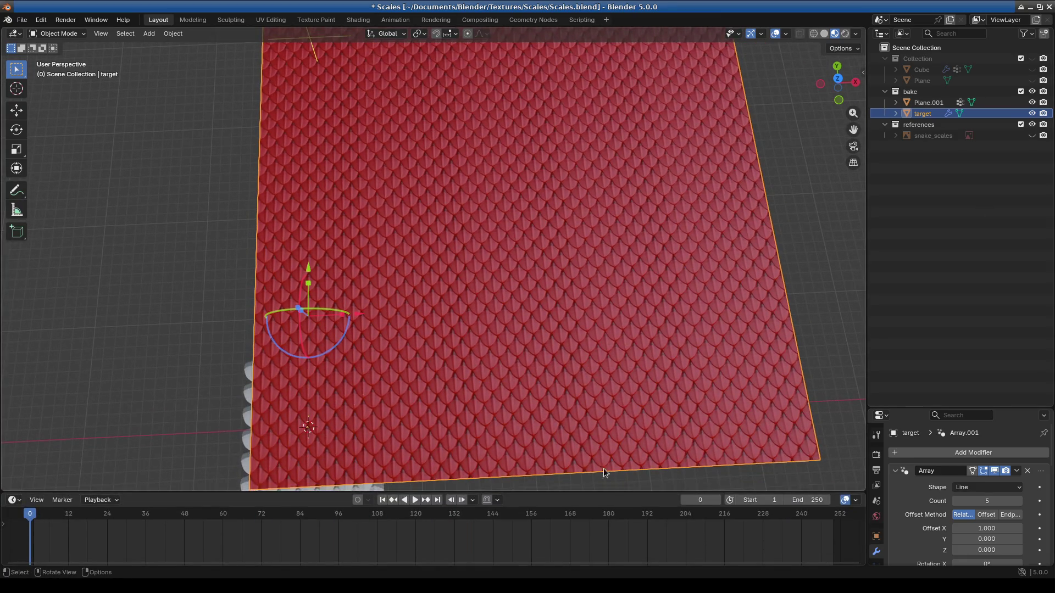
scroll(486, 381, down, 3)
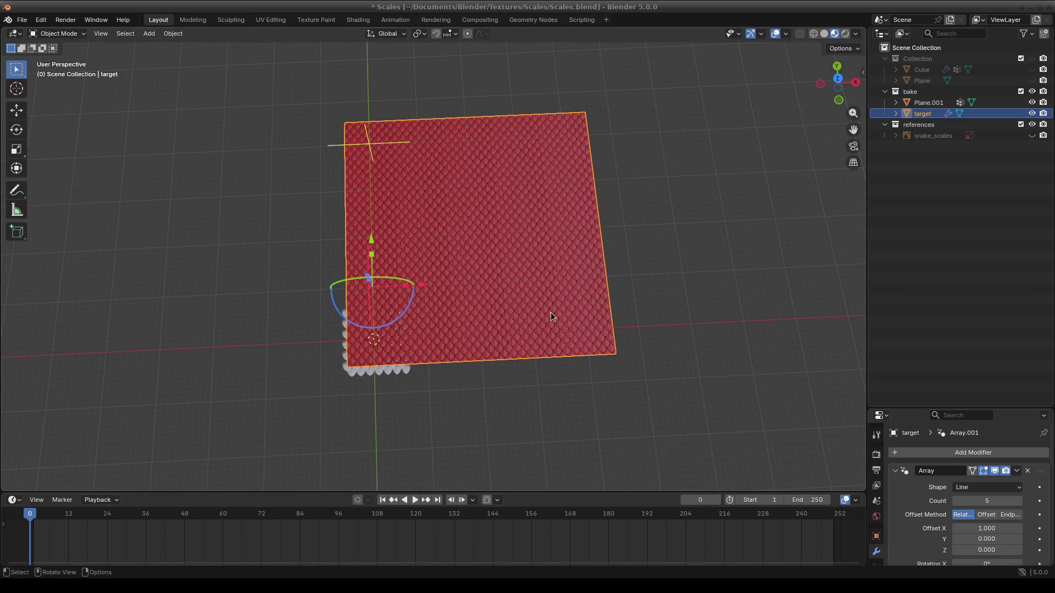
Step: Deselect the target plane and switch to the Shading workspace showing the scale material nodes
click(444, 410)
mouse_move(444, 410)
middle_down()
mouse_move(514, 375)
mouse_move(468, 316)
middle_up()
scroll(451, 395, up, 3)
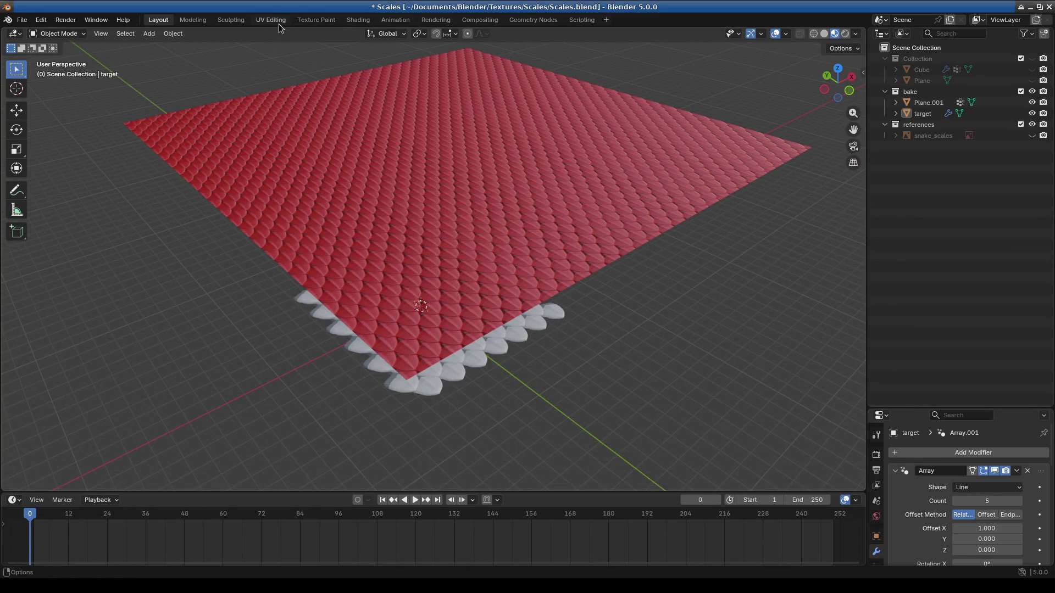
click(358, 19)
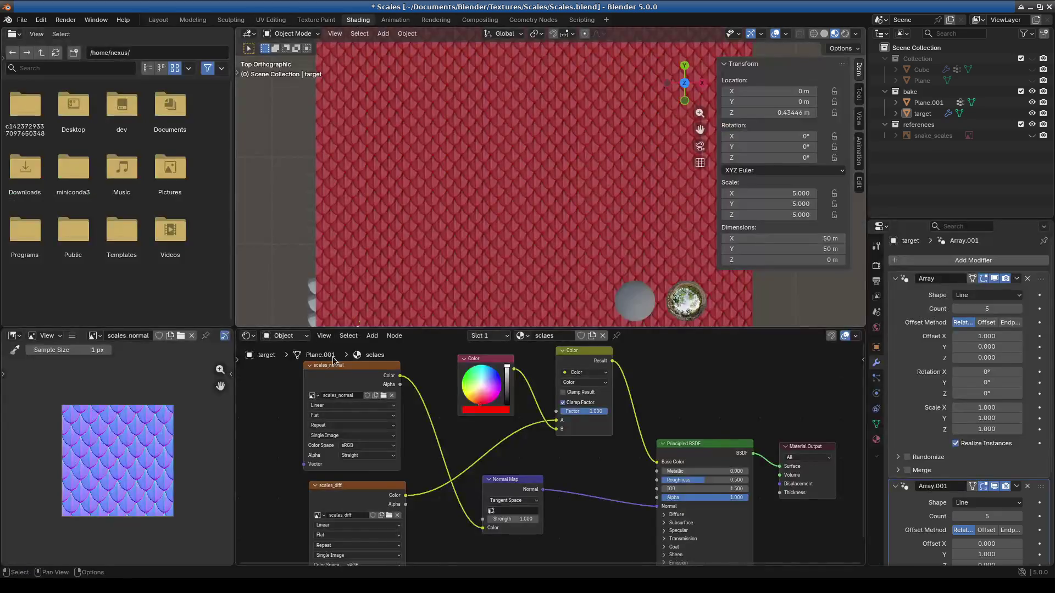
middle_drag(505, 184, 536, 209)
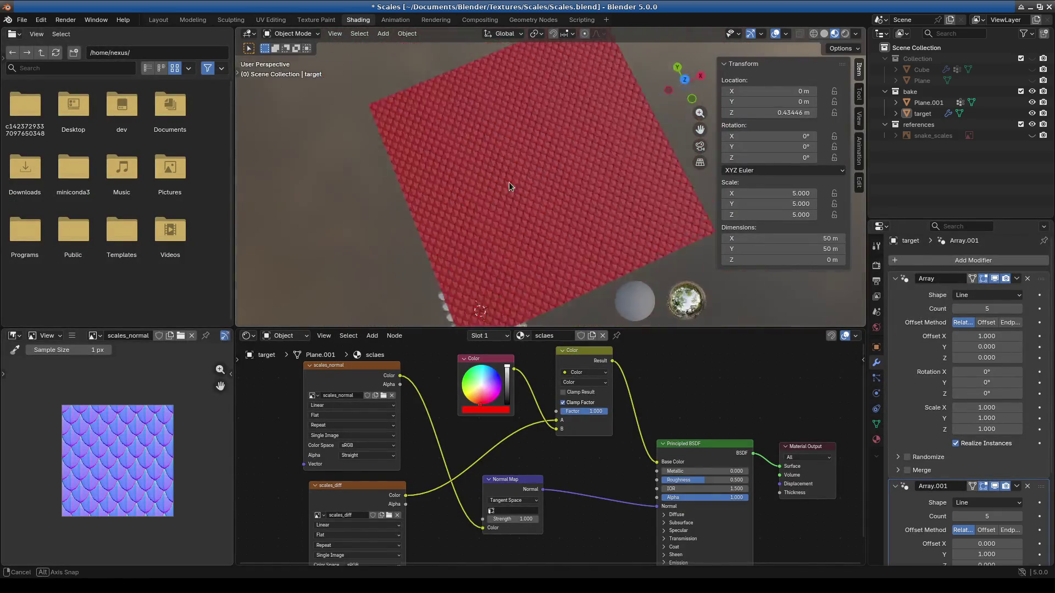
scroll(535, 204, down, 5)
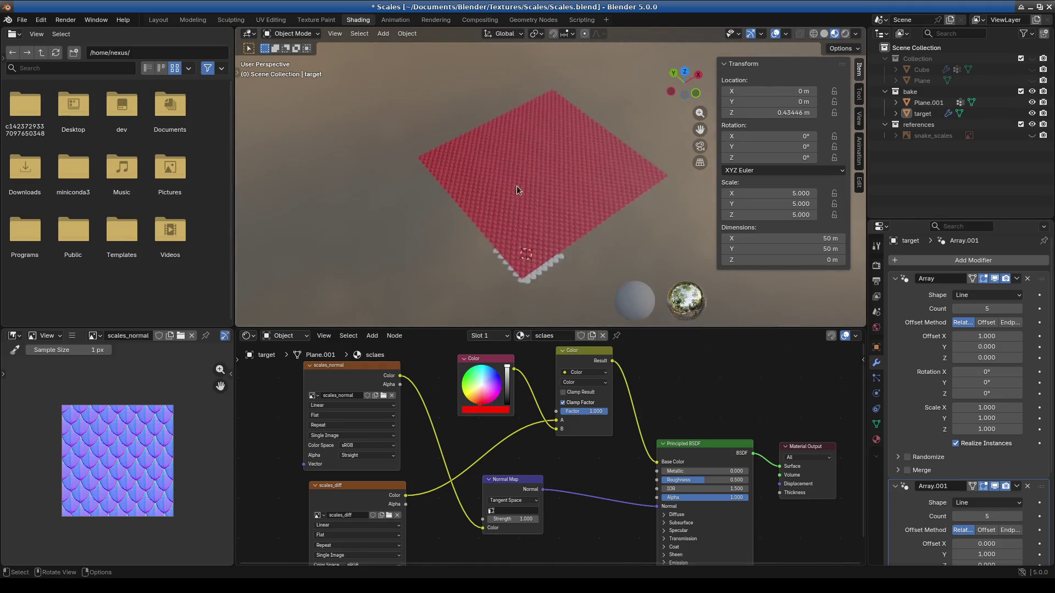
scroll(519, 186, up, 5)
mouse_move(466, 176)
middle_down()
mouse_move(403, 146)
mouse_move(391, 127)
middle_up()
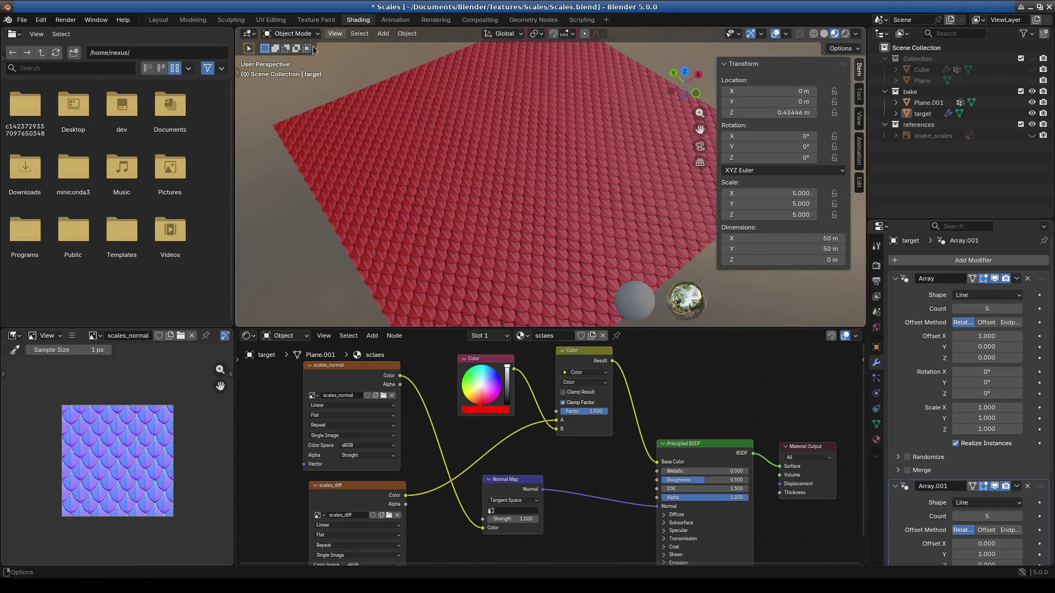
Step: Add a point light and move it along Z, X and Y above the scale plane
click(383, 33)
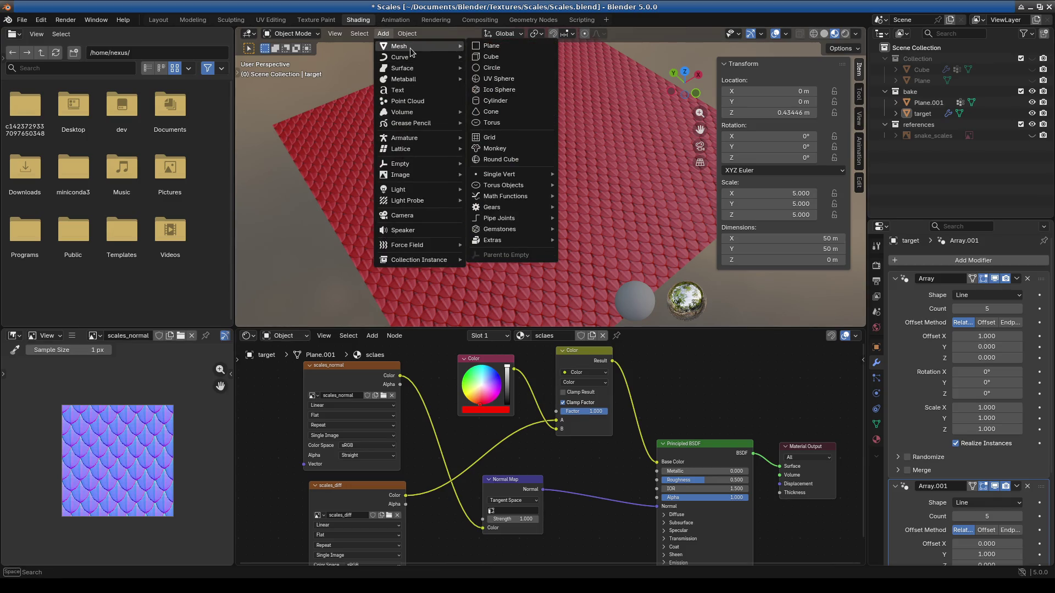
mouse_move(399, 190)
click(513, 194)
scroll(511, 239, down, 4)
middle_drag(511, 240, 511, 254)
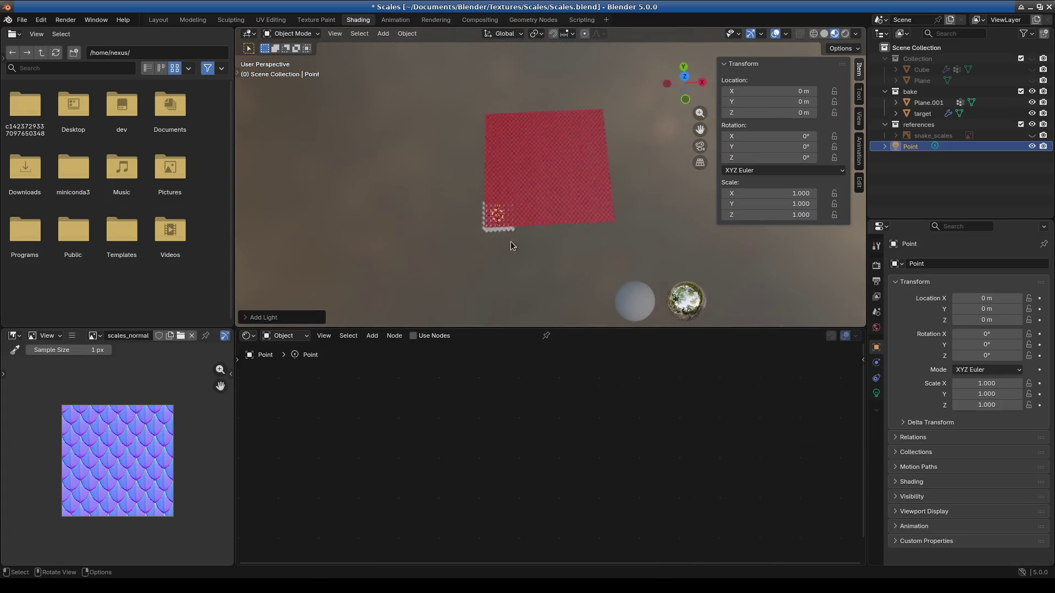
scroll(510, 253, up, 5)
key(g)
key(z)
click(506, 133)
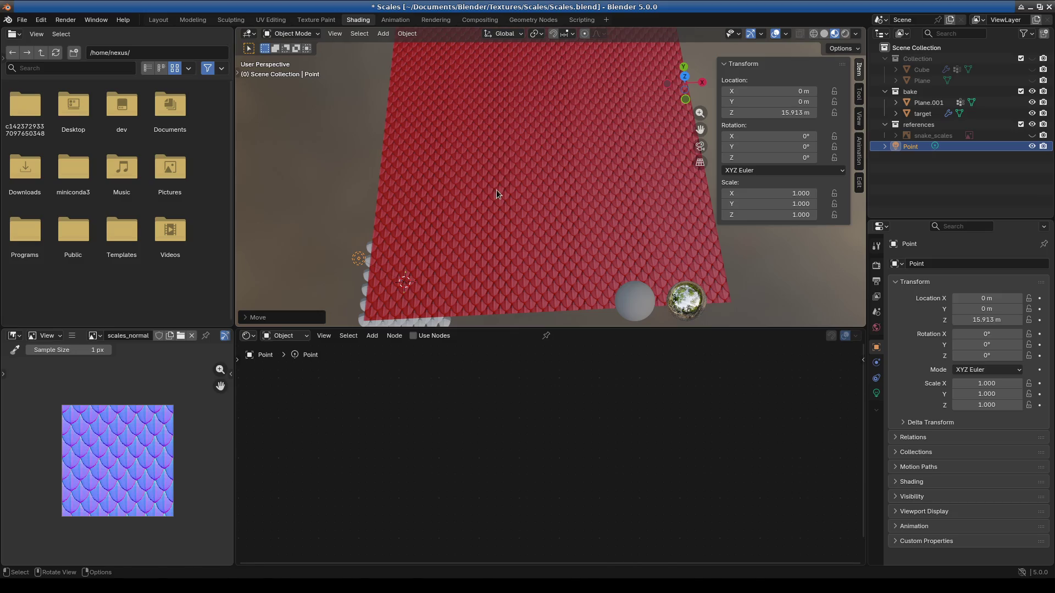
key(g)
key(x)
click(694, 178)
key(g)
key(x)
key(y)
click(577, 158)
Step: Refine the light to about X 21.037, Y 21.29, Z 4.8 m and enlarge the 3D view
middle_drag(578, 158, 654, 184)
key(g)
key(z)
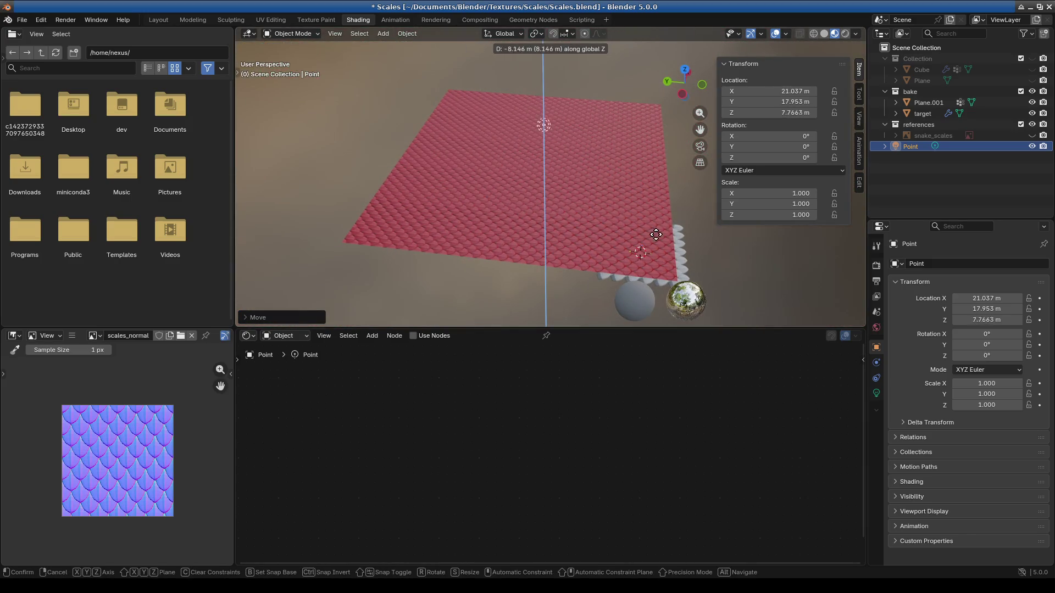
key(Escape)
key(g)
key(z)
key(y)
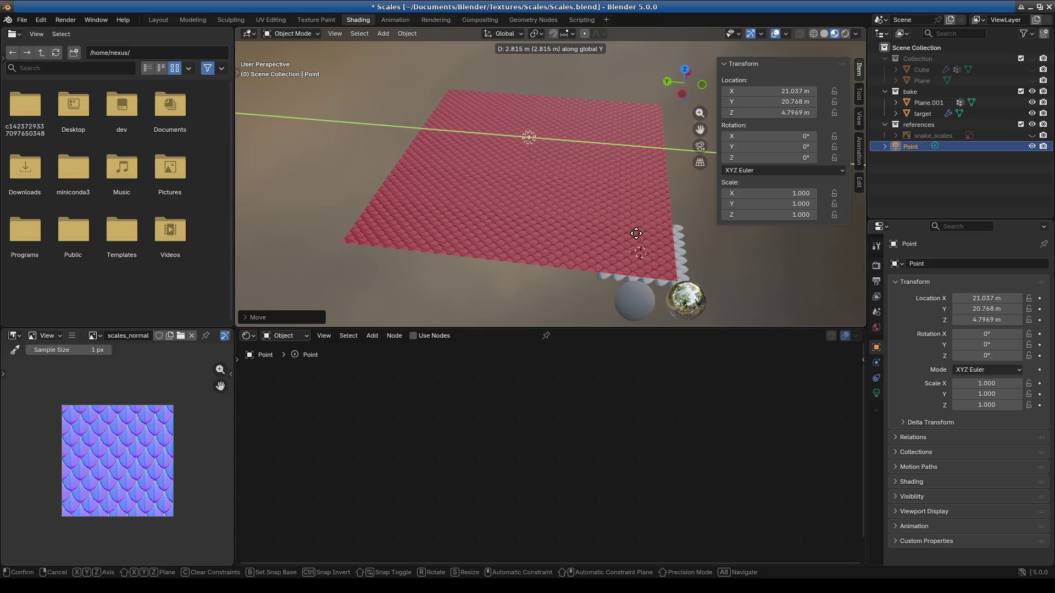
click(634, 239)
mouse_move(633, 238)
middle_down()
mouse_move(535, 266)
mouse_move(482, 255)
mouse_move(644, 339)
middle_up()
scroll(535, 266, up, 5)
drag(646, 329, 645, 469)
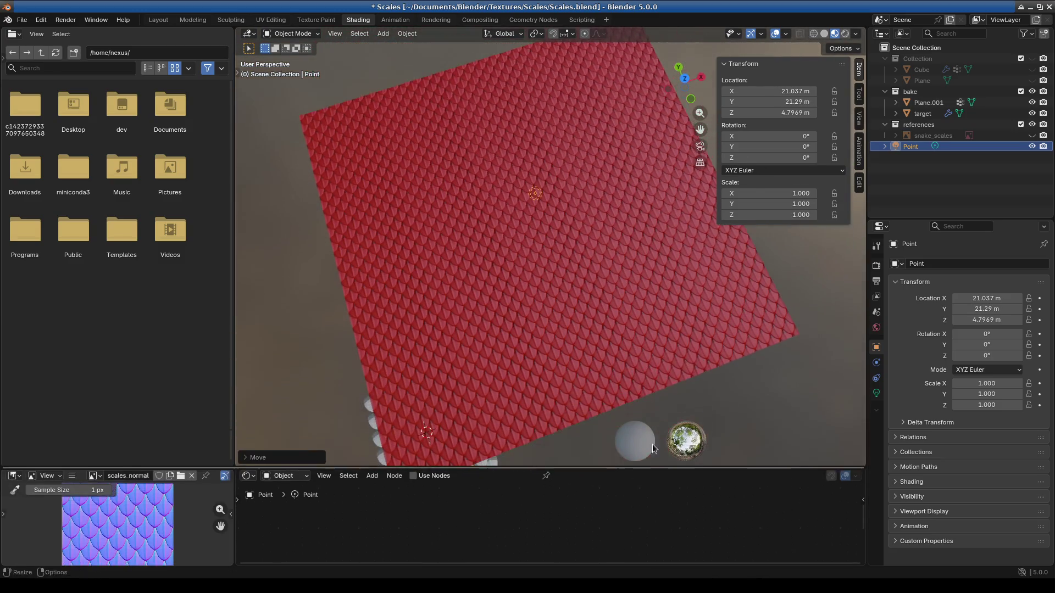
Step: Switch to rendered preview and raise the point light's power to 760.5 W
click(845, 34)
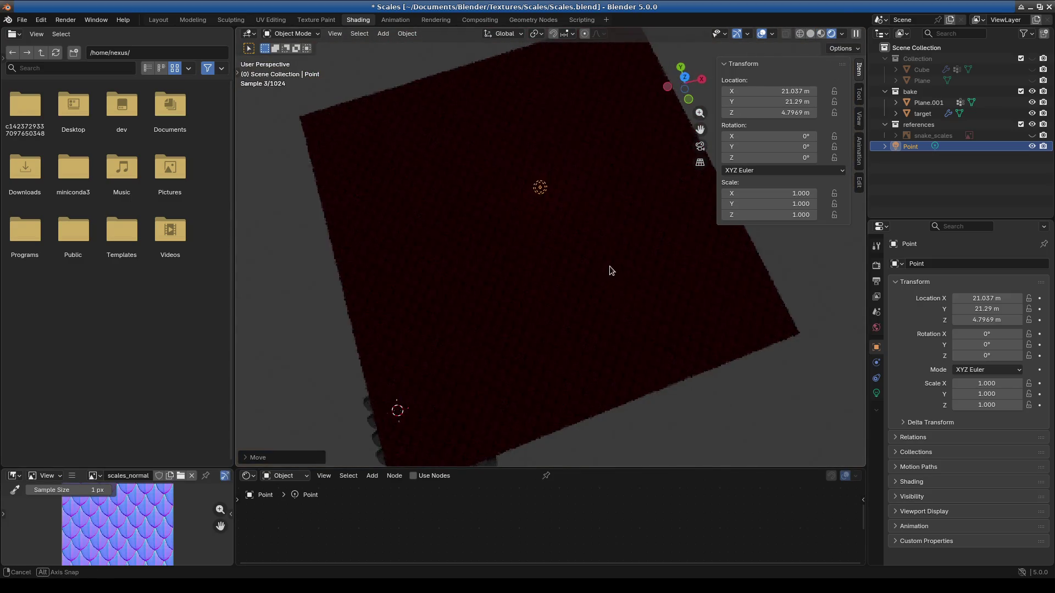
middle_drag(610, 271, 909, 492)
click(876, 393)
drag(993, 359, 1031, 359)
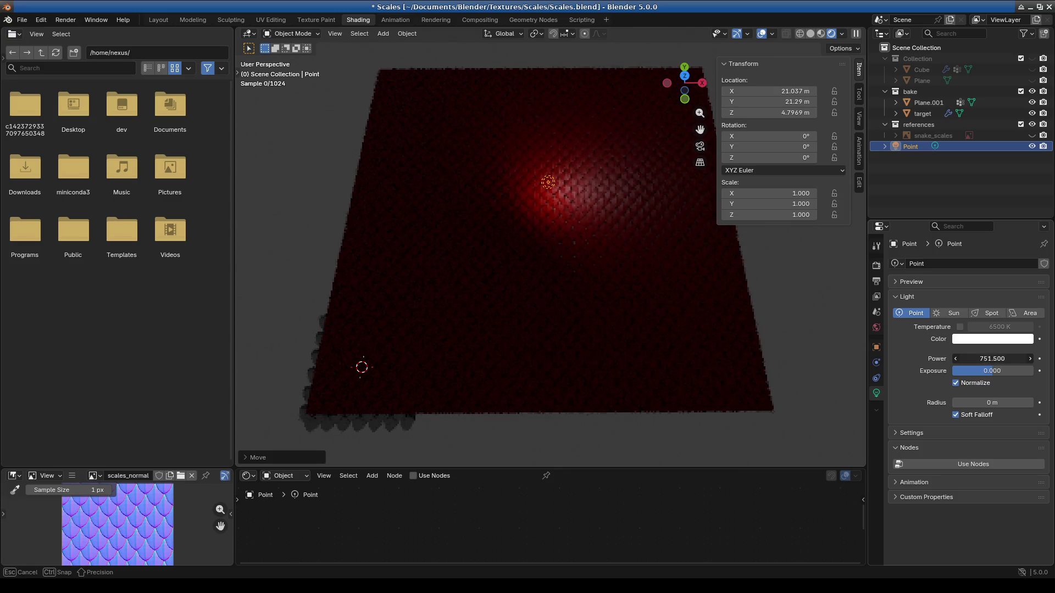
drag(1031, 359, 1047, 358)
scroll(603, 291, up, 5)
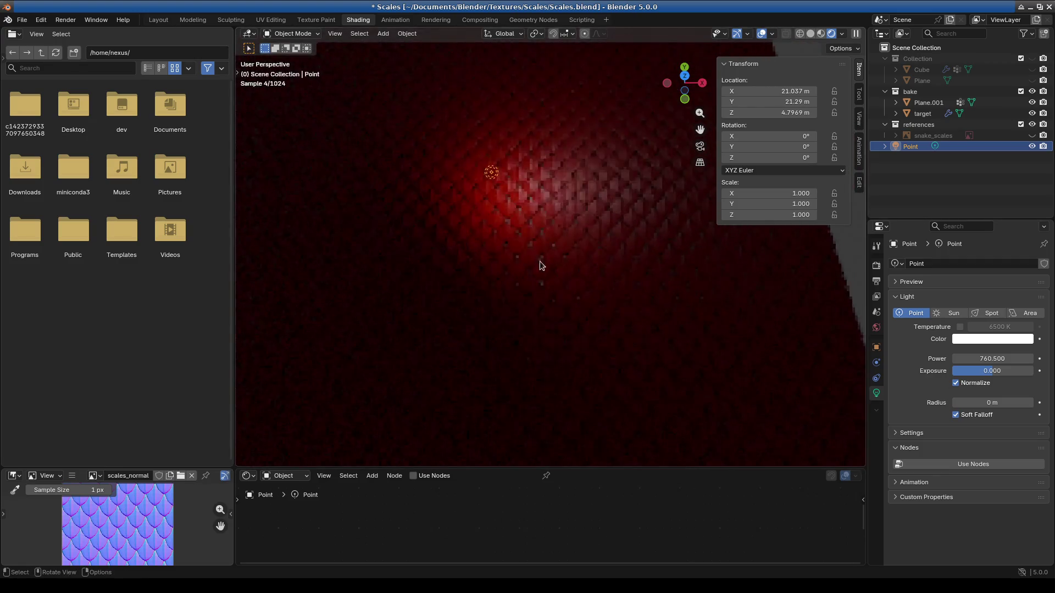
Step: Examine the lit red scales from tilted, level and grazing angles
shift+middle_drag(499, 277, 594, 266)
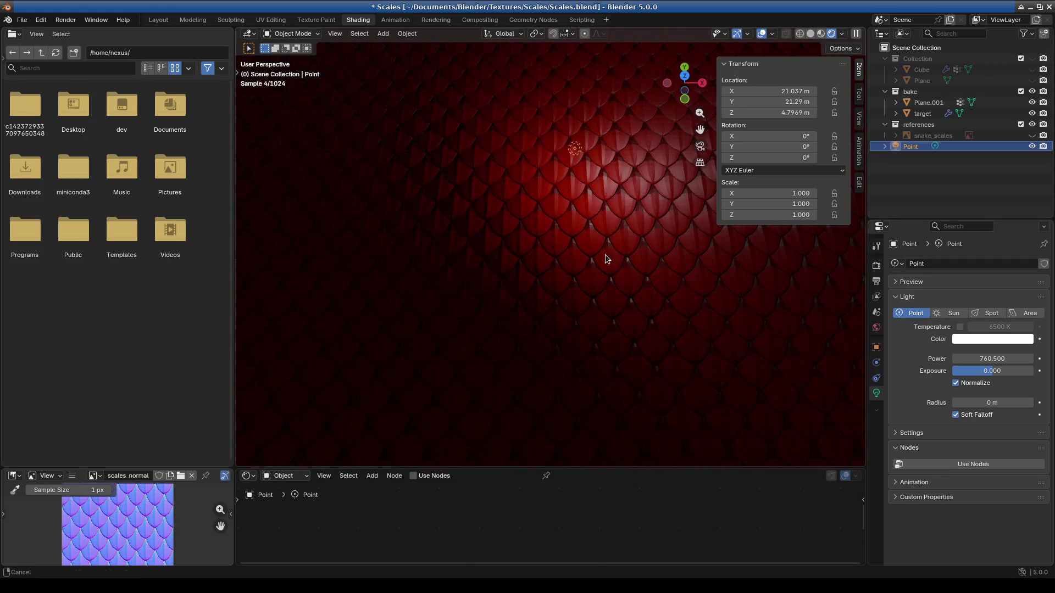
scroll(598, 261, up, 2)
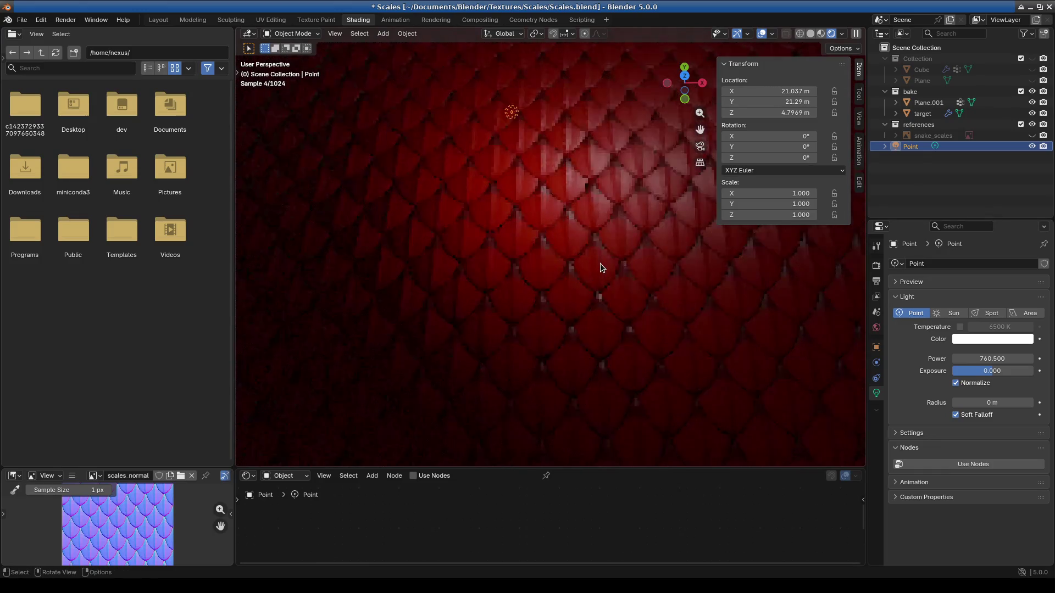
middle_drag(565, 227, 534, 250)
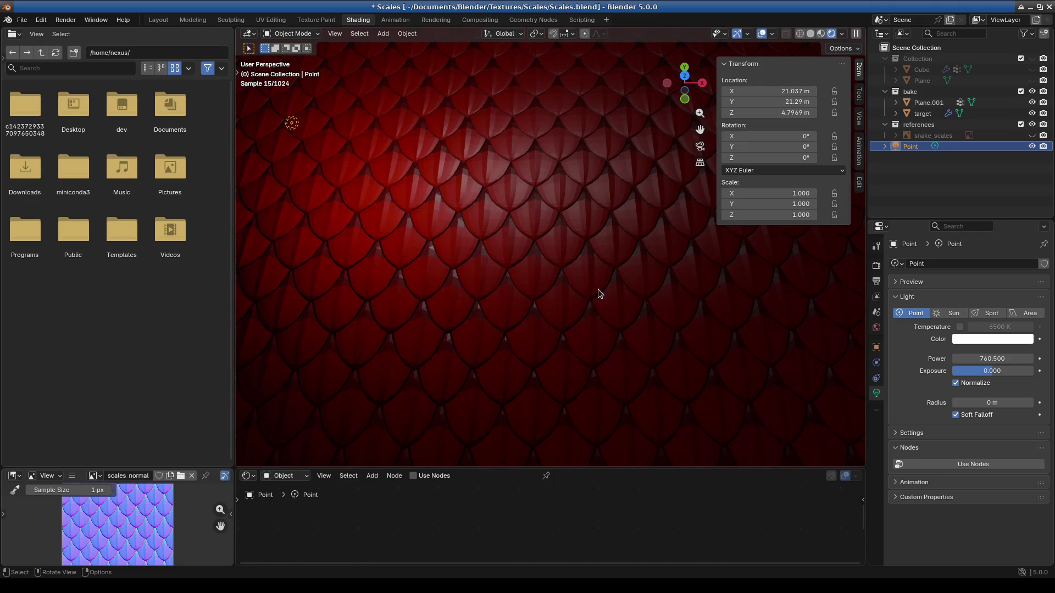
middle_drag(567, 346, 601, 289)
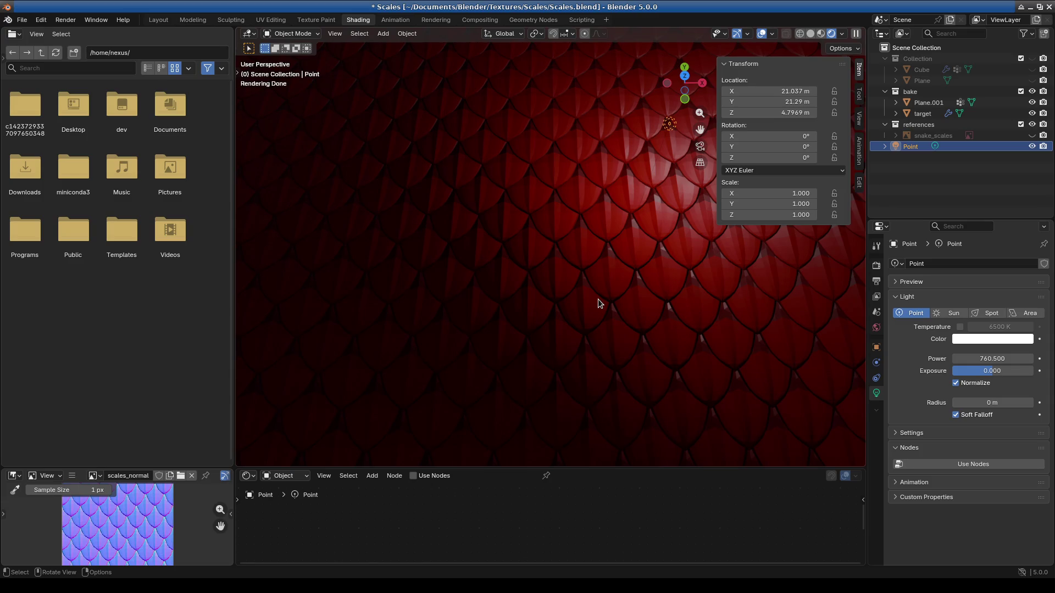
mouse_move(511, 269)
middle_down()
mouse_move(575, 313)
mouse_move(561, 342)
mouse_move(552, 334)
middle_up()
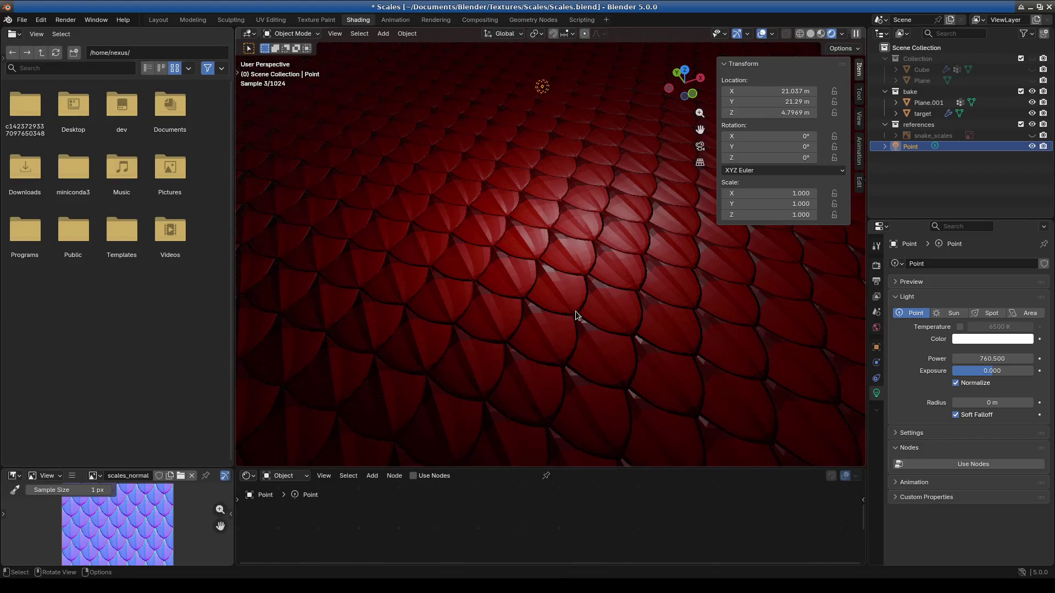
scroll(575, 311, up, 3)
scroll(580, 312, up, 2)
scroll(525, 344, up, 2)
scroll(589, 393, down, 1)
scroll(589, 393, down, 2)
scroll(558, 364, down, 2)
scroll(651, 306, down, 2)
mouse_move(652, 308)
middle_down()
mouse_move(536, 322)
mouse_move(536, 304)
mouse_move(563, 300)
mouse_move(529, 389)
middle_up()
scroll(528, 383, up, 2)
scroll(479, 378, up, 2)
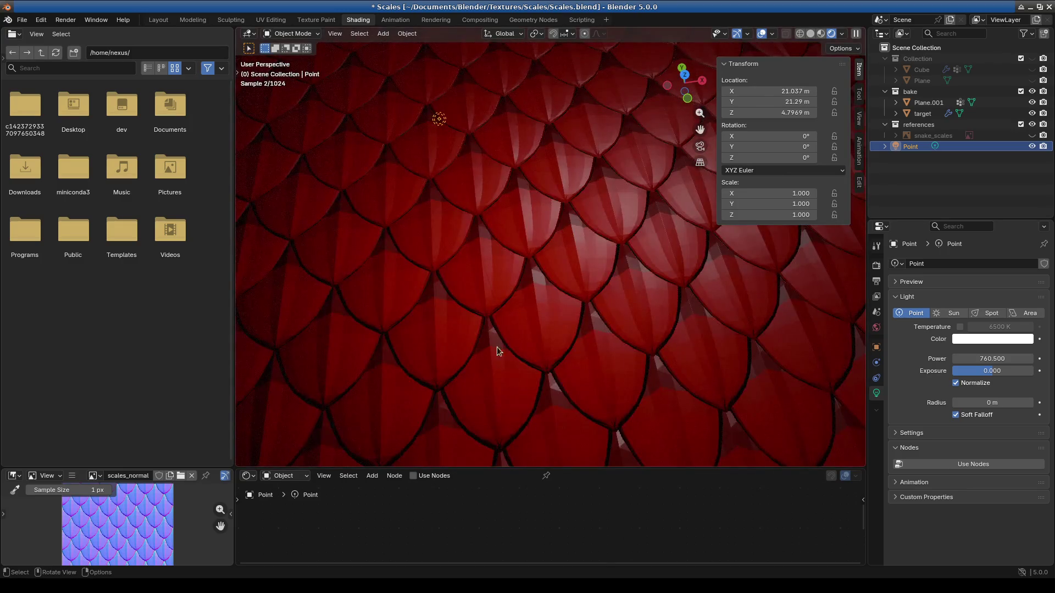
mouse_move(517, 211)
middle_down()
mouse_move(538, 234)
mouse_move(608, 228)
mouse_move(626, 262)
middle_up()
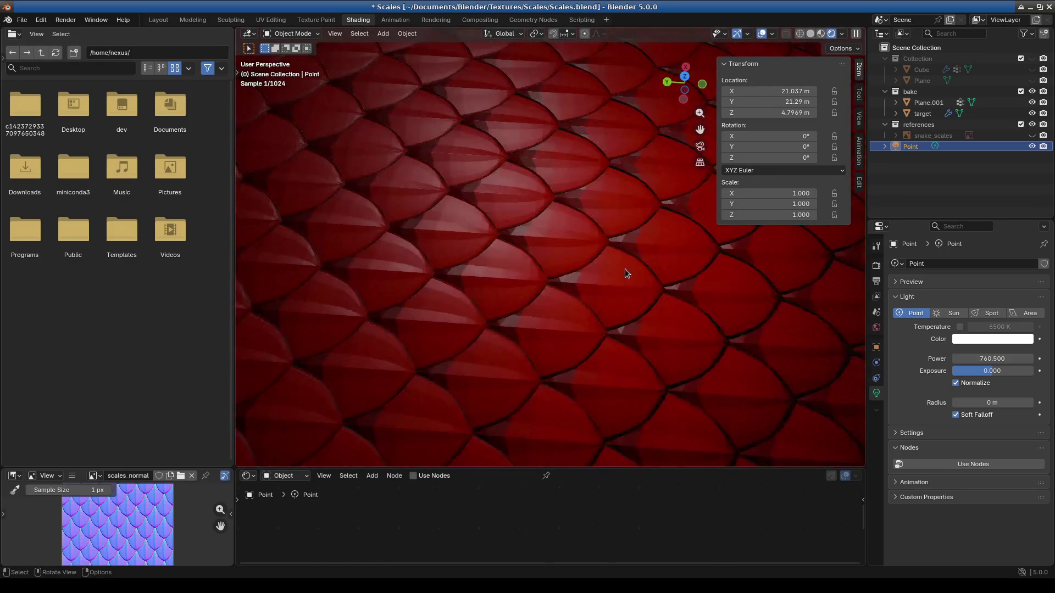
middle_drag(554, 323, 571, 315)
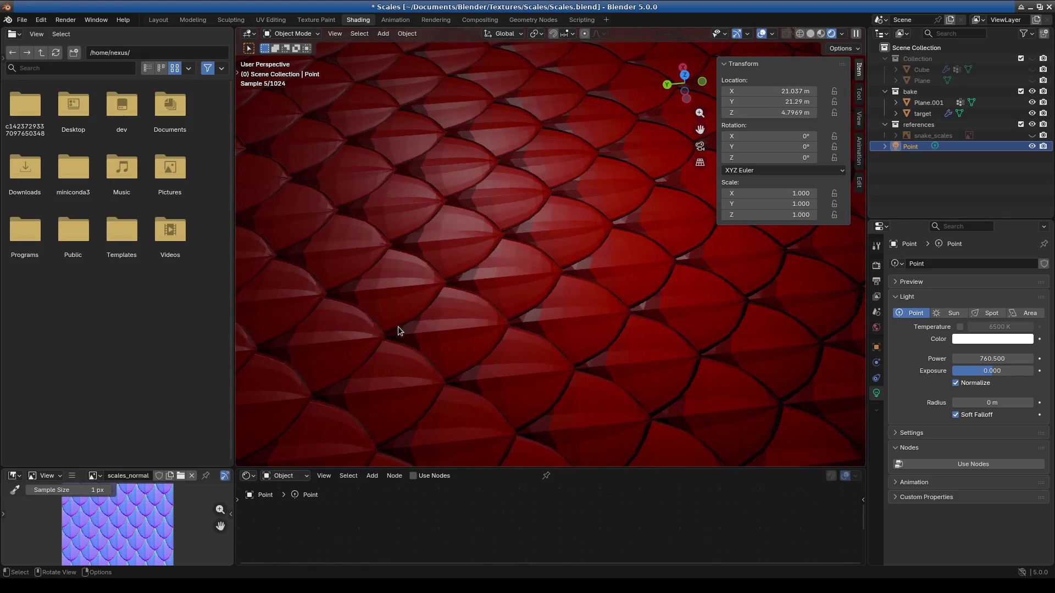
mouse_move(613, 285)
middle_down()
mouse_move(507, 250)
mouse_move(554, 260)
mouse_move(552, 283)
middle_up()
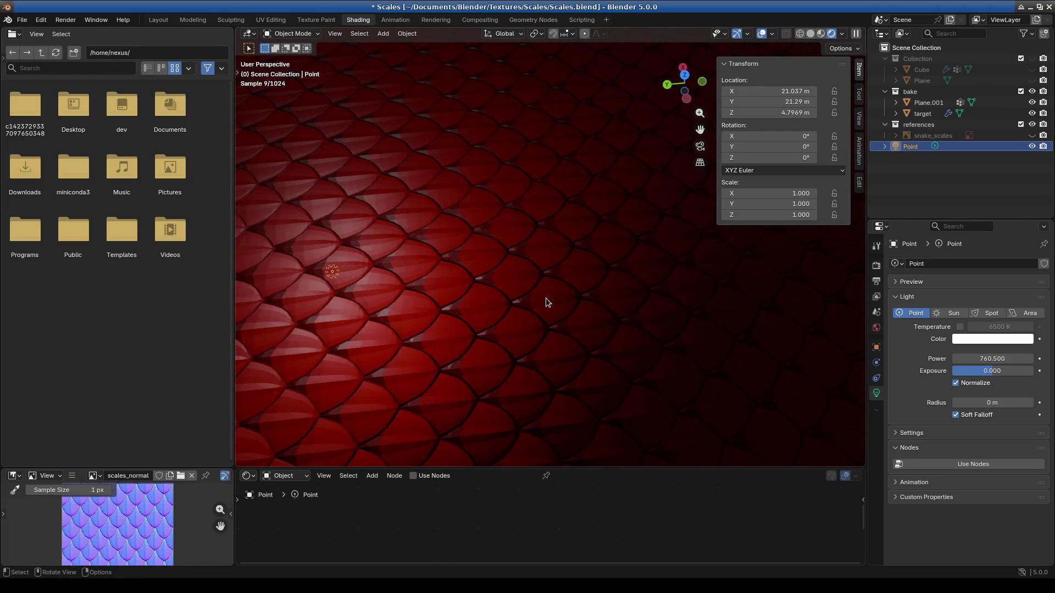
middle_drag(546, 298, 384, 320)
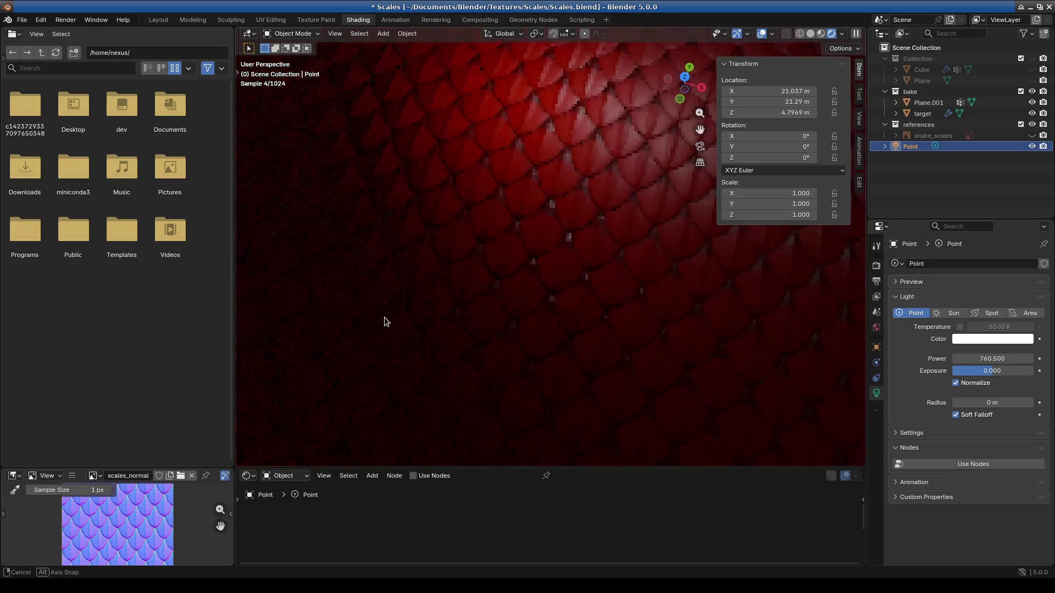
mouse_move(546, 305)
middle_down()
mouse_move(528, 293)
mouse_move(542, 258)
middle_up()
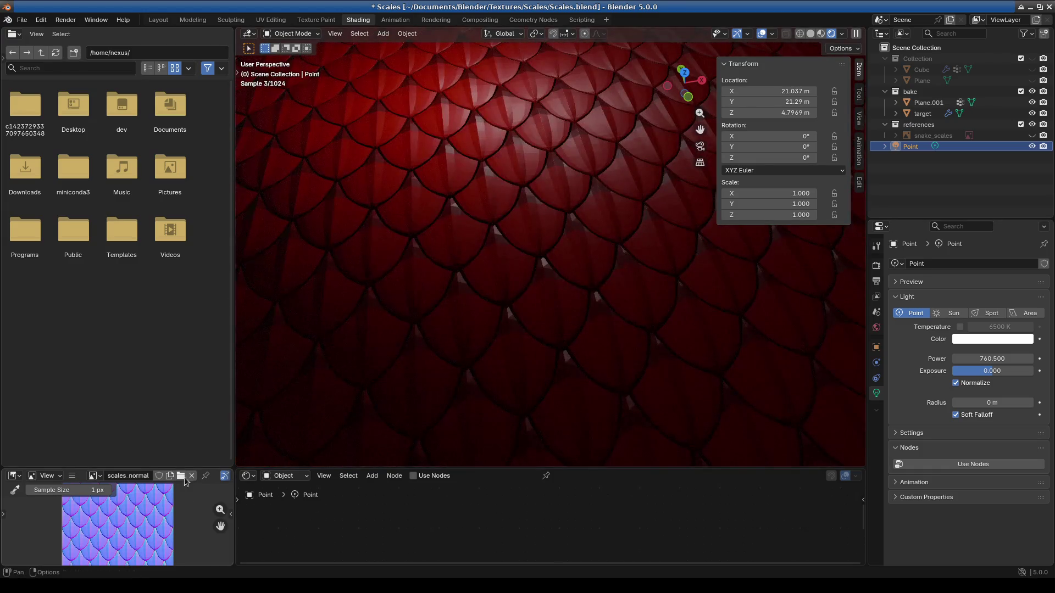
Step: Make the 3D scene view taller and save the Scales file
mouse_move(209, 467)
mouse_down()
mouse_move(209, 294)
mouse_move(512, 359)
mouse_move(544, 528)
mouse_up()
mouse_move(563, 392)
middle_down()
mouse_move(572, 342)
mouse_move(540, 370)
mouse_move(606, 380)
mouse_move(555, 334)
mouse_move(572, 333)
mouse_move(577, 368)
mouse_move(578, 354)
mouse_move(480, 309)
mouse_move(420, 200)
mouse_move(436, 156)
middle_up()
key(ctrl+s)
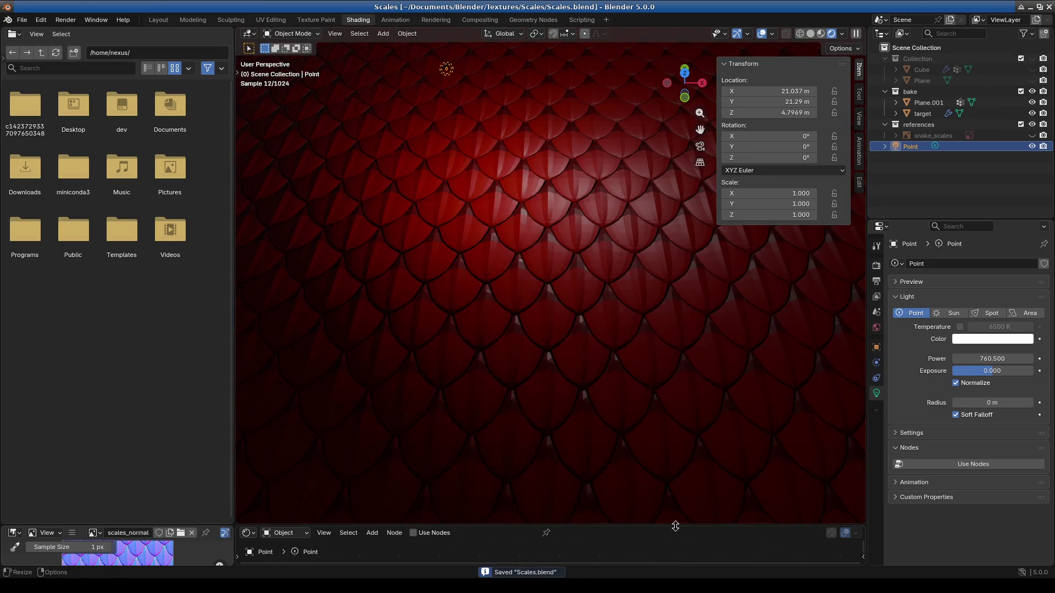
Step: Resize the lower editors up and back down and rotate the view of the scales
drag(676, 525, 656, 237)
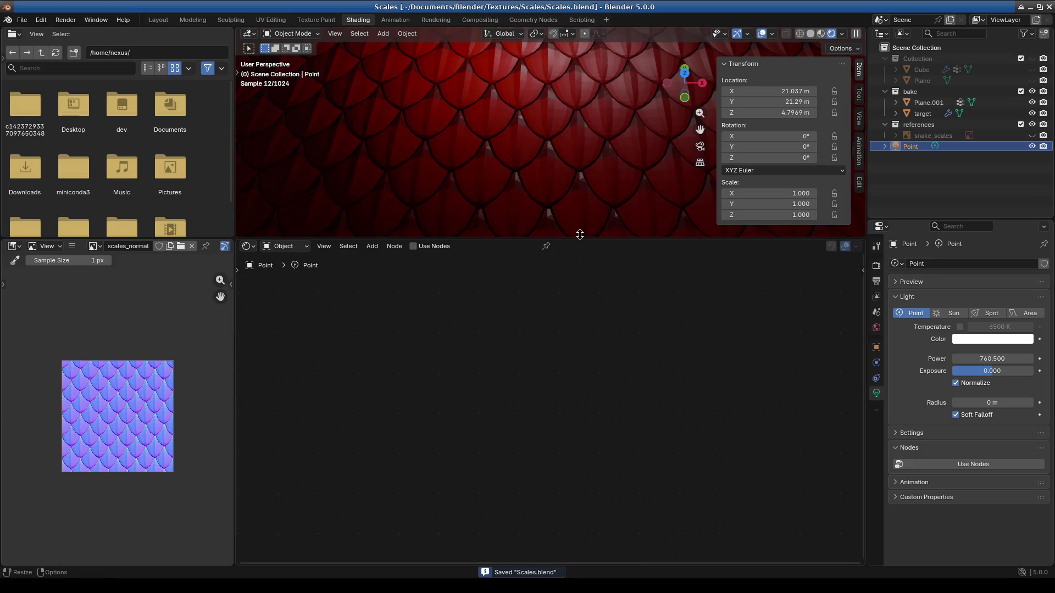
drag(573, 234, 560, 462)
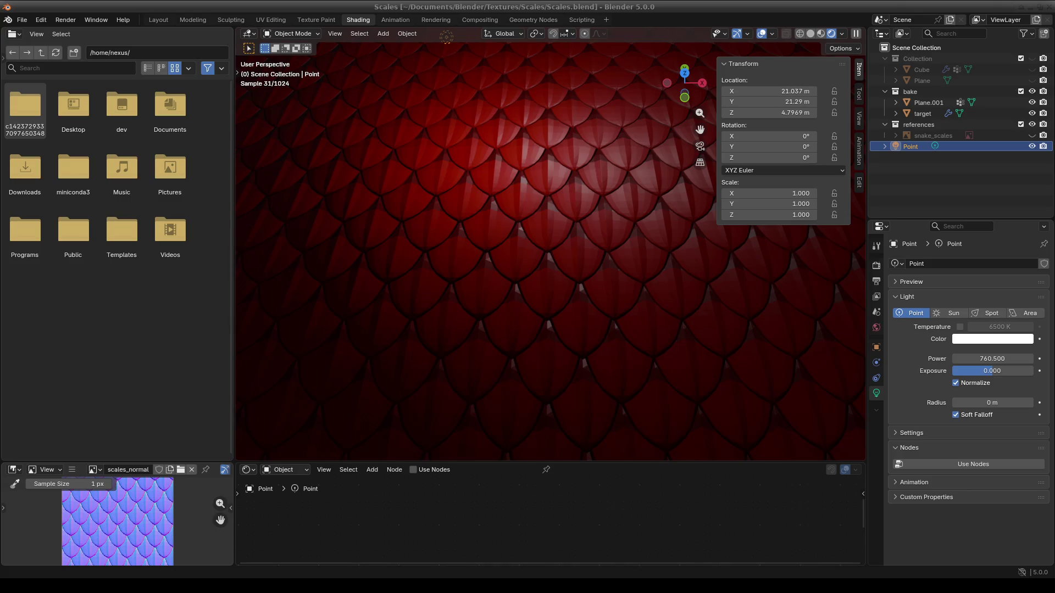
scroll(524, 398, down, 2)
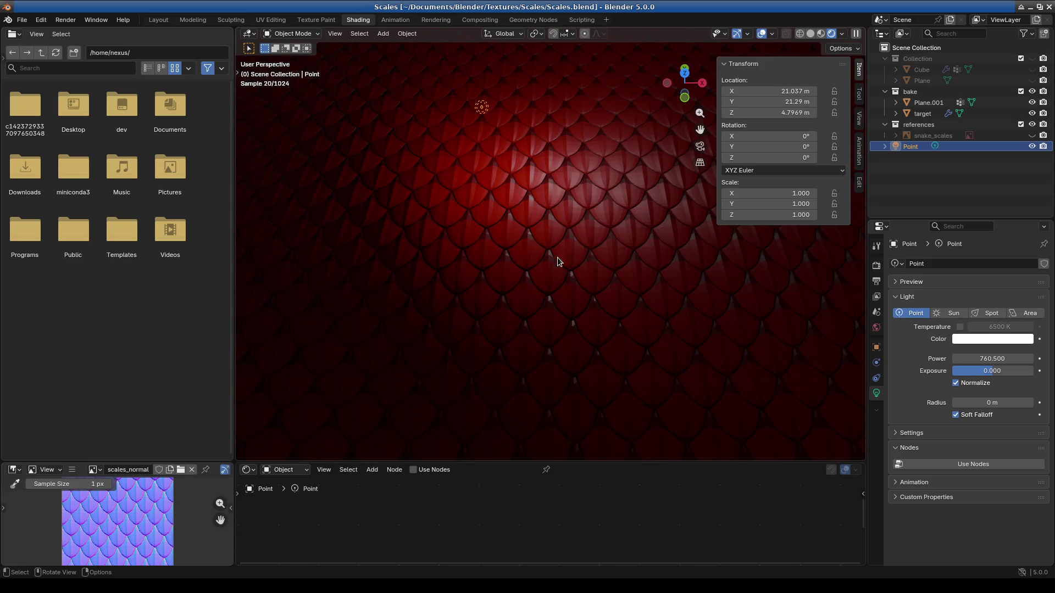
middle_drag(557, 250, 557, 361)
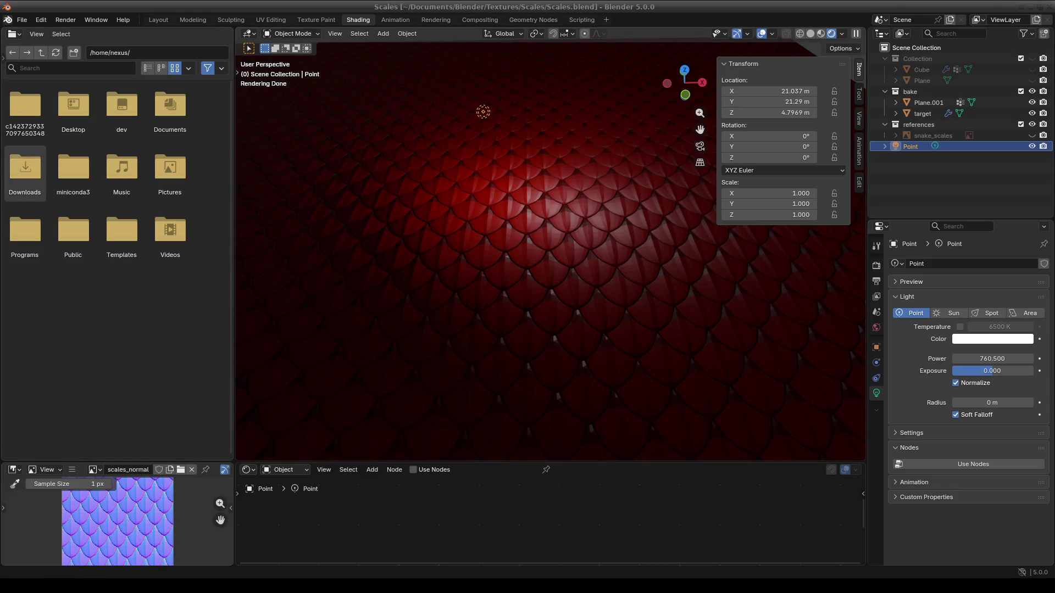
click(5, 32)
mouse_move(34, 175)
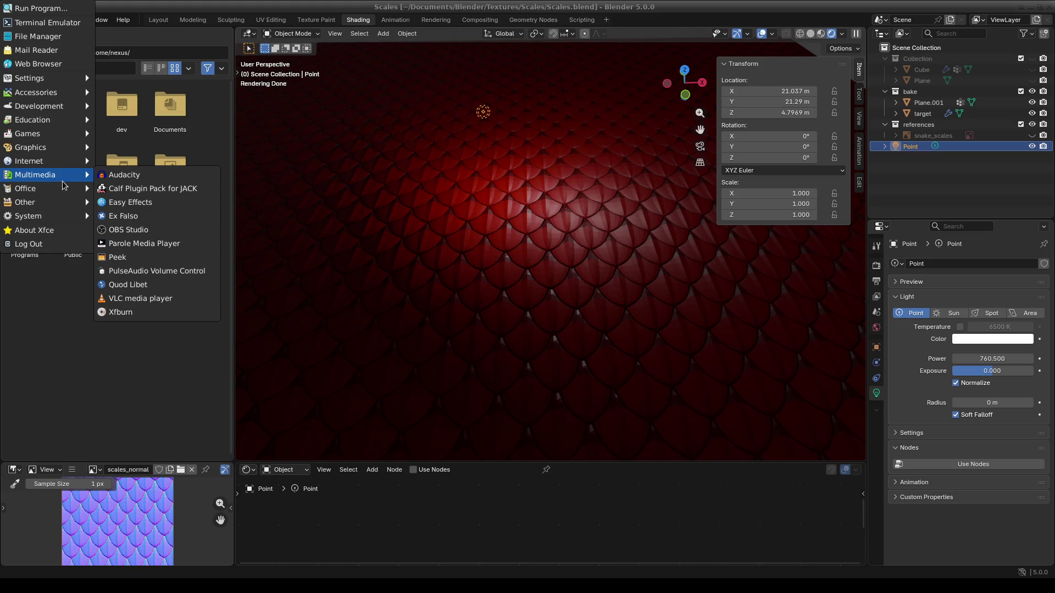
click(162, 335)
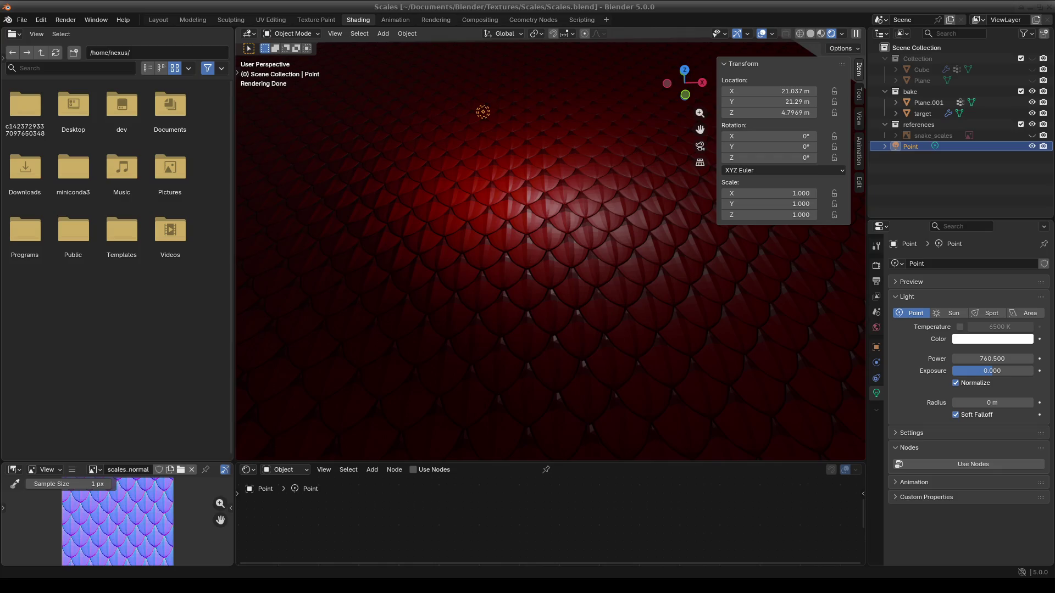
scroll(418, 273, down, 1)
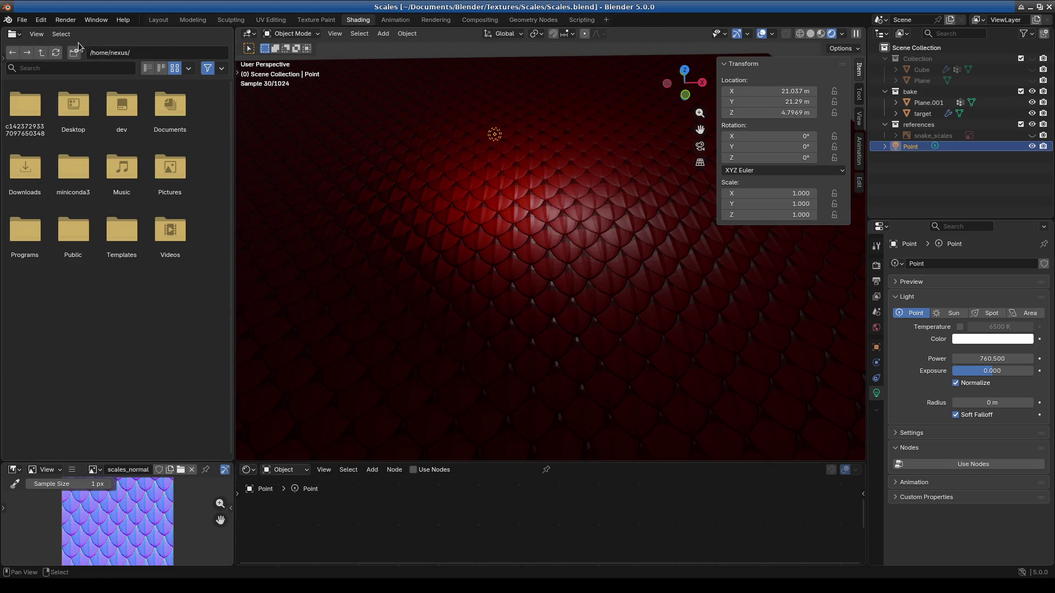
Step: Start a new General file, discarding the unsaved Scales changes
click(412, 189)
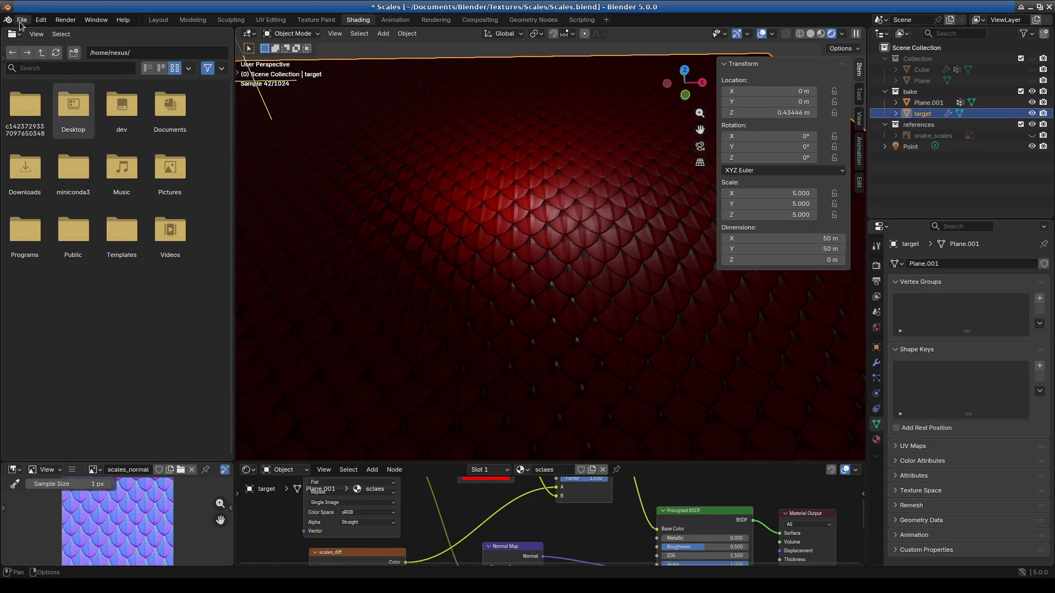
click(21, 21)
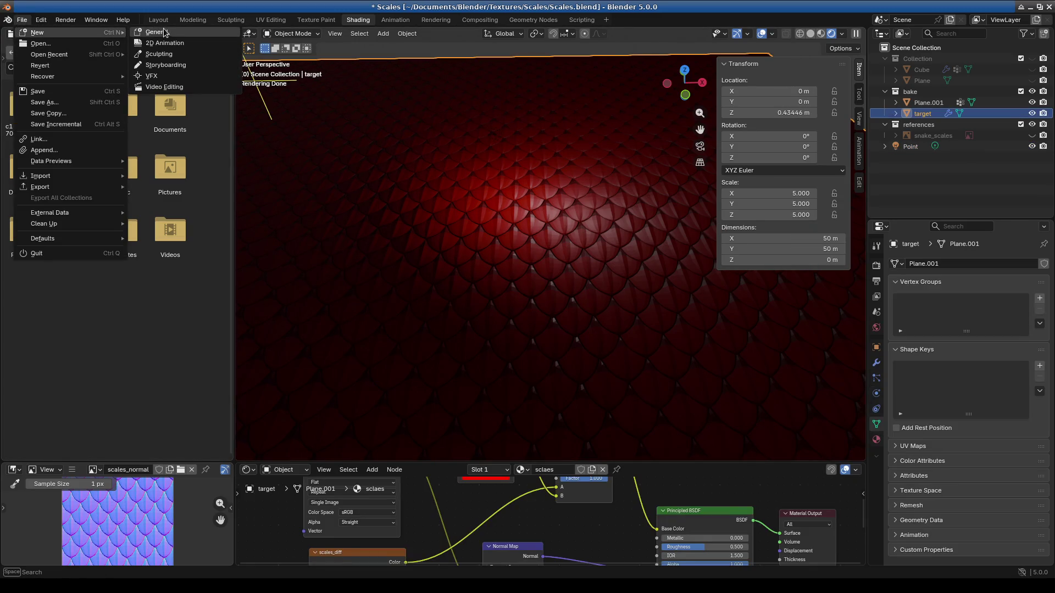
key(s)
key(Escape)
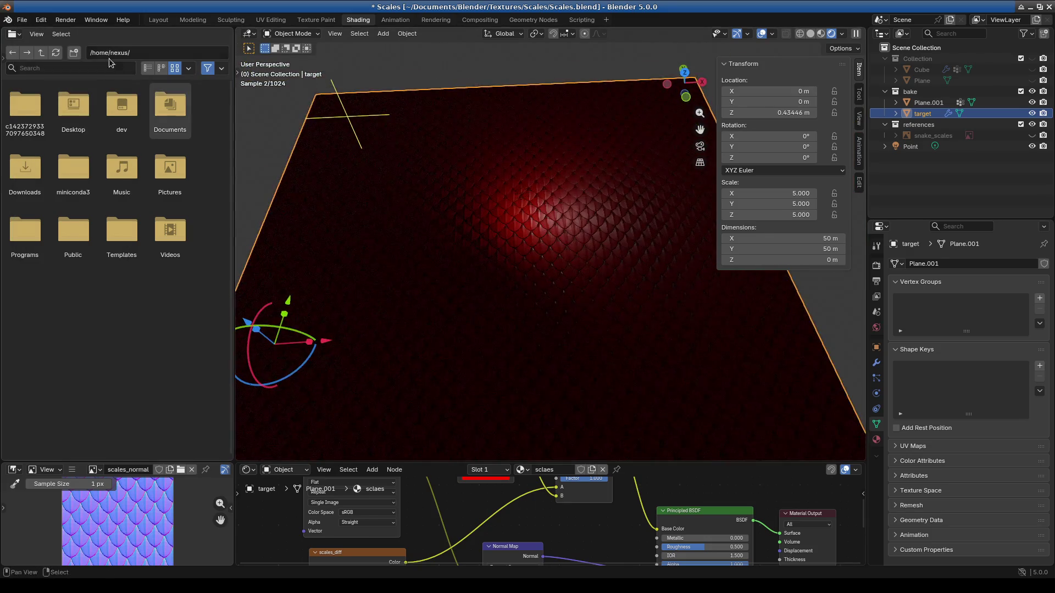
click(20, 20)
mouse_move(37, 32)
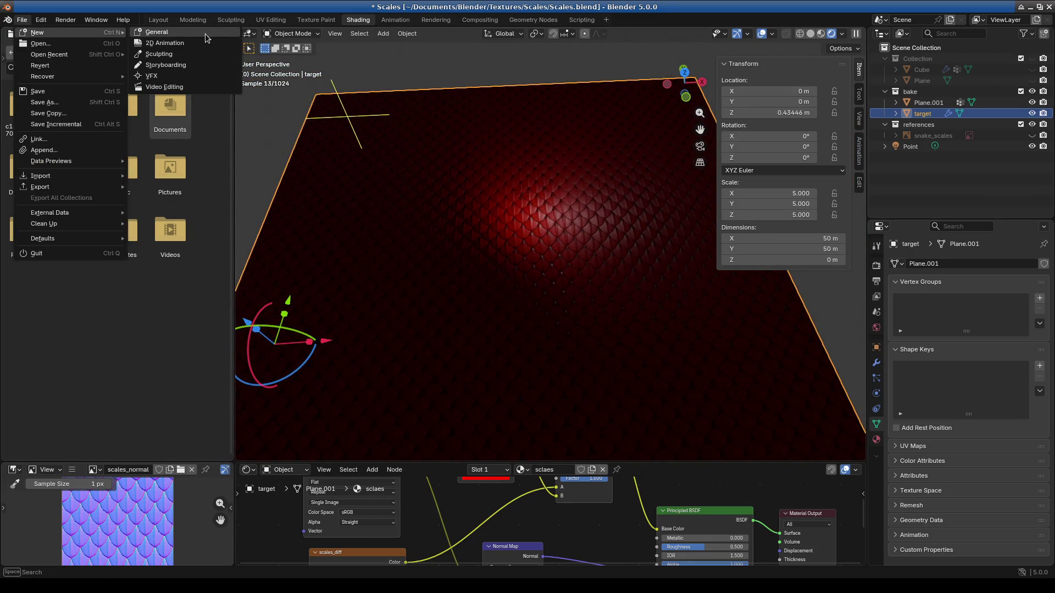
click(205, 34)
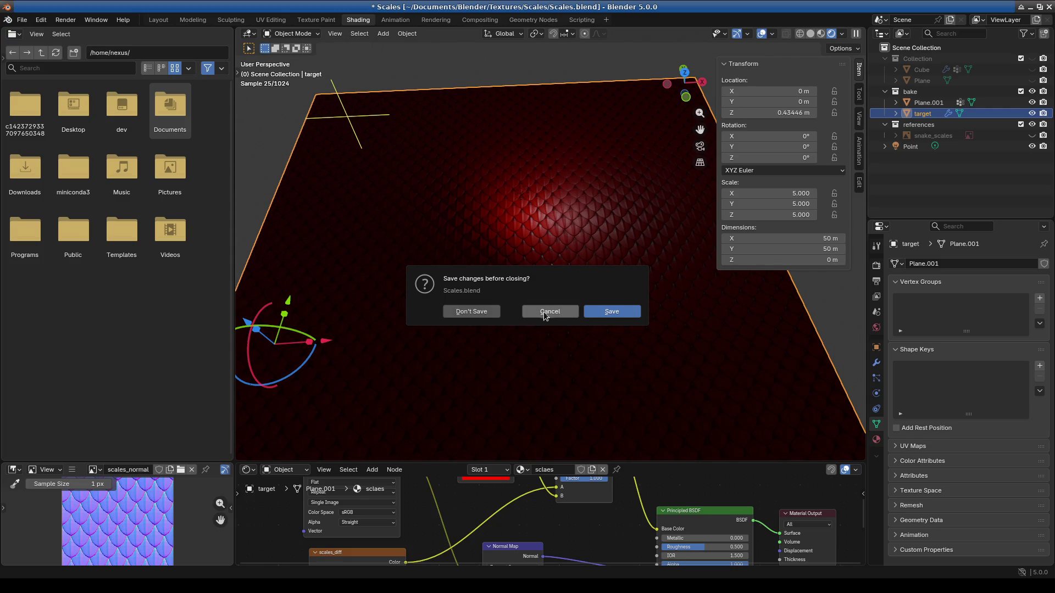
click(468, 313)
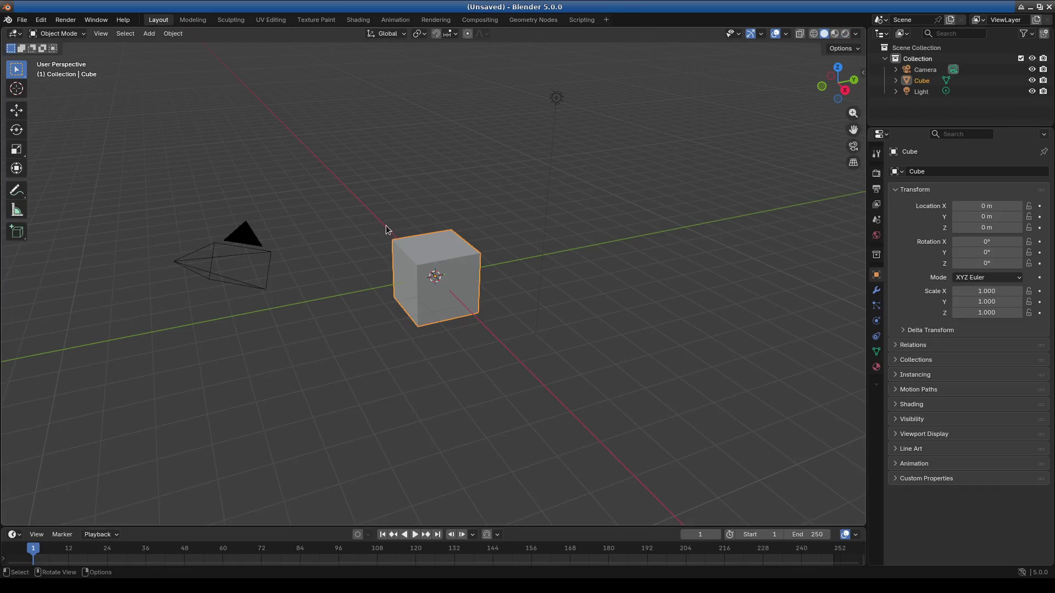
scroll(392, 224, down, 3)
Step: Select and delete the default cube, camera and light
key(ctrl+a)
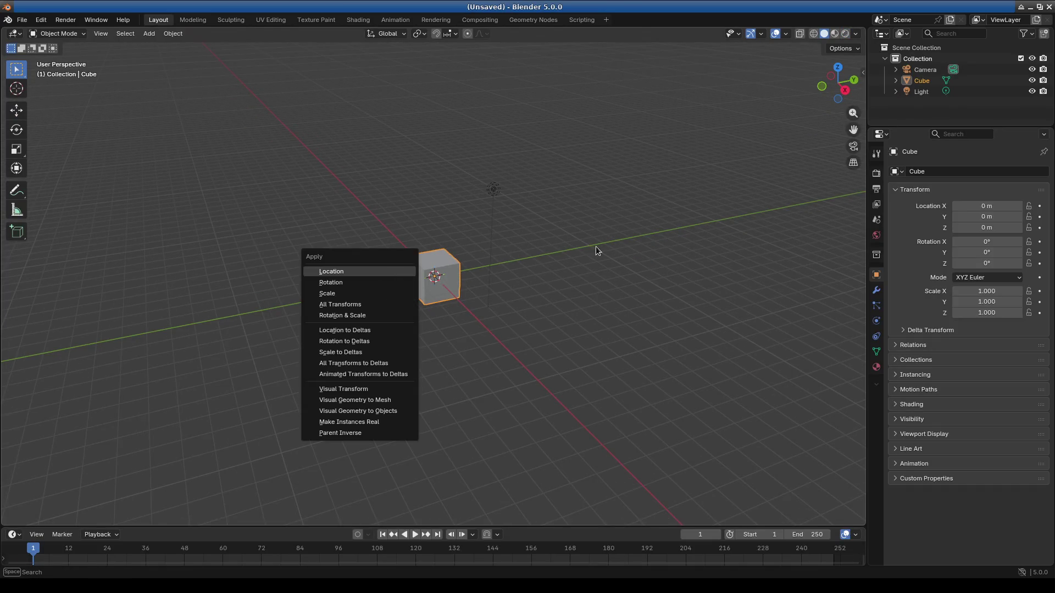
key(Escape)
key(ctrl+a)
key(Escape)
key(a)
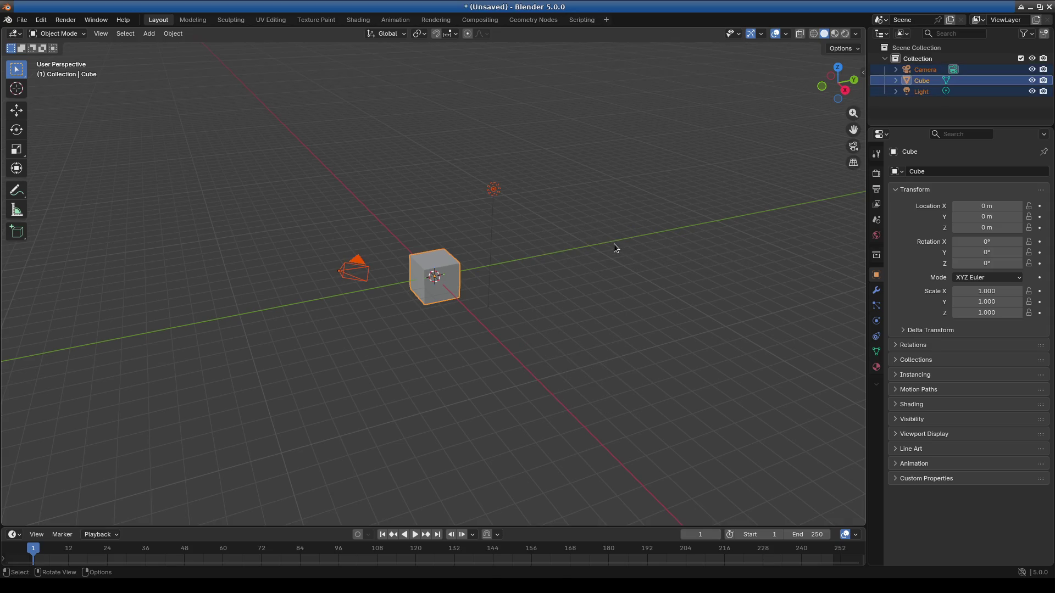
key(Delete)
Step: Bring up Save As for the empty scene and go up to the Textures folder
click(23, 21)
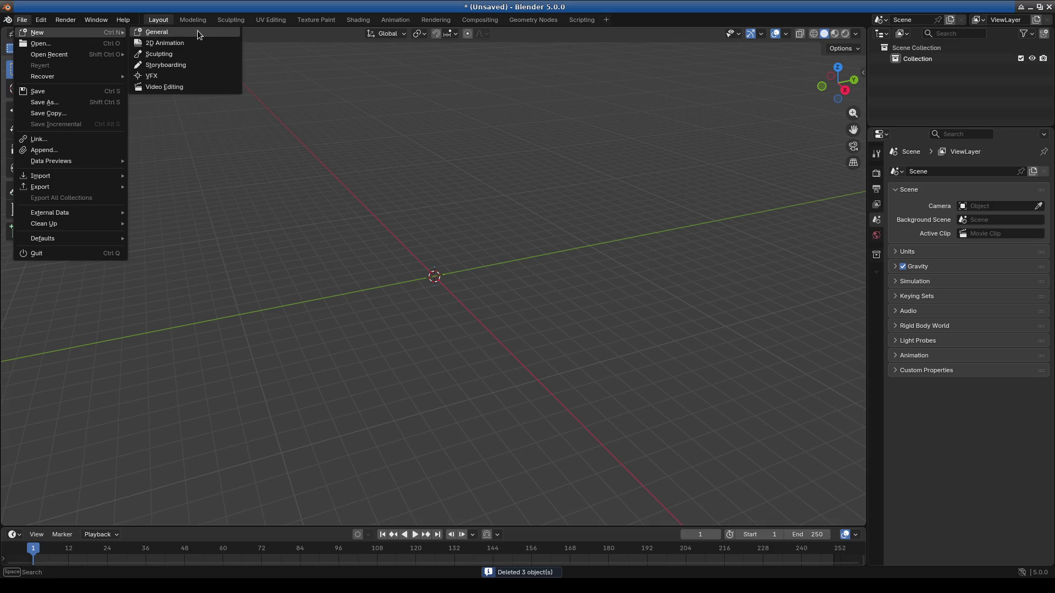
key(ctrl+q)
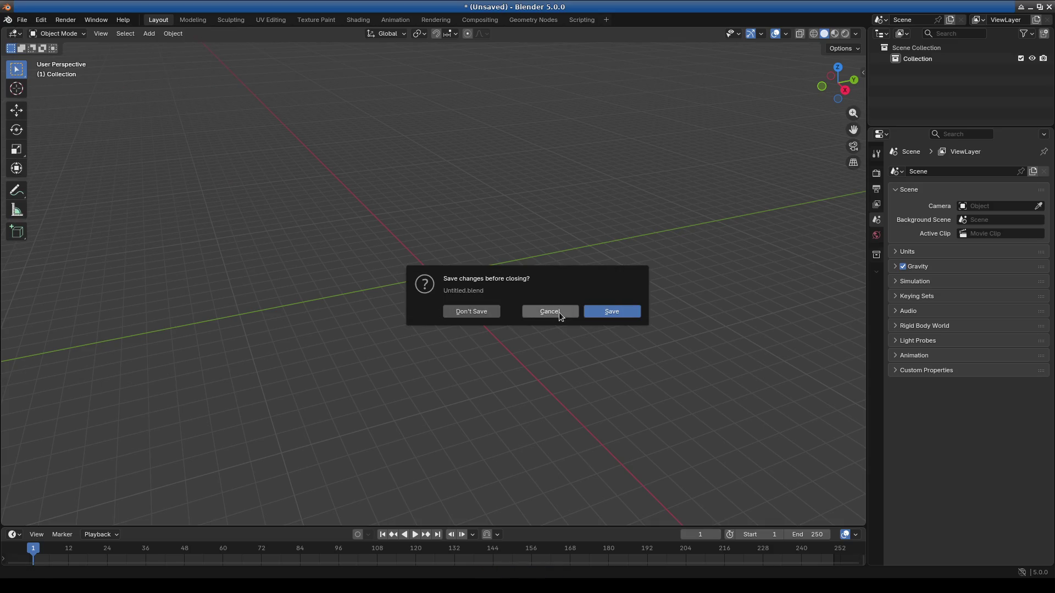
click(548, 314)
click(23, 20)
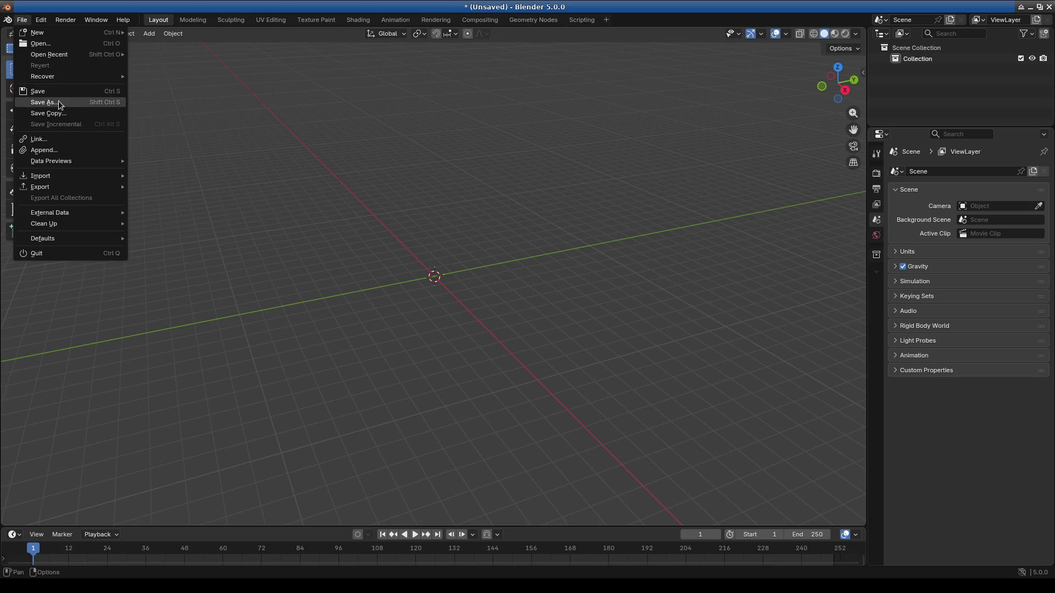
click(49, 102)
click(263, 173)
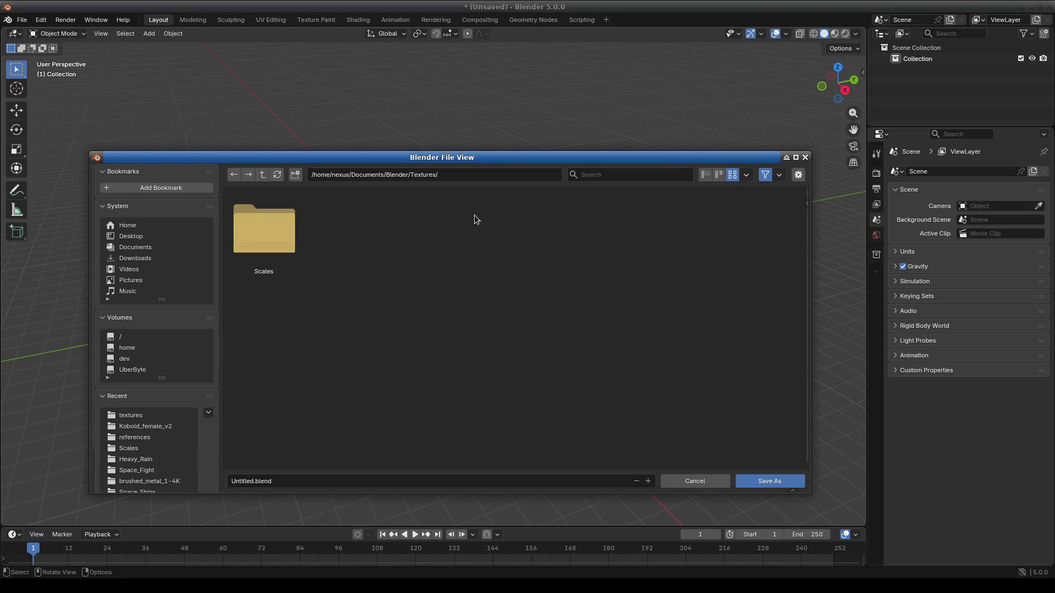
Step: Navigate to Creatures and create and open a new Geko folder
click(262, 174)
double_click(430, 330)
click(262, 174)
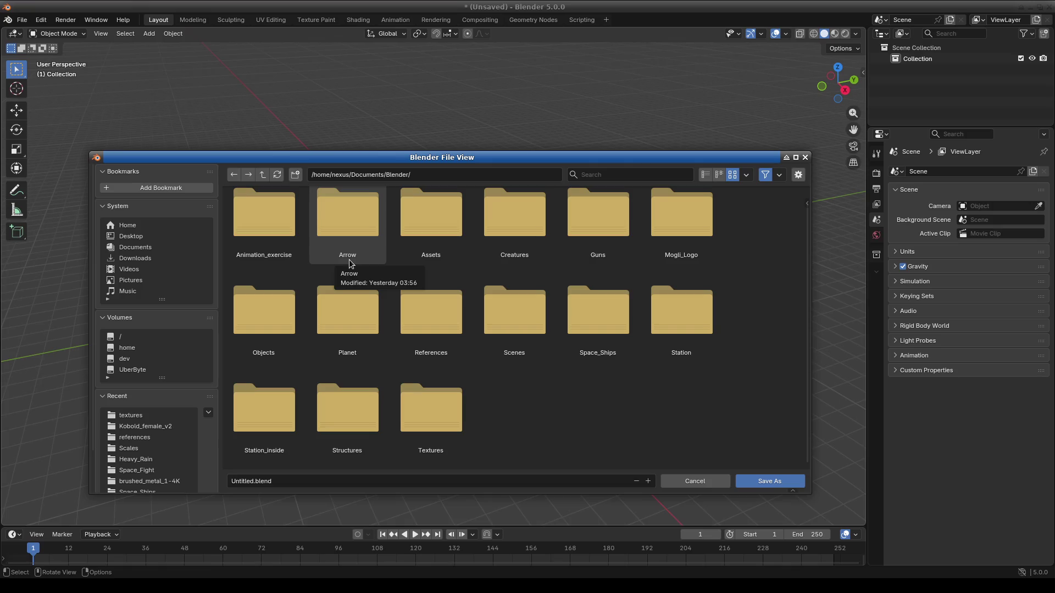
double_click(514, 219)
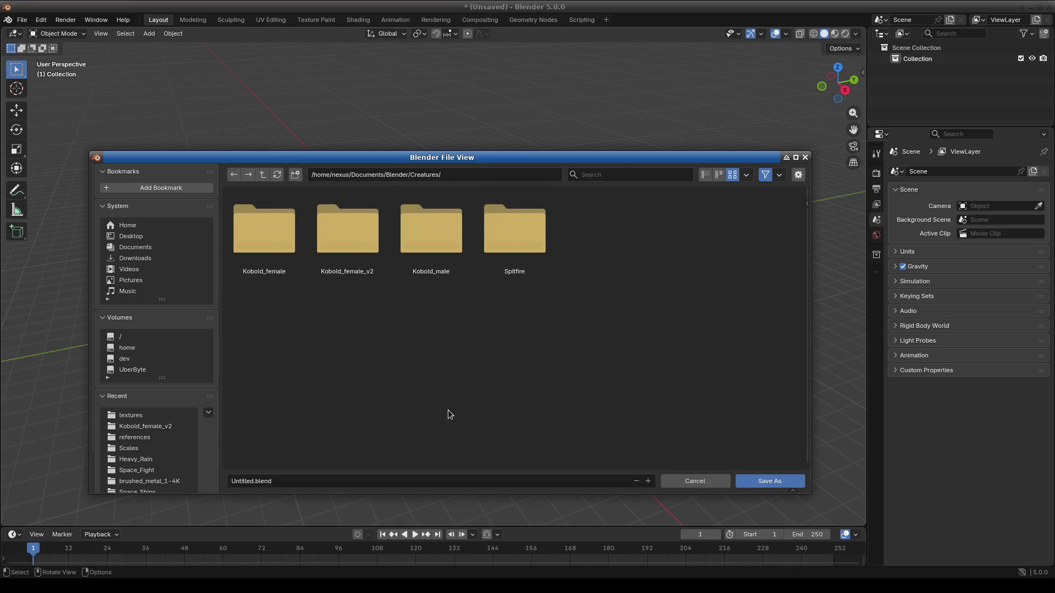
right_click(582, 253)
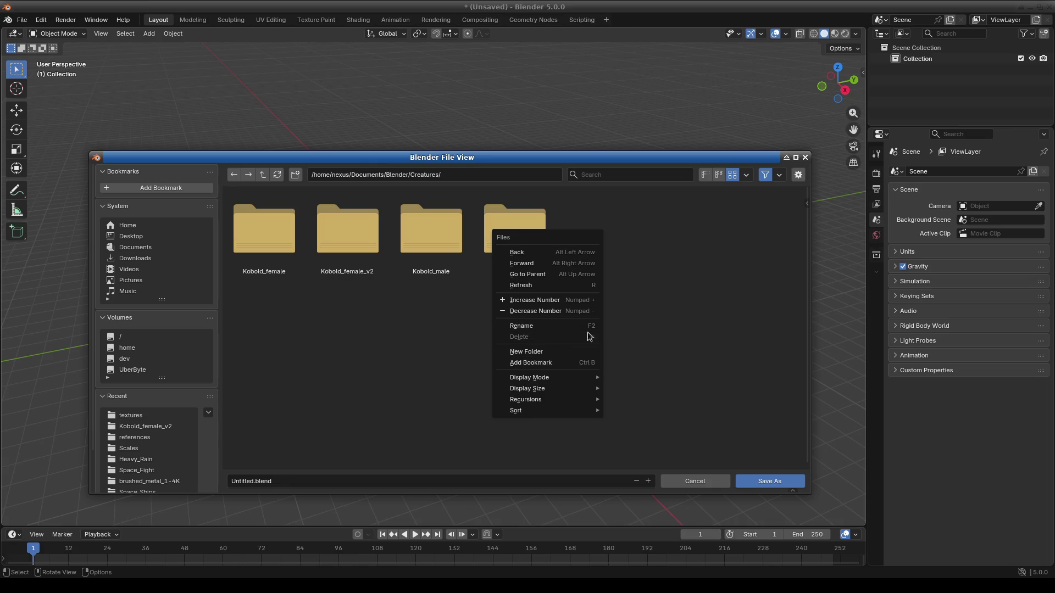
click(545, 353)
key(BackSpace)
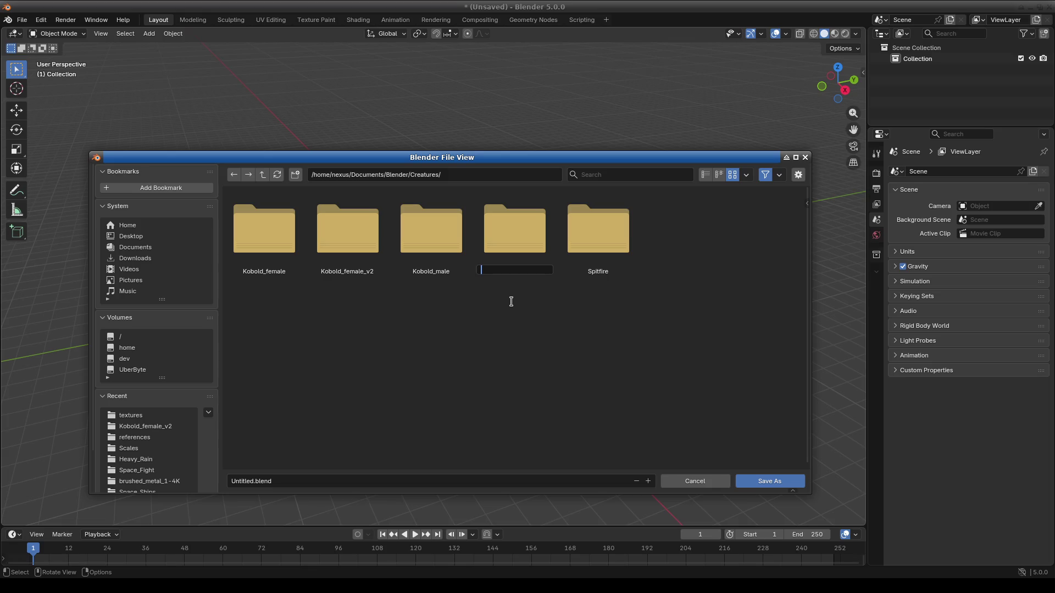
text(Geko)
key(Return)
click(247, 235)
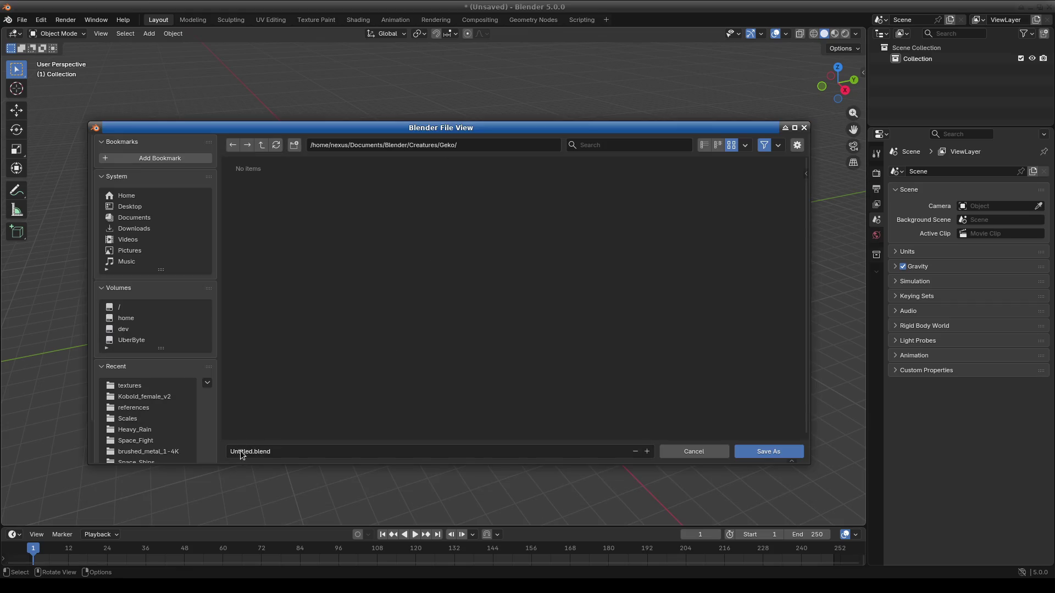
Step: Name the file Geko.blend and save it in the Geko folder
click(241, 452)
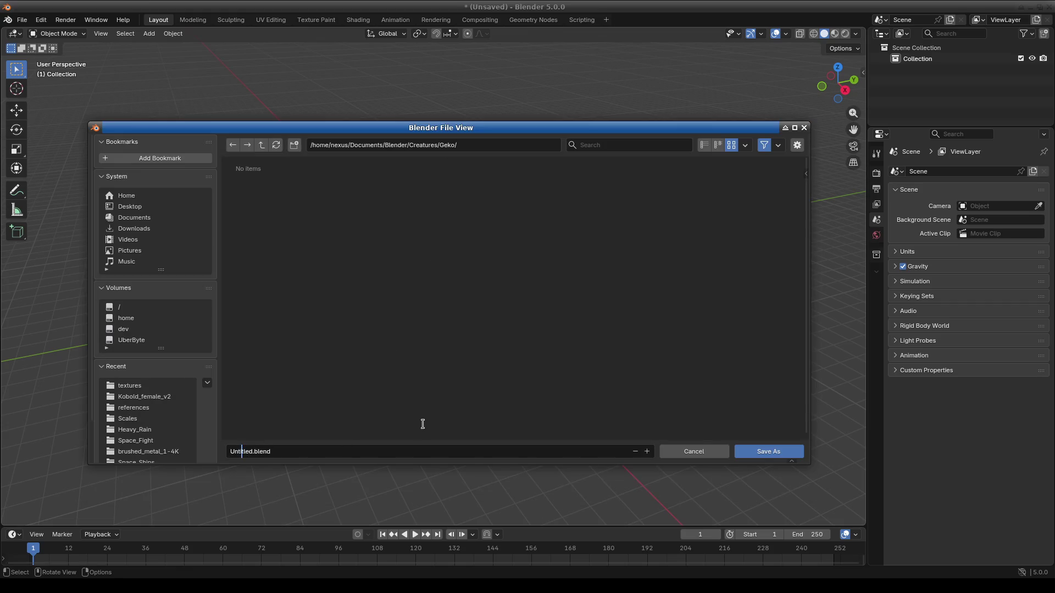
key(BackSpace)
key(Delete)
key(Delete)
key(Delete)
key(Delete)
key(Delete)
key(Delete)
key(Delete)
text(Geko)
click(753, 452)
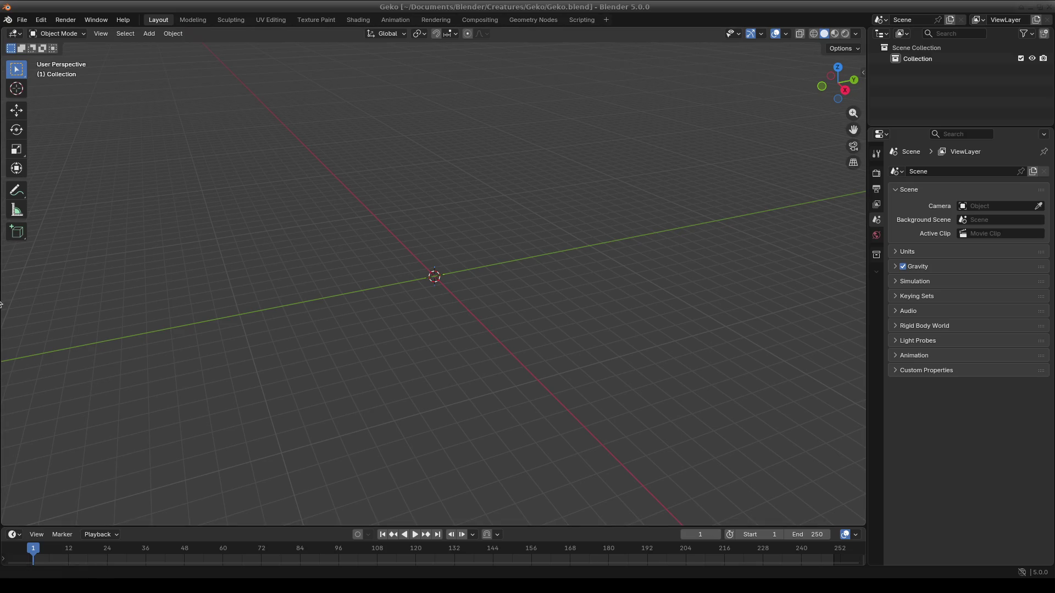
mouse_move(370, 328)
middle_down()
mouse_move(448, 310)
mouse_move(432, 296)
mouse_move(455, 267)
middle_up()
Step: In top orthographic view, add a cube at the world origin of the Geko scene
key(KP_7)
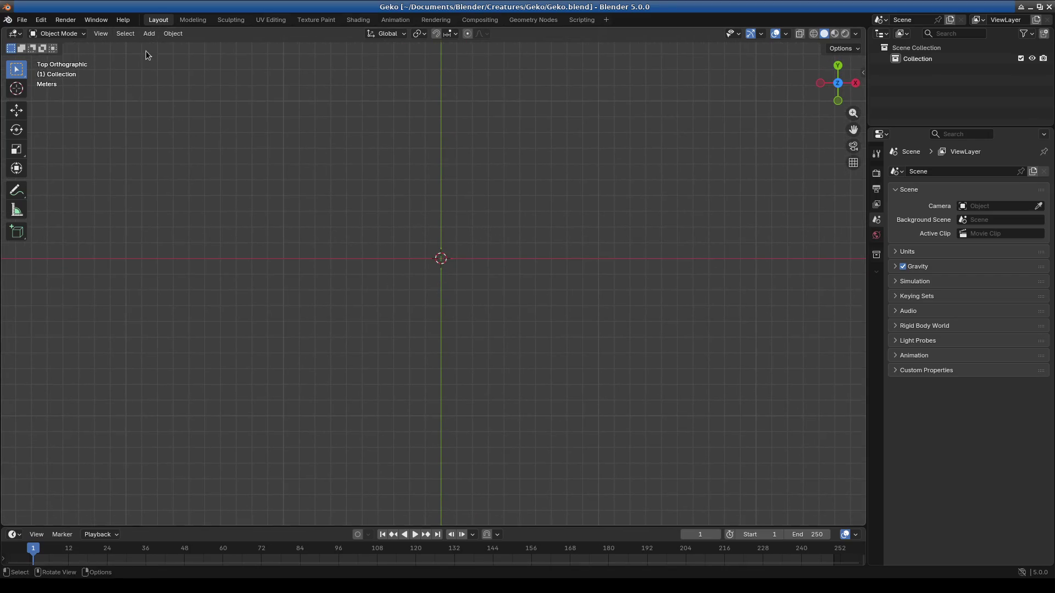
click(149, 34)
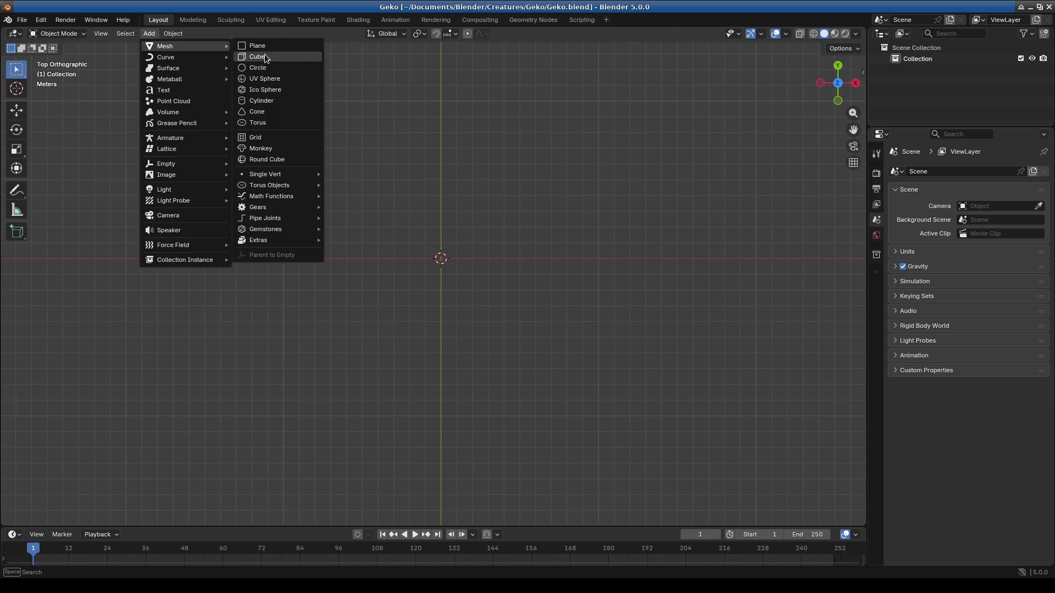
click(281, 56)
shift+middle_drag(483, 271, 481, 282)
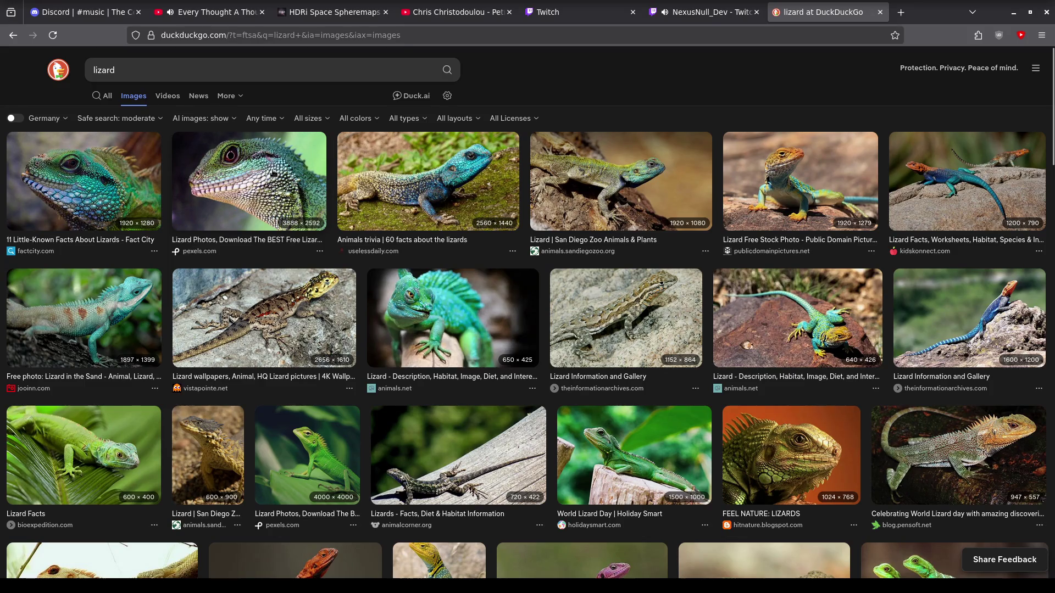
Step: Start saving the lizard head close-up photo and navigate to the Blender/Creatures/Geko folder
click(257, 183)
right_click(364, 350)
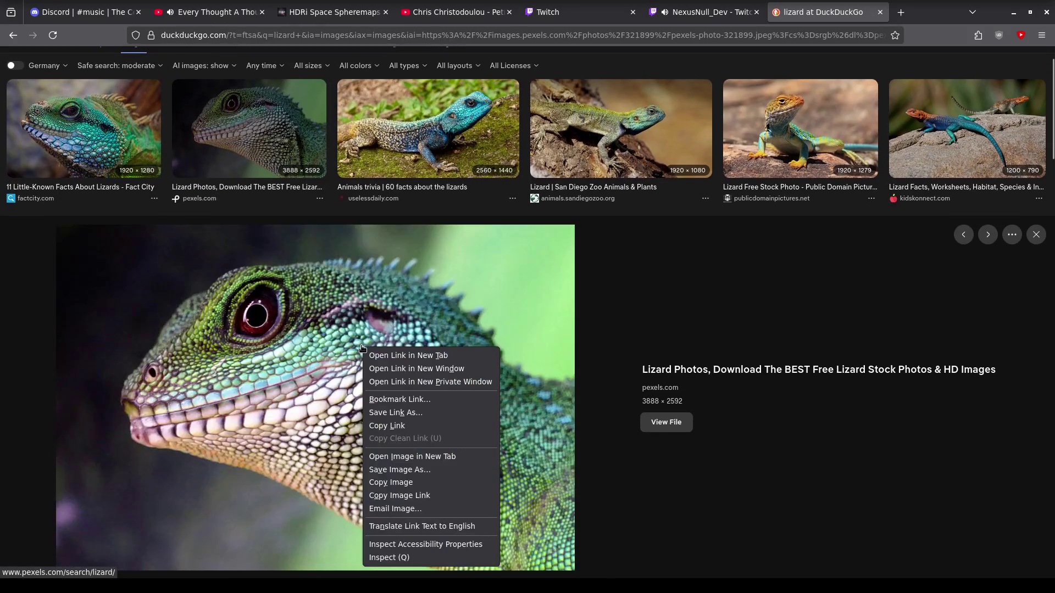
click(424, 471)
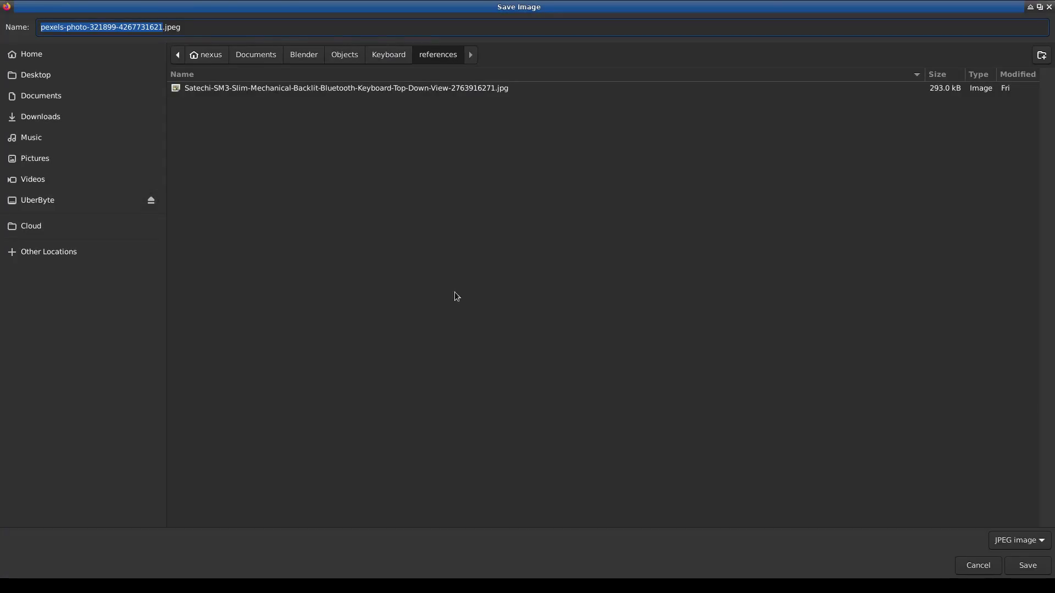
click(384, 55)
click(279, 55)
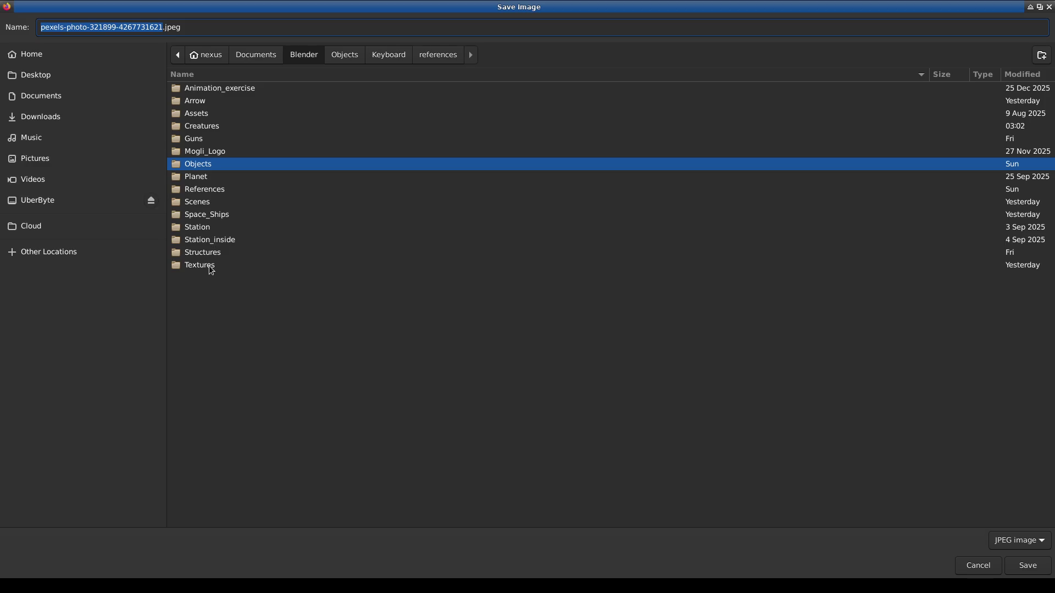
click(222, 125)
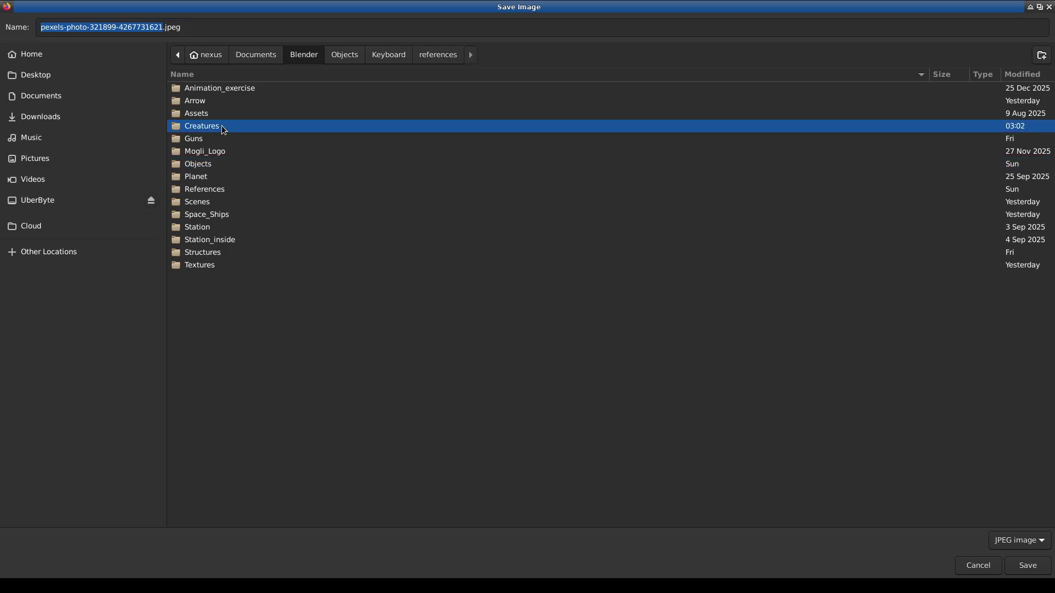
double_click(222, 125)
click(201, 89)
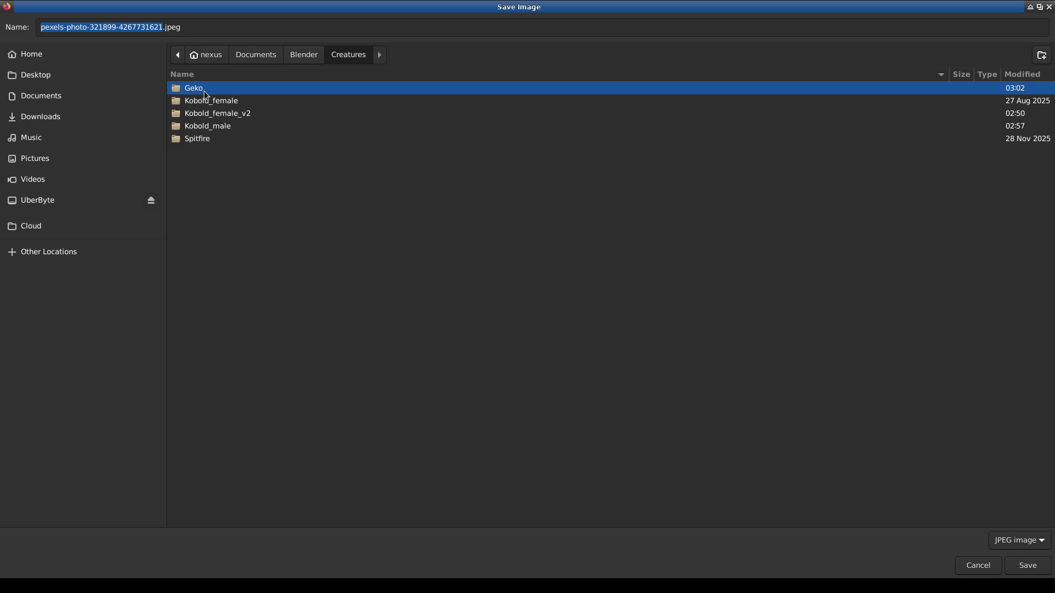
double_click(204, 90)
Step: Create a references folder inside Geko and save the photo there as head.jpeg
right_click(285, 152)
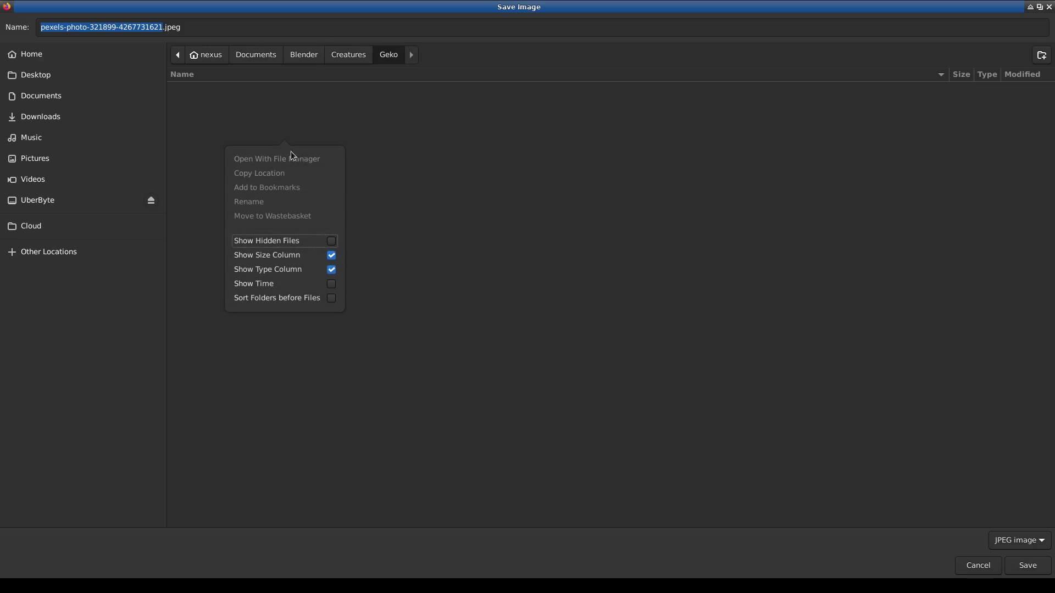
click(715, 196)
click(1041, 55)
text(references)
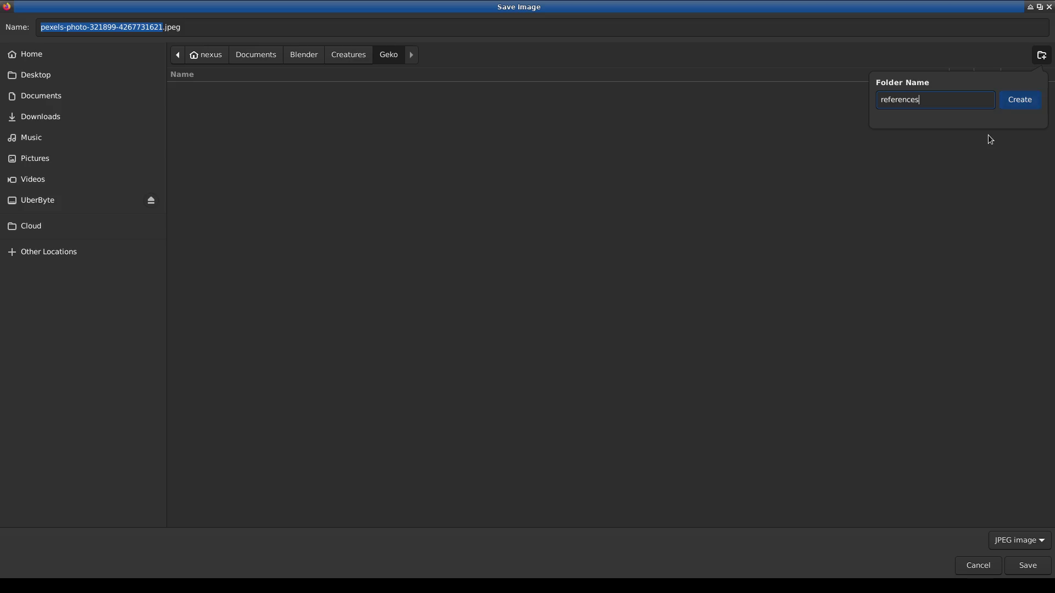
key(Return)
right_click(321, 183)
click(1007, 582)
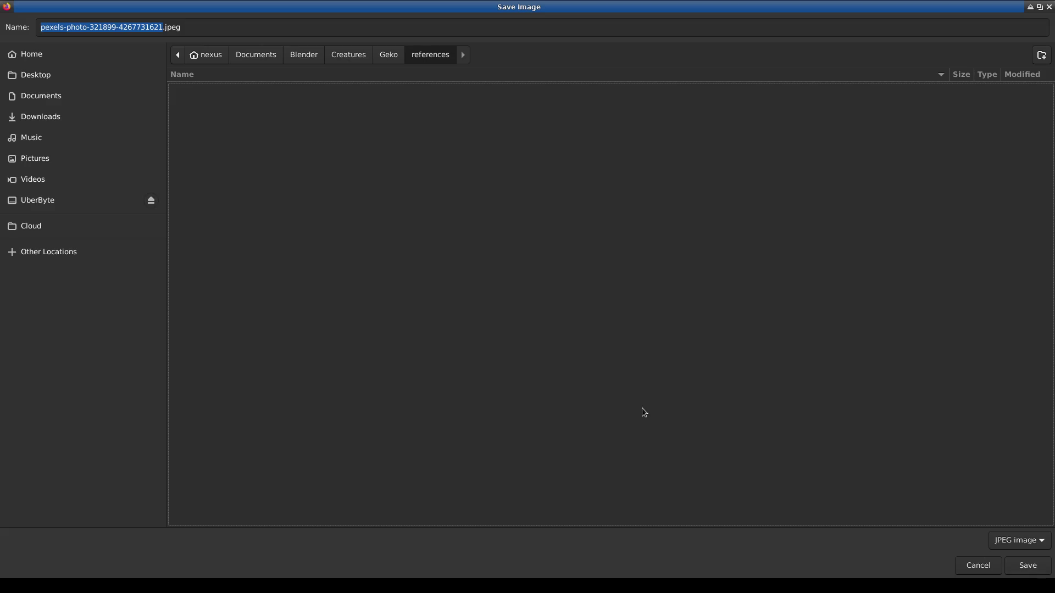
text(head)
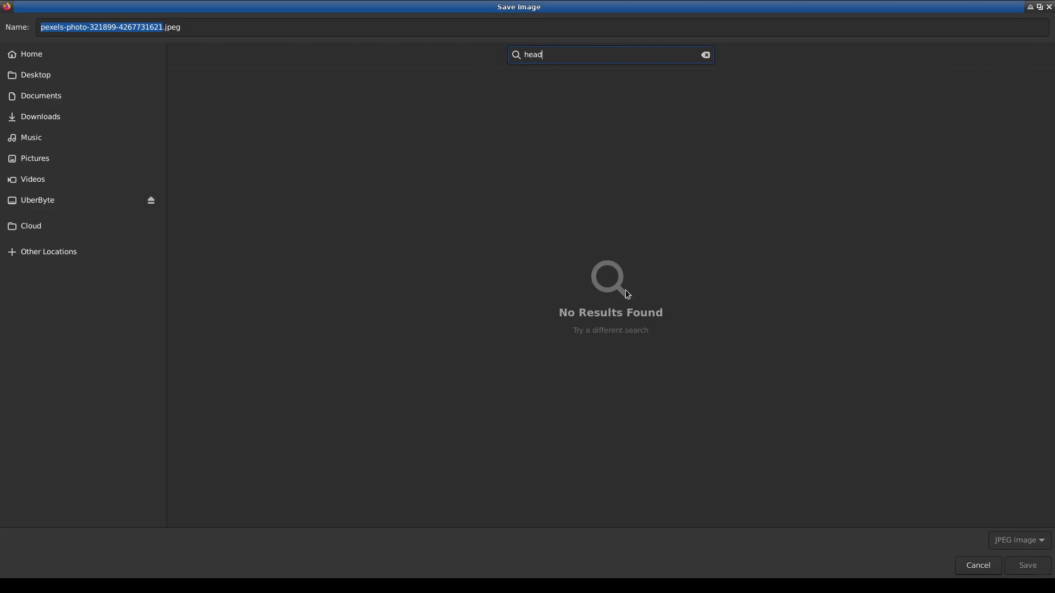
double_click(129, 27)
key(BackSpace)
key(BackSpace)
key(BackSpace)
key(BackSpace)
key(BackSpace)
key(BackSpace)
key(BackSpace)
text(head)
key(Return)
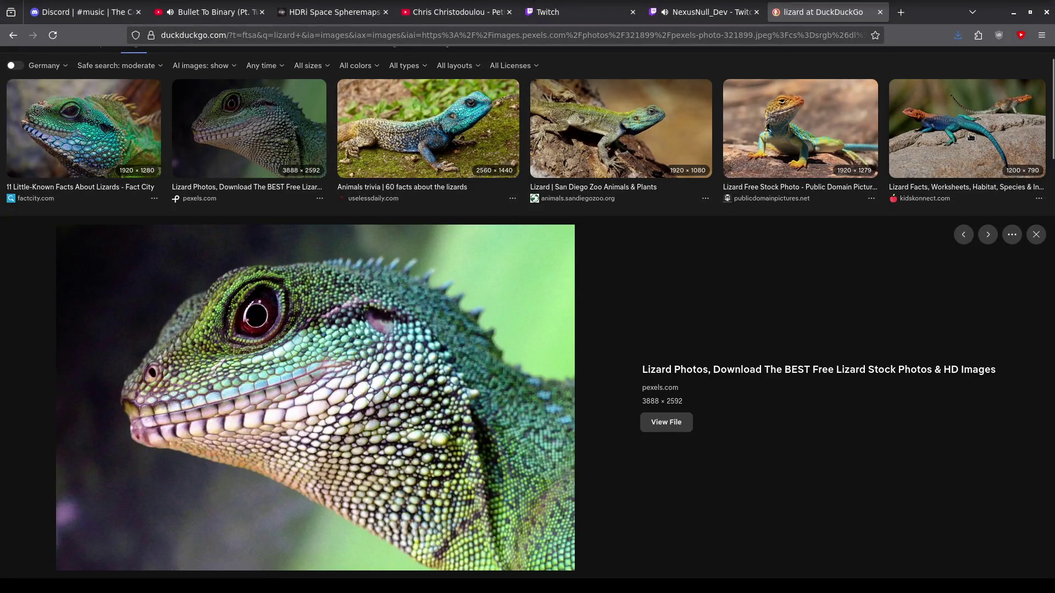
scroll(680, 331, down, 3)
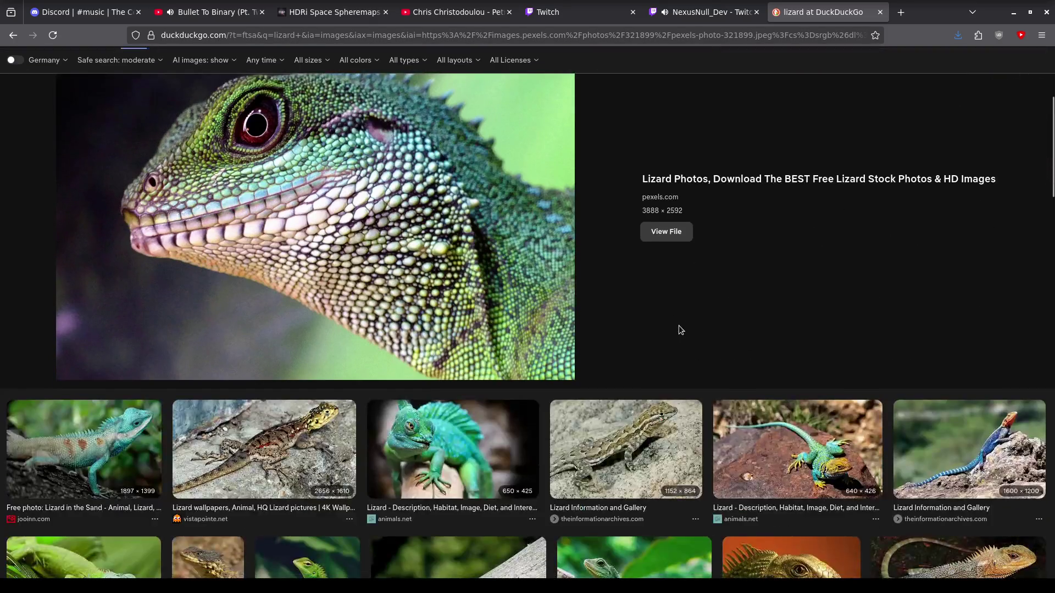
scroll(678, 330, down, 3)
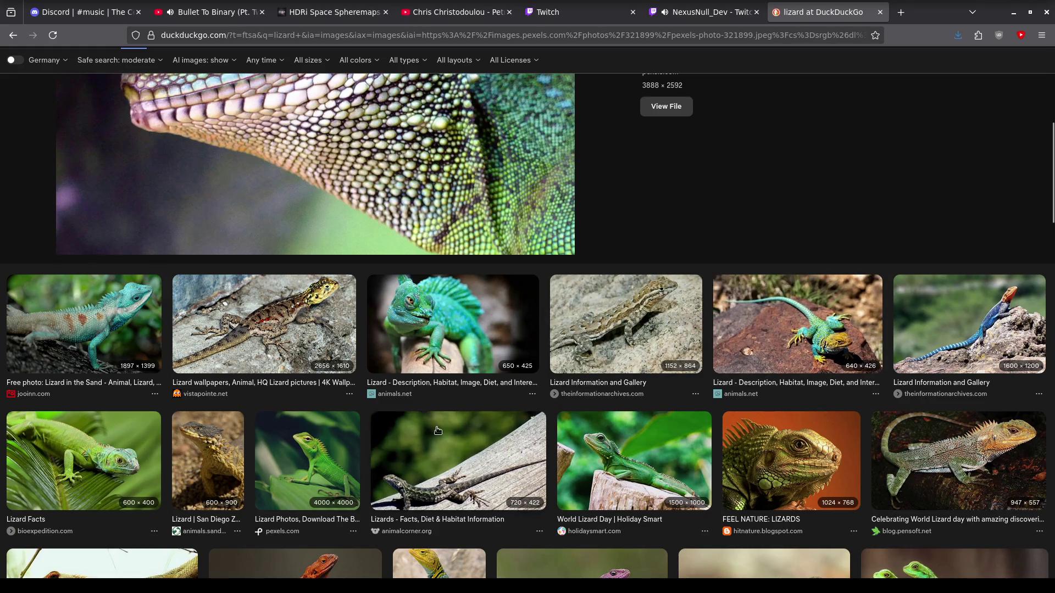
scroll(705, 327, up, 1)
scroll(704, 327, up, 2)
scroll(725, 292, up, 2)
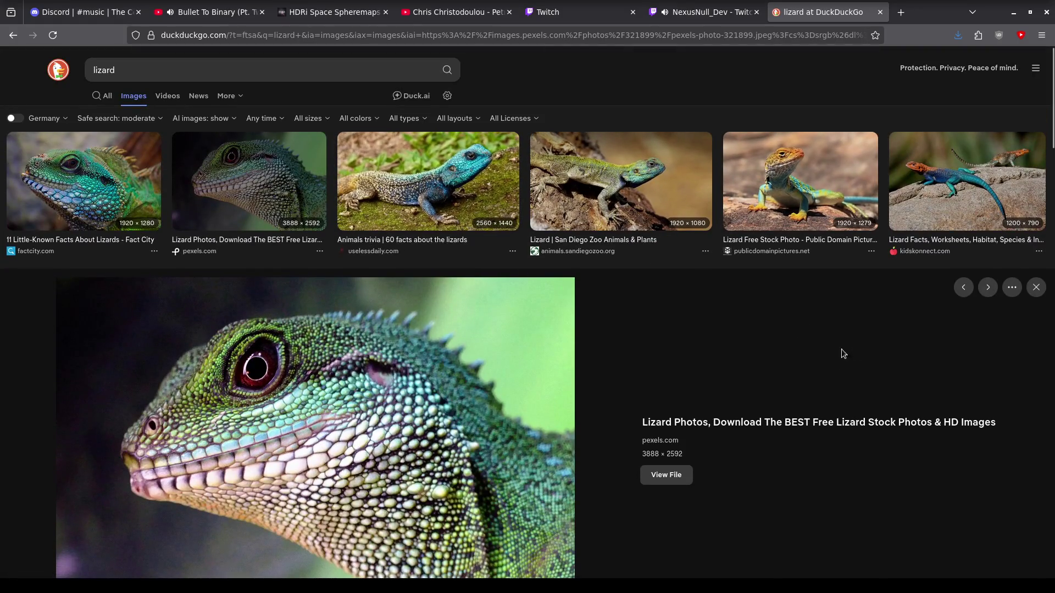
Step: Save the full-body lizard photo on granite as body.jpg in the references folder
click(1036, 286)
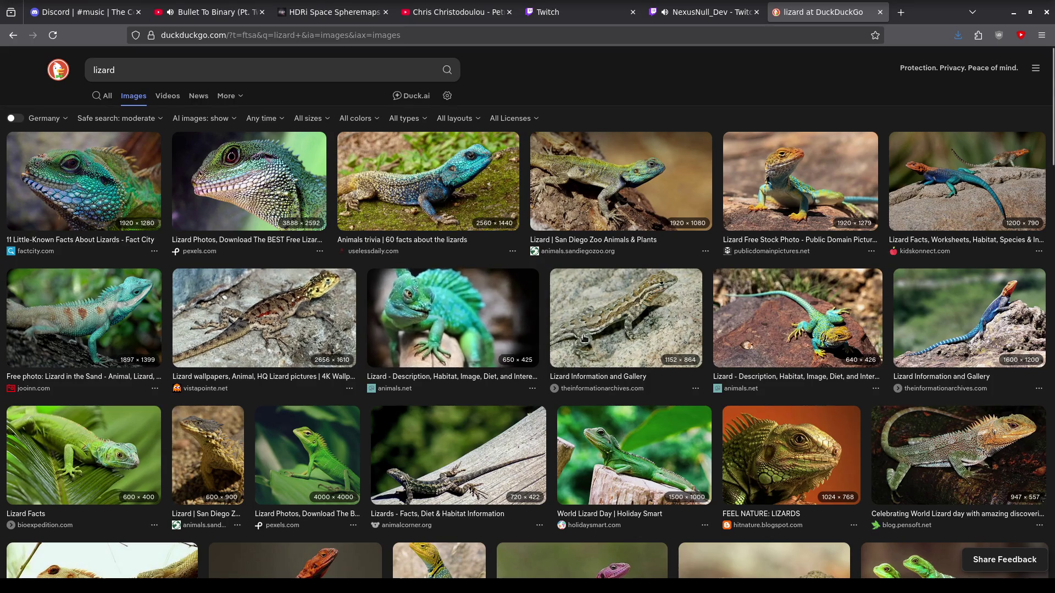
click(625, 316)
right_click(362, 144)
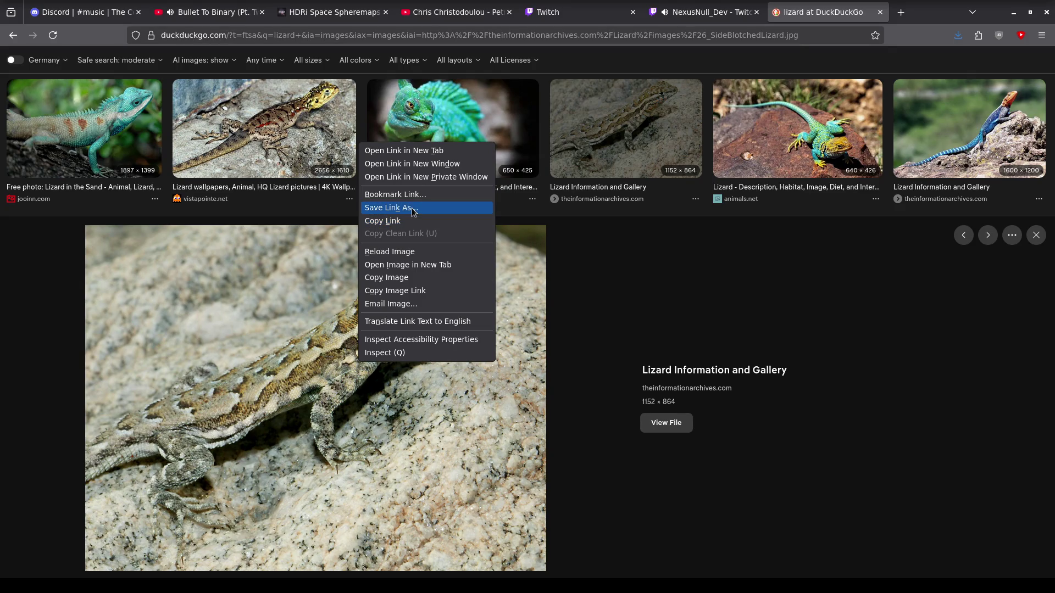
click(636, 330)
right_click(320, 371)
click(356, 253)
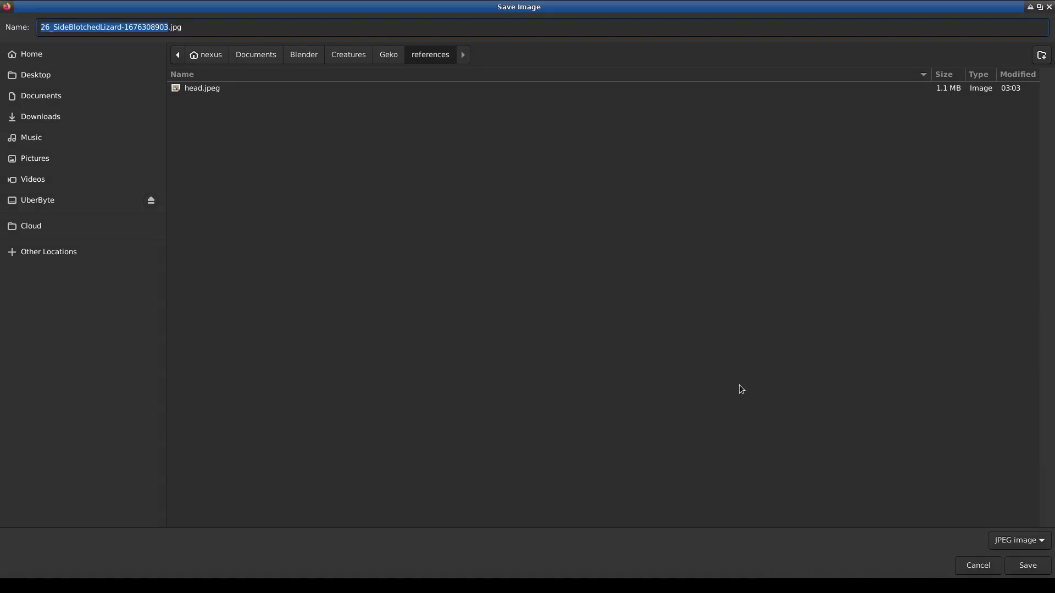
text(body)
key(Return)
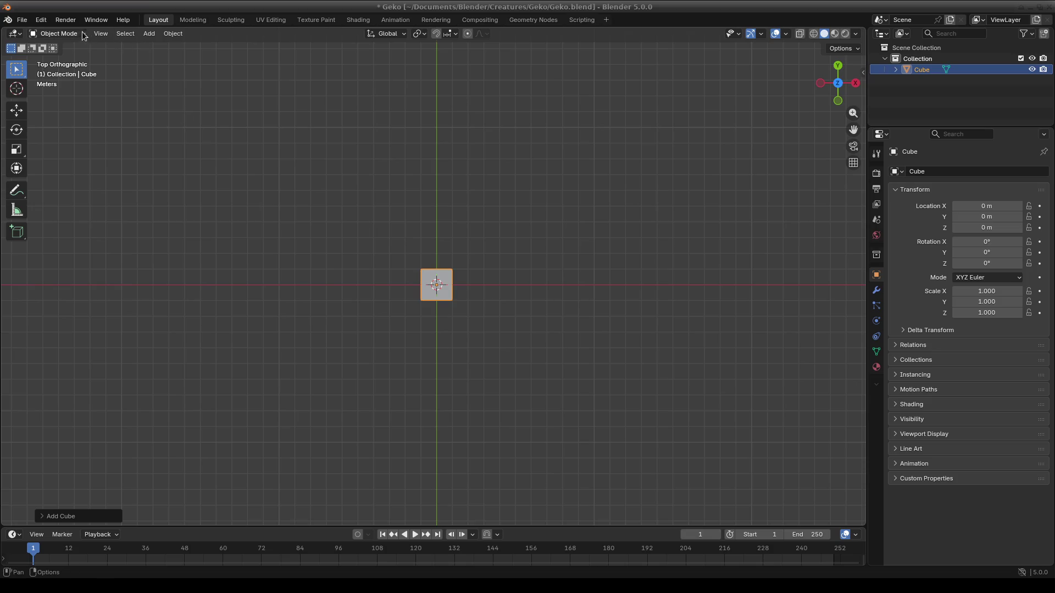
Step: Add body.jpg from the references folder as a reference image and move it away from the cube
click(150, 37)
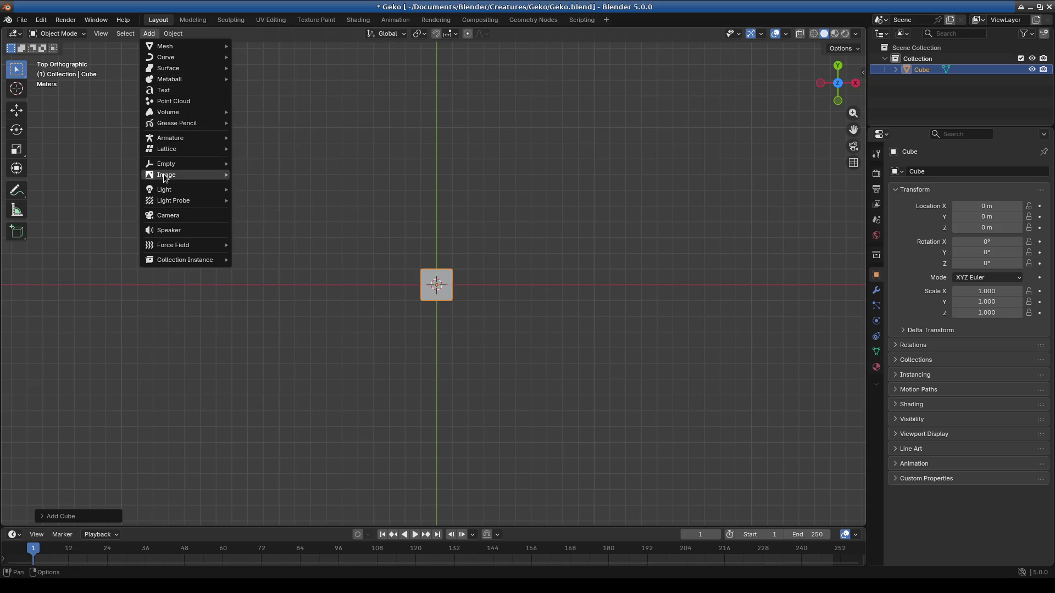
key(Return)
double_click(285, 215)
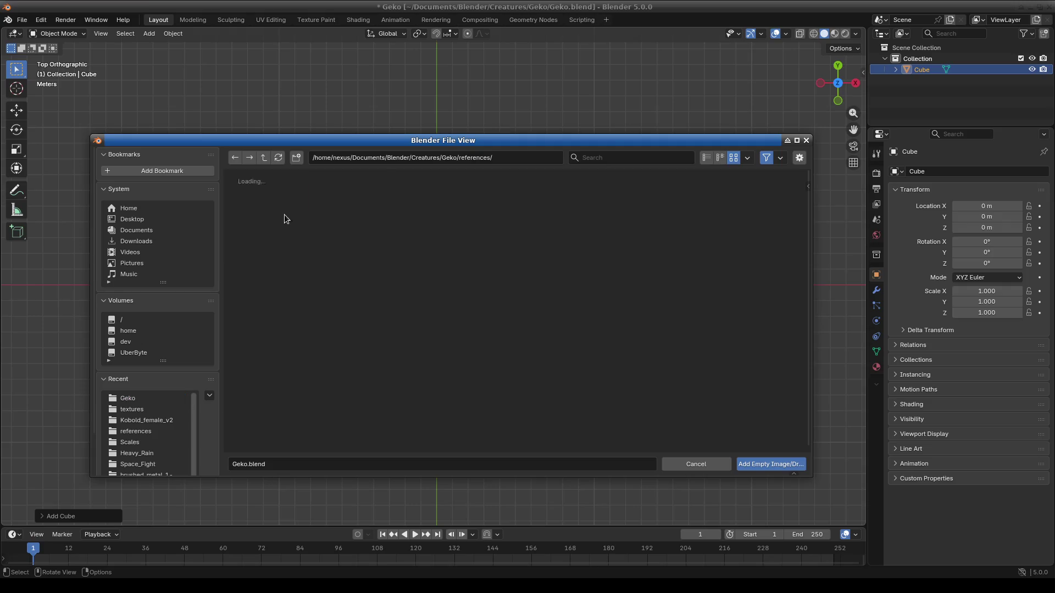
click(272, 215)
click(772, 463)
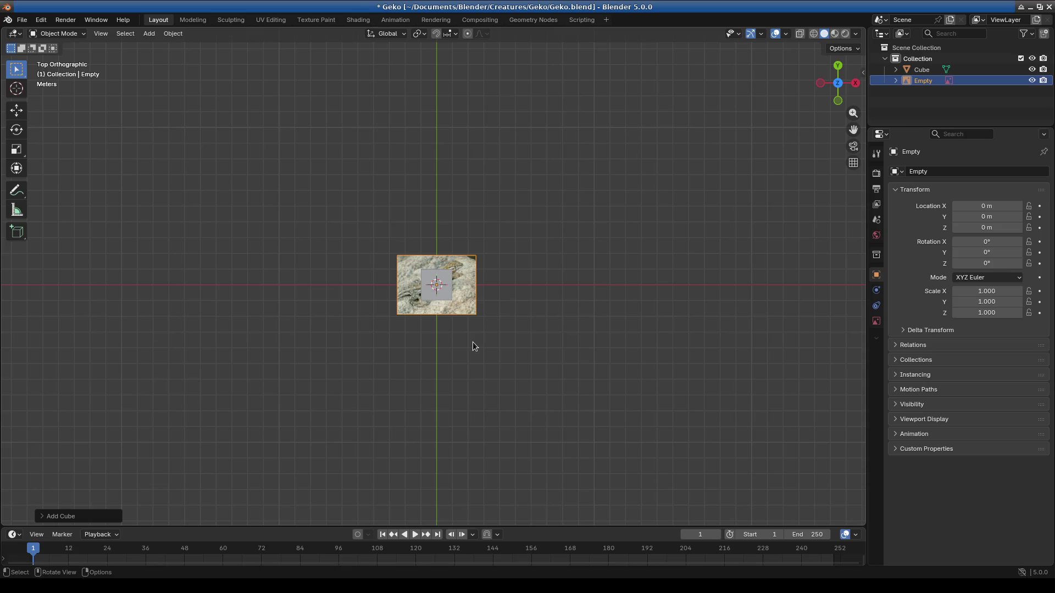
scroll(487, 357, up, 3)
scroll(500, 370, up, 2)
key(g)
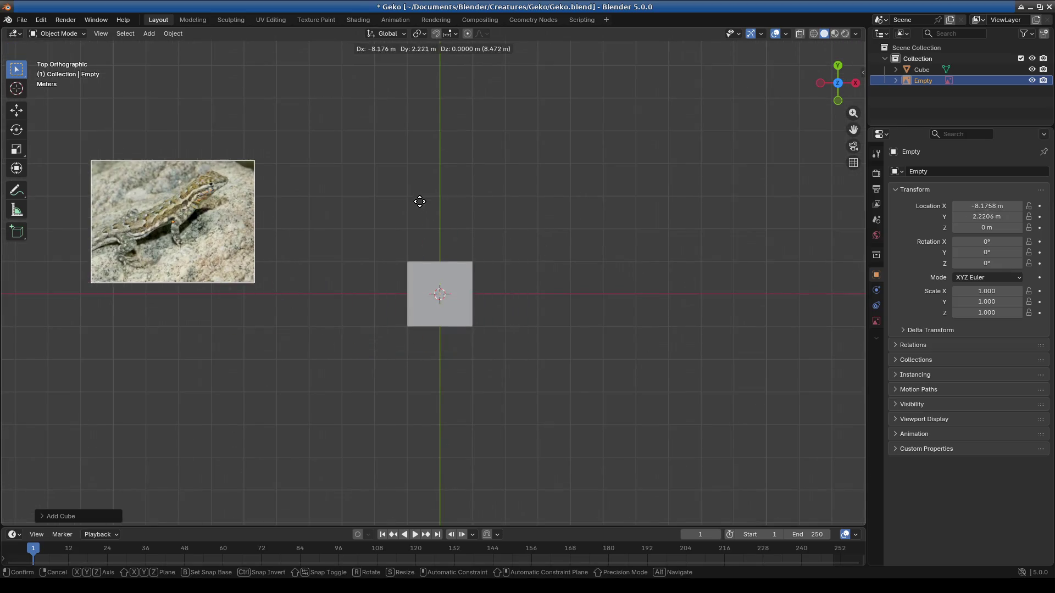
click(407, 245)
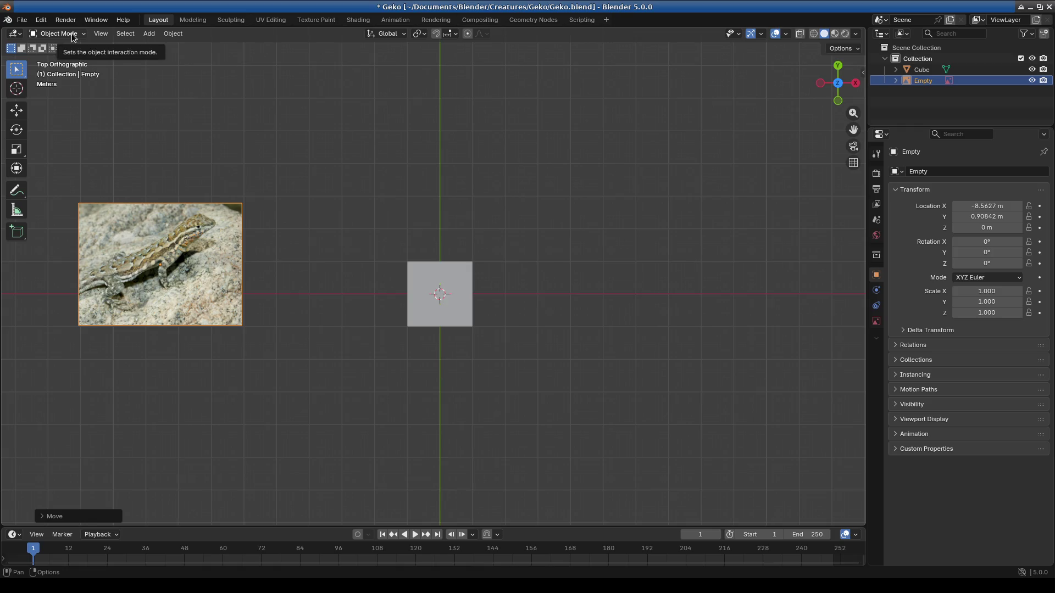
Step: Add the green lizard head photo as a second reference image placed at the upper left
click(150, 33)
mouse_move(167, 176)
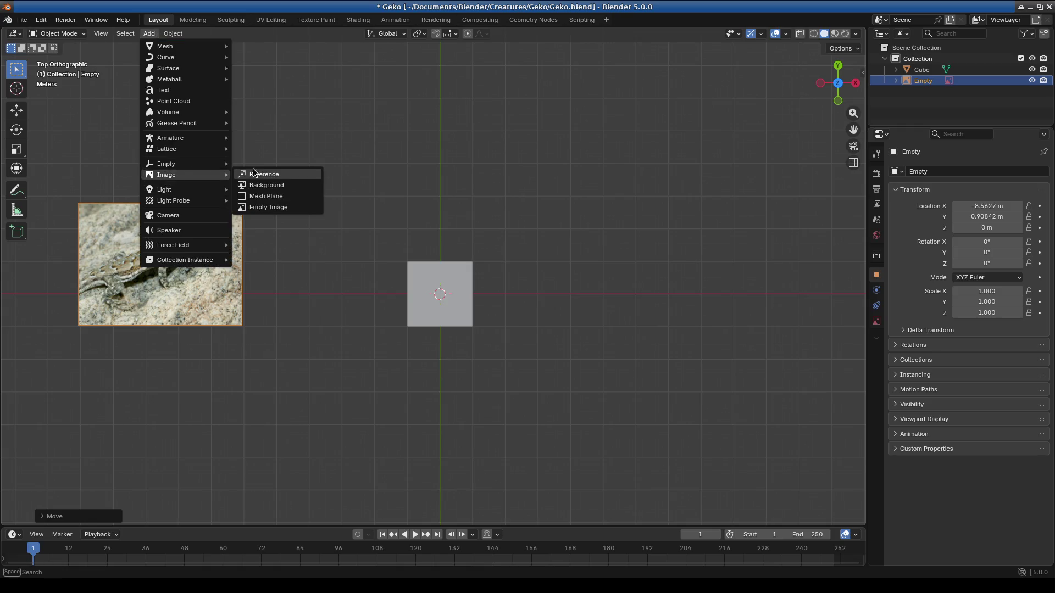
click(240, 173)
click(773, 478)
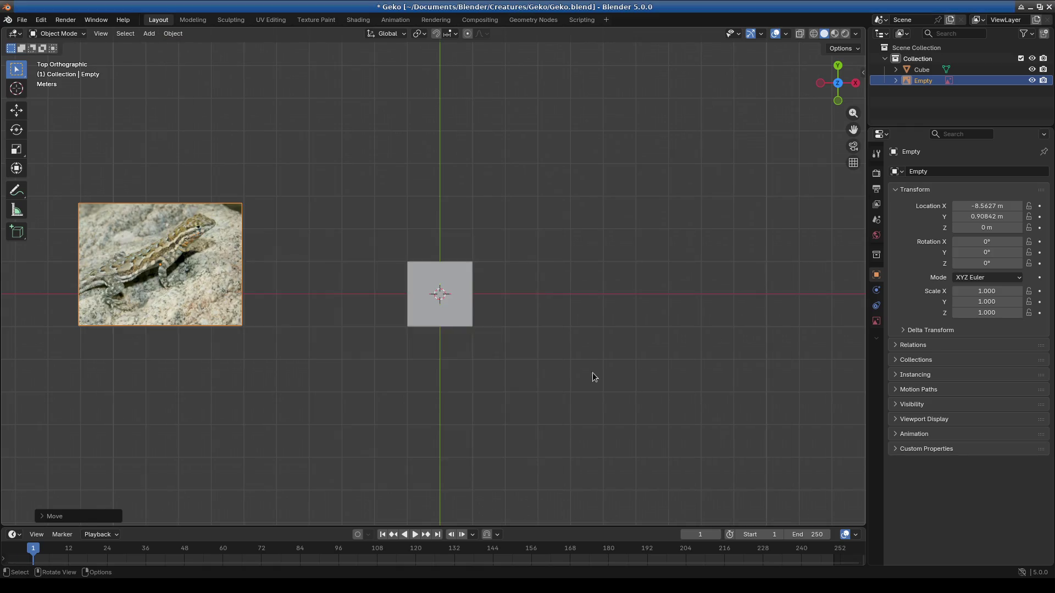
key(g)
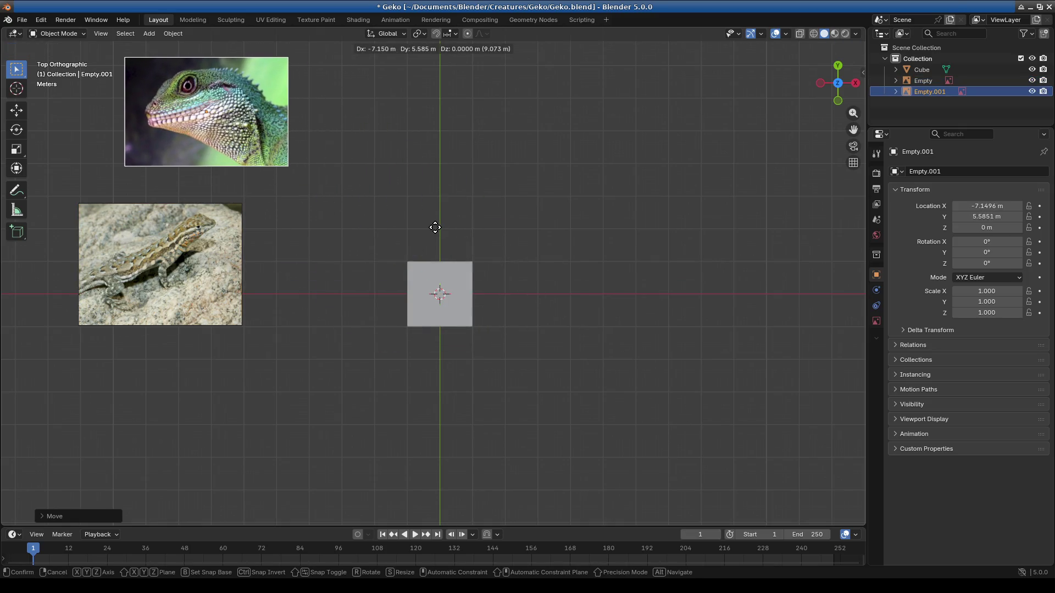
click(466, 231)
middle_drag(399, 257, 411, 273)
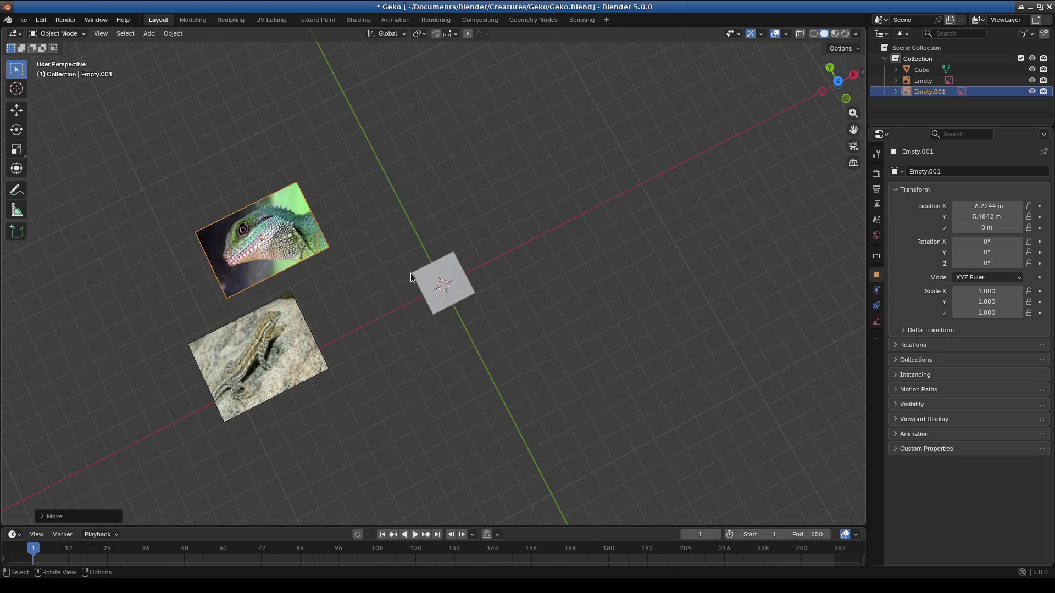
Step: Return to the top-down view of the reference photos and bring up the Add list
key(KP_7)
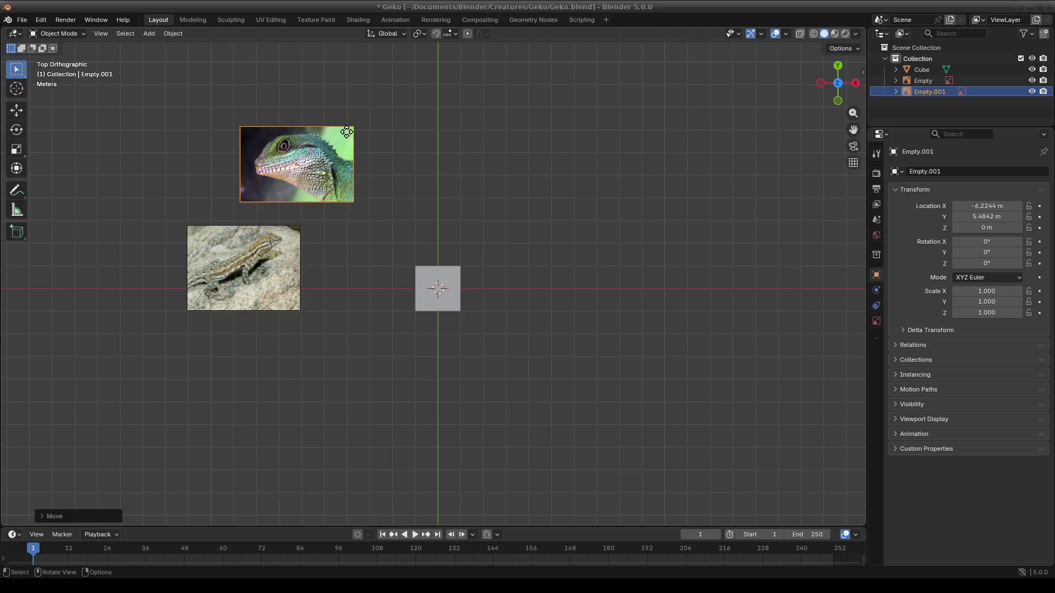
click(148, 34)
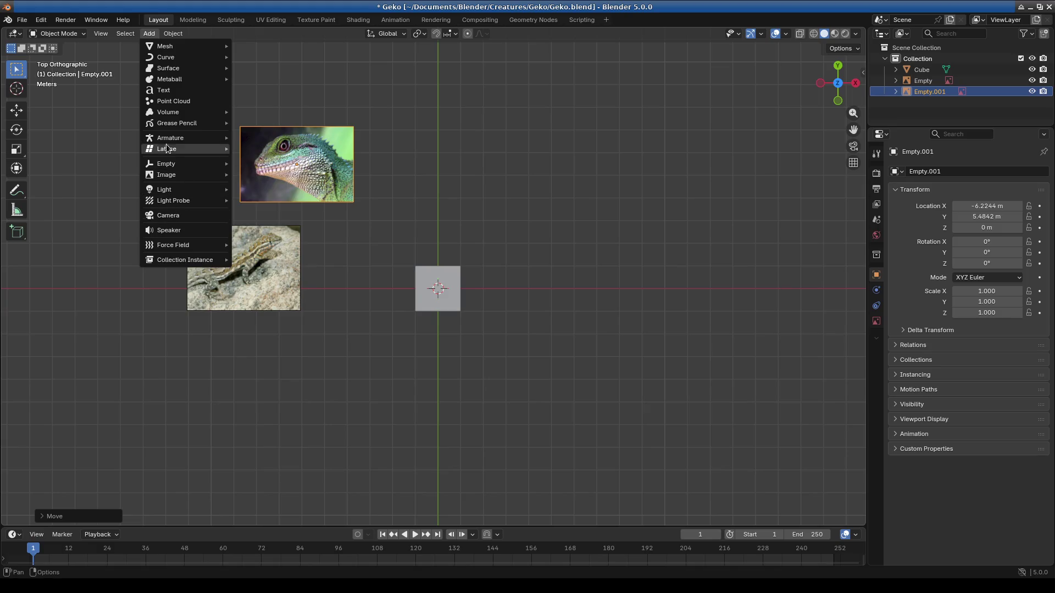
mouse_move(167, 175)
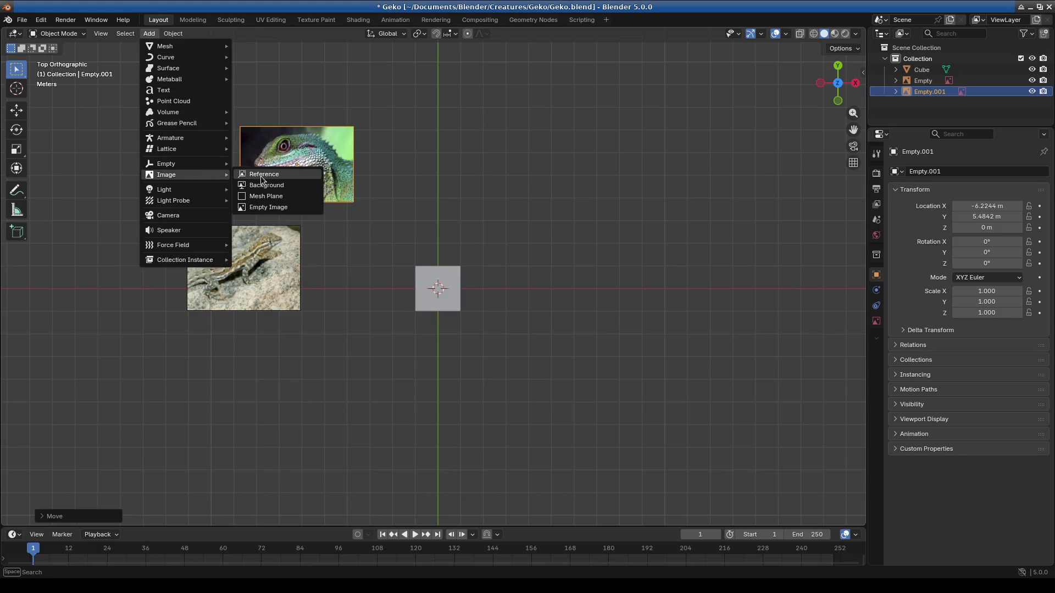
Step: Add the orange lizard photo as a third reference image placed above the cube
click(264, 175)
double_click(355, 241)
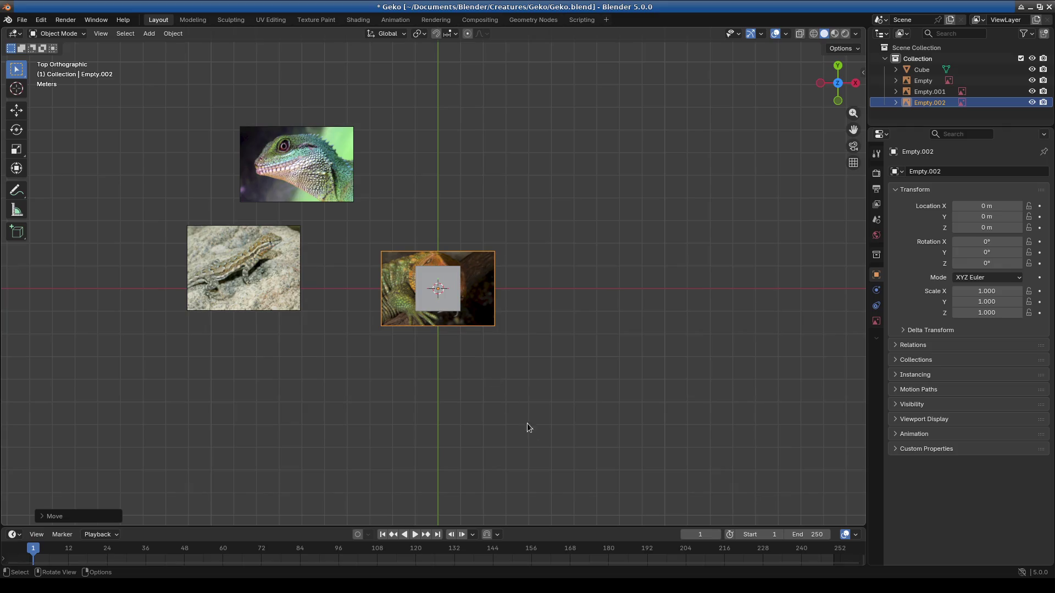
key(g)
click(536, 289)
scroll(456, 189, up, 1)
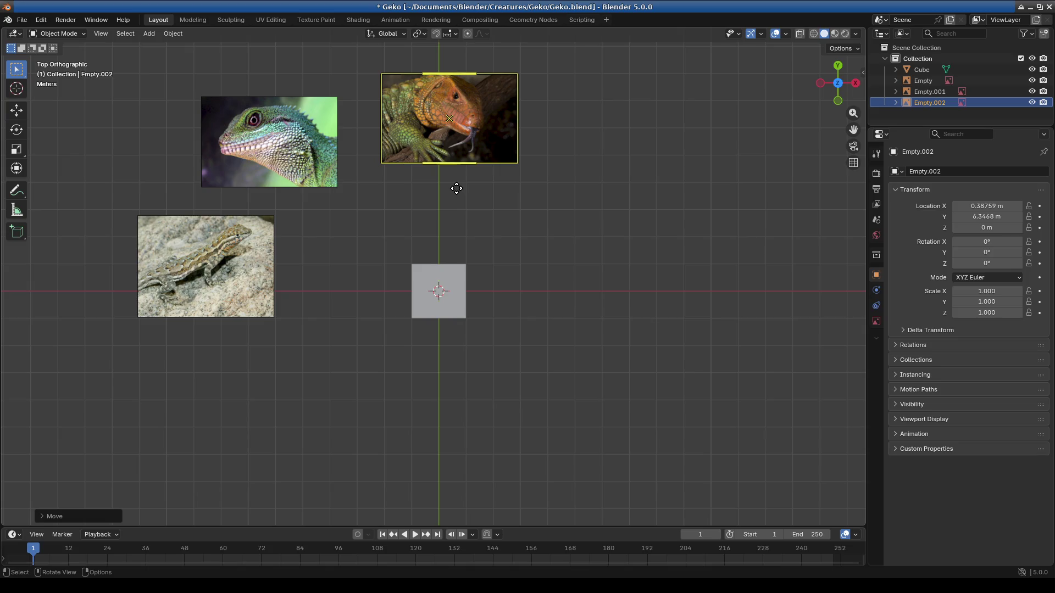
scroll(507, 185, up, 4)
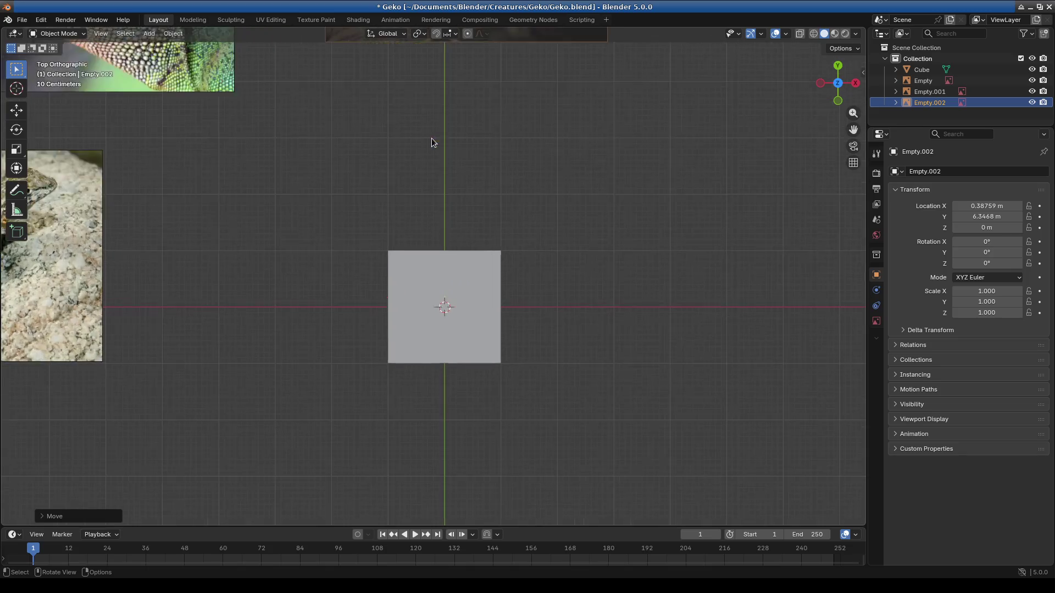
Step: Pan and orbit around the orange lizard photo to inspect its head and scales closely
shift+middle_drag(431, 138, 455, 293)
scroll(455, 296, up, 3)
scroll(511, 177, down, 1)
mouse_move(510, 177)
shift+middle_down()
mouse_move(524, 292)
mouse_move(475, 301)
shift+middle_up()
scroll(525, 285, down, 1)
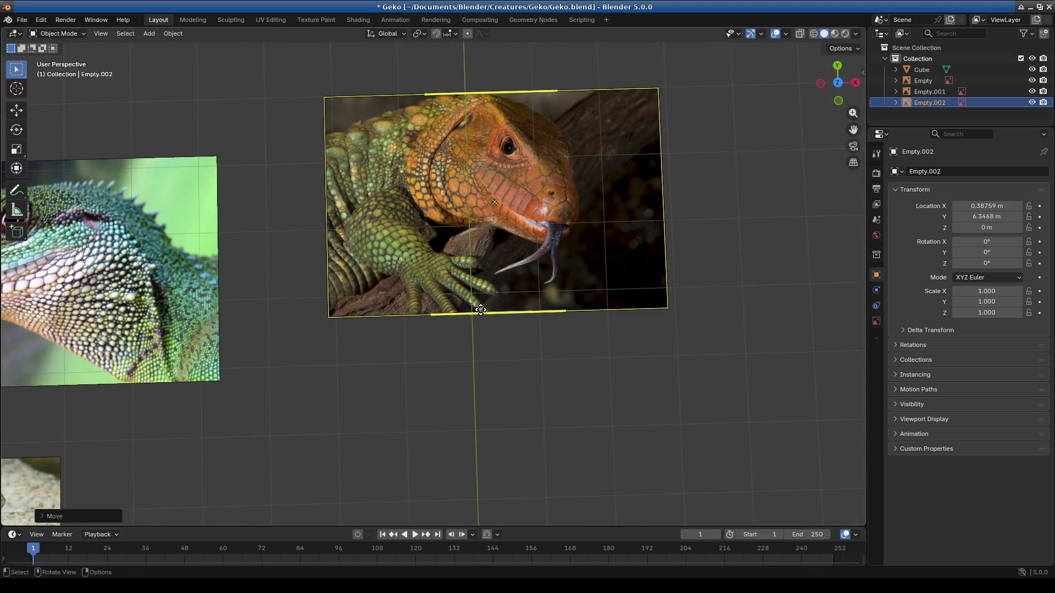
scroll(480, 275, up, 4)
mouse_move(472, 179)
middle_down()
mouse_move(469, 248)
mouse_move(367, 240)
middle_up()
scroll(408, 297, up, 2)
scroll(412, 295, up, 3)
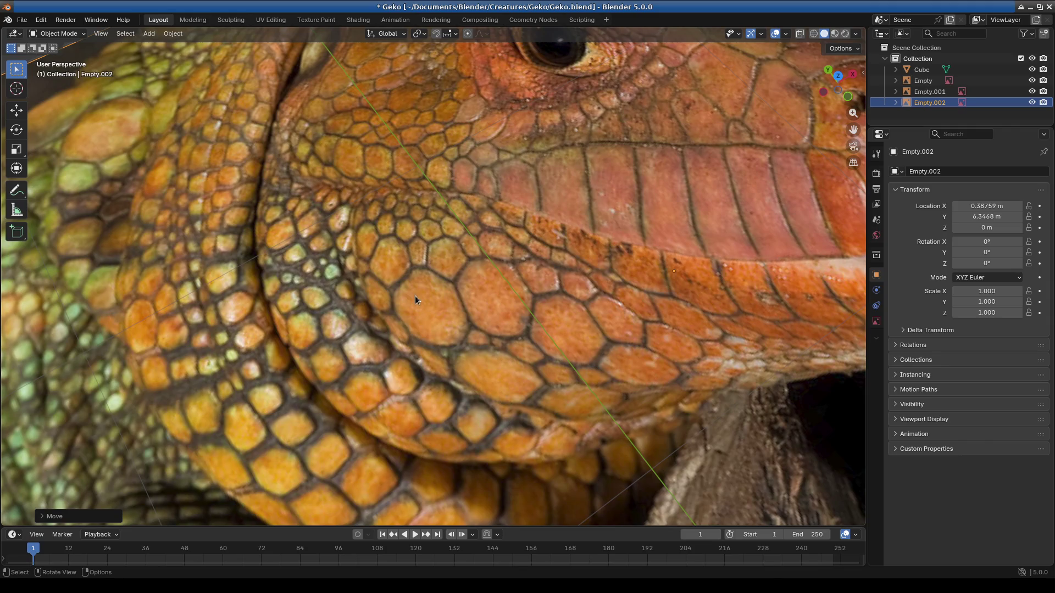
scroll(413, 296, down, 3)
mouse_move(423, 296)
middle_down()
mouse_move(454, 312)
mouse_move(423, 298)
middle_up()
scroll(423, 299, up, 2)
scroll(568, 349, up, 1)
mouse_move(567, 349)
middle_down()
mouse_move(510, 364)
mouse_move(399, 305)
middle_up()
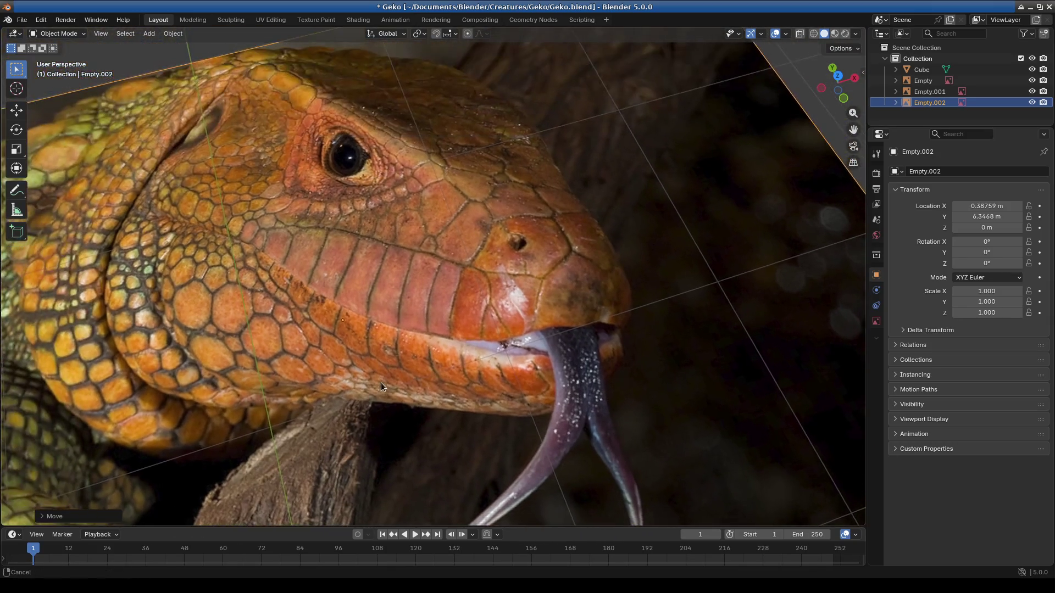
scroll(381, 382, up, 3)
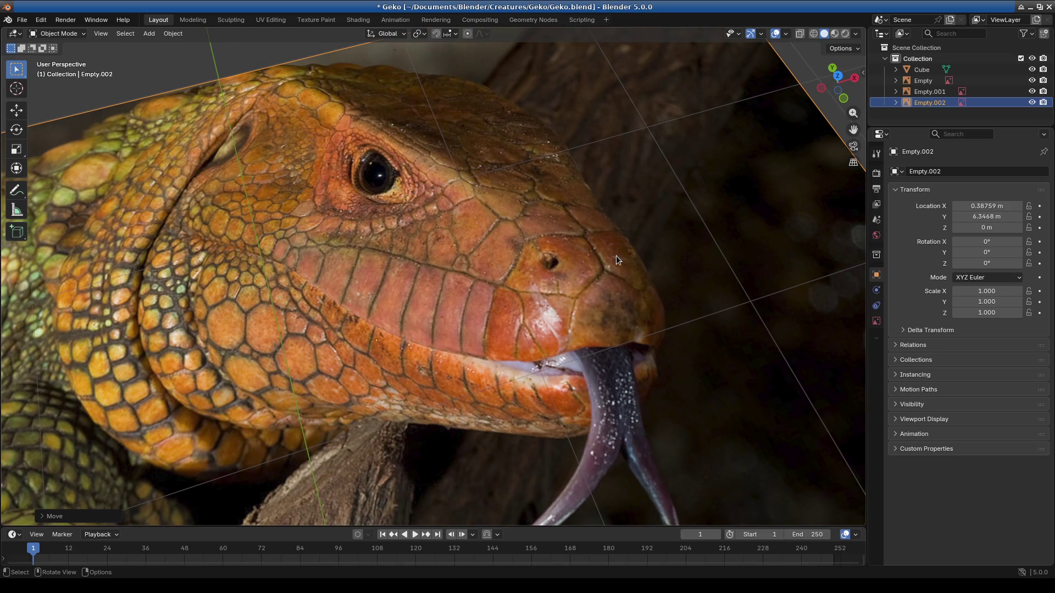
scroll(584, 295, down, 2)
mouse_move(585, 295)
middle_down()
mouse_move(512, 326)
mouse_move(435, 339)
mouse_move(420, 380)
mouse_move(432, 376)
middle_up()
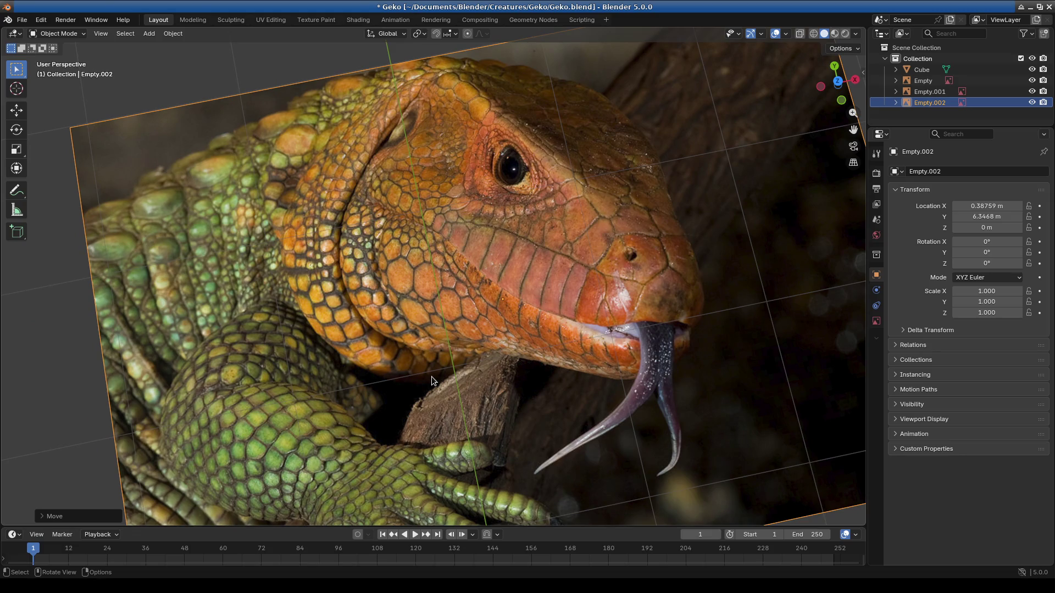
scroll(364, 411, up, 3)
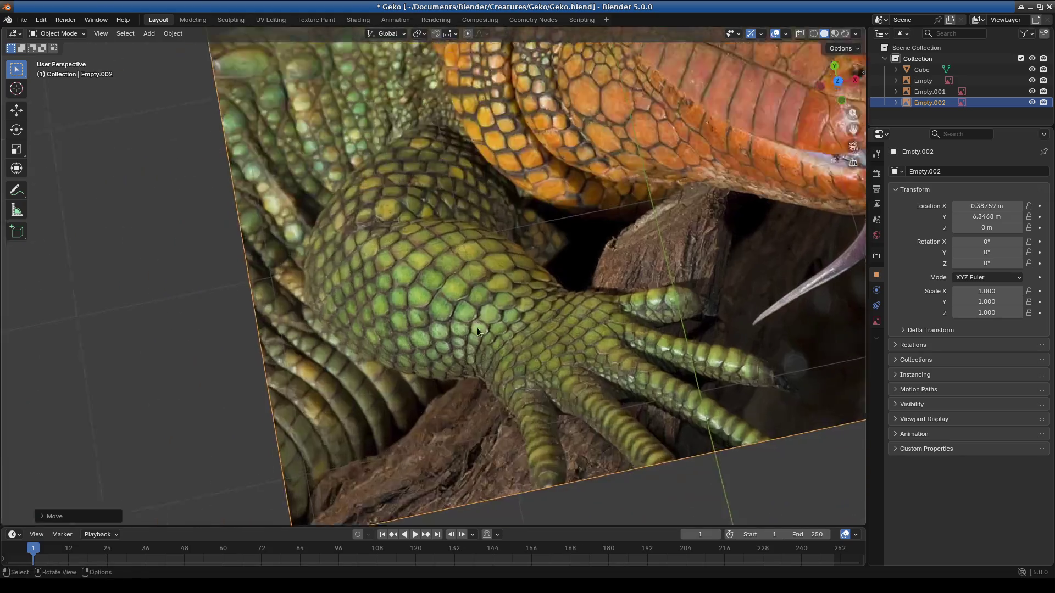
scroll(471, 320, up, 4)
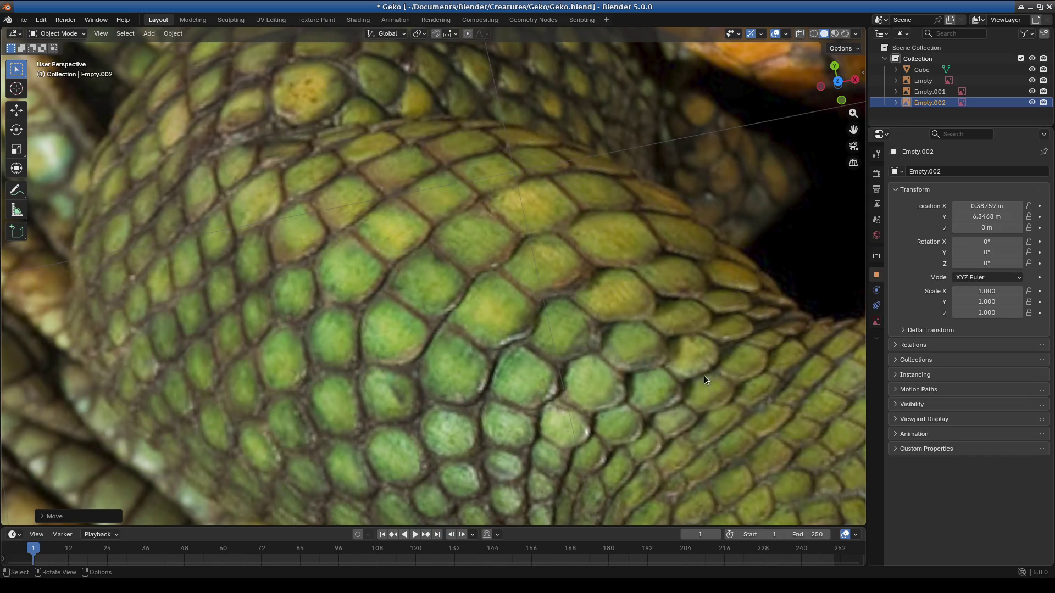
scroll(574, 333, down, 4)
mouse_move(492, 278)
middle_down()
mouse_move(378, 310)
mouse_move(549, 160)
middle_up()
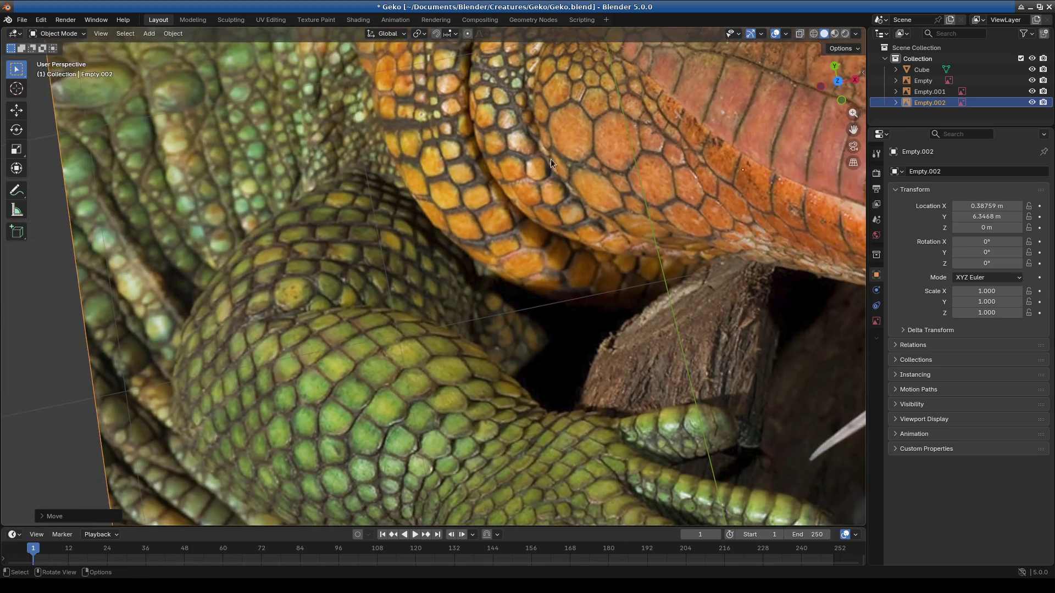
scroll(481, 188, up, 1)
scroll(515, 217, down, 4)
mouse_move(501, 236)
middle_down()
mouse_move(442, 269)
mouse_move(462, 257)
mouse_move(461, 291)
middle_up()
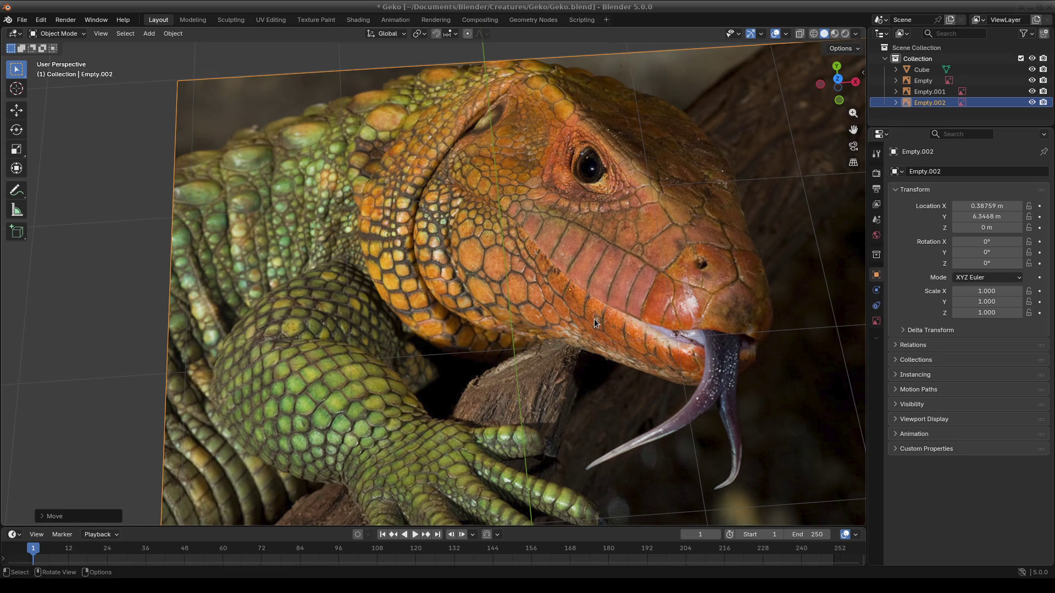
scroll(595, 319, down, 3)
mouse_move(599, 319)
middle_down()
mouse_move(562, 314)
mouse_move(550, 339)
middle_up()
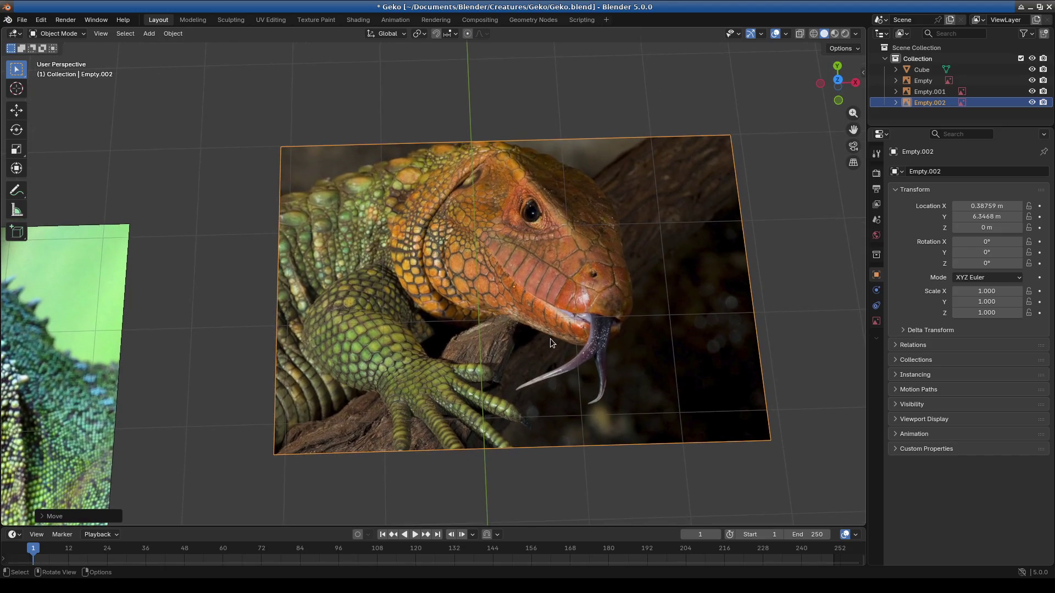
scroll(550, 339, down, 5)
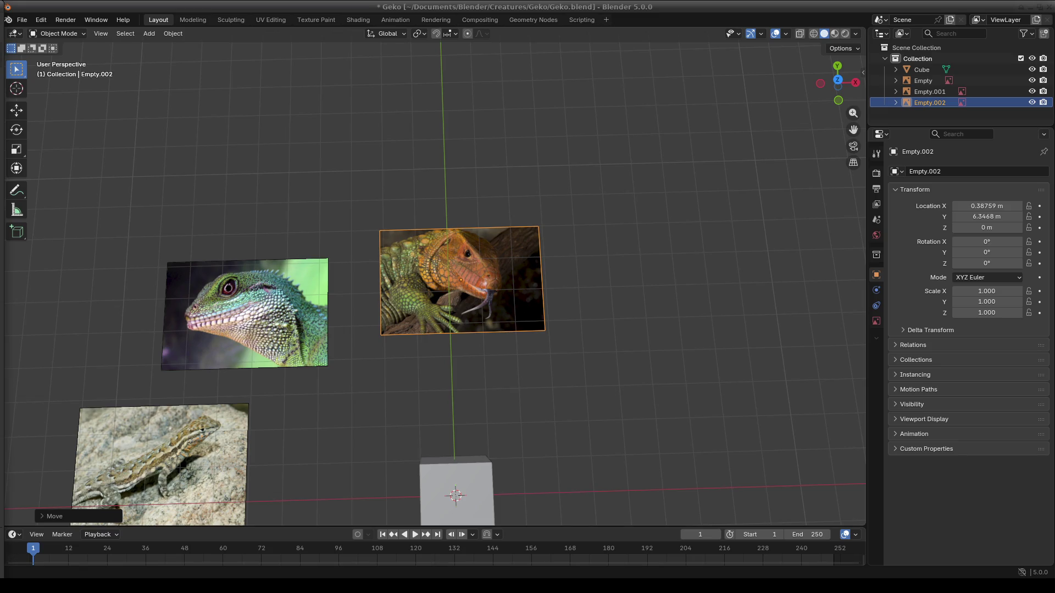
click(152, 35)
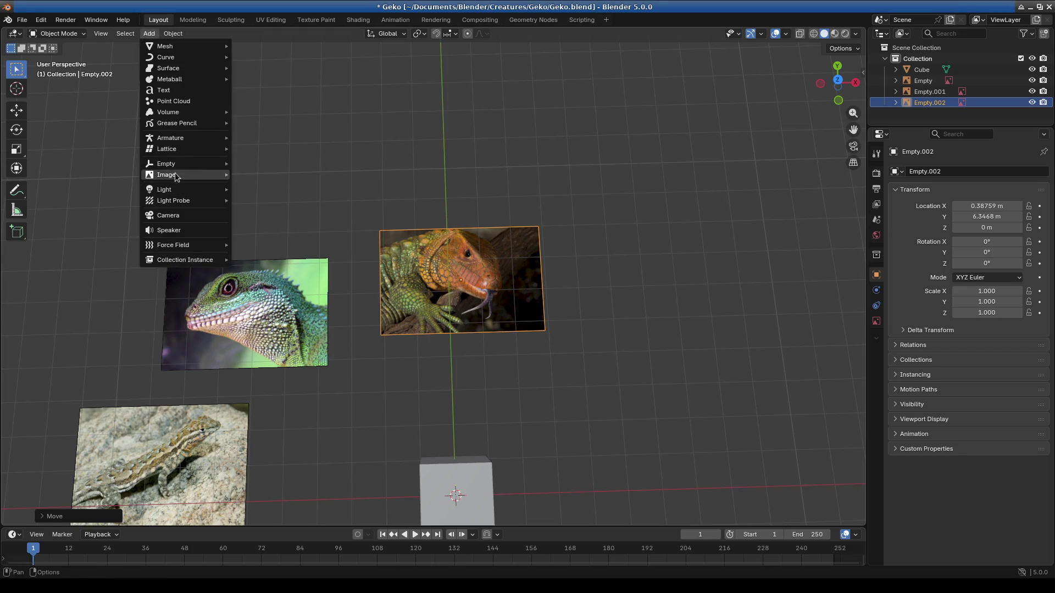
Step: Add funny.jpg, the open-mouthed monitor lizard, as a fourth reference right of the cube and frame it
mouse_move(167, 175)
click(251, 174)
double_click(450, 252)
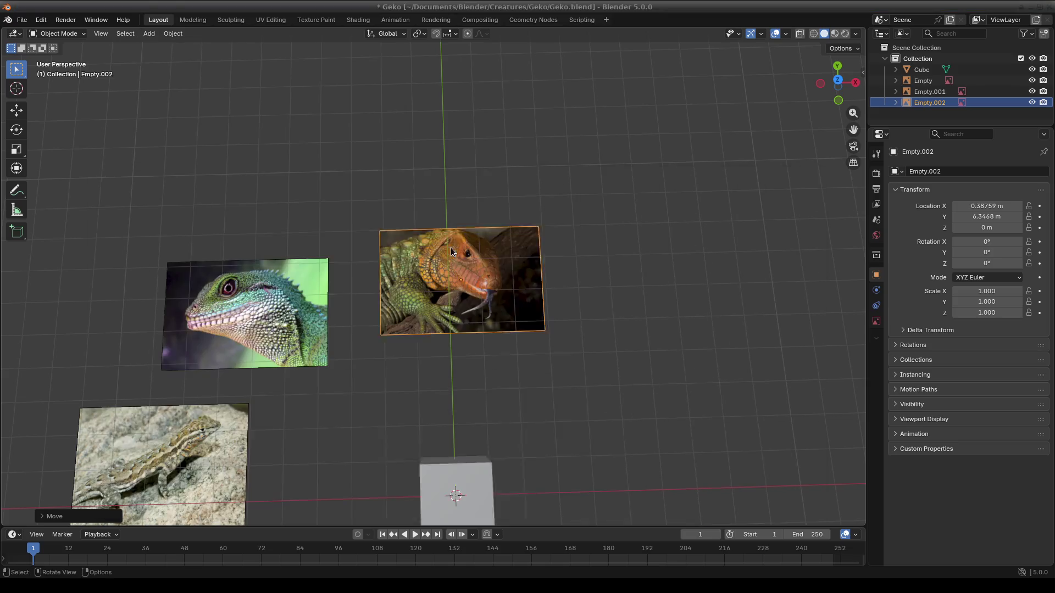
scroll(550, 350, down, 3)
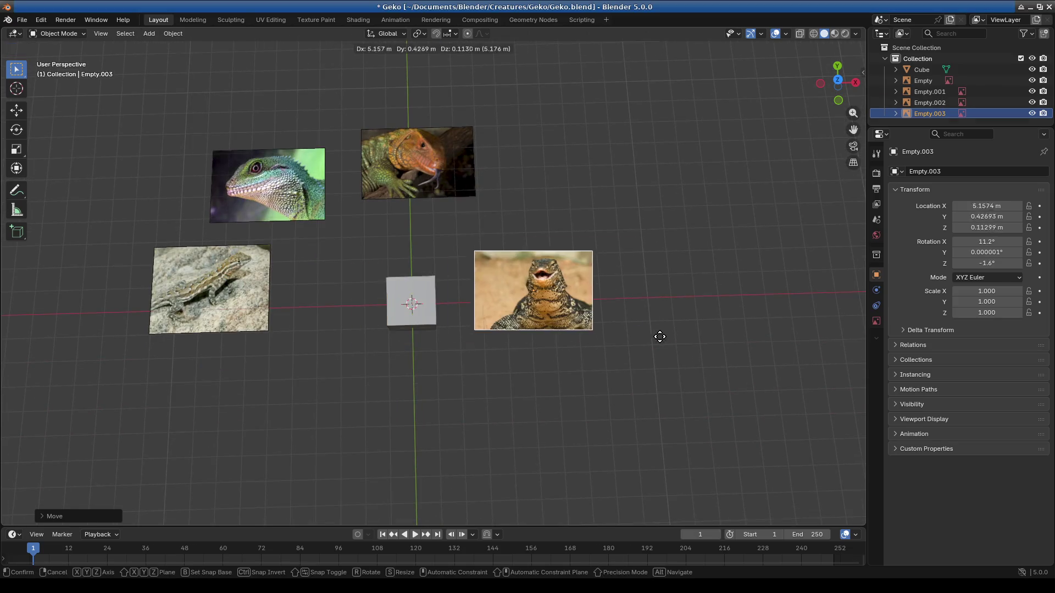
click(657, 372)
key(KP_Decimal)
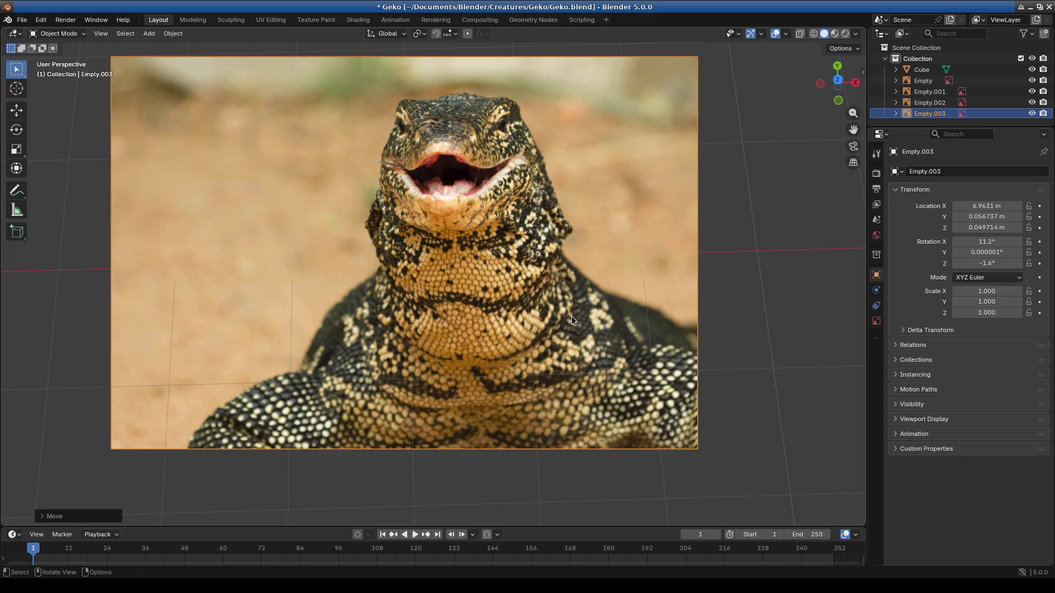
mouse_move(567, 330)
middle_down()
mouse_move(493, 357)
mouse_move(521, 375)
middle_up()
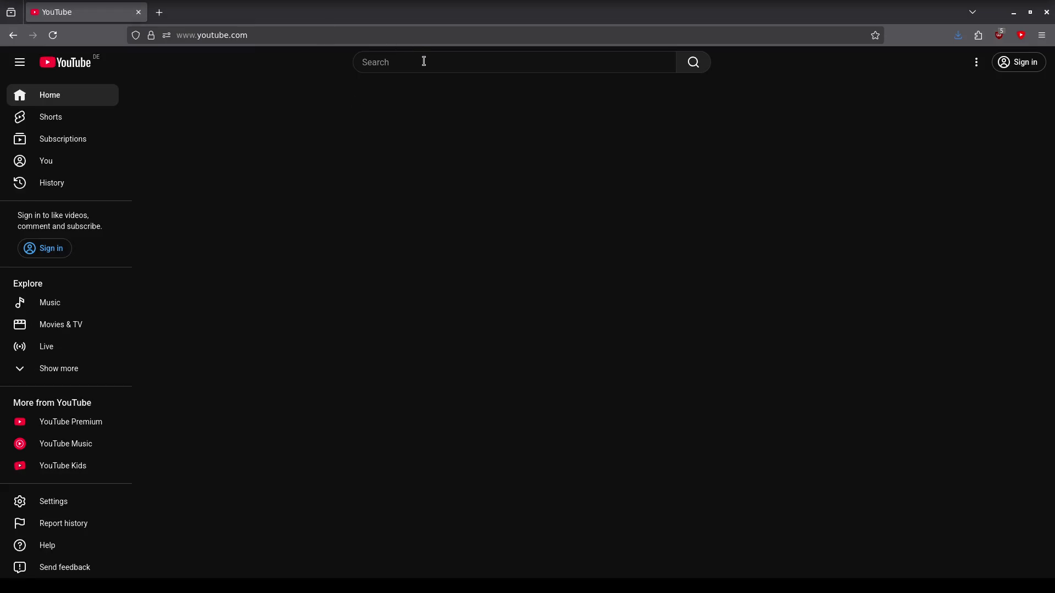
Step: Search YouTube for lizard, play the LIZARD LIZARD LIZARD short and leave it paused
click(423, 62)
text(lizard)
key(Return)
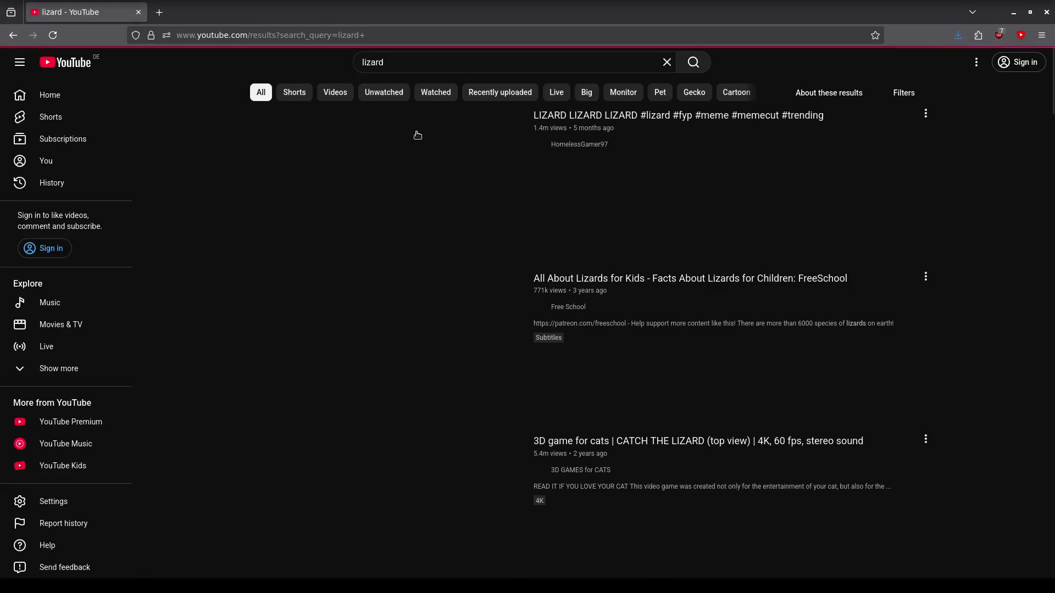
click(632, 121)
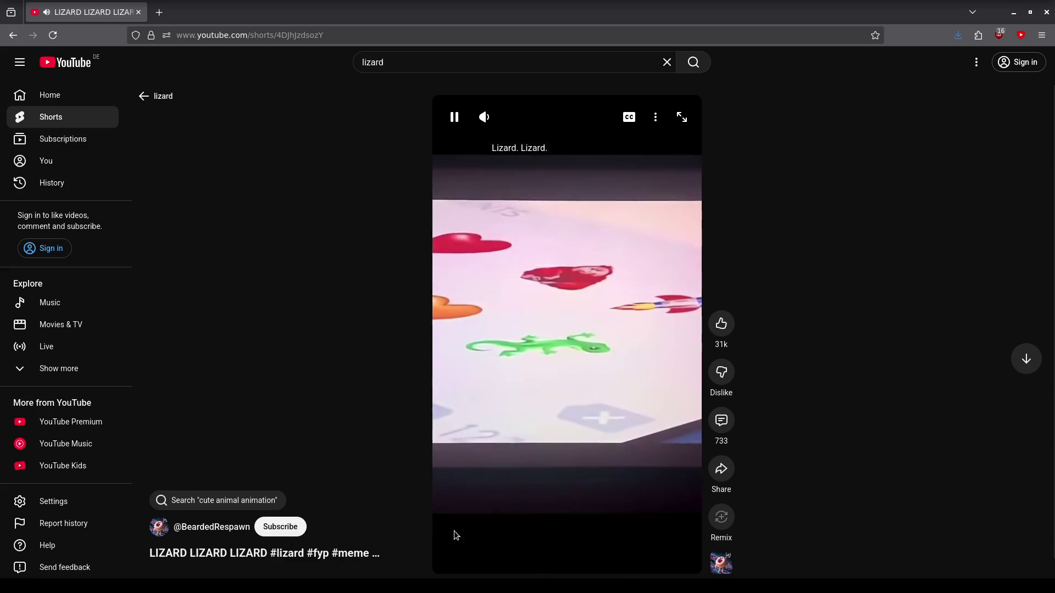
click(455, 117)
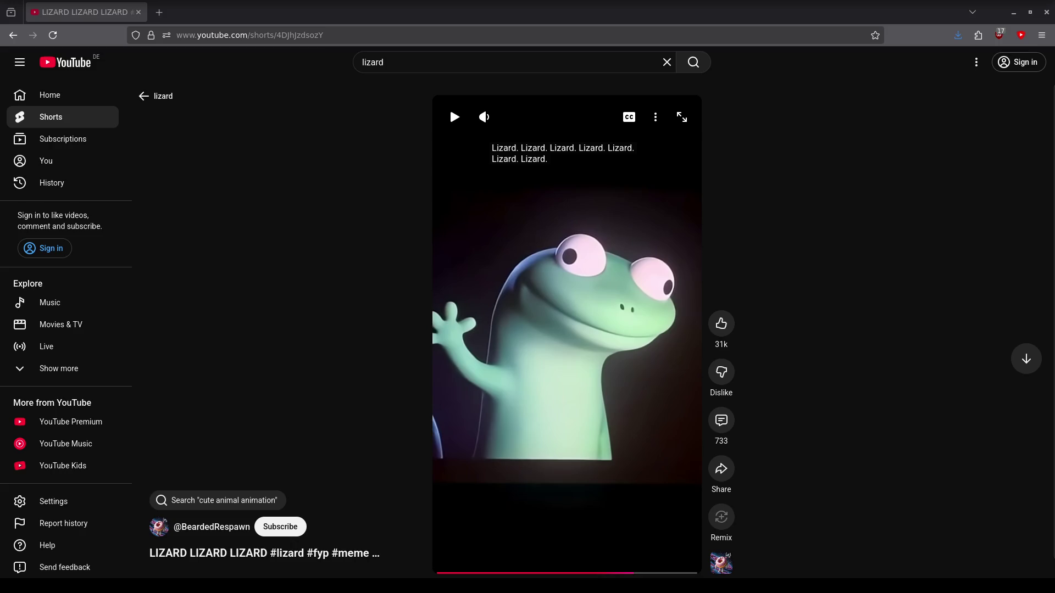
click(453, 124)
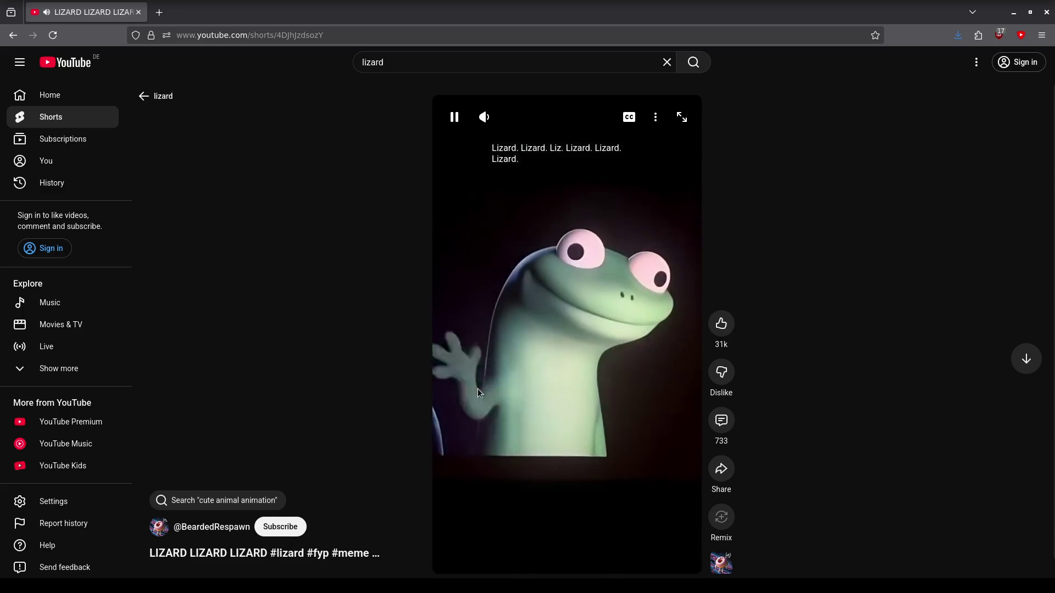
click(452, 120)
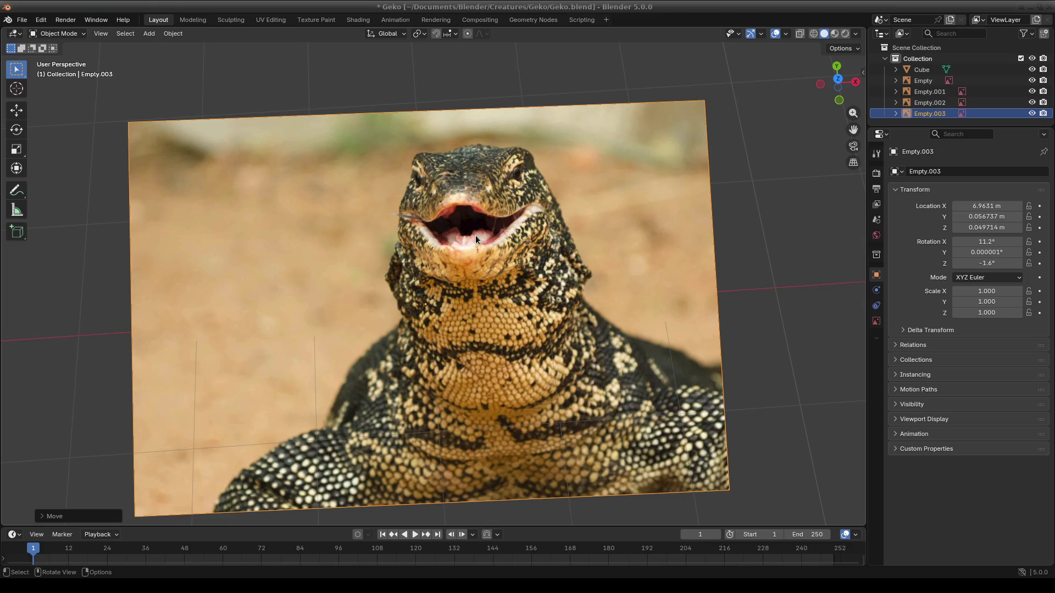
scroll(476, 235, down, 2)
scroll(540, 296, down, 3)
shift+middle_drag(364, 364, 369, 333)
scroll(369, 333, down, 2)
scroll(577, 393, down, 3)
shift+middle_drag(577, 393, 547, 426)
mouse_move(676, 409)
shift+middle_down()
mouse_move(384, 404)
mouse_move(551, 424)
mouse_move(502, 380)
shift+middle_up()
scroll(592, 383, up, 5)
shift+middle_drag(592, 383, 467, 317)
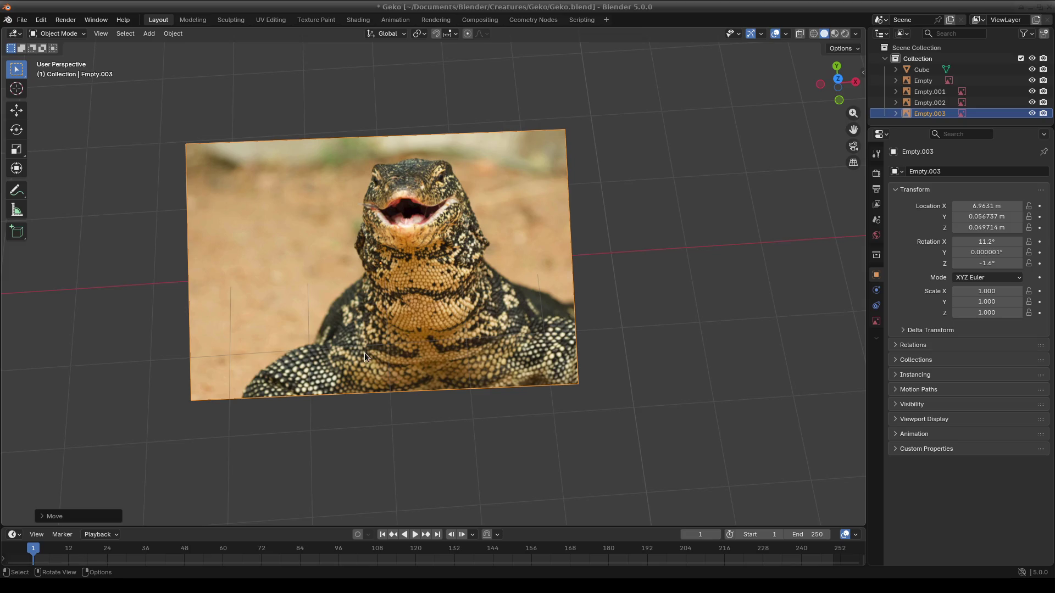
scroll(364, 354, down, 4)
mouse_move(364, 353)
shift+middle_down()
mouse_move(425, 330)
mouse_move(437, 363)
shift+middle_up()
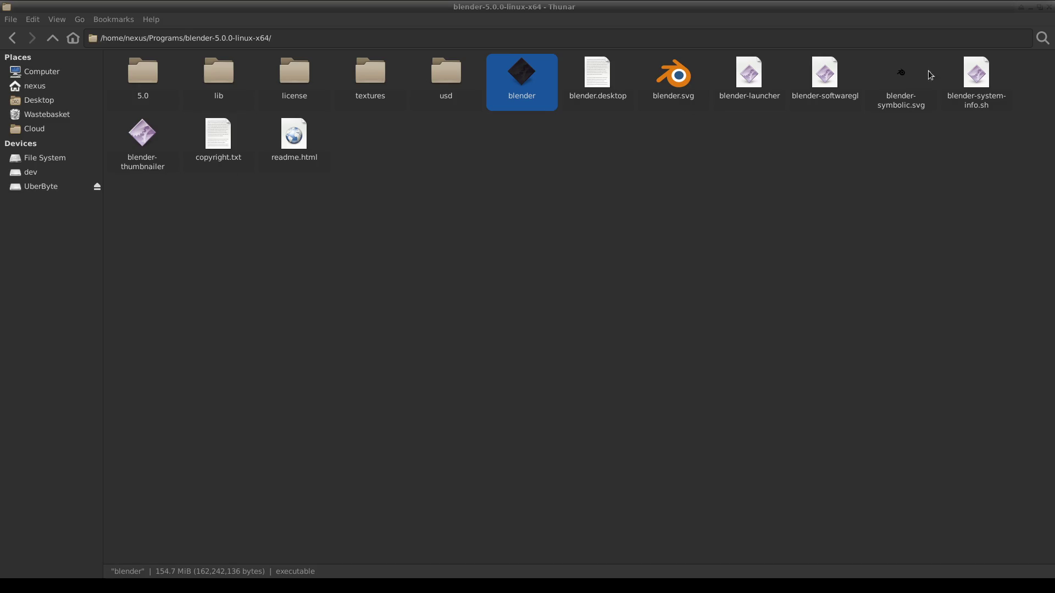
click(1035, 7)
shift+middle_drag(432, 352, 510, 338)
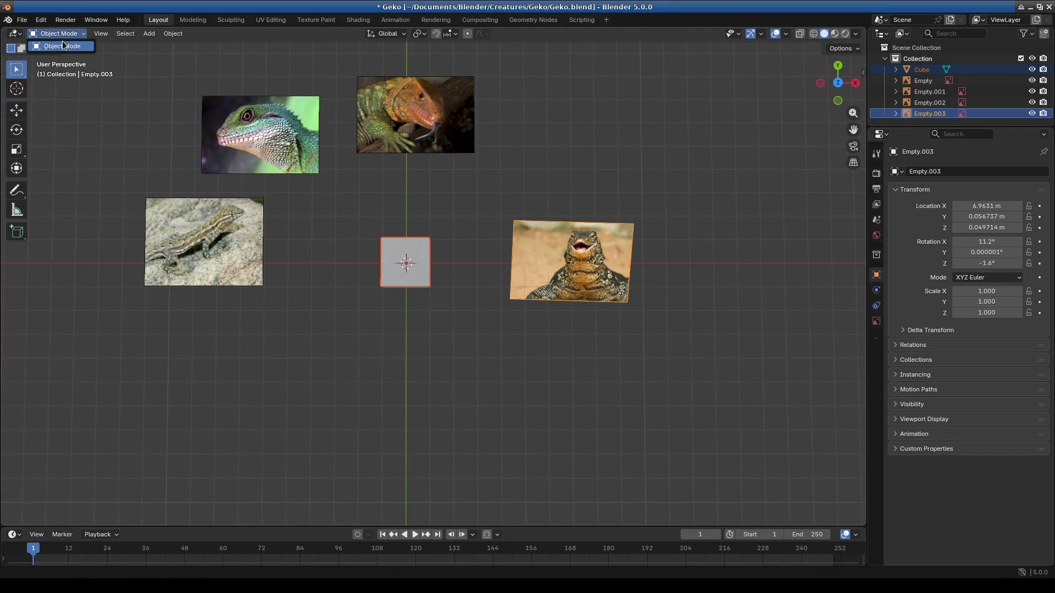
Step: Select the cube, enter Edit Mode and scale it along Y into a long narrow box
click(63, 45)
click(419, 248)
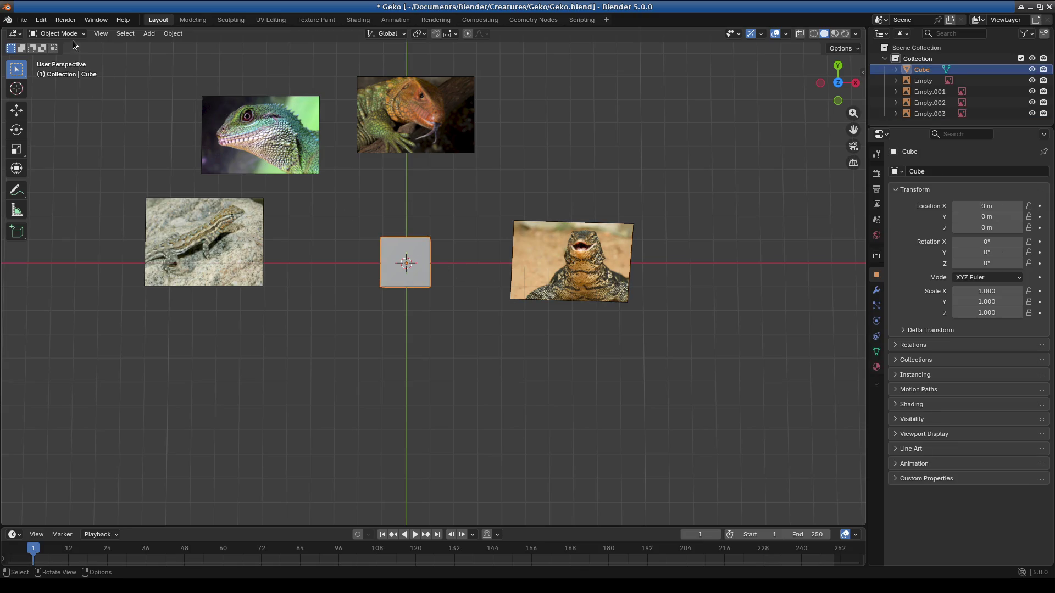
click(64, 36)
click(52, 57)
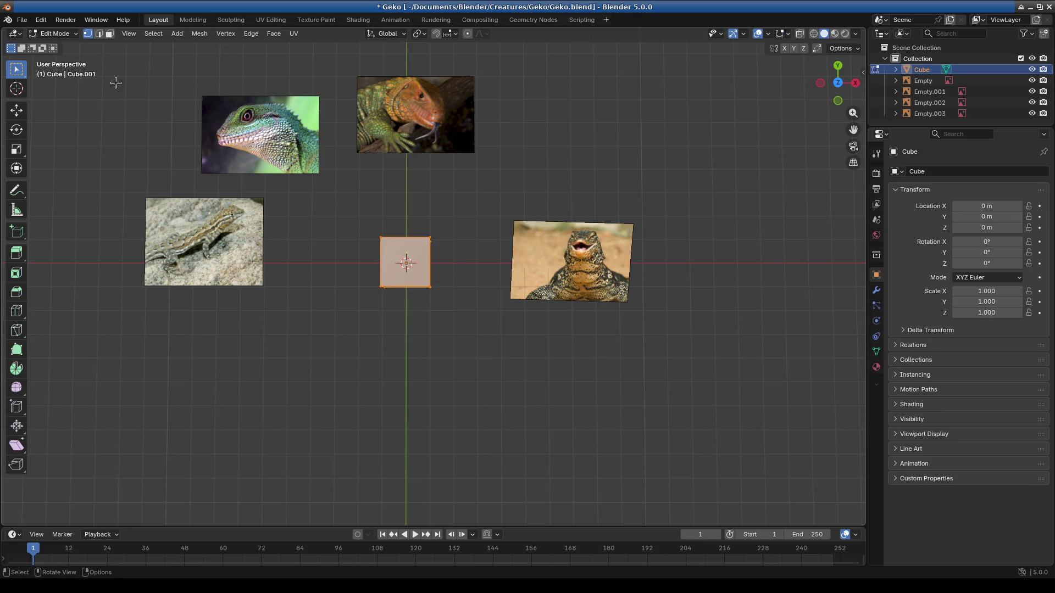
key(s)
key(y)
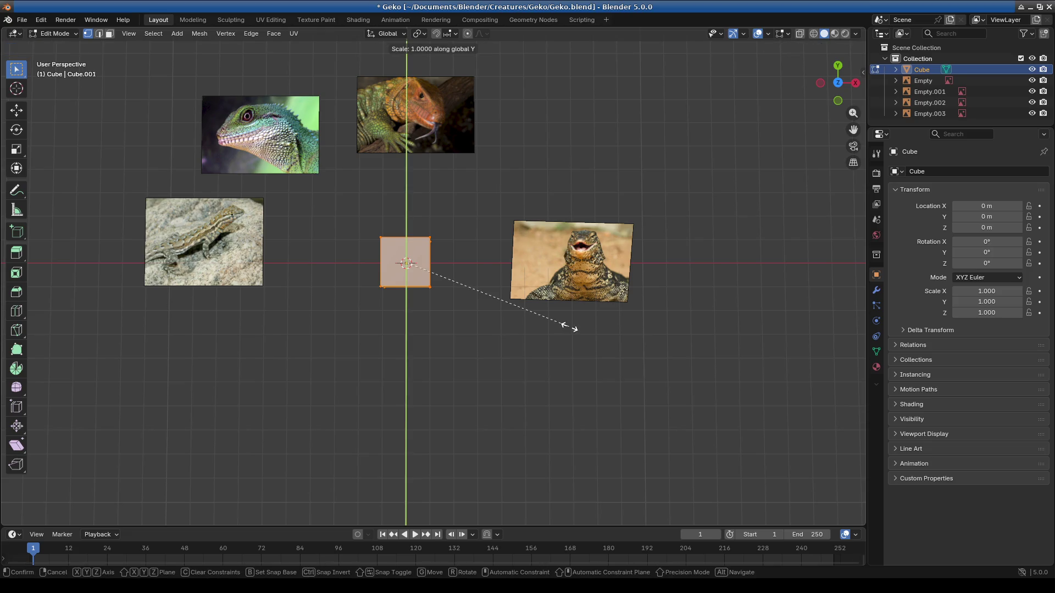
key(Return)
scroll(388, 282, down, 2)
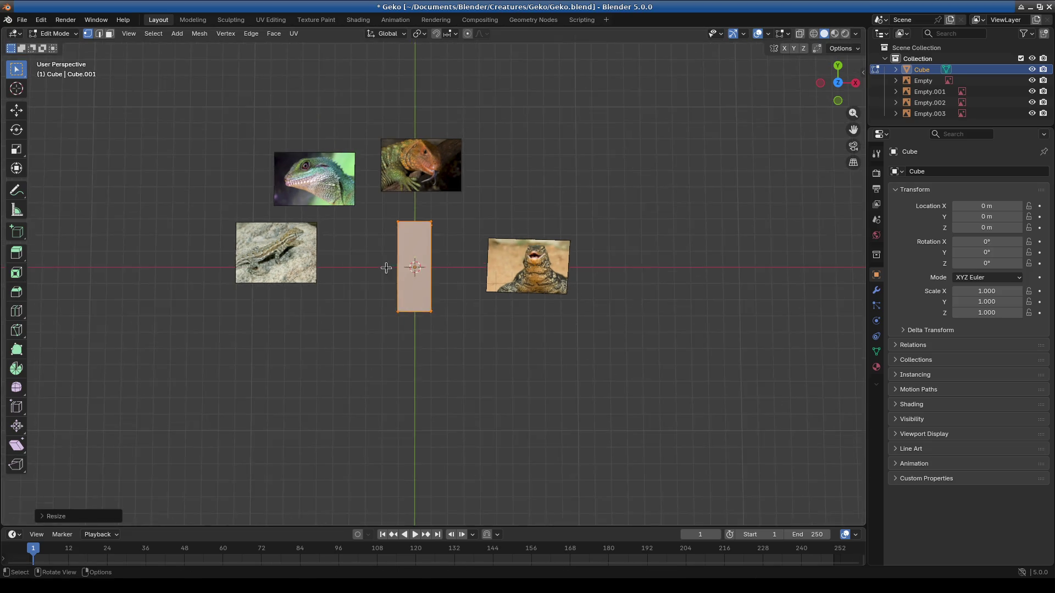
Step: Box-select the bottom edge of the box and extrude it, cancelling the move
shift+middle_drag(388, 282, 427, 349)
scroll(428, 348, up, 3)
scroll(428, 349, up, 2)
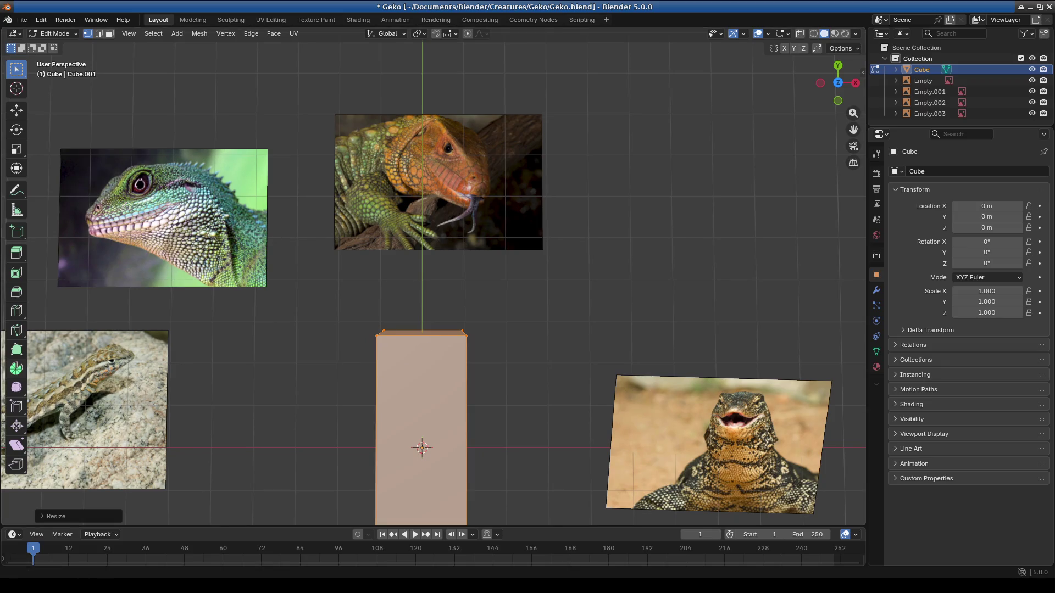
scroll(86, 325, down, 2)
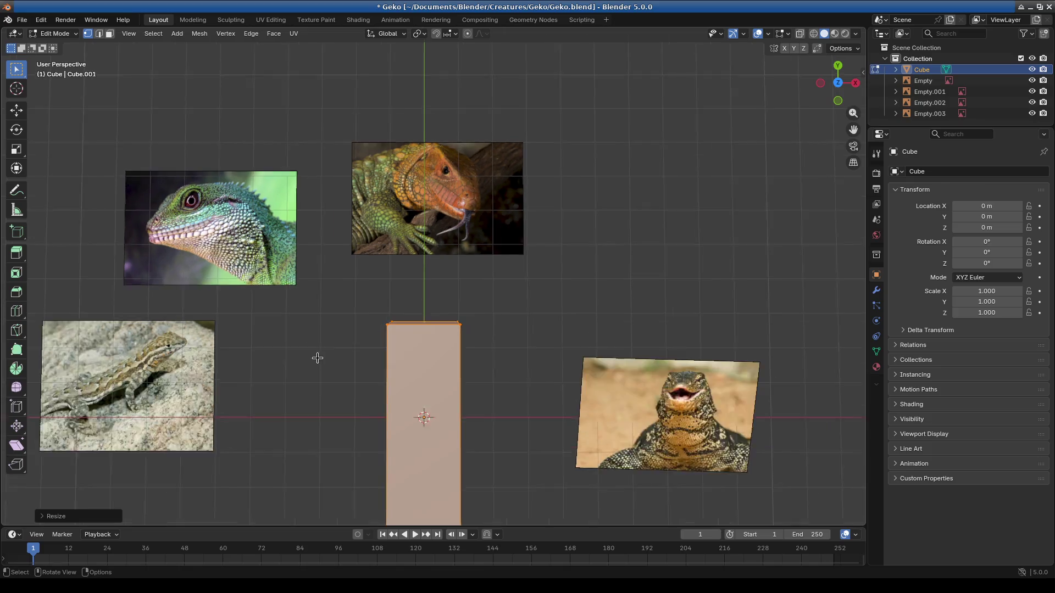
shift+middle_drag(314, 353, 306, 259)
drag(298, 295, 448, 349)
shift+middle_drag(458, 373, 474, 327)
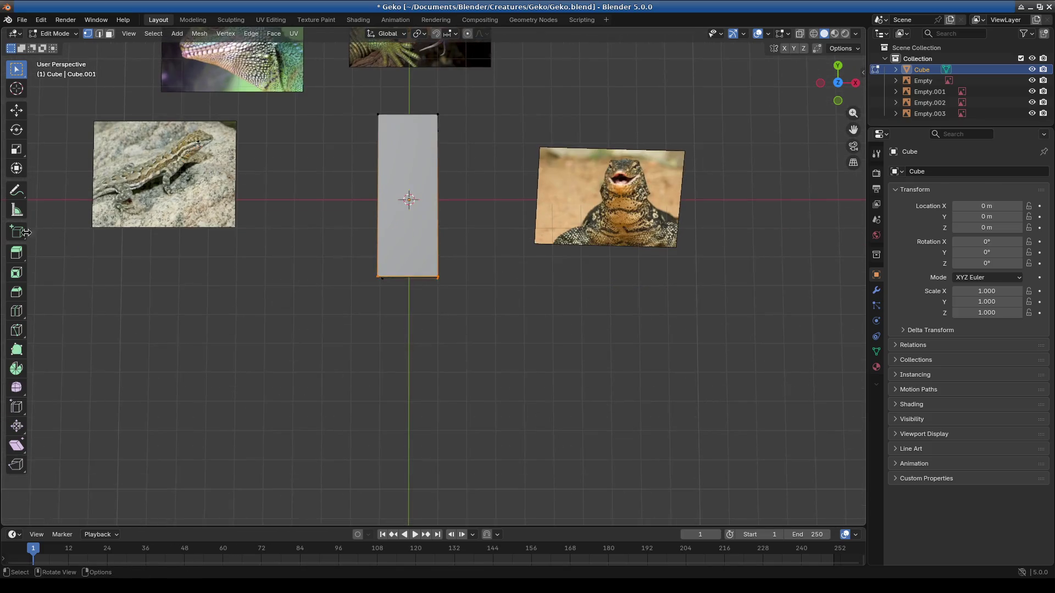
key(e)
right_click(458, 294)
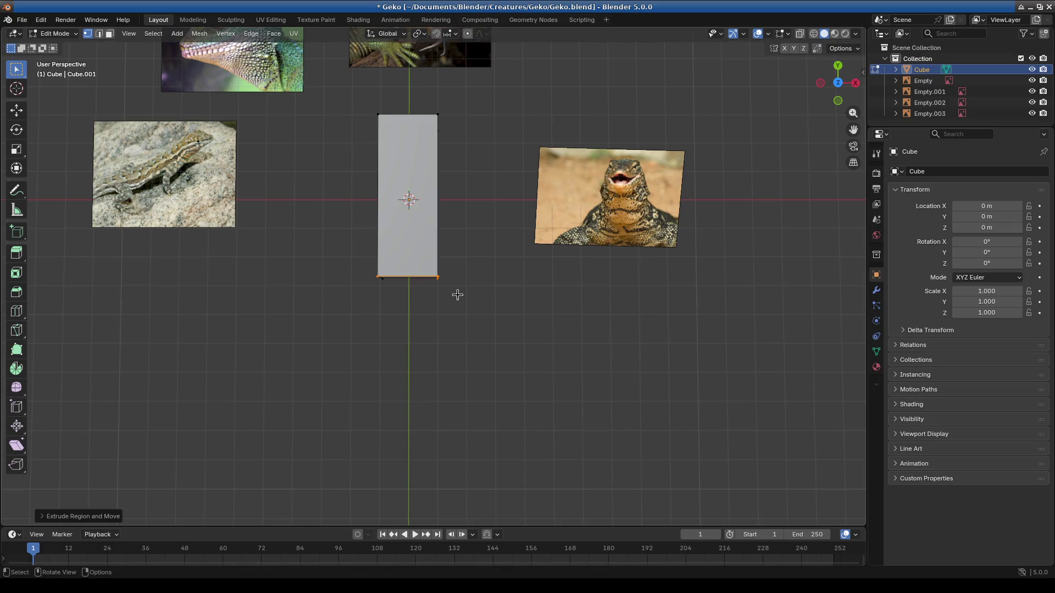
Step: In top view with X-ray wireframe, extrude the bottom edge and move it down along Y
key(KP_7)
click(812, 37)
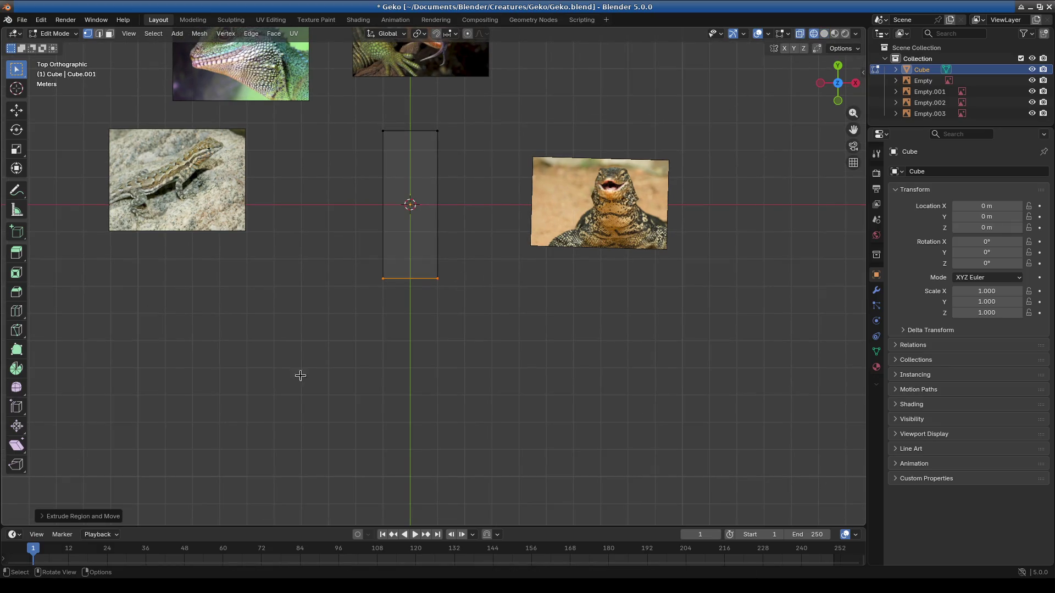
key(e)
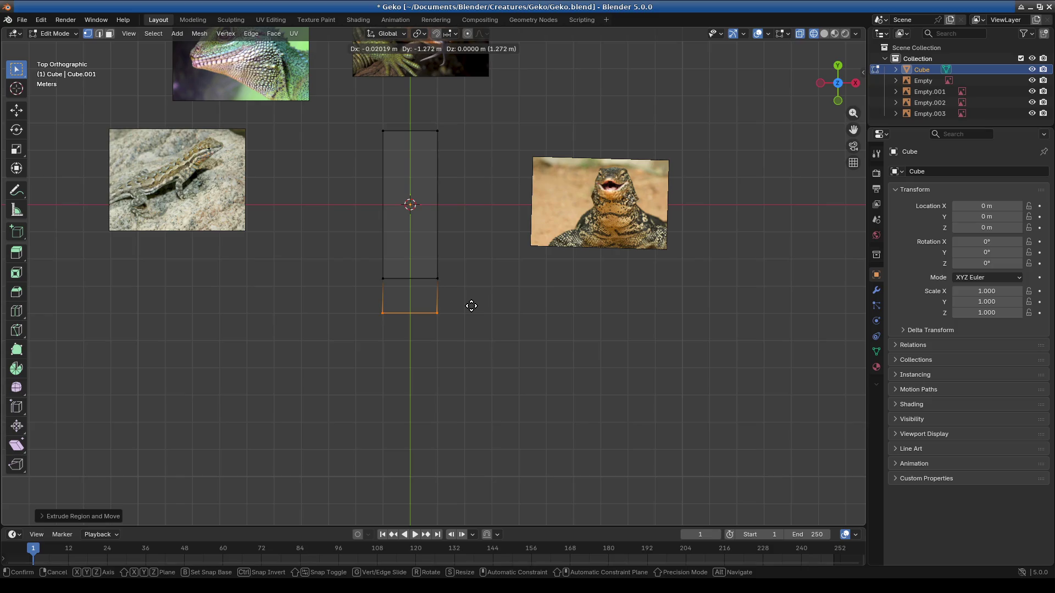
right_click(471, 306)
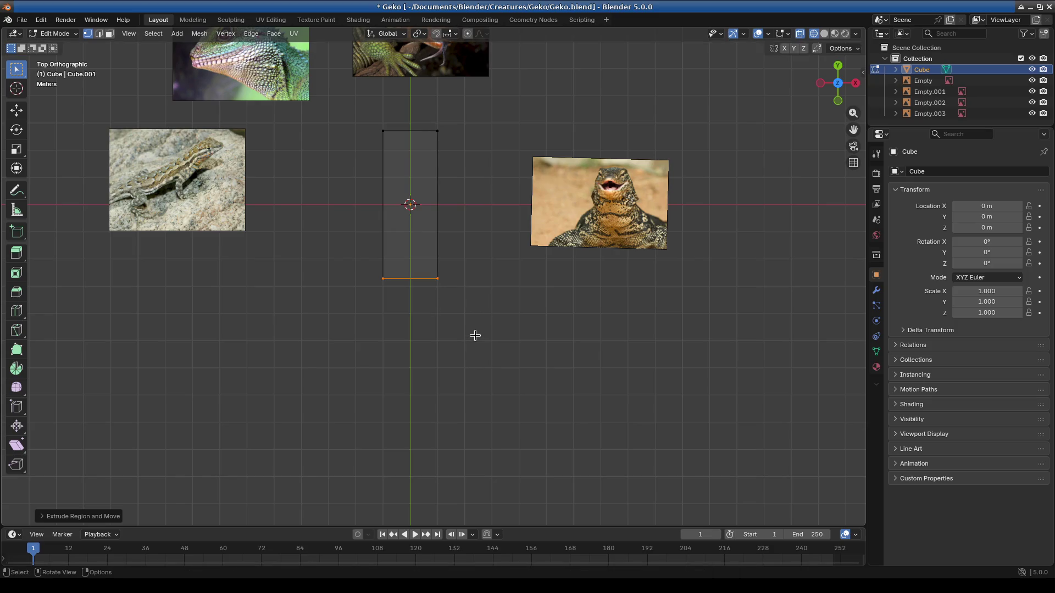
key(g)
key(y)
click(475, 362)
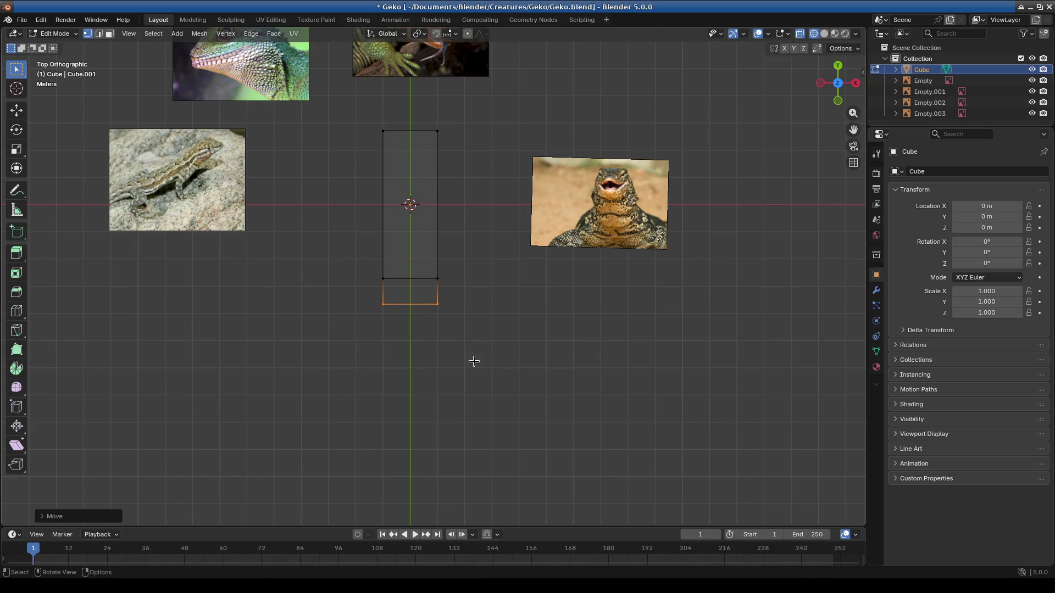
Step: Extrude four more edge loops downward along Y, forming a segmented body strip
key(e)
key(y)
click(473, 394)
key(e)
key(y)
click(470, 430)
key(e)
key(y)
click(472, 463)
key(e)
key(y)
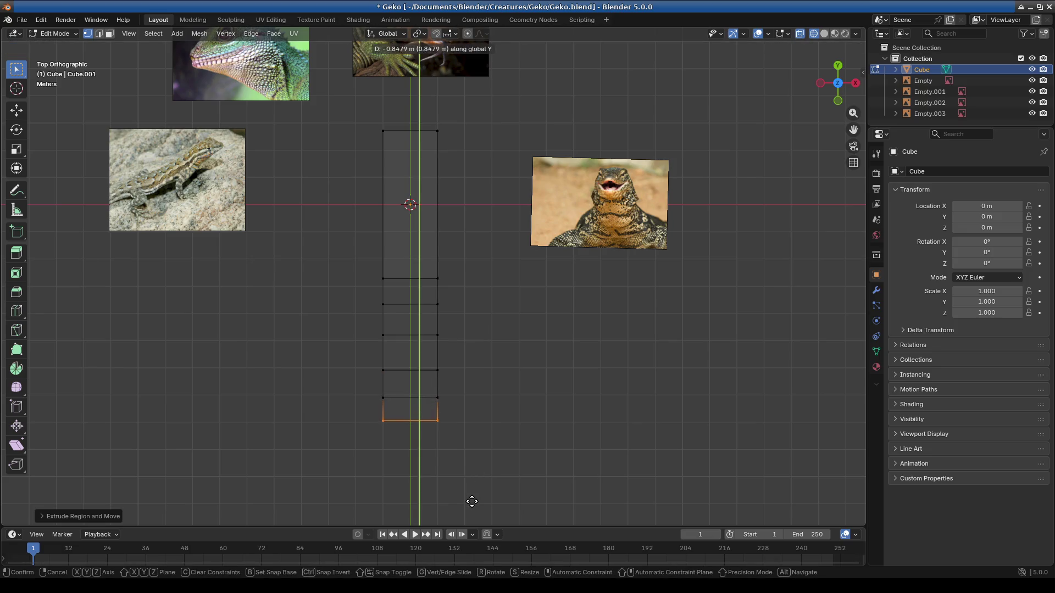
mouse_move(494, 450)
shift+middle_down()
mouse_move(525, 358)
mouse_move(457, 340)
mouse_move(506, 349)
shift+middle_up()
click(525, 385)
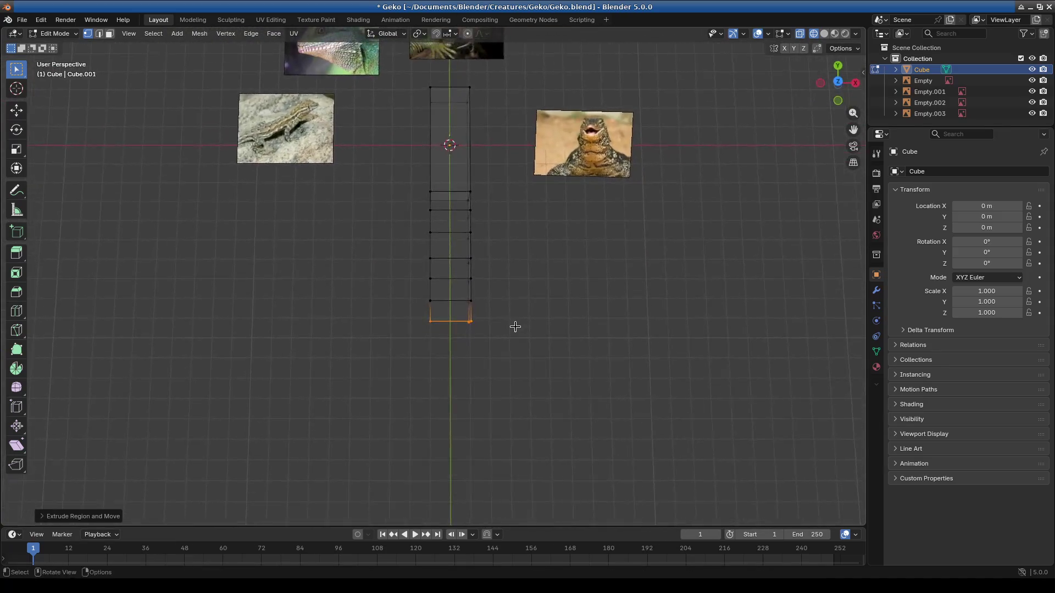
scroll(469, 372, up, 3)
scroll(458, 413, up, 2)
scroll(457, 413, down, 3)
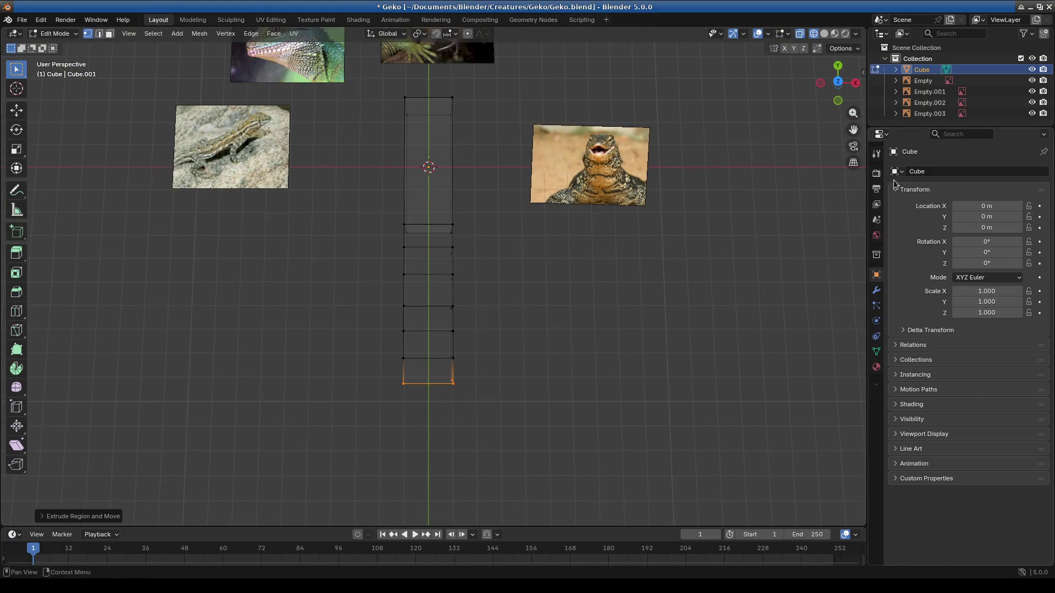
click(876, 290)
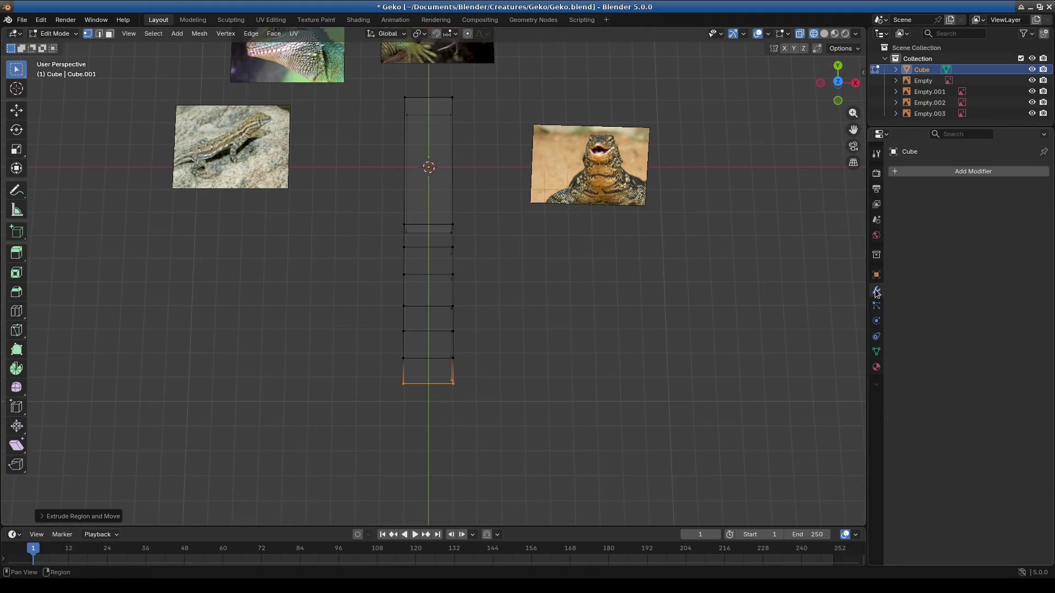
Step: Add a Subdivision Surface modifier to the body, then merge all overlapping vertices by distance
click(932, 168)
text(sub)
key(Return)
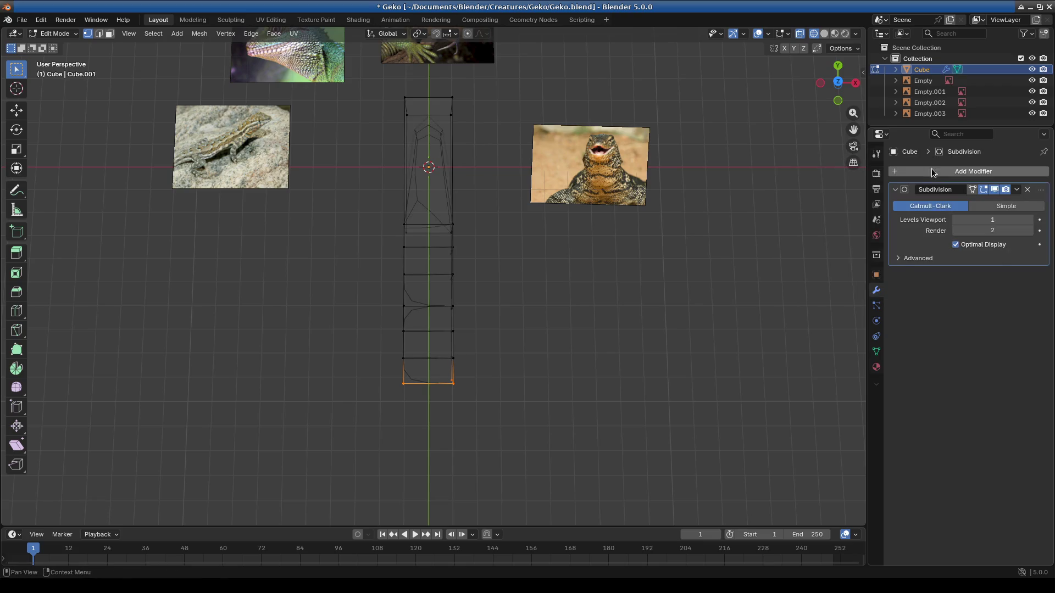
mouse_move(532, 334)
middle_down()
mouse_move(506, 318)
mouse_move(537, 375)
mouse_move(480, 379)
mouse_move(428, 358)
mouse_move(479, 356)
middle_up()
key(a)
key(m)
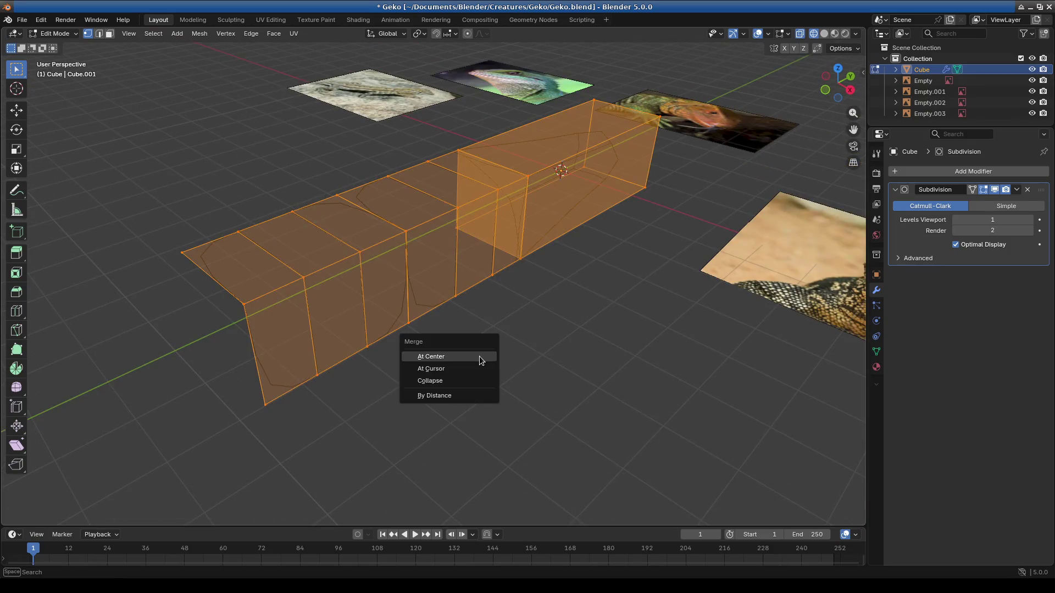
click(482, 395)
middle_drag(482, 395, 466, 405)
key(alt+a)
Step: Remove the last extruded end loops and merge the 6 duplicate vertices by distance in top view
mouse_move(533, 382)
middle_down()
mouse_move(560, 322)
mouse_move(570, 365)
mouse_move(552, 377)
middle_up()
alt+click(546, 337)
key(ctrl+z)
key(ctrl+z)
key(ctrl+z)
key(ctrl+z)
key(ctrl+z)
mouse_move(539, 332)
middle_down()
mouse_move(508, 283)
mouse_move(525, 343)
middle_up()
key(KP_7)
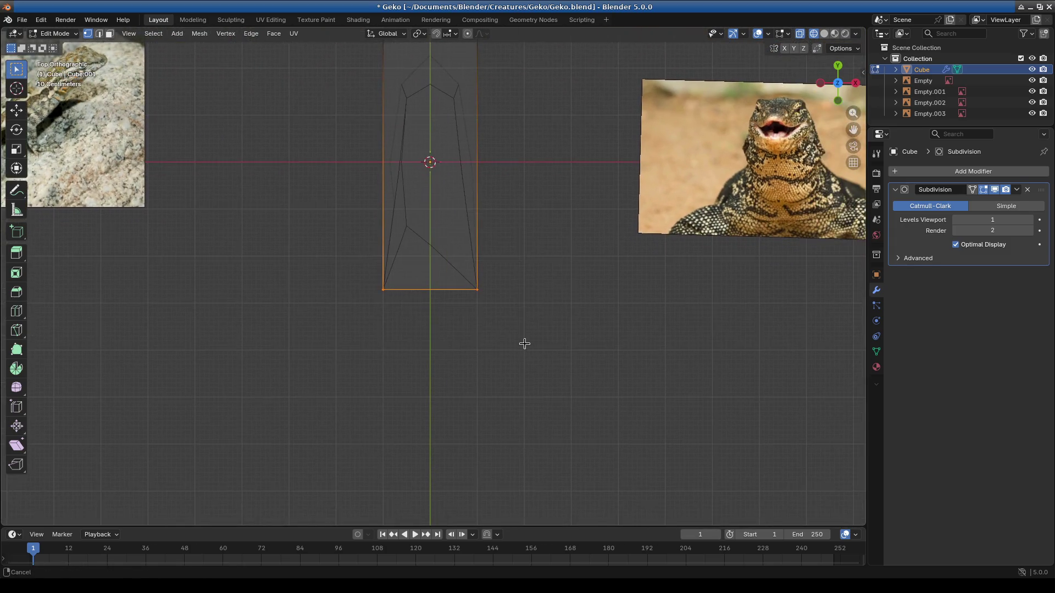
key(m)
click(524, 343)
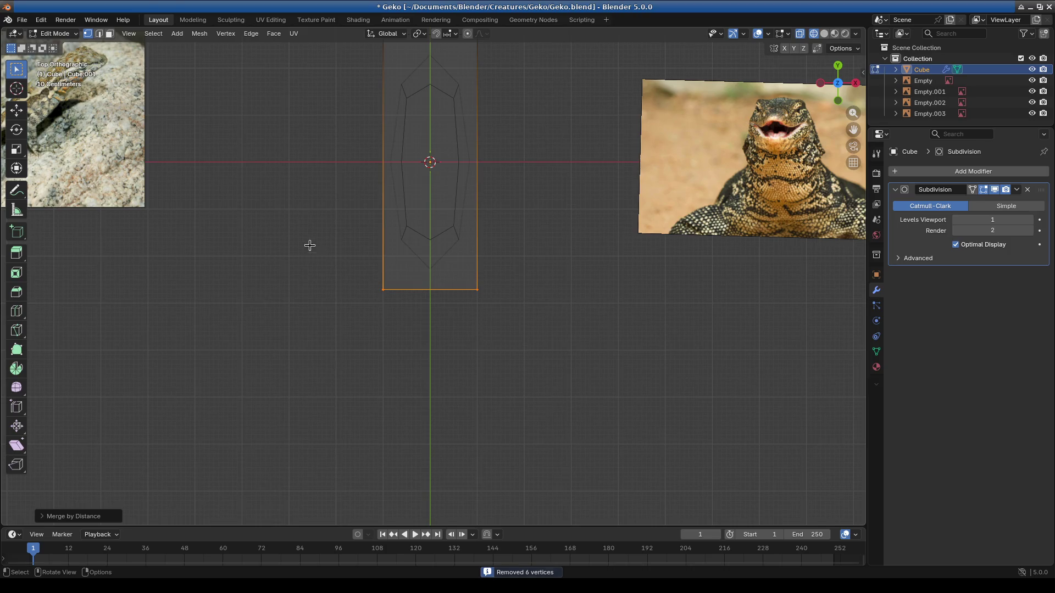
Step: Begin extruding the strip's end loop downward, locked to the Y axis
shift+middle_drag(546, 368, 539, 331)
key(e)
key(y)
Step: Extrude the end loop five more times along Y to lengthen the body strip
click(536, 378)
key(e)
key(y)
click(538, 439)
key(e)
key(y)
click(536, 494)
key(e)
key(y)
click(537, 53)
key(e)
key(y)
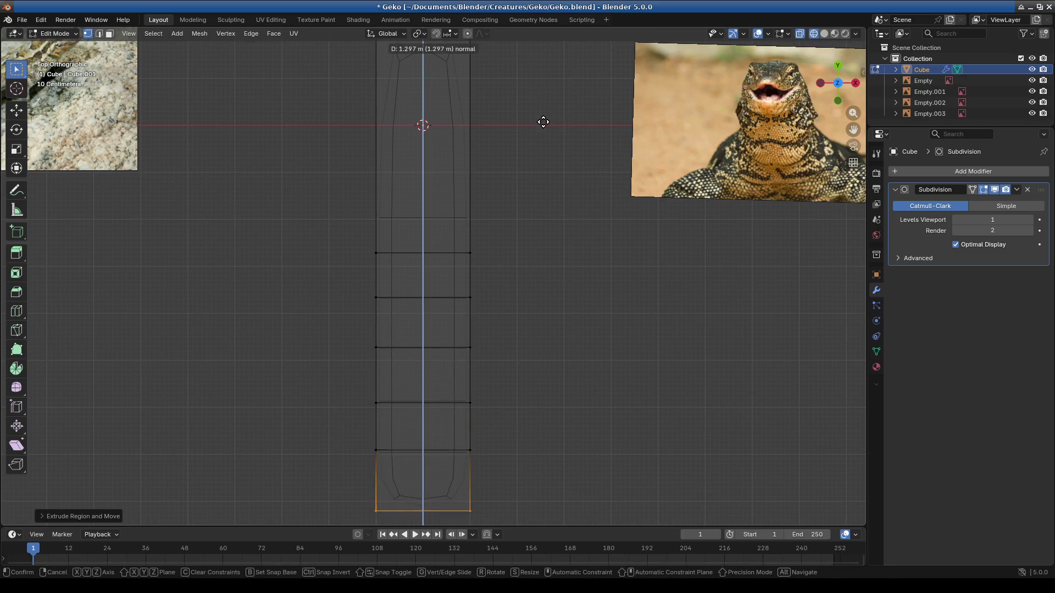
click(543, 121)
scroll(516, 196, down, 3)
scroll(507, 206, up, 2)
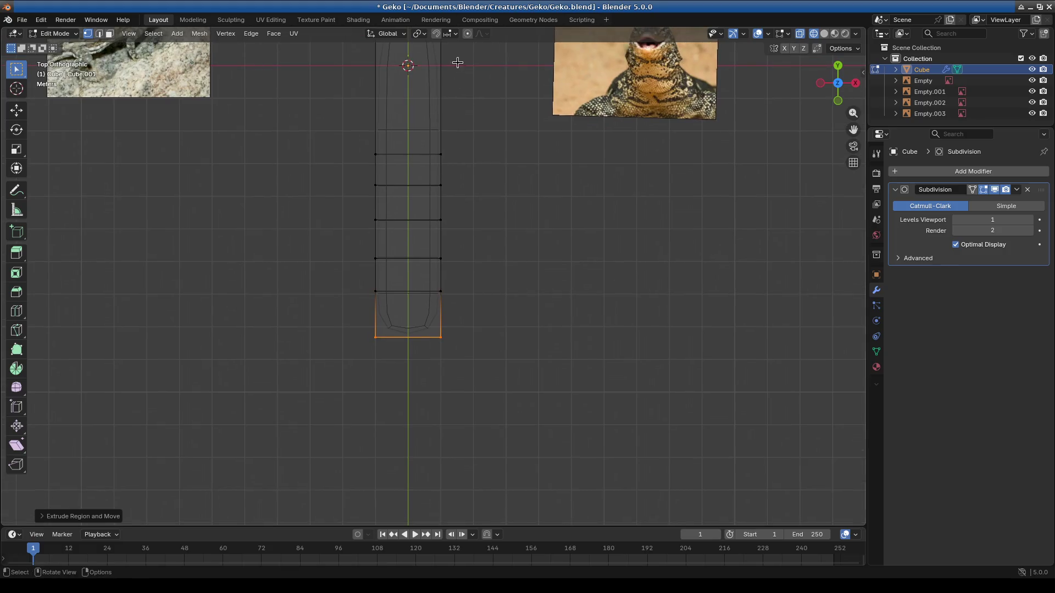
Step: With proportional editing on, narrow the end loop into a taper and extrude it twice more
click(467, 34)
key(s)
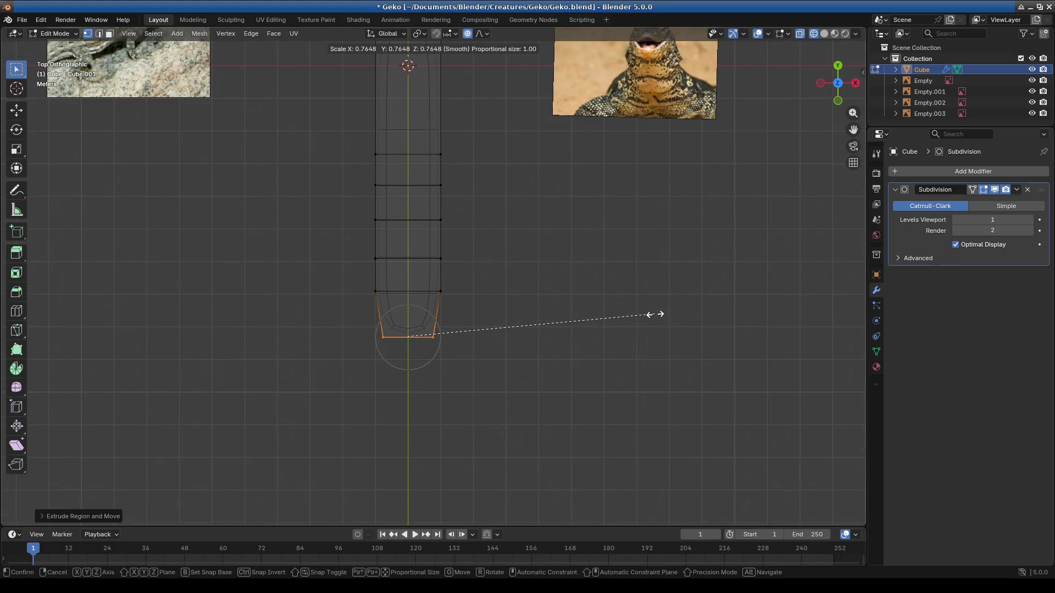
scroll(656, 318, down, 11)
scroll(658, 326, down, 6)
scroll(659, 340, up, 2)
scroll(657, 355, up, 1)
scroll(659, 367, up, 1)
scroll(661, 372, up, 1)
click(660, 372)
key(s)
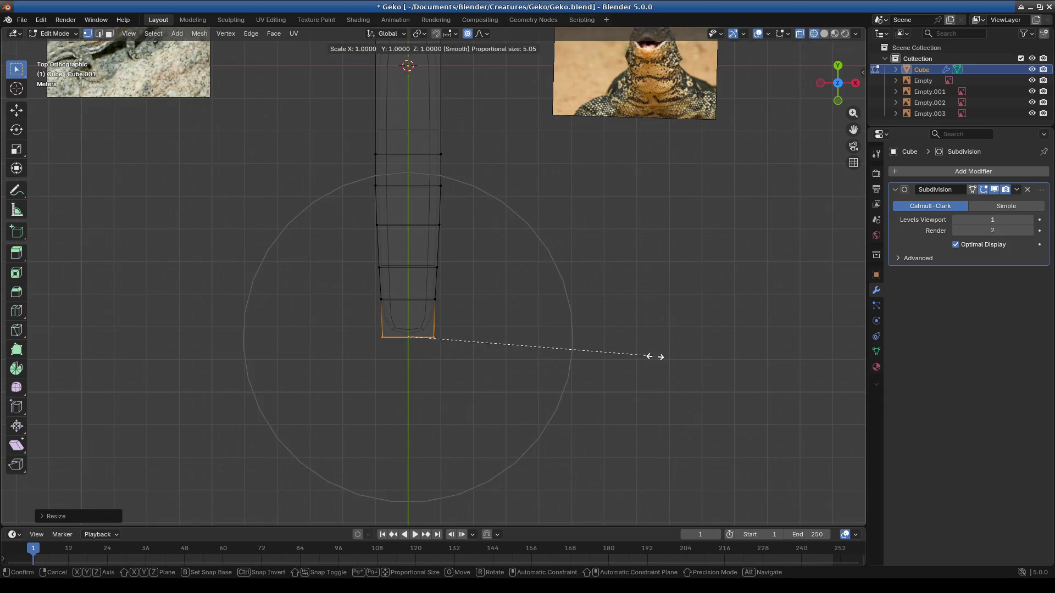
click(593, 343)
key(e)
click(598, 432)
key(e)
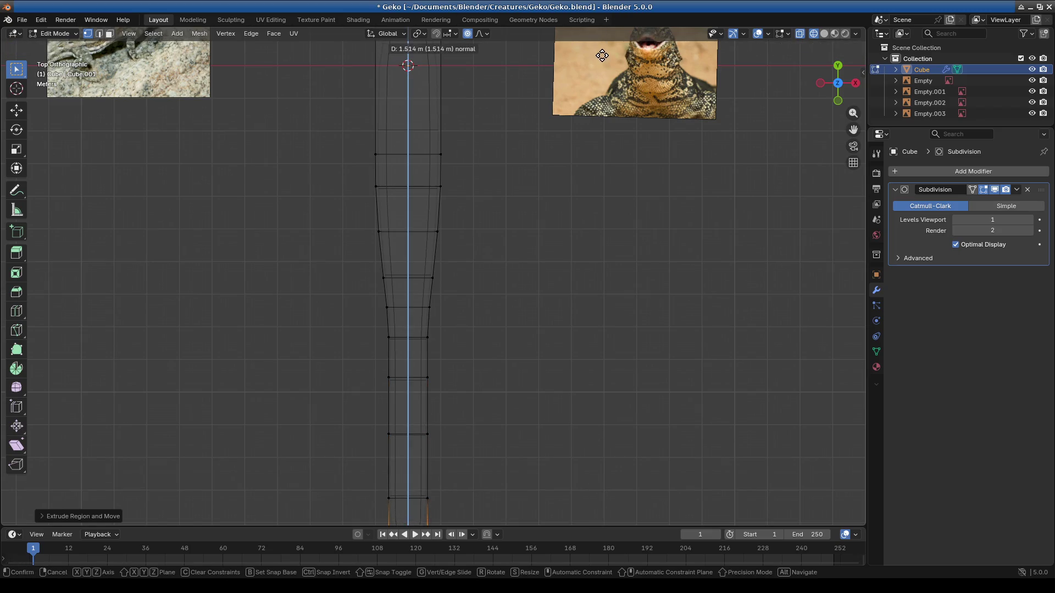
click(602, 55)
scroll(521, 346, down, 3)
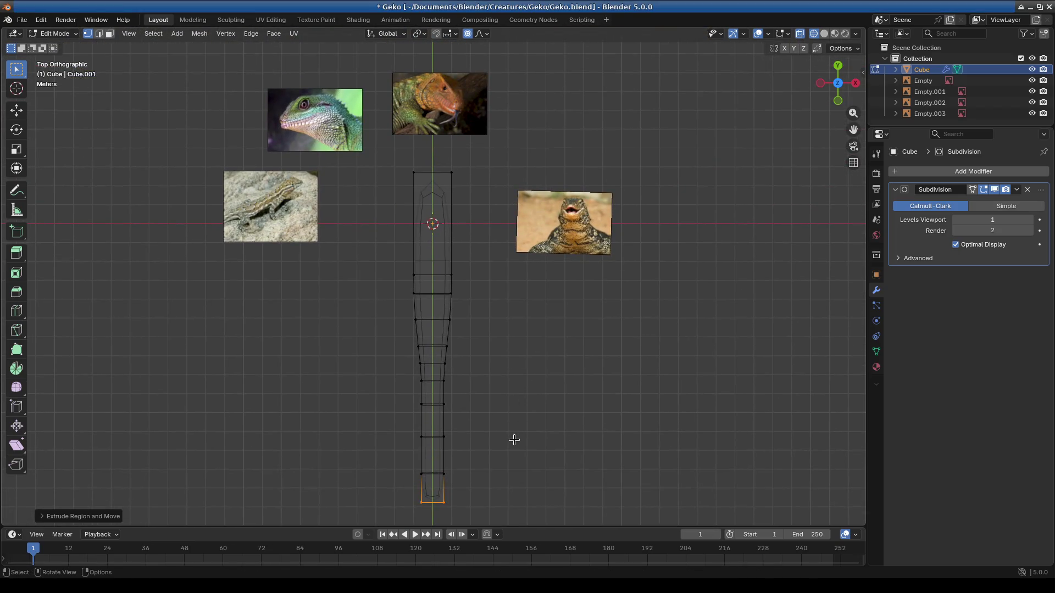
Step: Scale the bottom three edge loops smaller one by one so the tail tapers smoothly
shift+middle_drag(556, 469, 543, 347)
key(s)
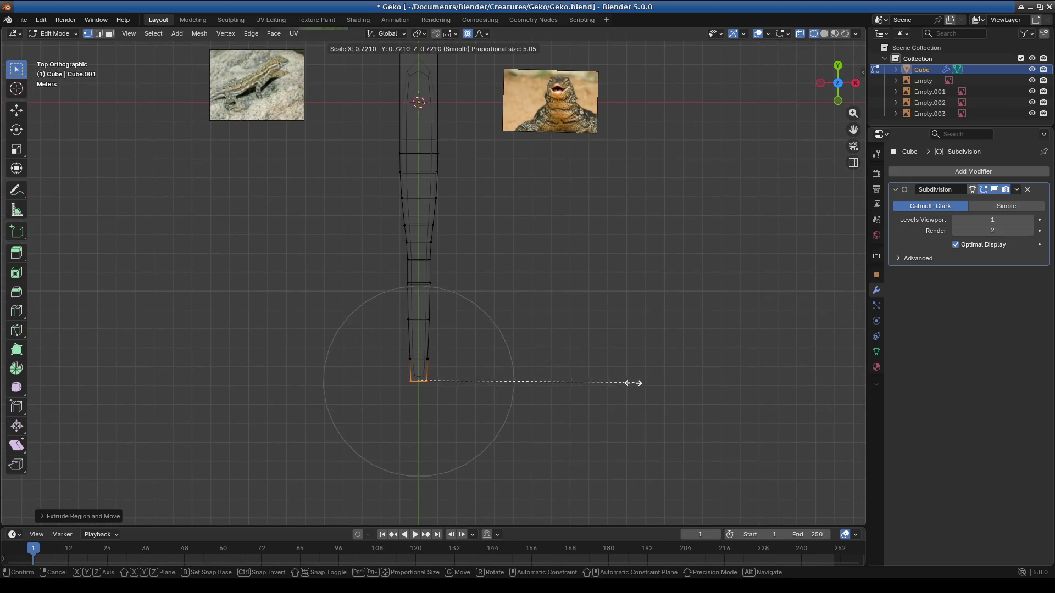
click(611, 382)
alt+click(419, 283)
key(s)
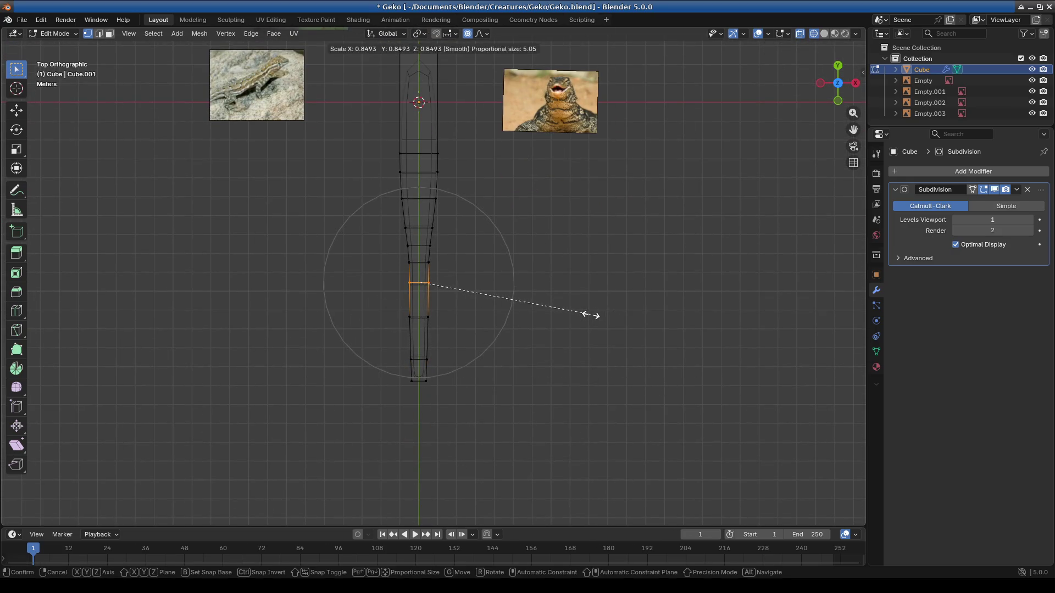
click(594, 314)
drag(392, 249, 455, 274)
key(s)
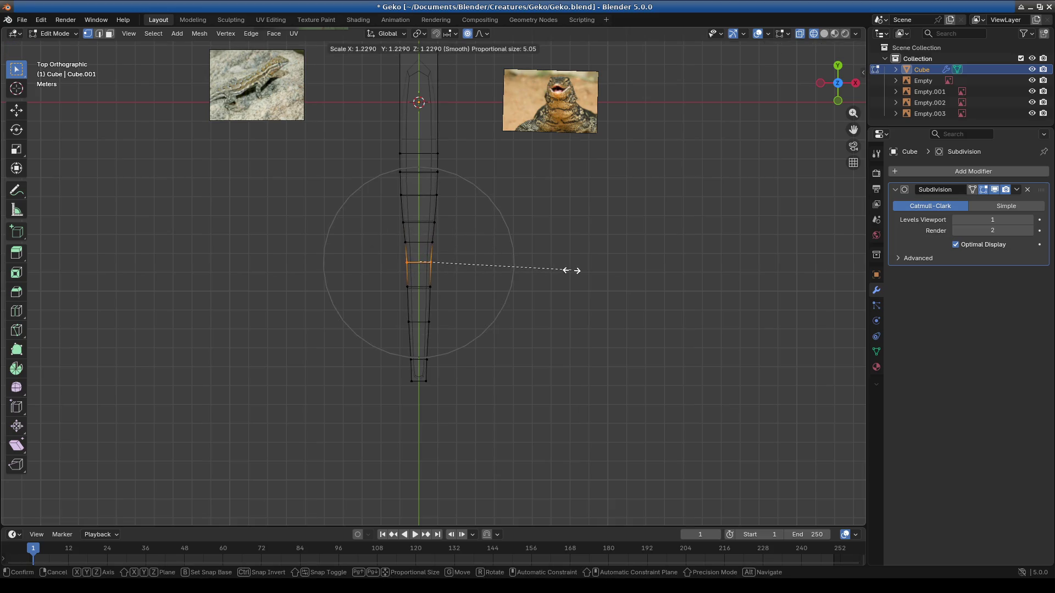
click(589, 266)
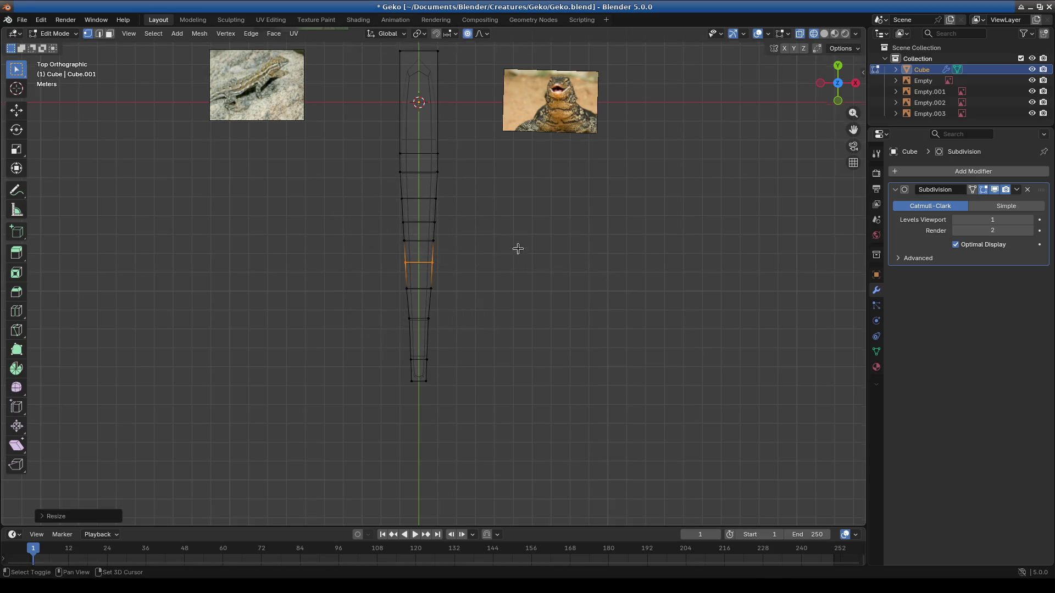
Step: Extend the body's top end upward with two new extruded loops
shift+middle_drag(518, 236, 547, 364)
scroll(547, 364, up, 3)
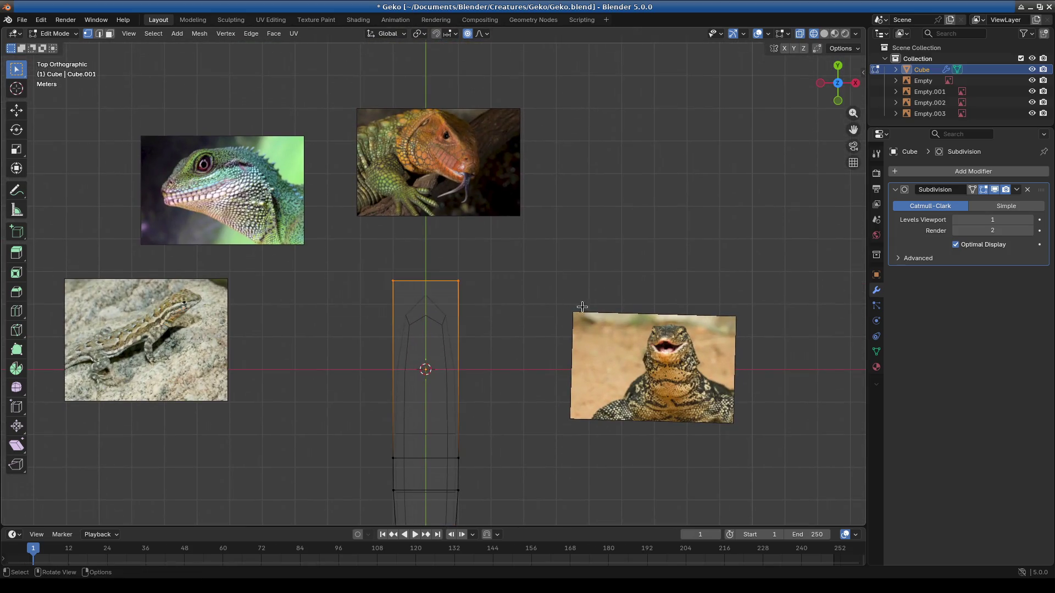
key(g)
click(599, 256)
key(e)
click(603, 213)
key(c)
shift+middle_drag(541, 282, 558, 325)
key(Escape)
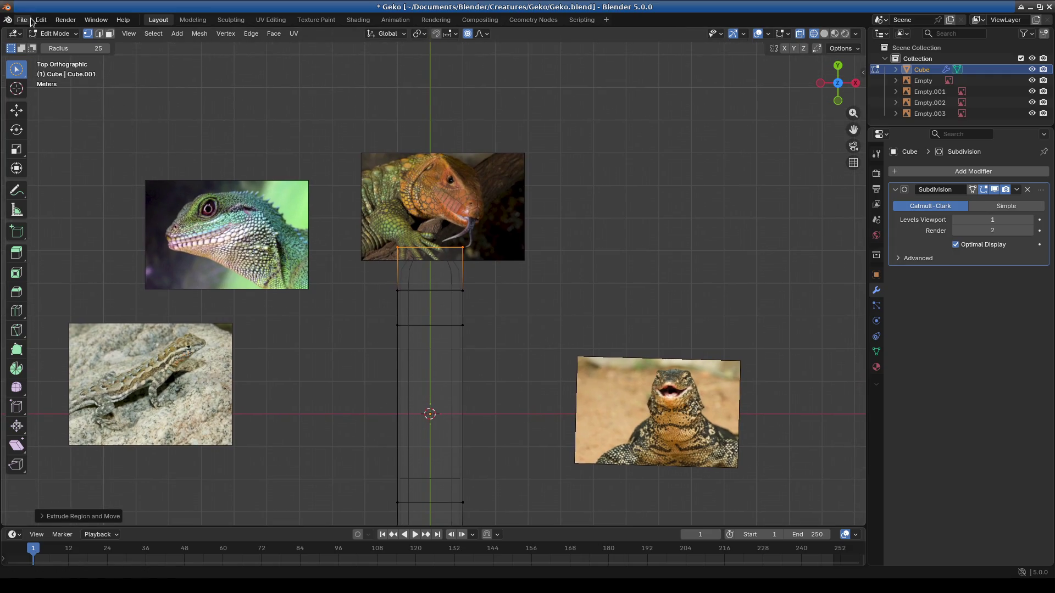
Step: Cancel the extra extrusion at the head end and switch to the Select Box tool
key(Escape)
key(e)
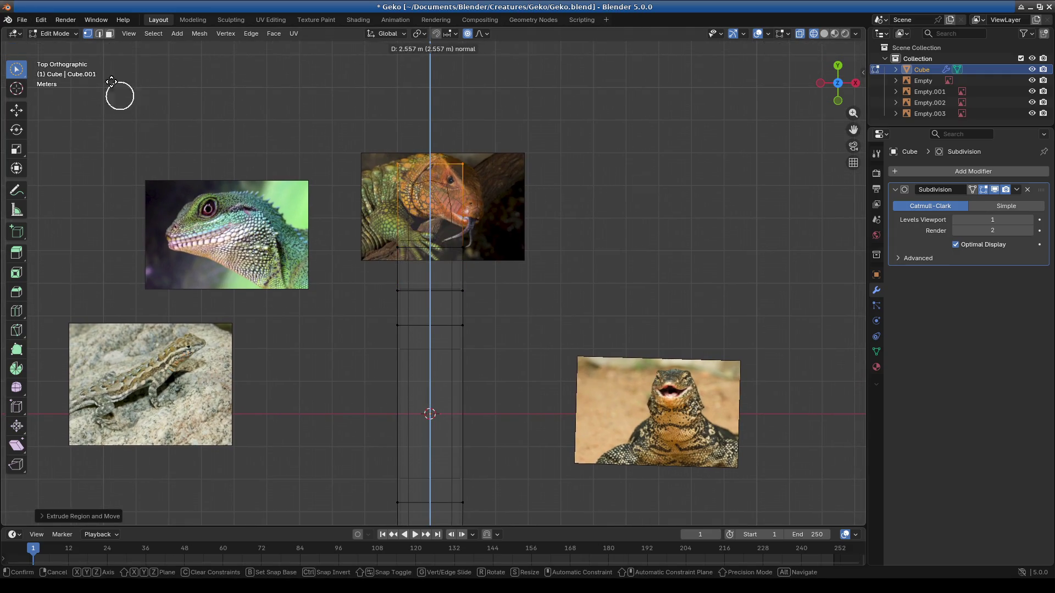
key(Escape)
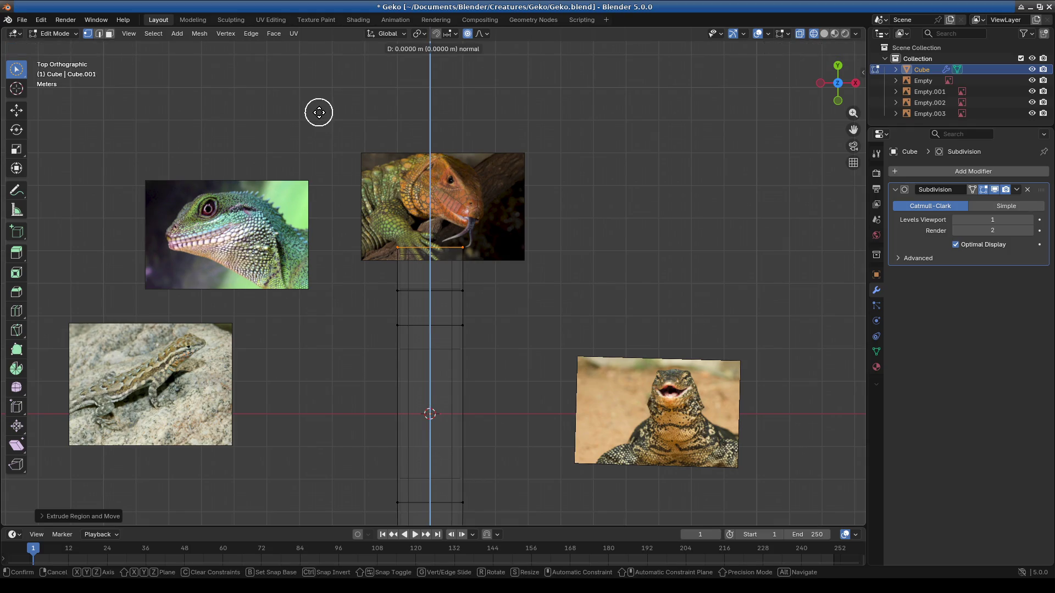
key(Escape)
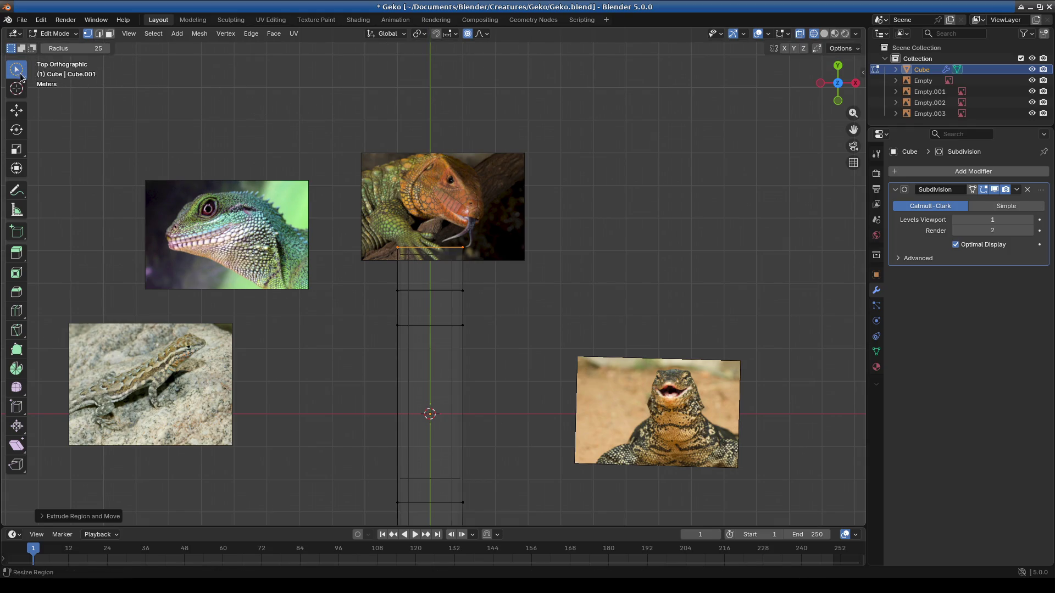
click(19, 73)
click(66, 94)
mouse_move(283, 189)
mouse_down()
mouse_move(596, 270)
mouse_move(572, 291)
mouse_up()
mouse_move(572, 291)
shift+middle_down()
mouse_move(560, 322)
mouse_move(581, 290)
shift+middle_up()
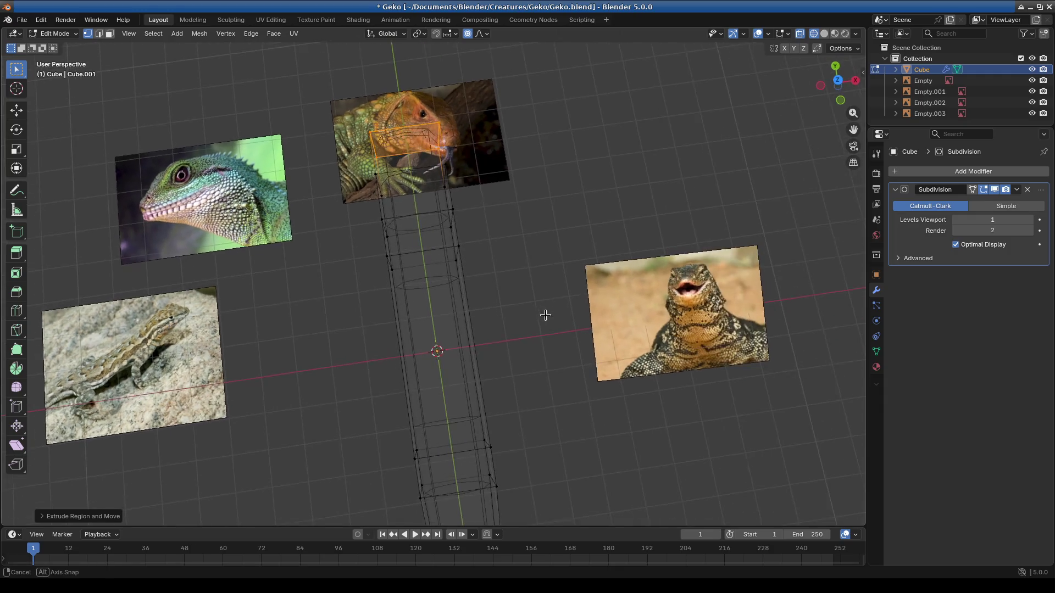
Step: Box-select the body's upper front vertices and move them slightly down along Z with smooth falloff
mouse_move(580, 290)
middle_down()
mouse_move(550, 233)
mouse_move(536, 231)
middle_up()
drag(177, 161, 617, 231)
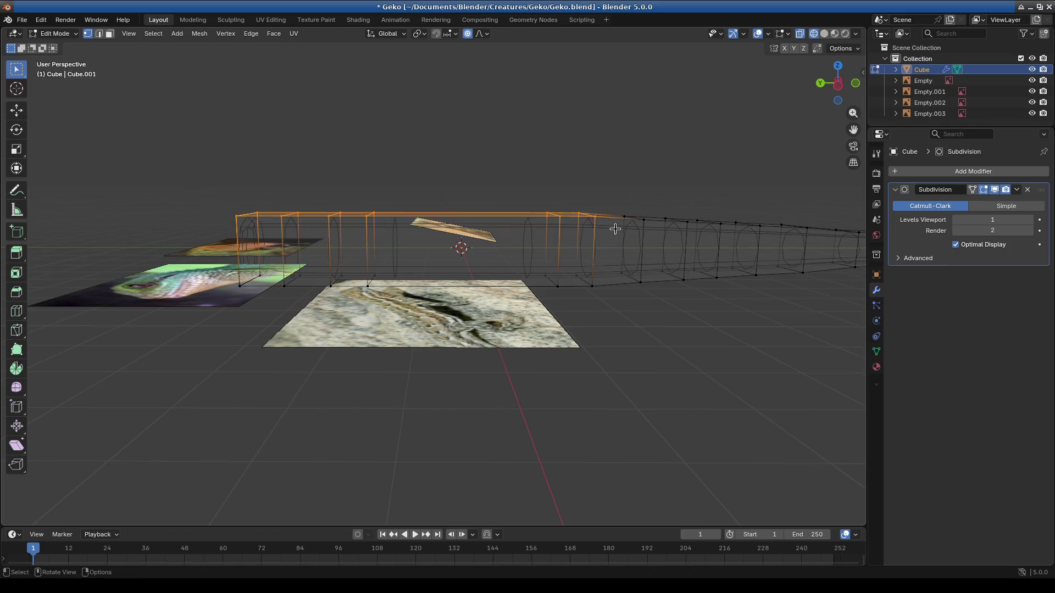
middle_drag(618, 231, 402, 212)
mouse_move(350, 165)
mouse_down()
mouse_move(794, 212)
mouse_move(462, 216)
mouse_up()
mouse_move(422, 246)
middle_down()
mouse_move(561, 424)
mouse_move(495, 433)
middle_up()
key(g)
key(z)
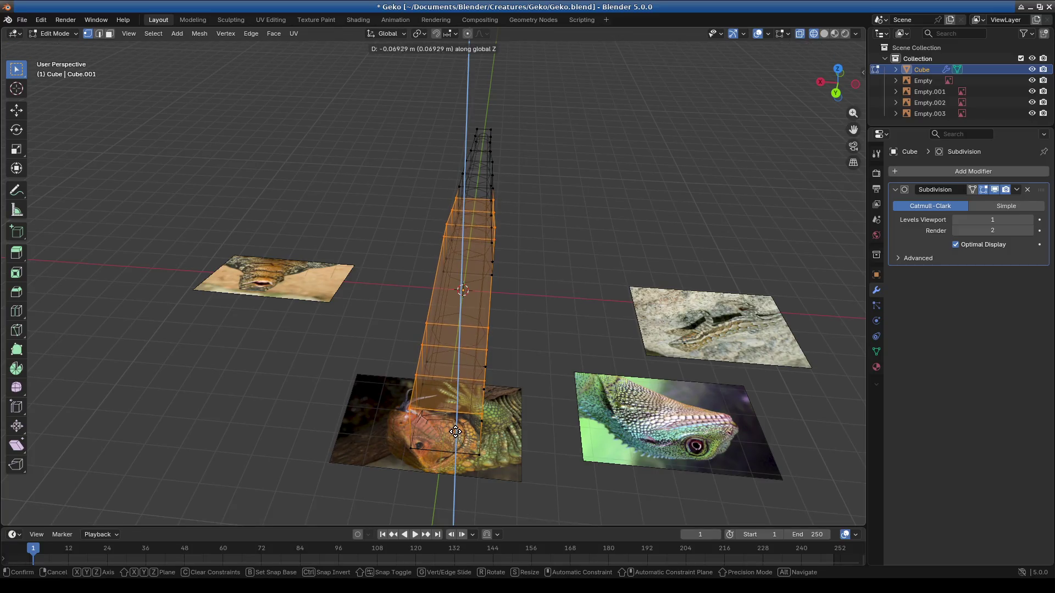
click(455, 440)
mouse_move(456, 439)
middle_down()
mouse_move(513, 448)
mouse_move(519, 432)
middle_up()
Step: In top view, select the body's middle face and widen it along X
click(524, 257)
key(KP_7)
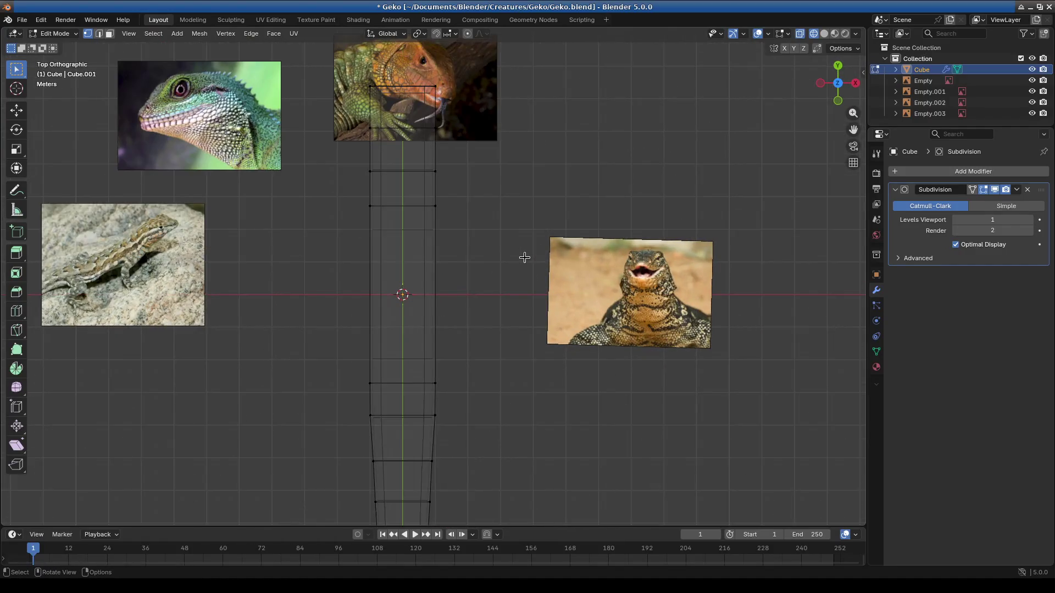
drag(333, 194, 519, 229)
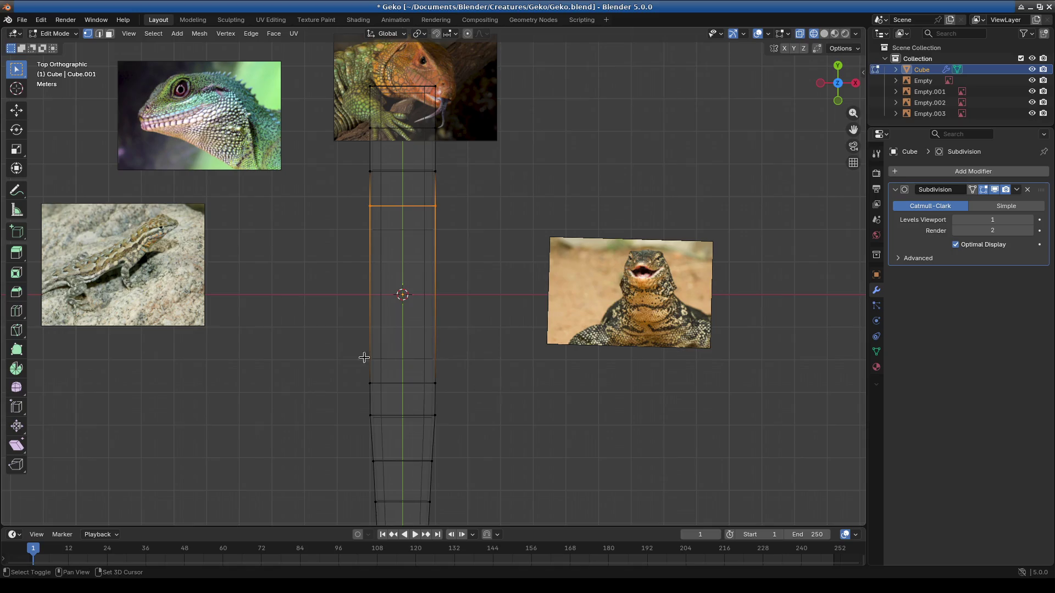
shift+drag(363, 360, 511, 394)
key(s)
key(x)
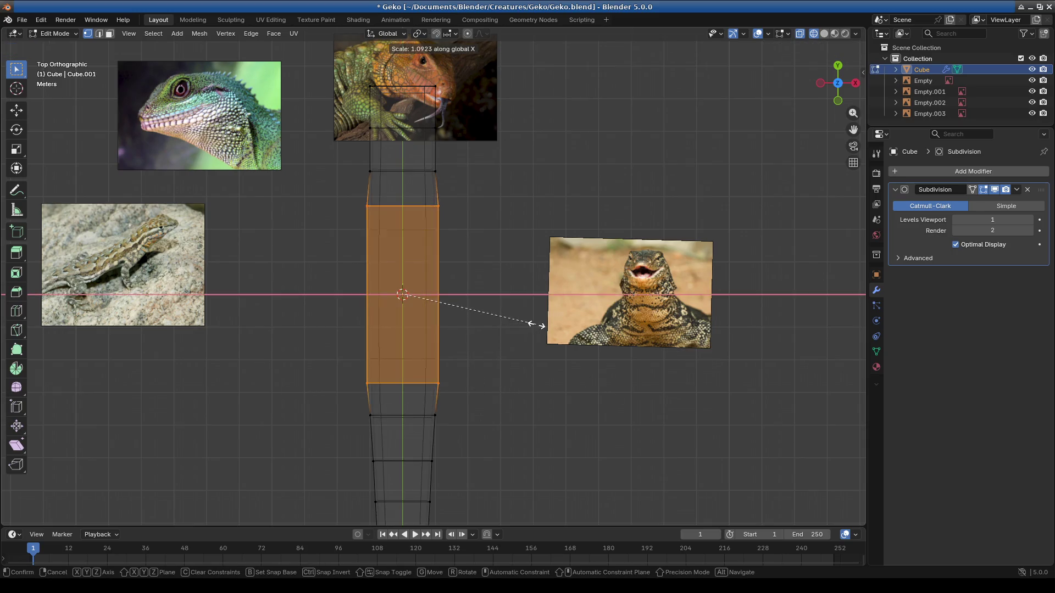
click(548, 323)
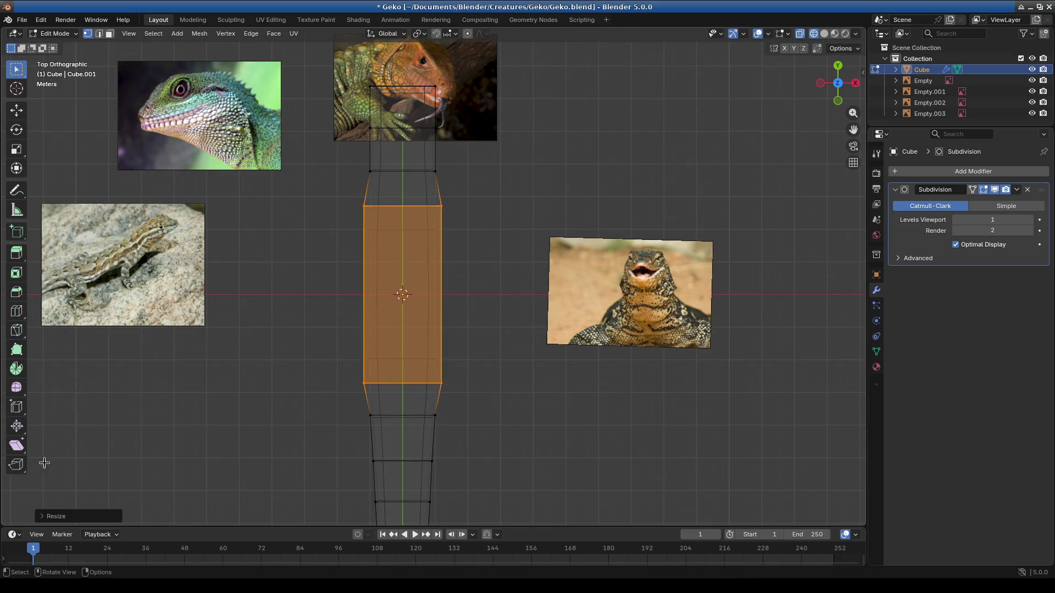
Step: Add three loop cuts across the middle of the body
click(15, 311)
click(443, 295)
click(442, 249)
click(442, 338)
click(16, 69)
Step: Select the centre edge loop and enlarge it with proportional editing so the torso bulges
drag(263, 211, 490, 352)
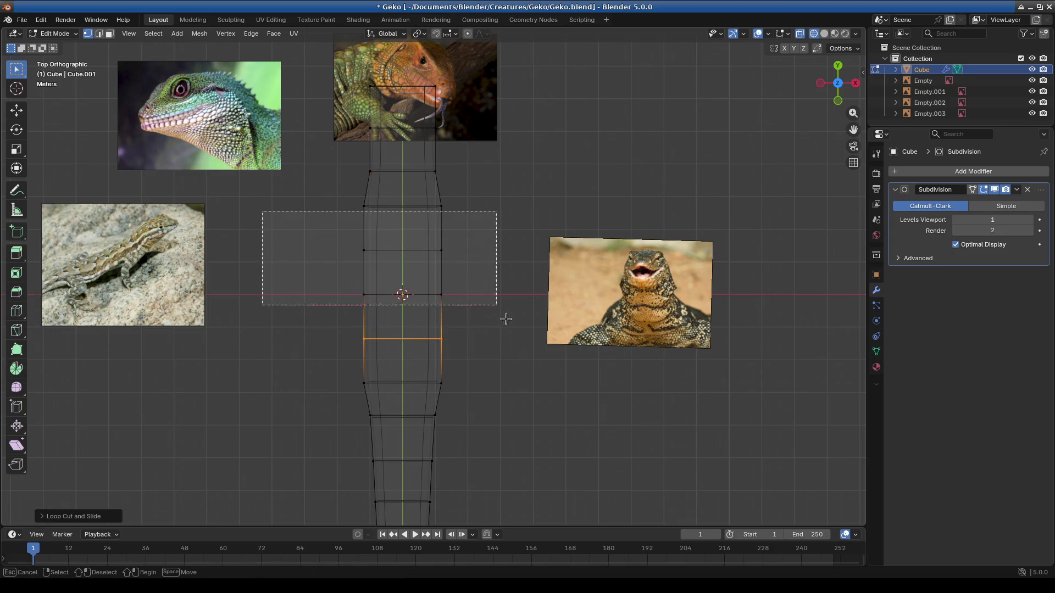
alt+click(335, 276)
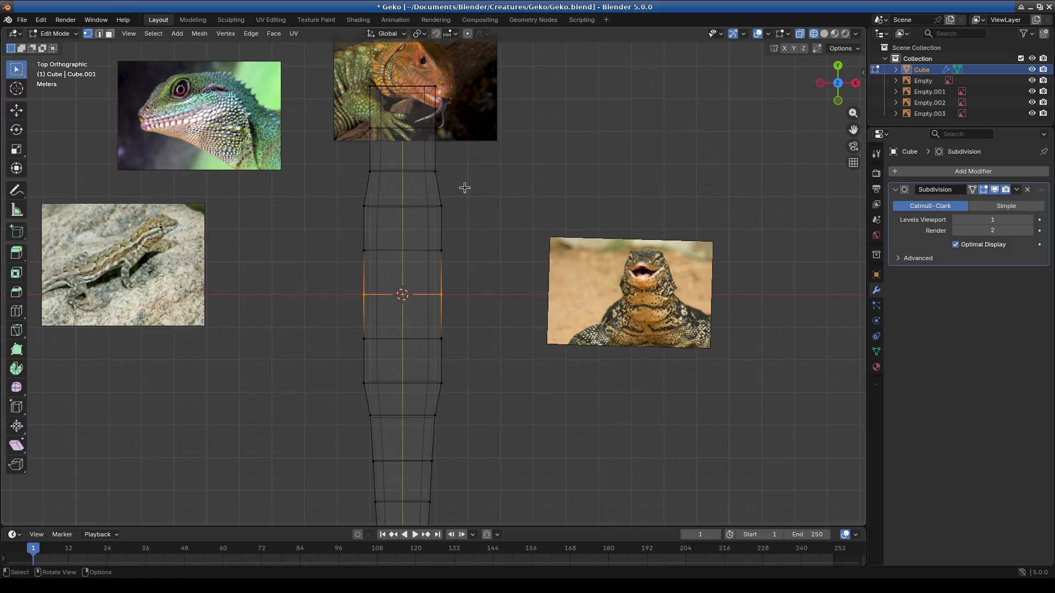
click(467, 34)
key(s)
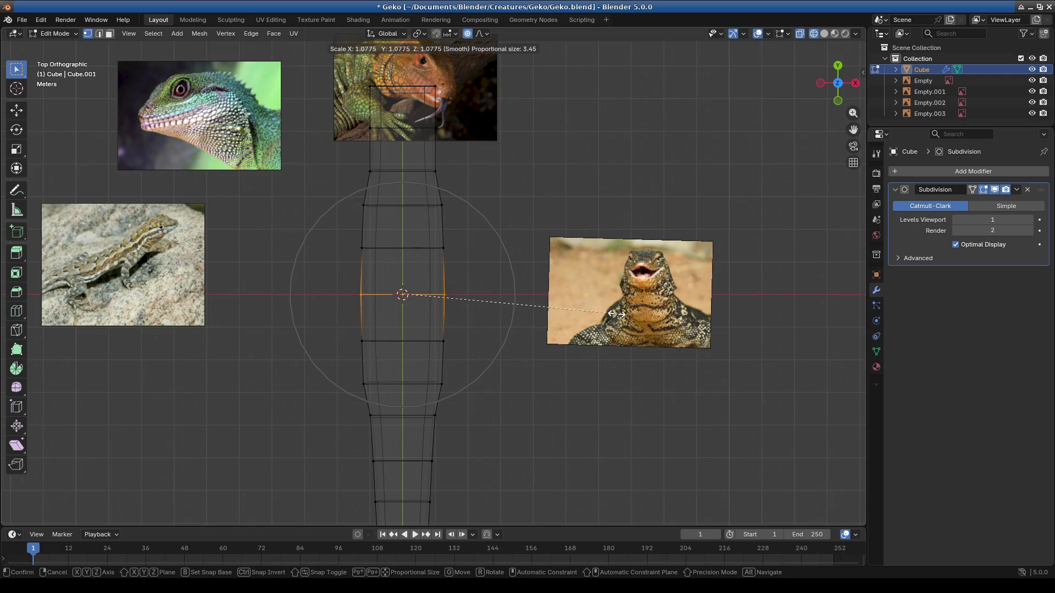
click(618, 314)
mouse_move(583, 388)
middle_down()
mouse_move(544, 249)
mouse_move(523, 330)
mouse_move(403, 346)
middle_up()
Step: In side view, box-select body sections and shift them along Z with smooth falloff to shape the profile
key(KP_3)
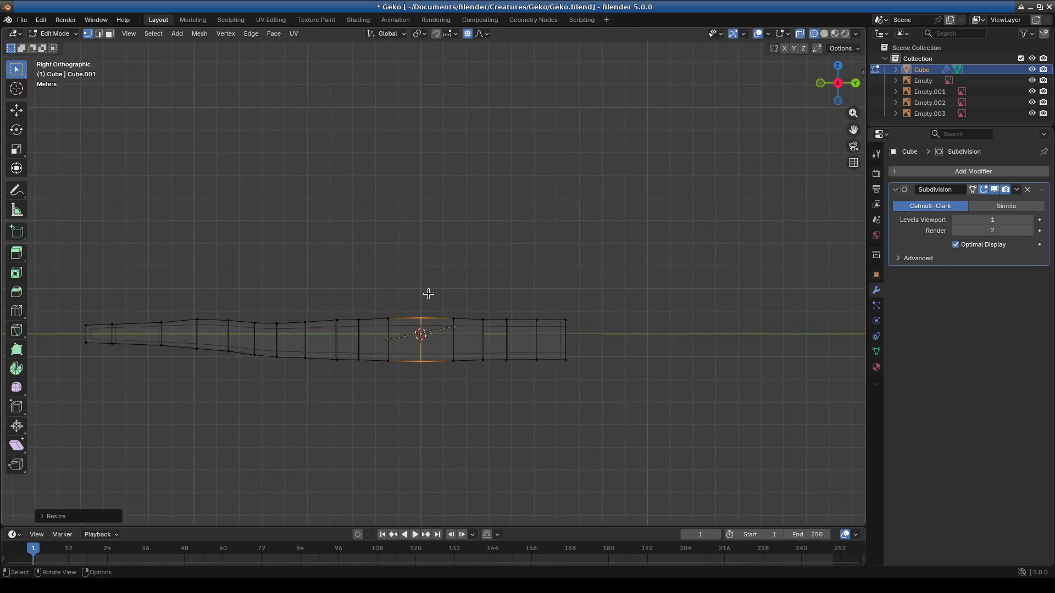
drag(441, 282, 577, 330)
shift+middle_drag(161, 347, 109, 263)
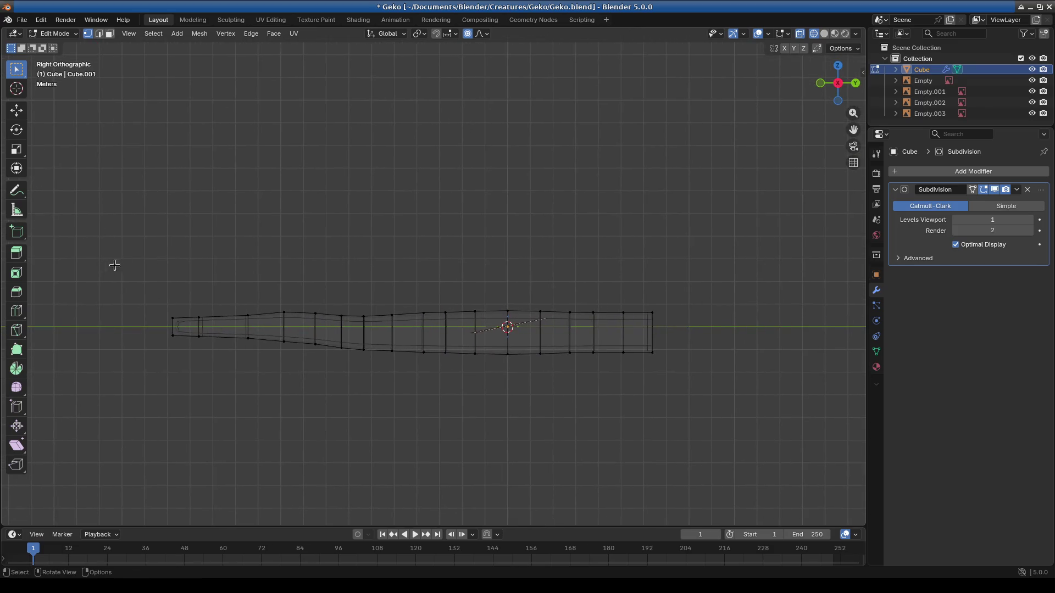
drag(159, 260, 394, 437)
drag(298, 252, 659, 385)
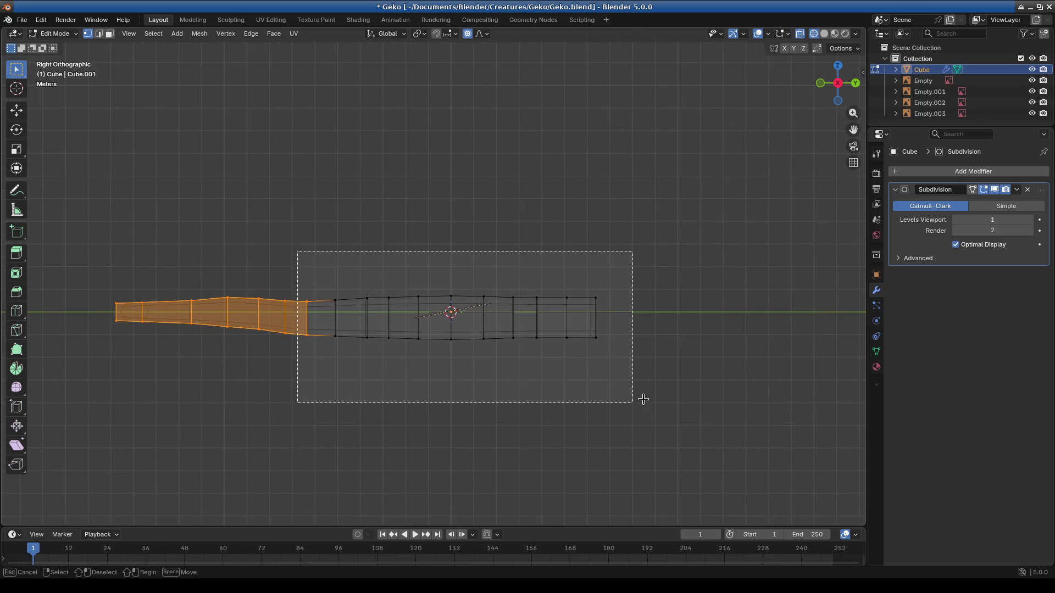
key(g)
key(z)
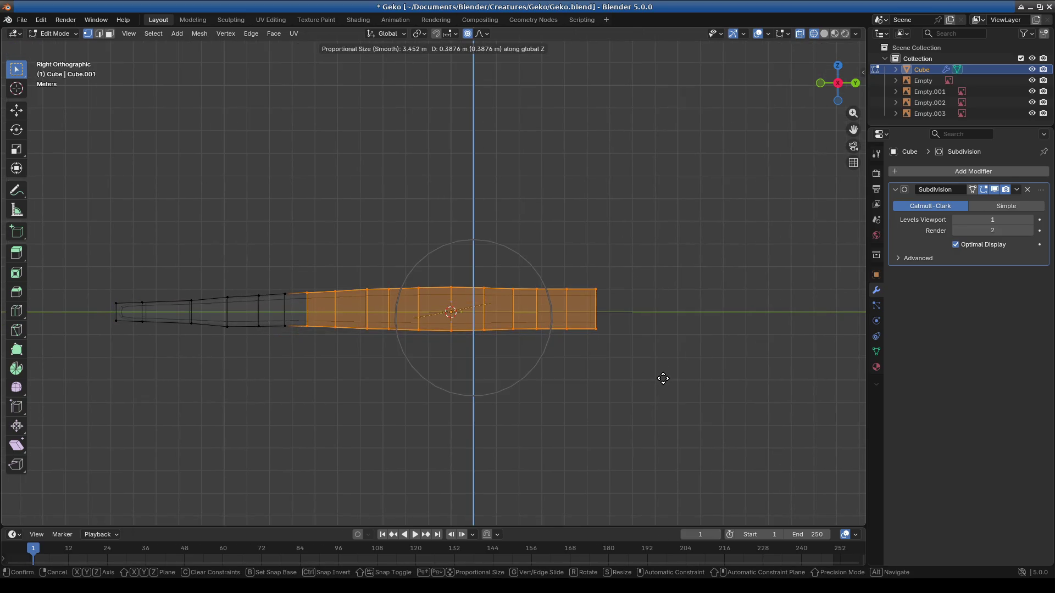
click(661, 380)
mouse_move(435, 373)
middle_down()
mouse_move(467, 399)
mouse_move(569, 393)
mouse_move(459, 382)
middle_up()
key(g)
key(z)
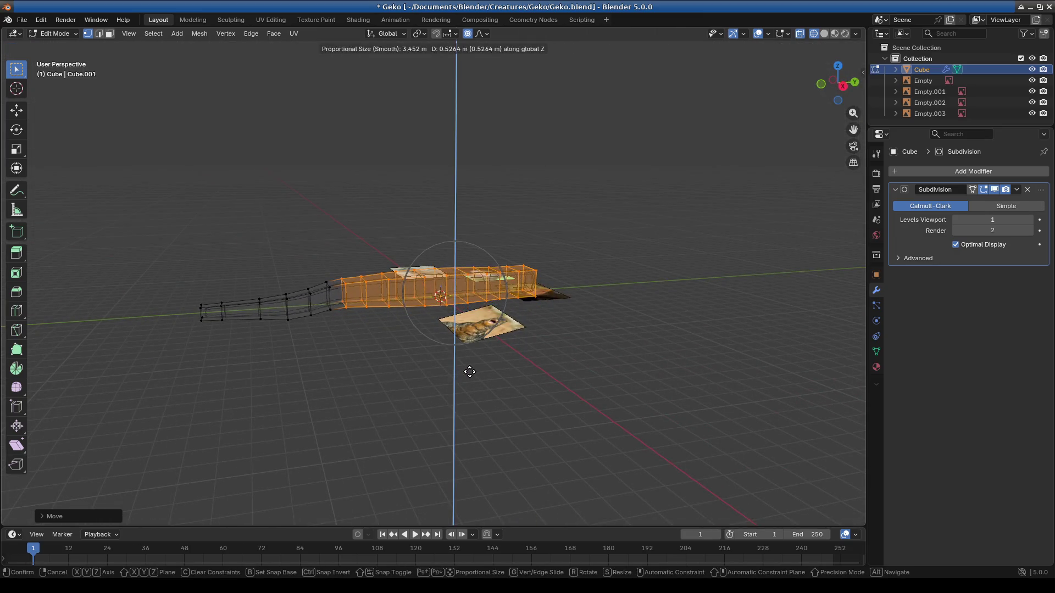
click(461, 374)
scroll(408, 397, down, 3)
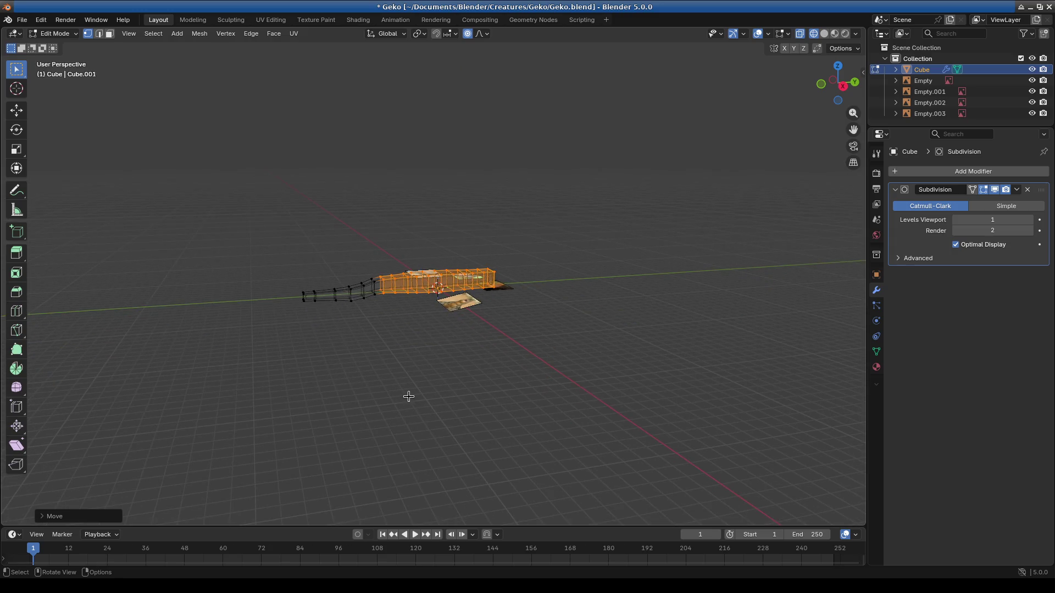
Step: In top view, extrude the tail tip's end cap further outward
key(KP_7)
mouse_move(429, 403)
ctrl+middle_down()
mouse_move(476, 322)
mouse_move(359, 277)
mouse_move(464, 328)
ctrl+middle_up()
click(450, 295)
key(e)
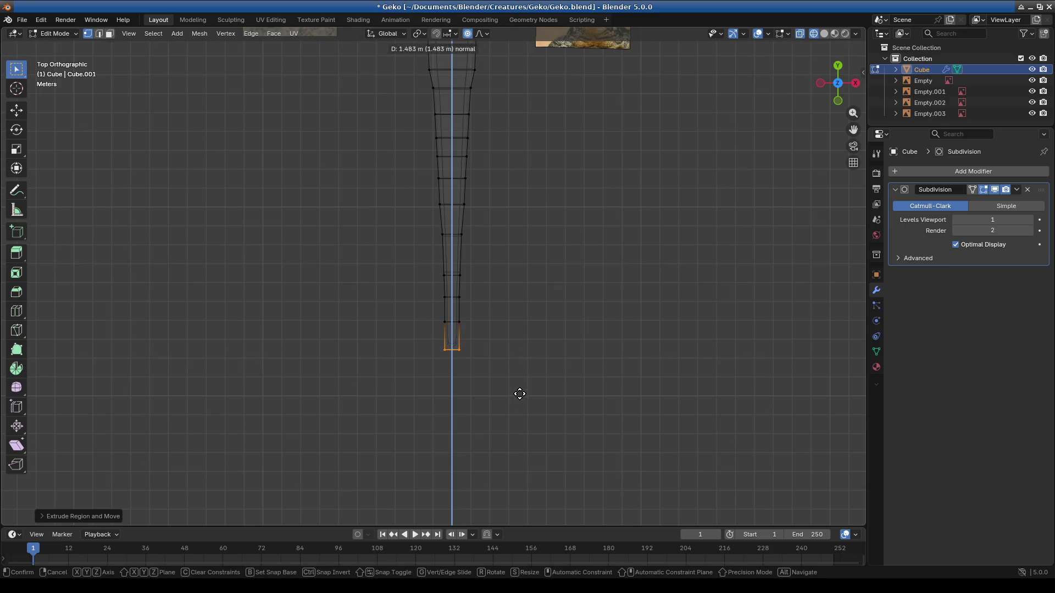
click(514, 424)
mouse_move(514, 424)
middle_down()
mouse_move(396, 226)
mouse_move(452, 200)
mouse_move(497, 344)
mouse_move(528, 359)
mouse_move(457, 370)
middle_up()
Step: Flatten the tail faces along Z, then raise an edge ring 0.22 m along Z with smooth falloff
drag(388, 298, 481, 393)
key(s)
key(z)
click(486, 385)
drag(429, 304, 461, 383)
key(g)
key(z)
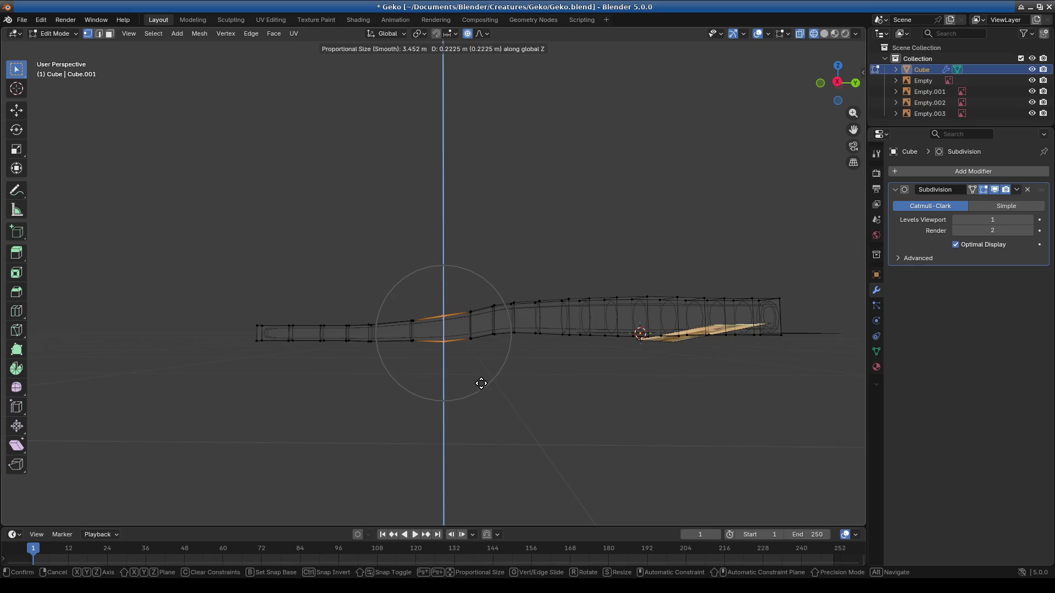
click(482, 384)
mouse_move(482, 383)
middle_down()
mouse_move(607, 417)
mouse_move(426, 369)
mouse_move(436, 416)
mouse_move(635, 302)
mouse_move(619, 332)
middle_up()
key(KP_7)
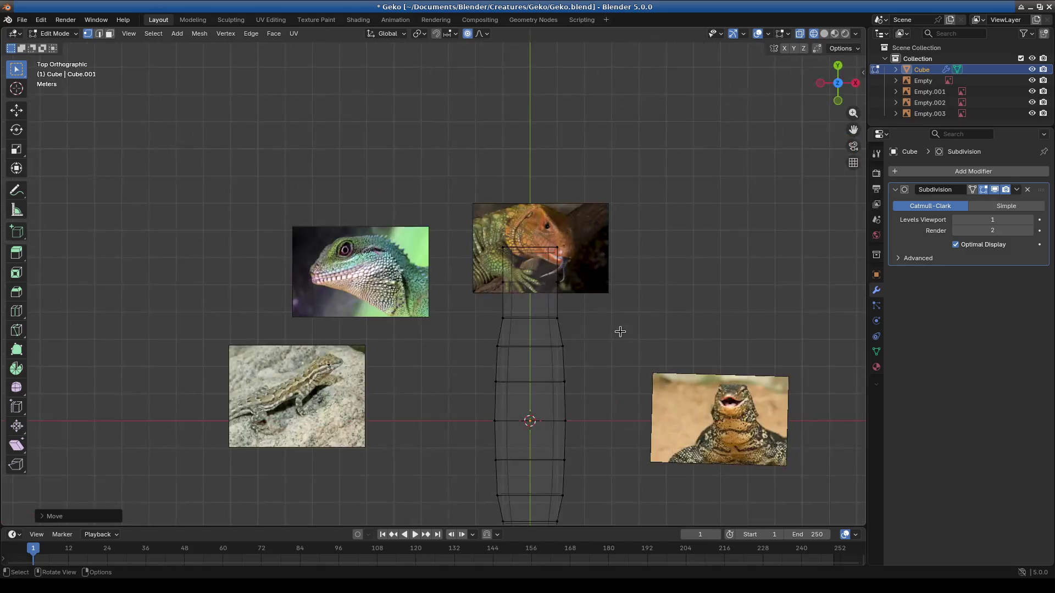
scroll(633, 370, down, 2)
scroll(415, 223, up, 1)
scroll(487, 343, up, 3)
shift+scroll(473, 372, up, 3)
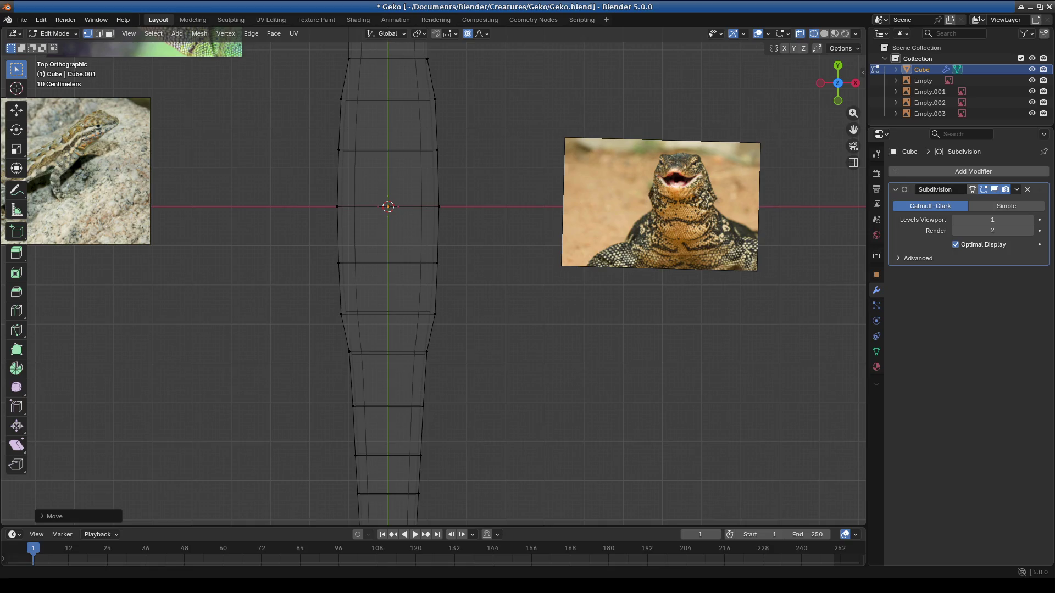
Step: In face mode, cut a lengthwise edge loop along the body and set Number of Cuts to 2
middle_drag(422, 296, 484, 196)
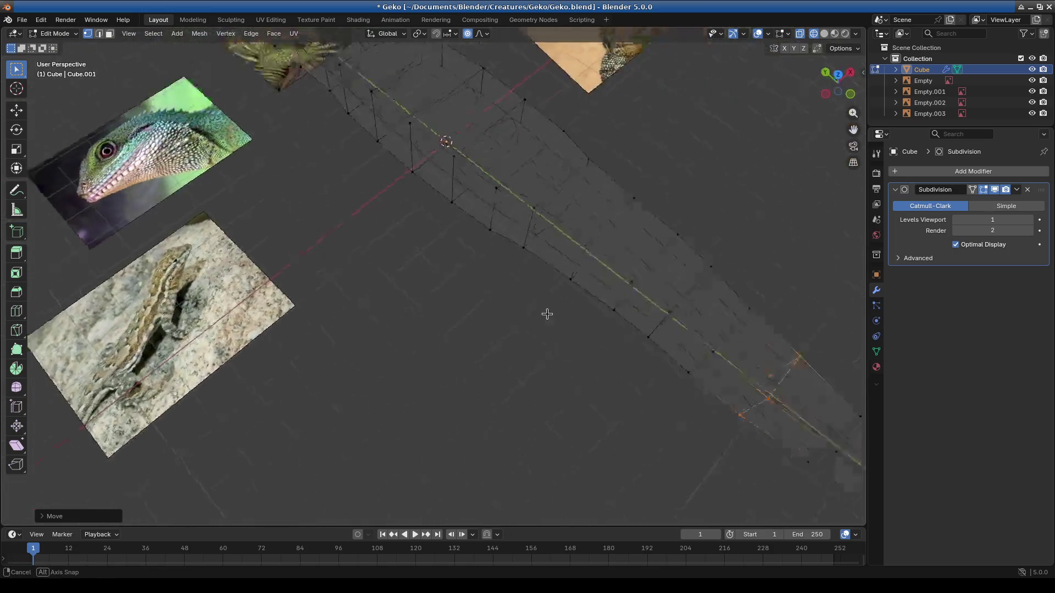
middle_drag(560, 255, 183, 85)
click(108, 33)
middle_drag(366, 313, 360, 310)
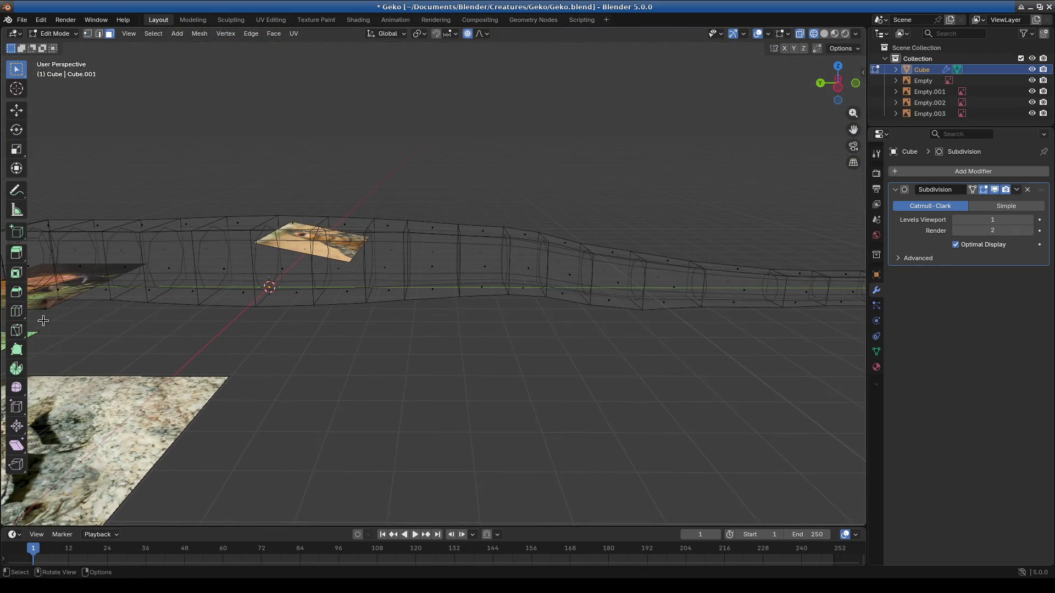
click(16, 311)
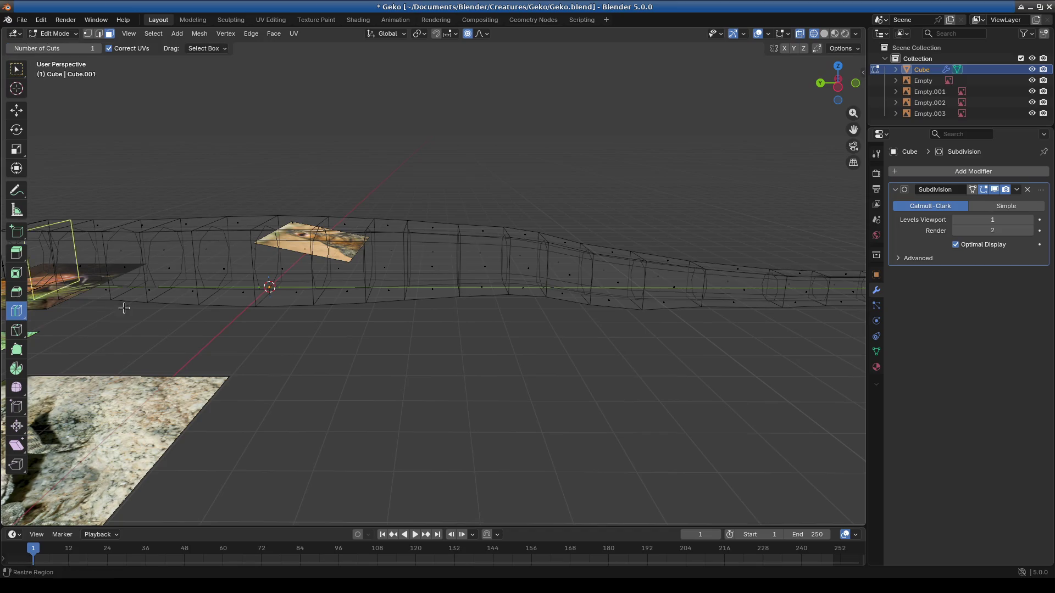
click(402, 270)
click(84, 517)
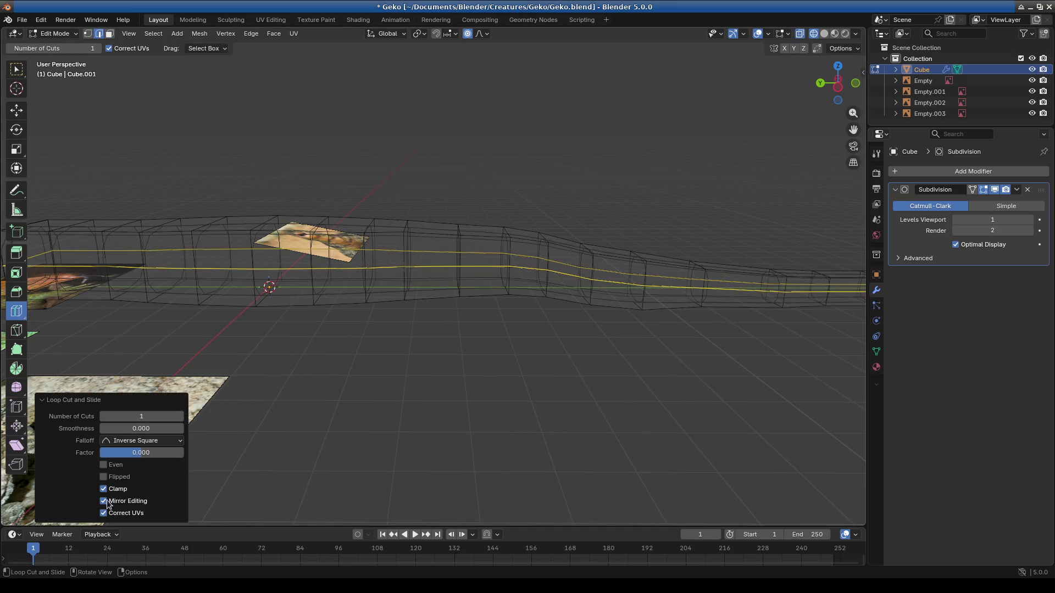
click(181, 416)
click(69, 402)
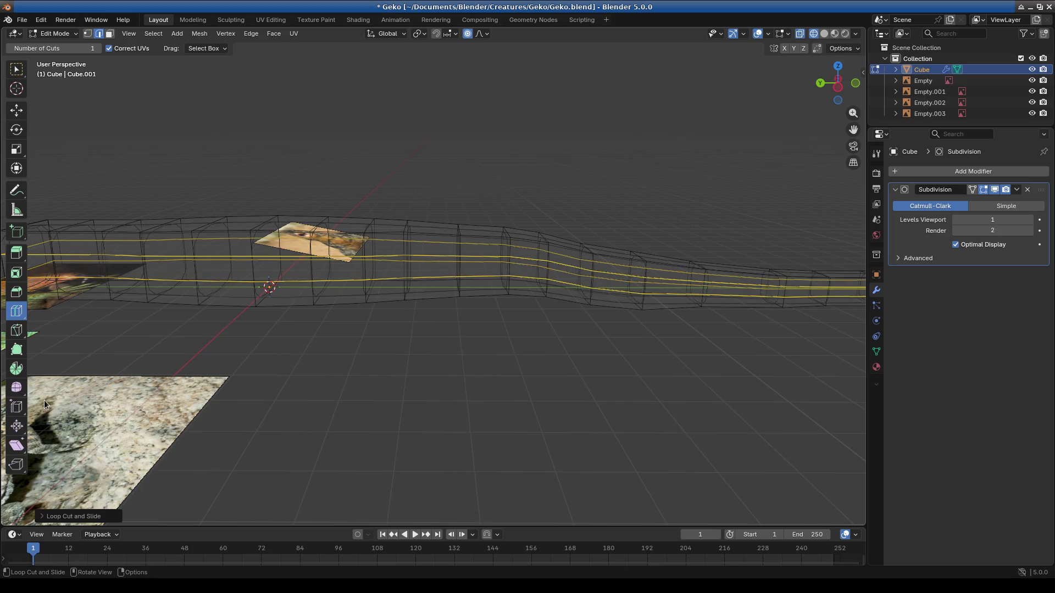
scroll(549, 401, down, 3)
scroll(549, 400, down, 2)
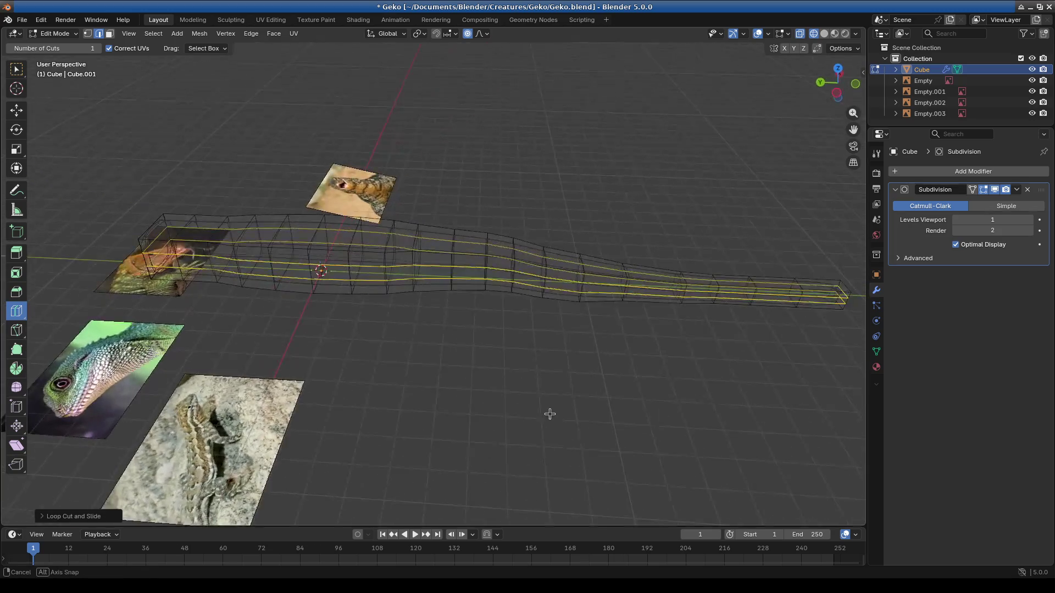
Step: Switch to box selection and pick the side face where a front leg will grow
click(16, 69)
scroll(471, 382, up, 4)
mouse_move(471, 381)
middle_down()
mouse_move(461, 402)
mouse_move(372, 270)
middle_up()
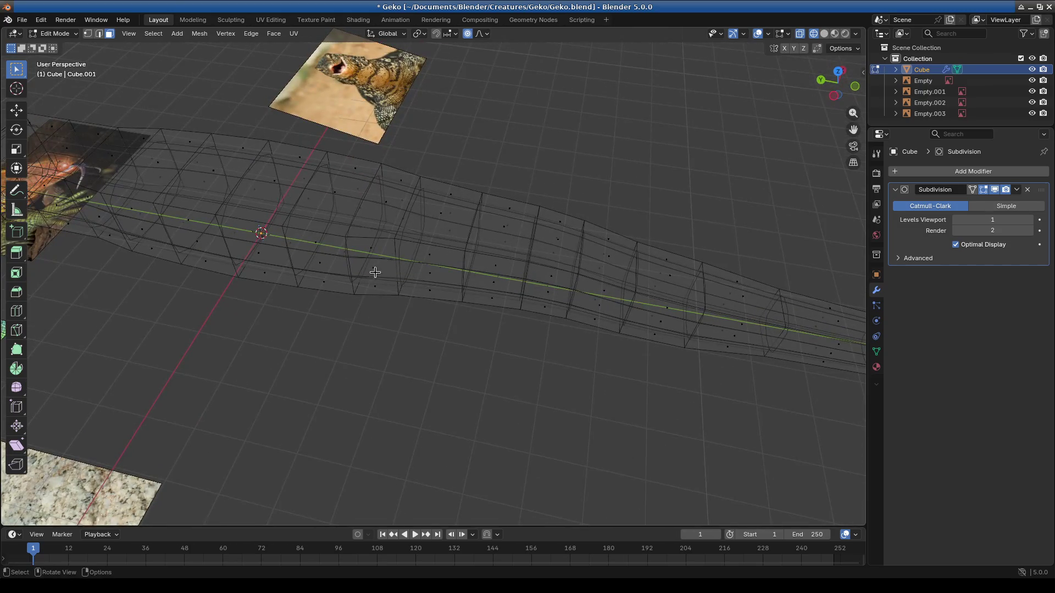
click(373, 268)
middle_drag(469, 259, 392, 261)
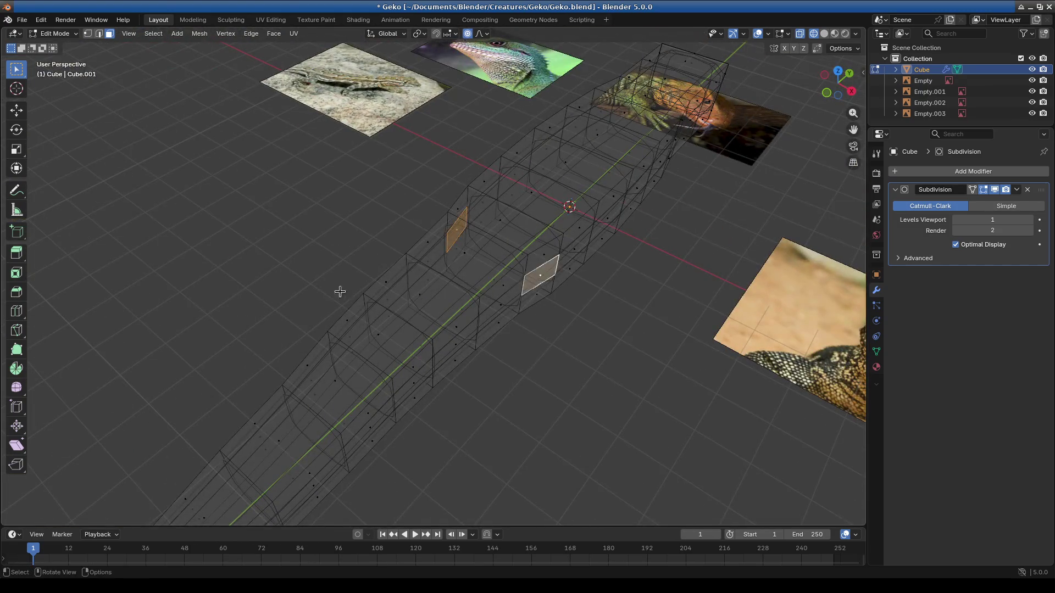
middle_drag(544, 280, 401, 353)
Step: From top view, pull the side faces outward into leg stubs and widen them along Y
key(KP_7)
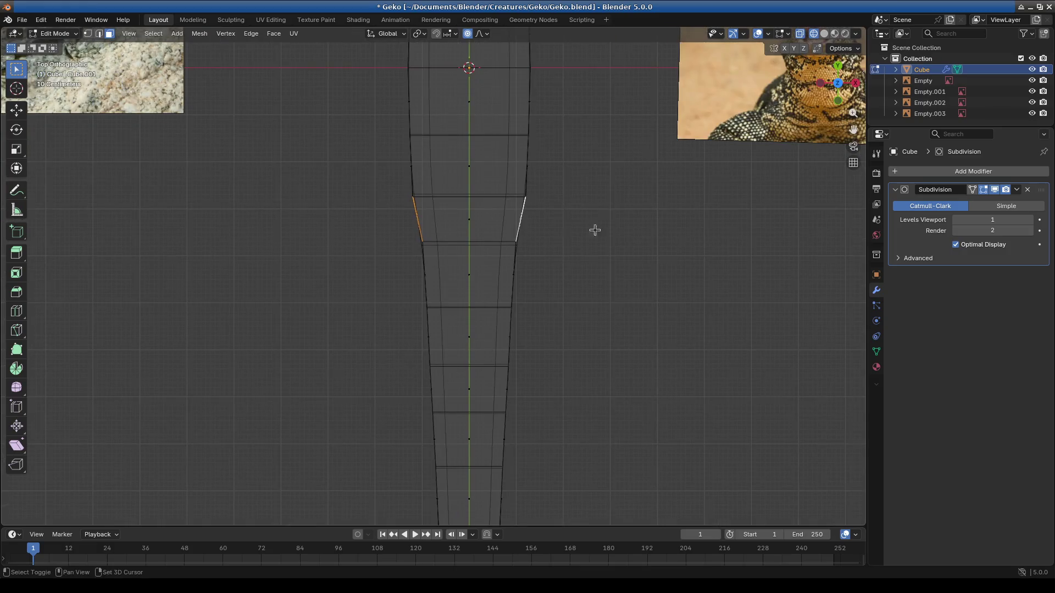
key(g)
key(z)
key(z)
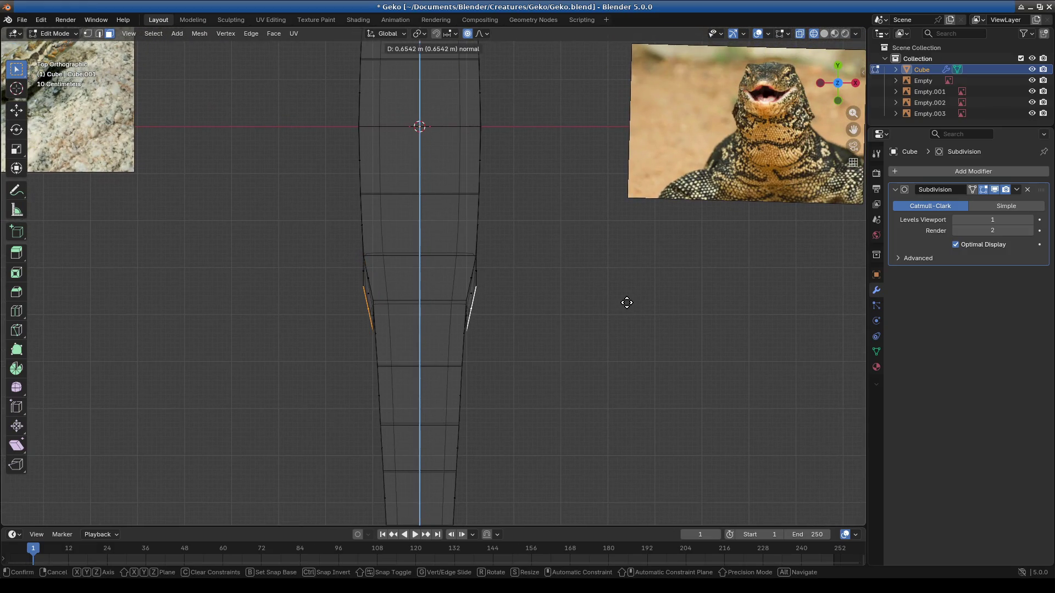
click(626, 303)
key(s)
key(Escape)
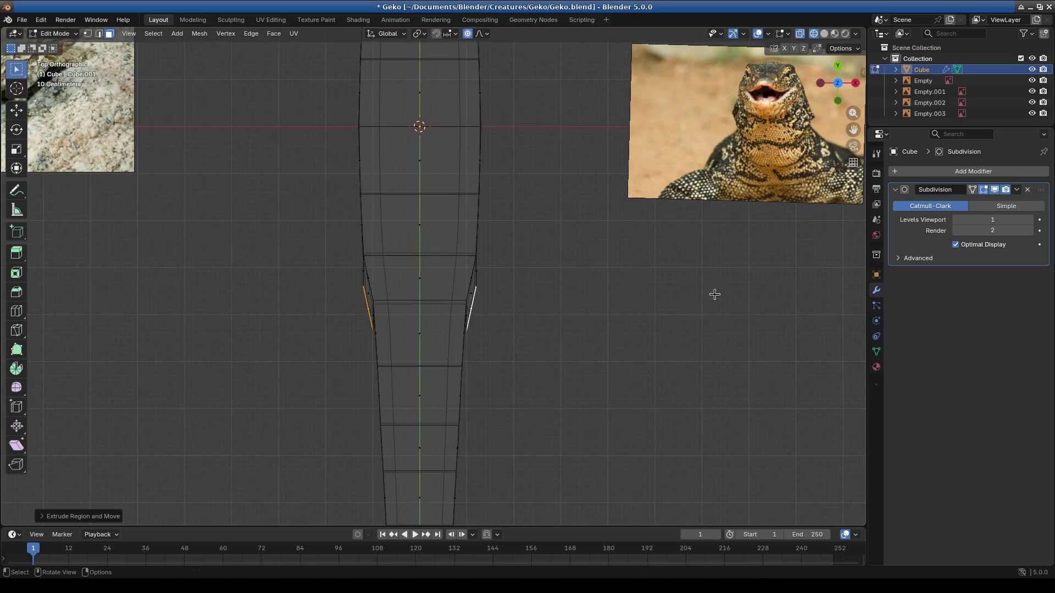
key(s)
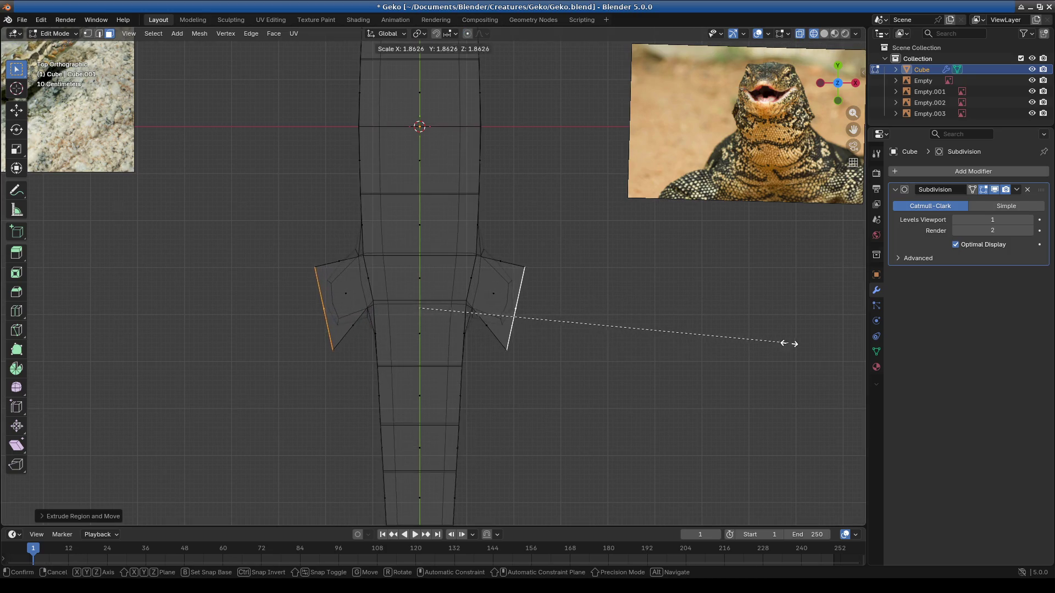
key(y)
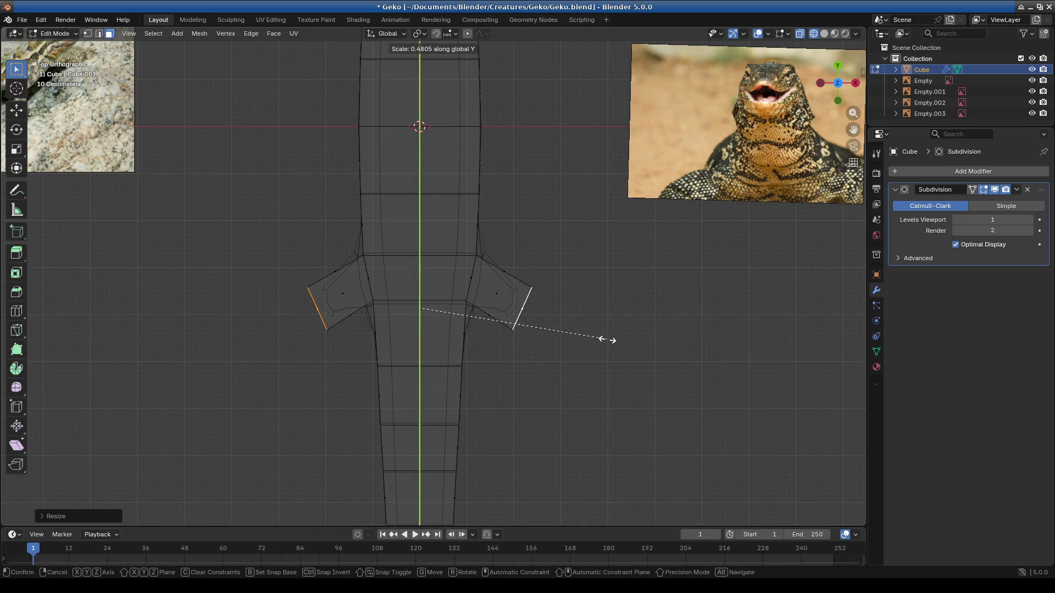
click(593, 337)
Step: Slide the leg stubs up the body along Y into position
key(g)
key(x)
key(y)
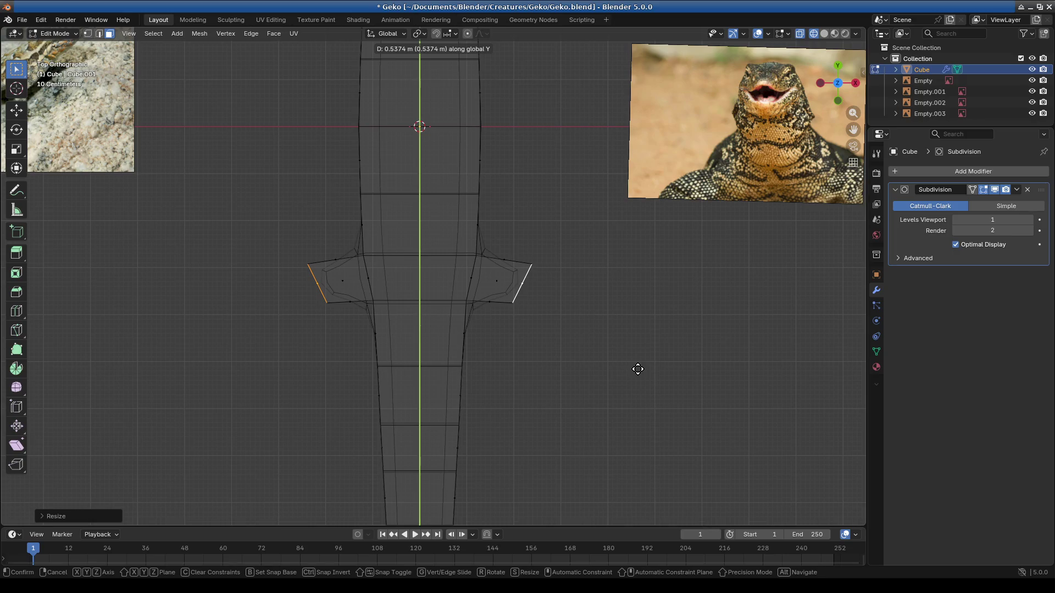
click(636, 330)
key(r)
key(Escape)
shift+middle_drag(547, 320, 552, 363)
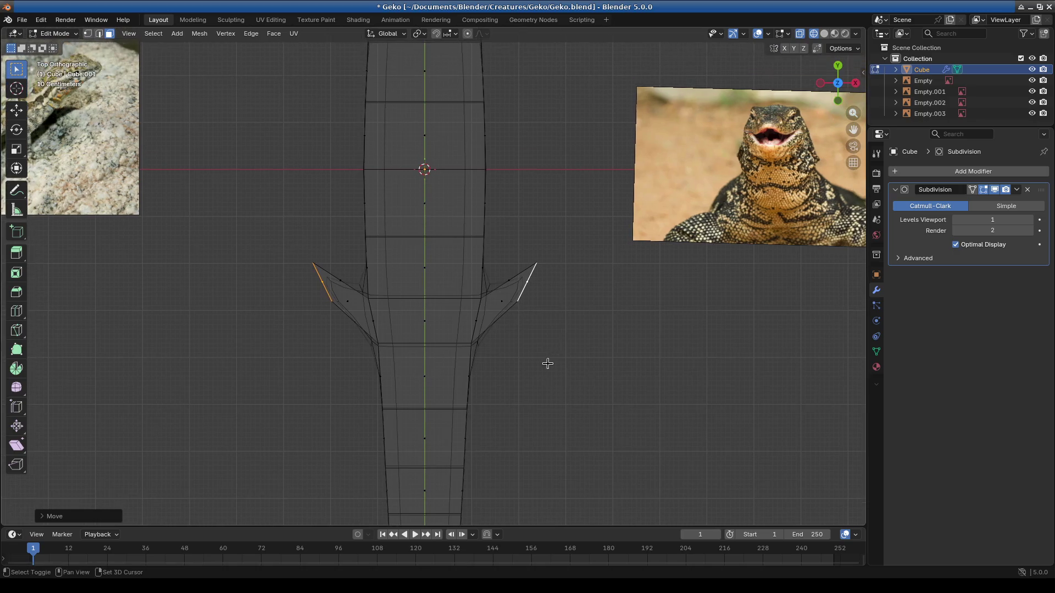
key(r)
key(Escape)
Step: Box-select both leg tips' vertices, shrink them toward the centre and shift them along Y
drag(247, 226, 332, 295)
key(1)
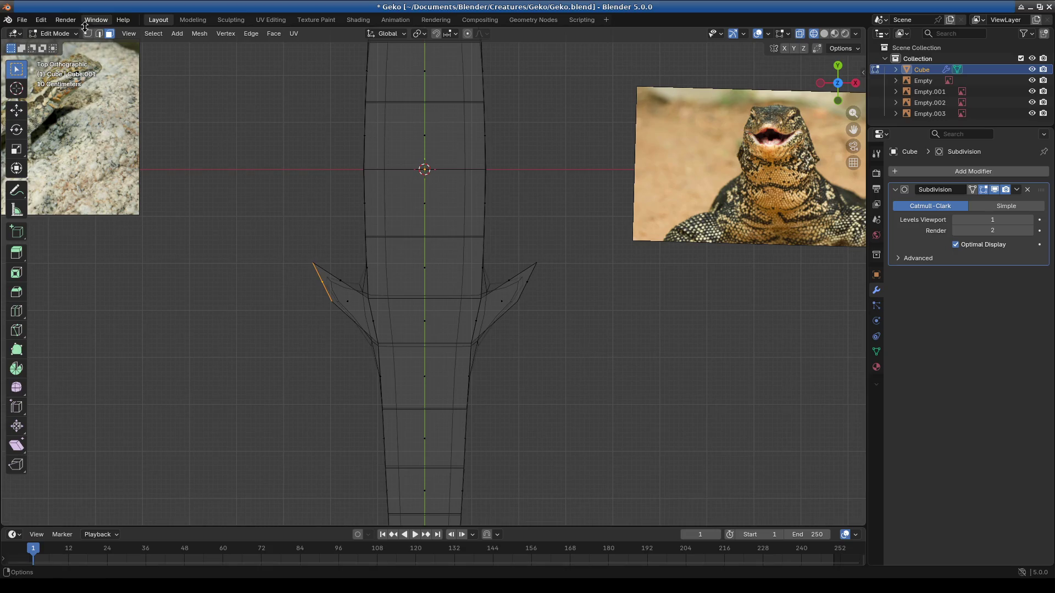
key(b)
drag(492, 241, 611, 302)
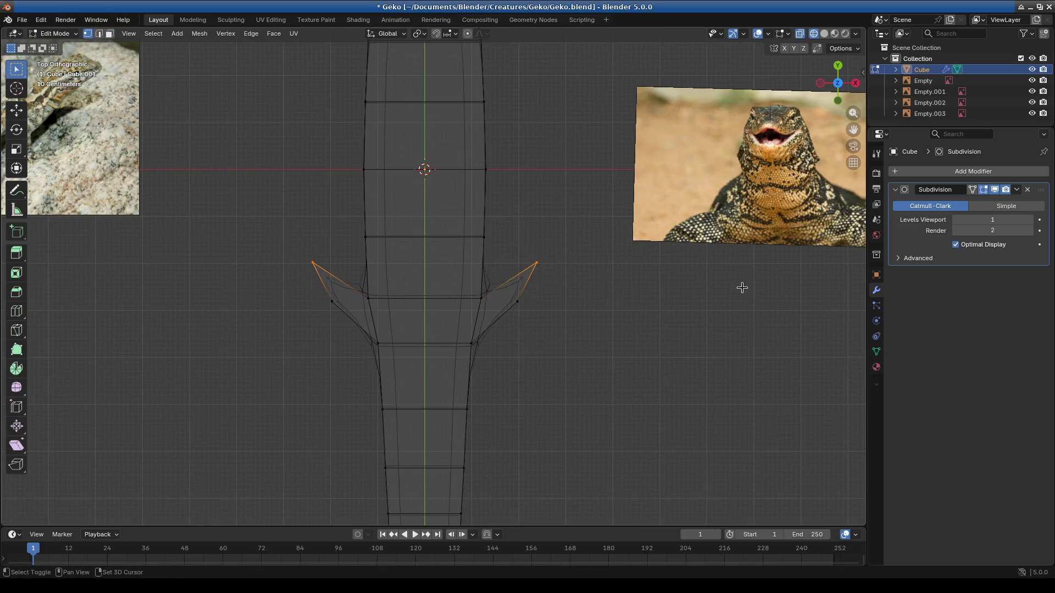
key(s)
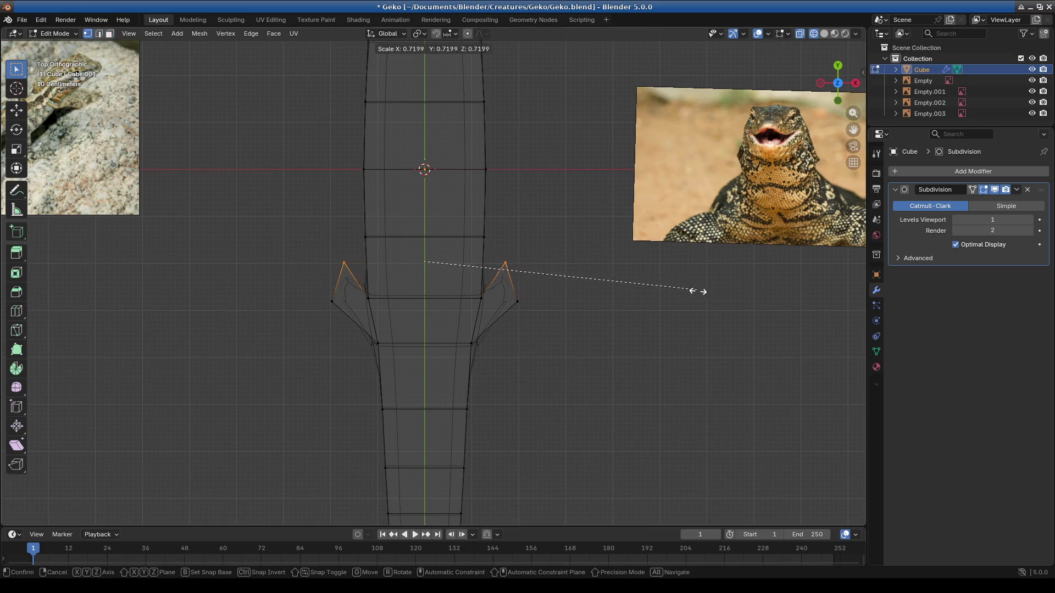
click(701, 292)
key(g)
key(z)
key(x)
key(y)
click(706, 305)
Step: Select both whole leg stubs, try scaling them, then leave them unchanged and deselect
shift+drag(502, 261, 570, 328)
shift+drag(296, 231, 366, 335)
key(s)
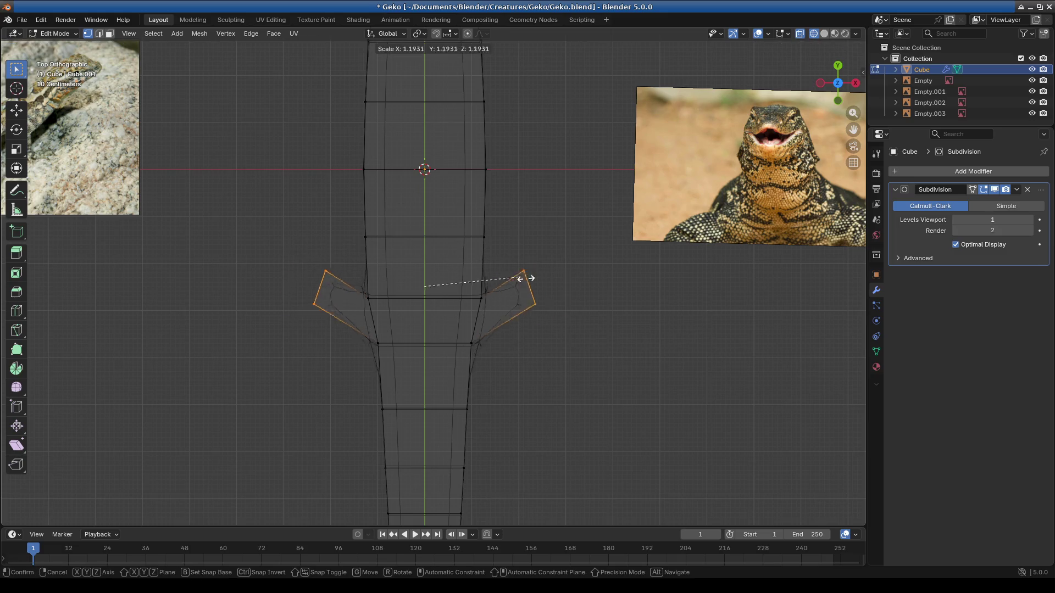
key(Escape)
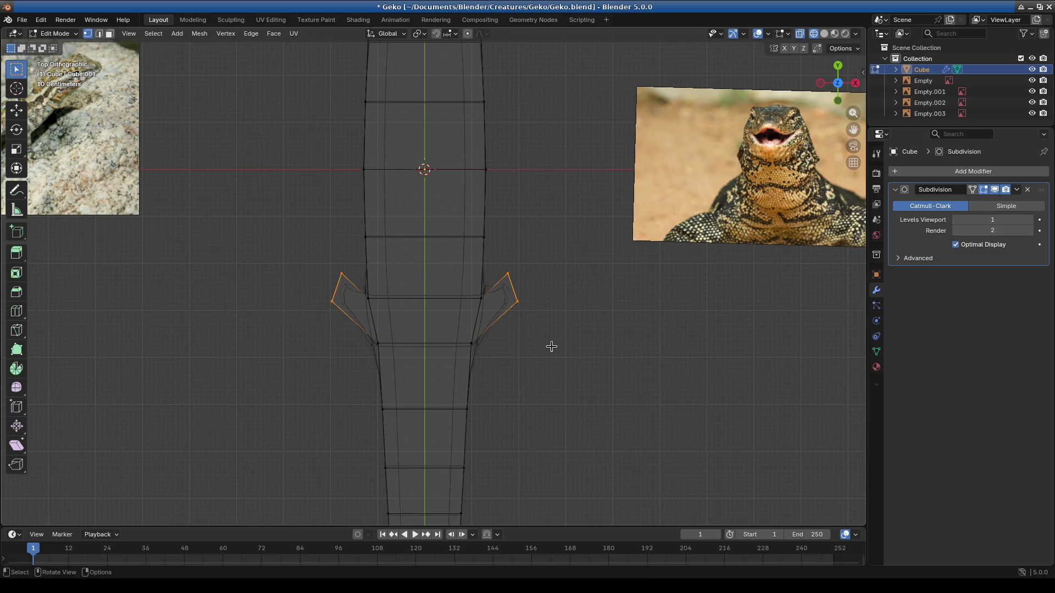
key(s)
key(Escape)
click(578, 313)
scroll(537, 402, down, 4)
scroll(414, 309, down, 3)
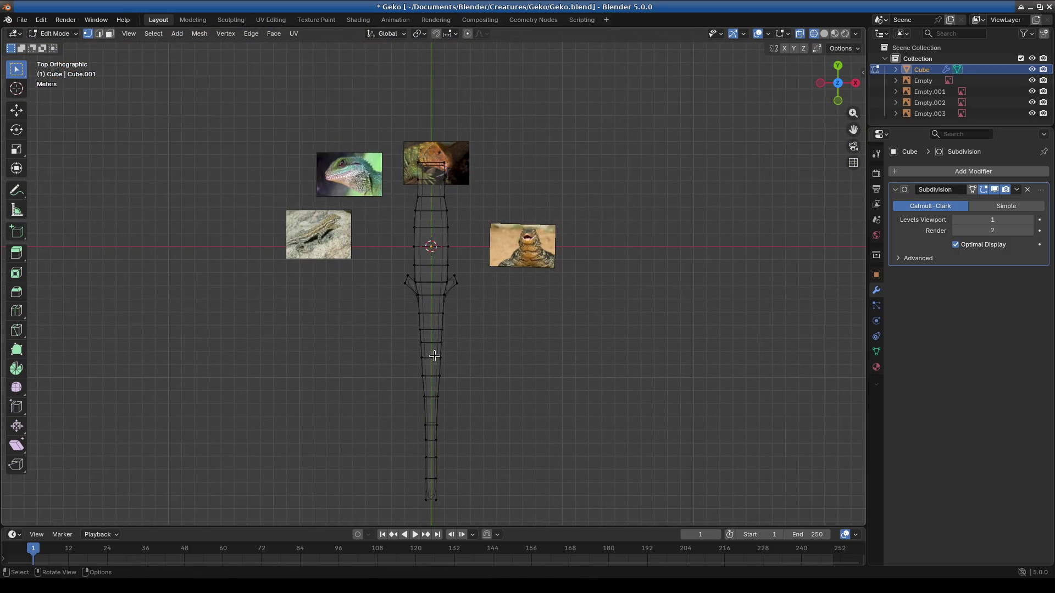
scroll(436, 363, up, 7)
scroll(431, 289, down, 5)
scroll(384, 325, down, 1)
Step: Loop-cut the body down its centre and add a Mirror modifier moved above Subdivision
click(17, 311)
click(435, 135)
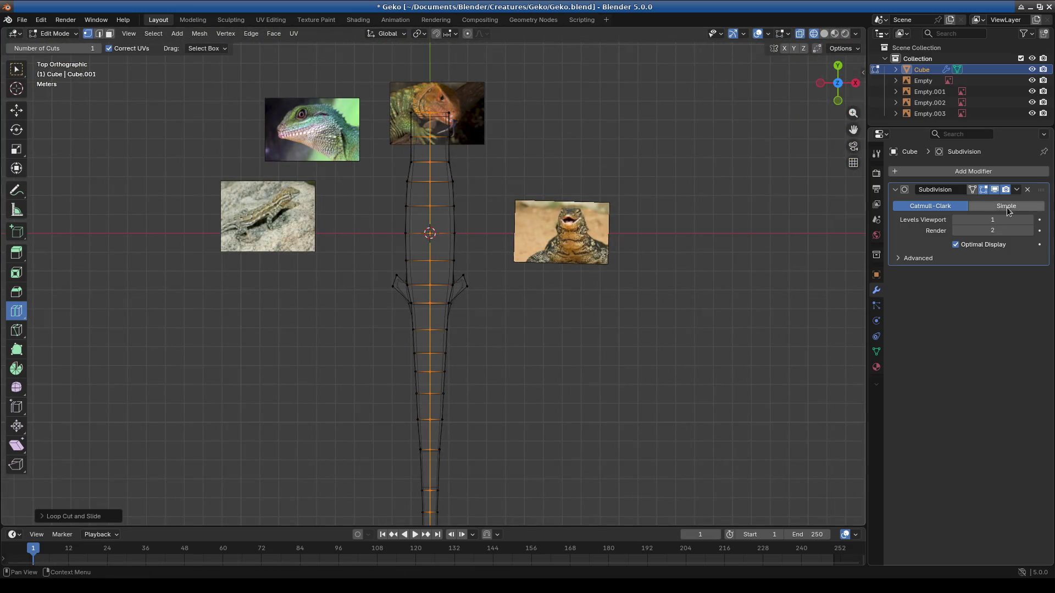
click(960, 172)
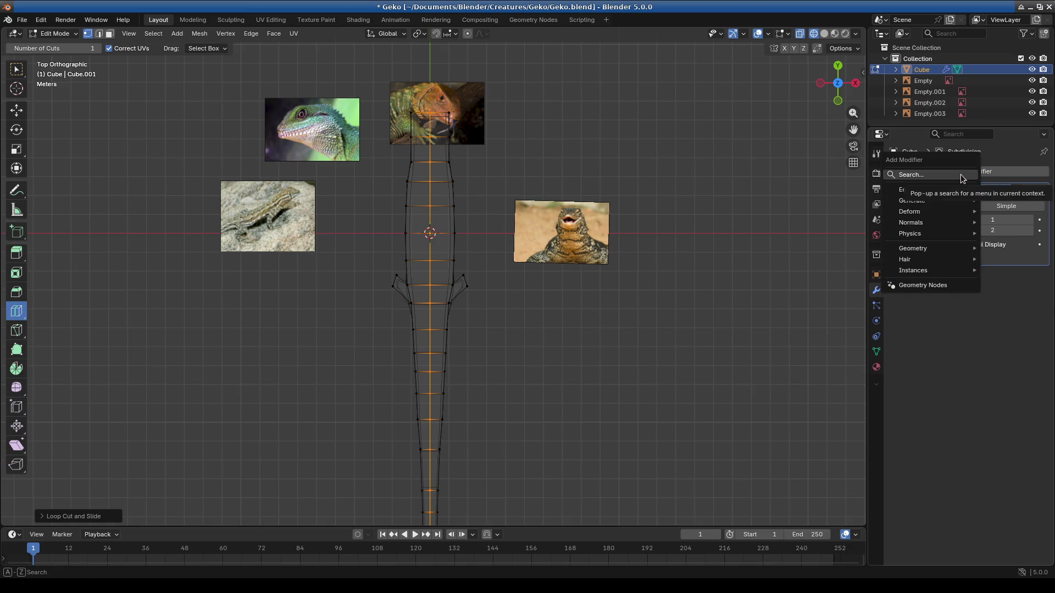
text(mirror)
key(Return)
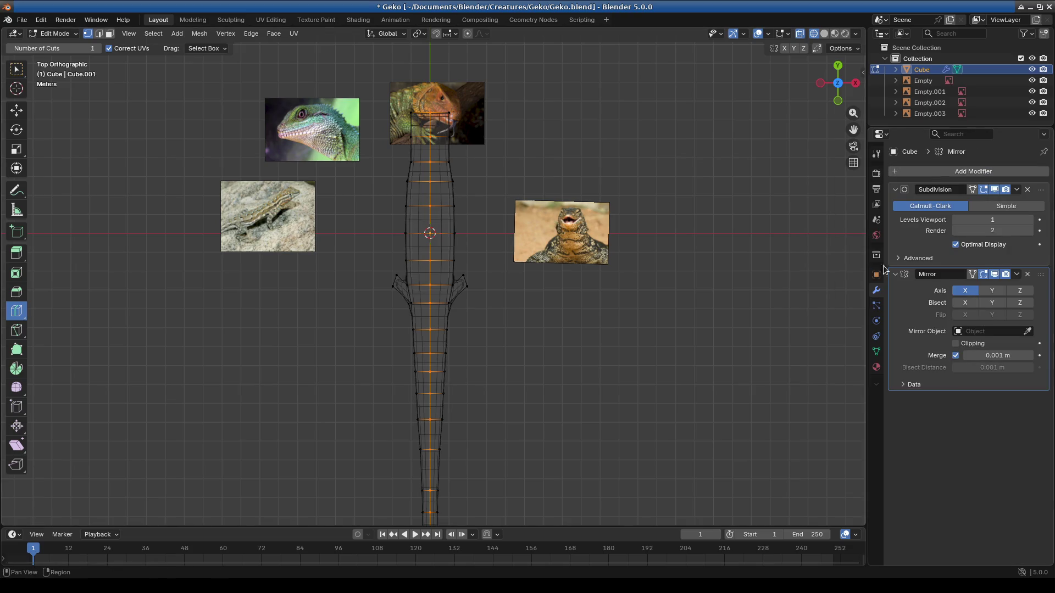
drag(1041, 274, 1040, 189)
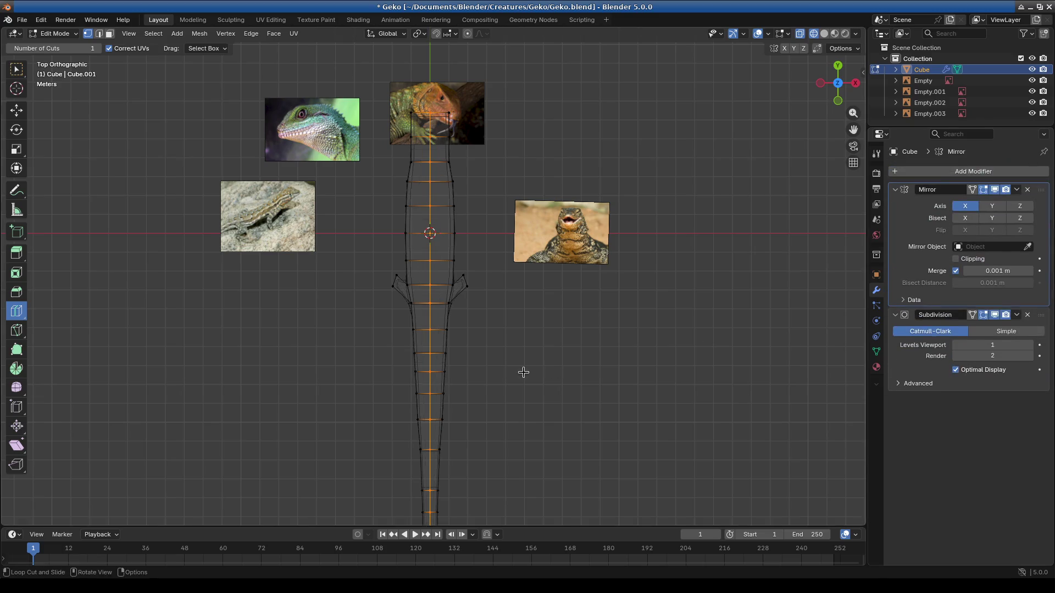
shift+middle_drag(551, 370, 484, 271)
click(16, 66)
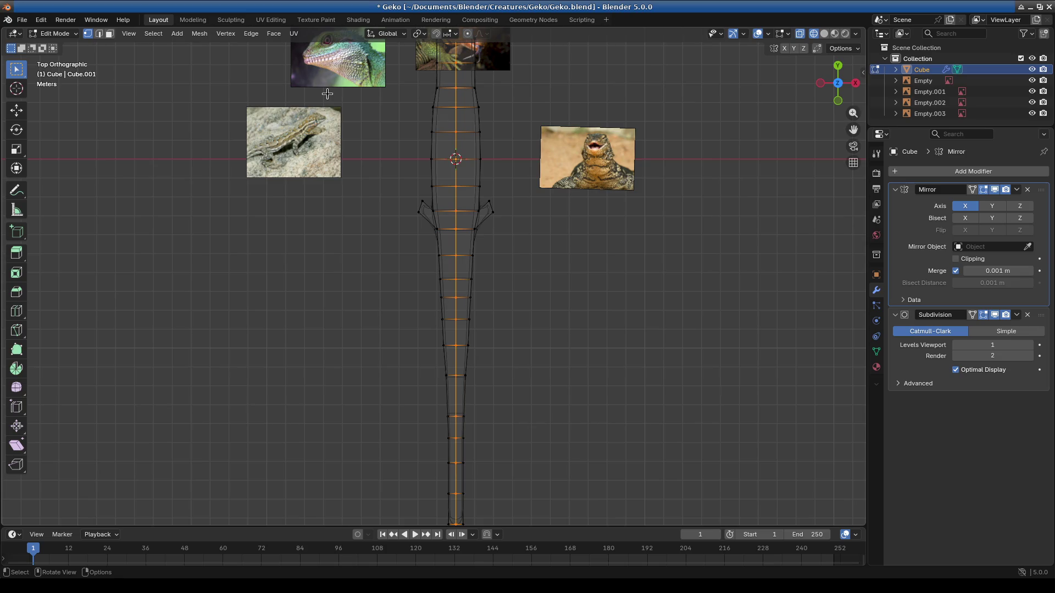
Step: Delete the left half of the body's vertices, including leftover edge vertices
middle_drag(468, 256, 565, 248)
drag(337, 90, 440, 417)
key(x)
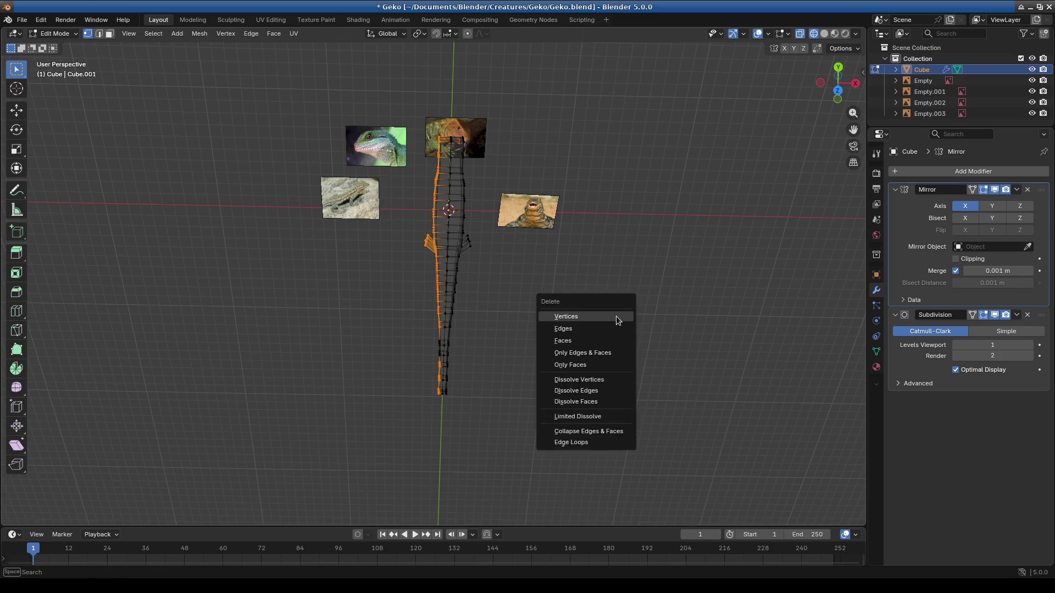
click(616, 316)
mouse_move(474, 441)
shift+middle_down()
mouse_move(436, 283)
mouse_move(397, 203)
shift+middle_up()
drag(343, 74, 399, 211)
key(x)
click(401, 214)
Step: Grab the right leg stub's tip vertices and stretch them further out and forward
mouse_move(399, 211)
middle_down()
mouse_move(441, 246)
mouse_move(430, 367)
mouse_move(448, 519)
middle_up()
drag(494, 351, 475, 404)
mouse_move(502, 429)
shift+middle_down()
mouse_move(519, 372)
mouse_move(508, 352)
shift+middle_up()
key(g)
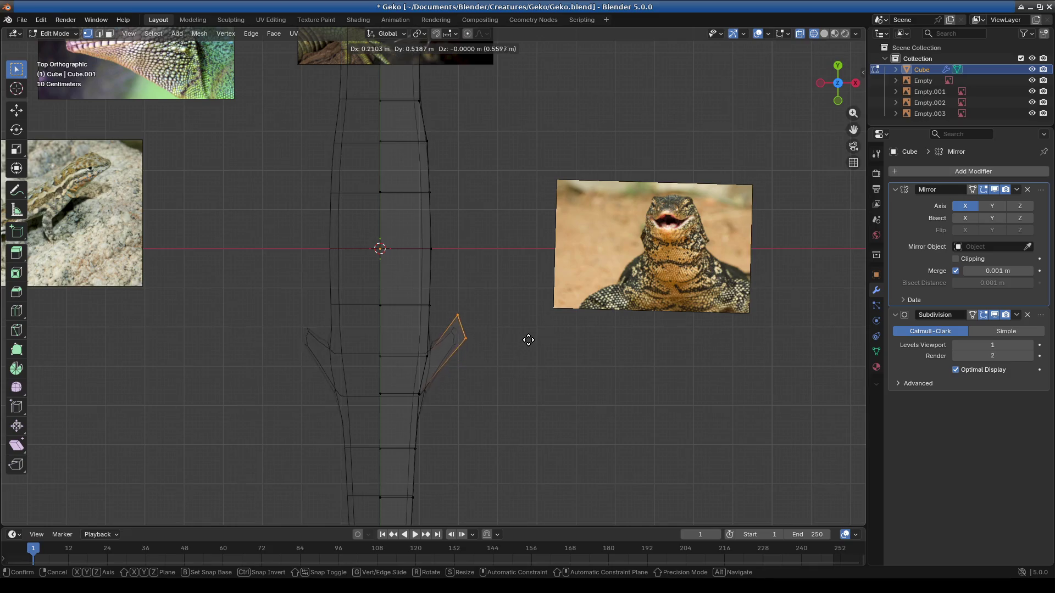
click(539, 342)
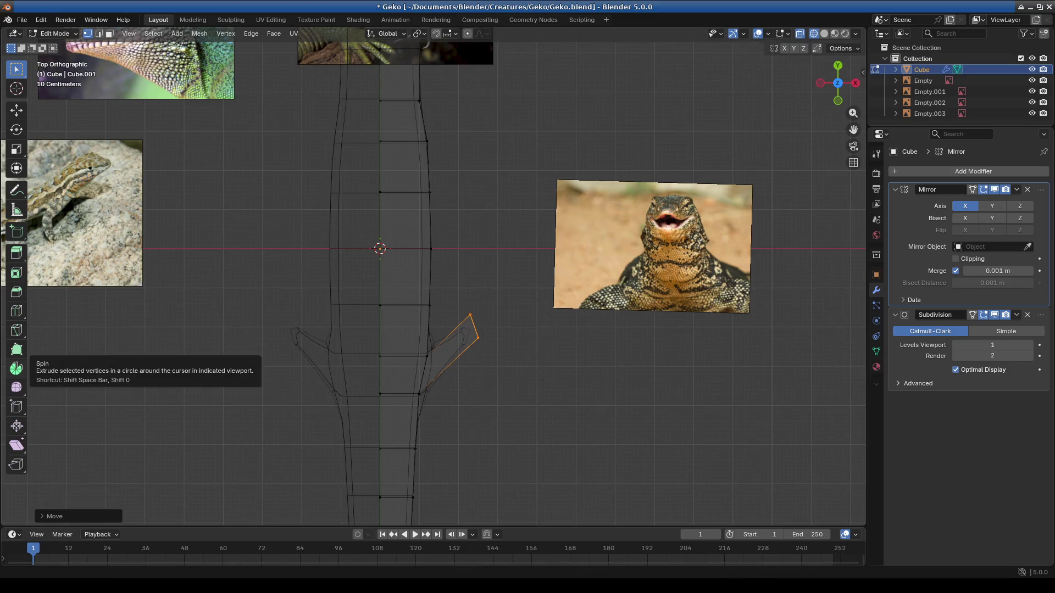
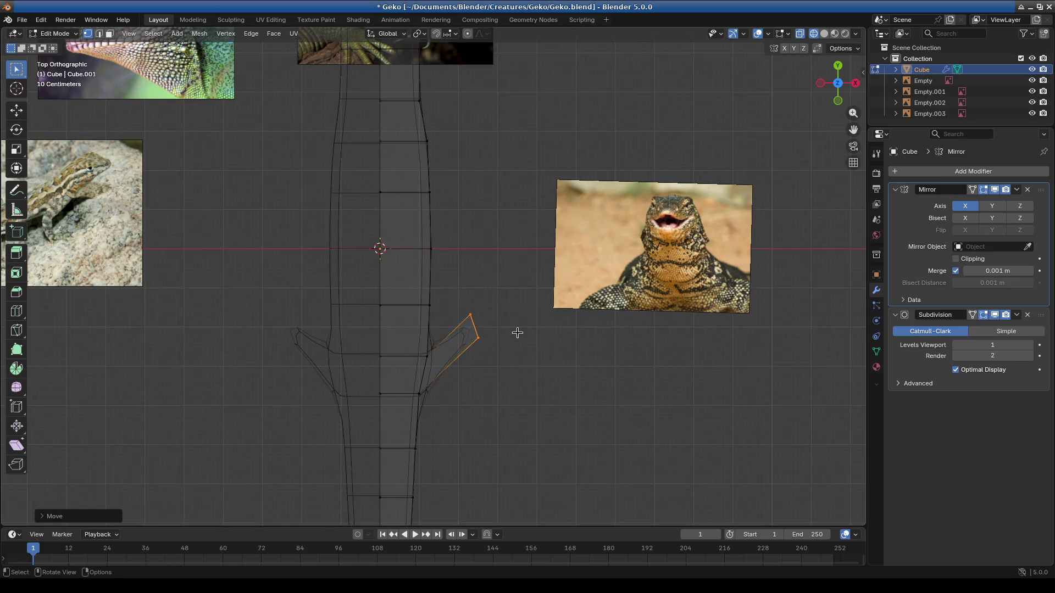
Step: Rotate and resize the leg stub's end face, then extrude a first new leg section
key(r)
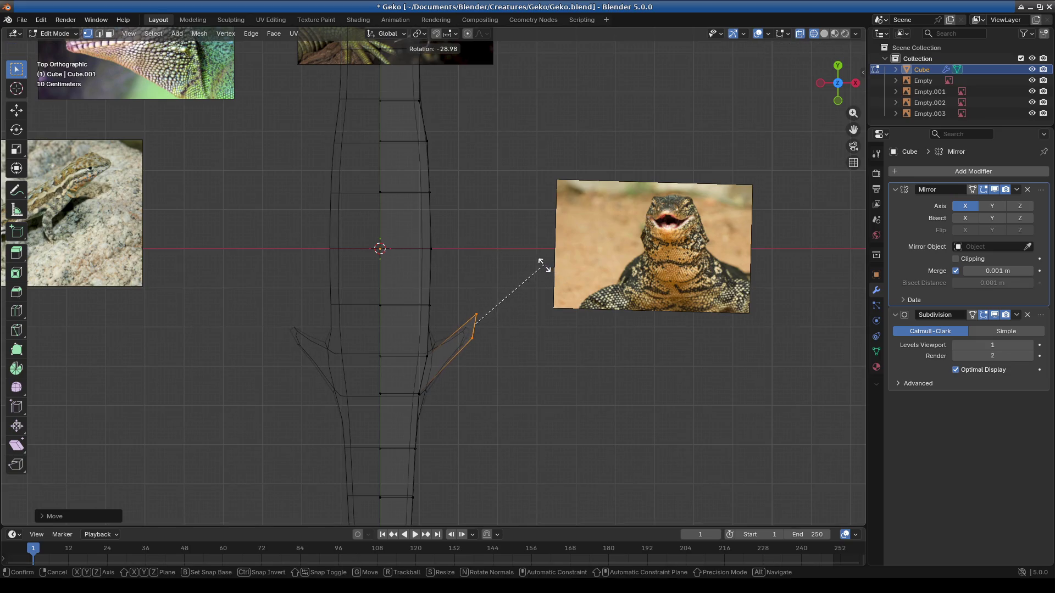
key(s)
click(544, 242)
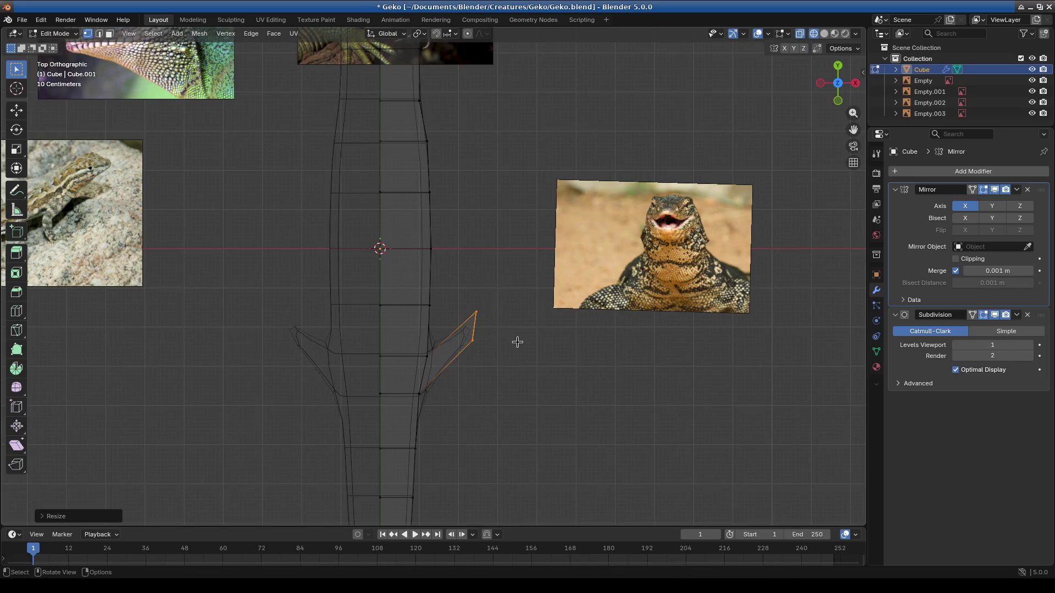
key(e)
click(558, 350)
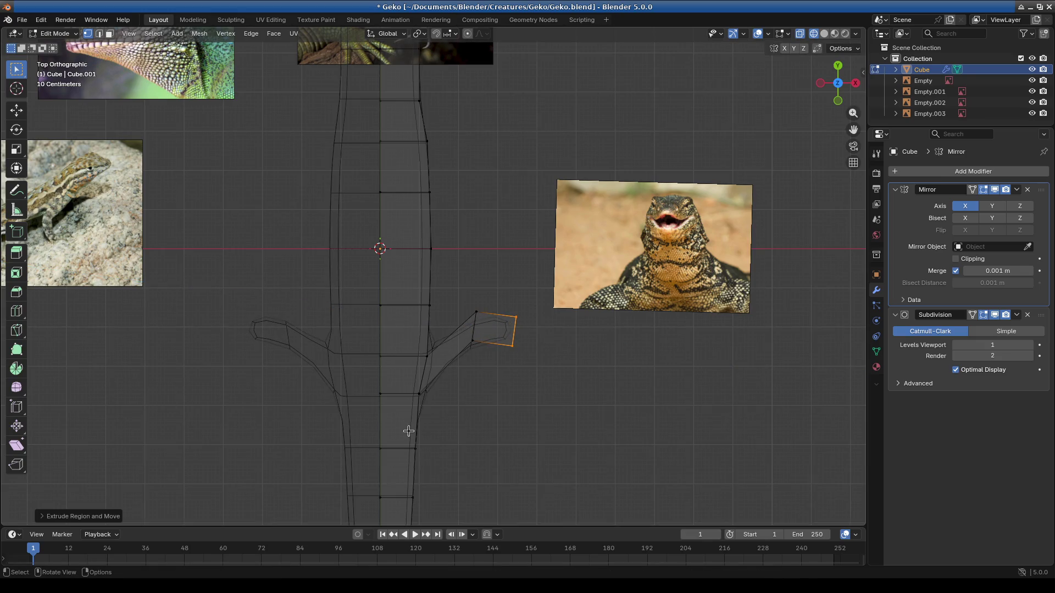
Step: Extrude a second leg section and place its end face down and outward, then clear the selection
key(g)
click(551, 376)
key(e)
click(577, 338)
key(g)
click(588, 373)
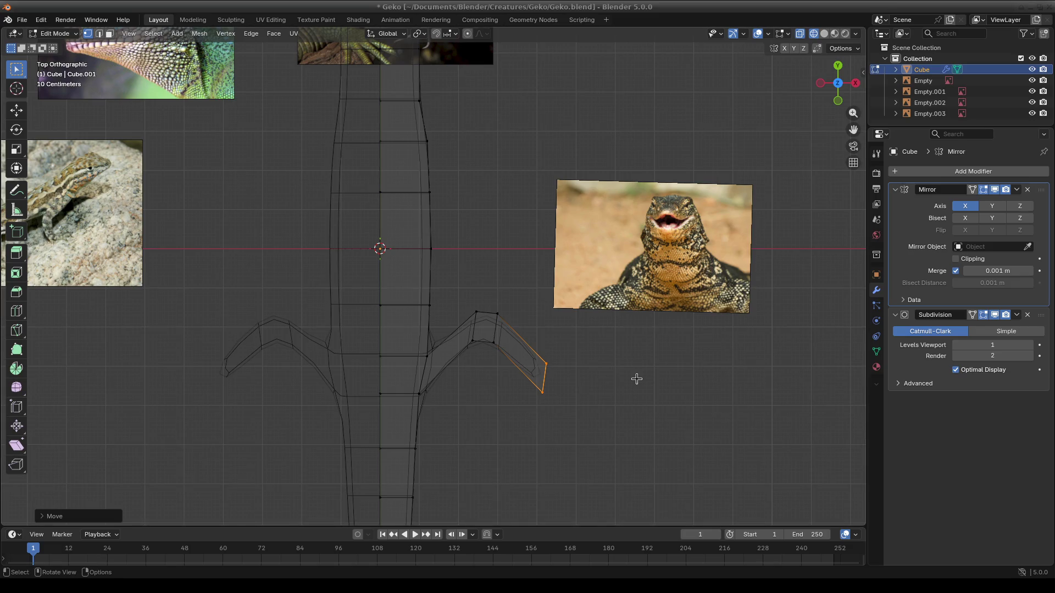
key(alt+a)
Step: In Front view, box-select the leg's middle section and squash its height by scaling along Z
key(KP_1)
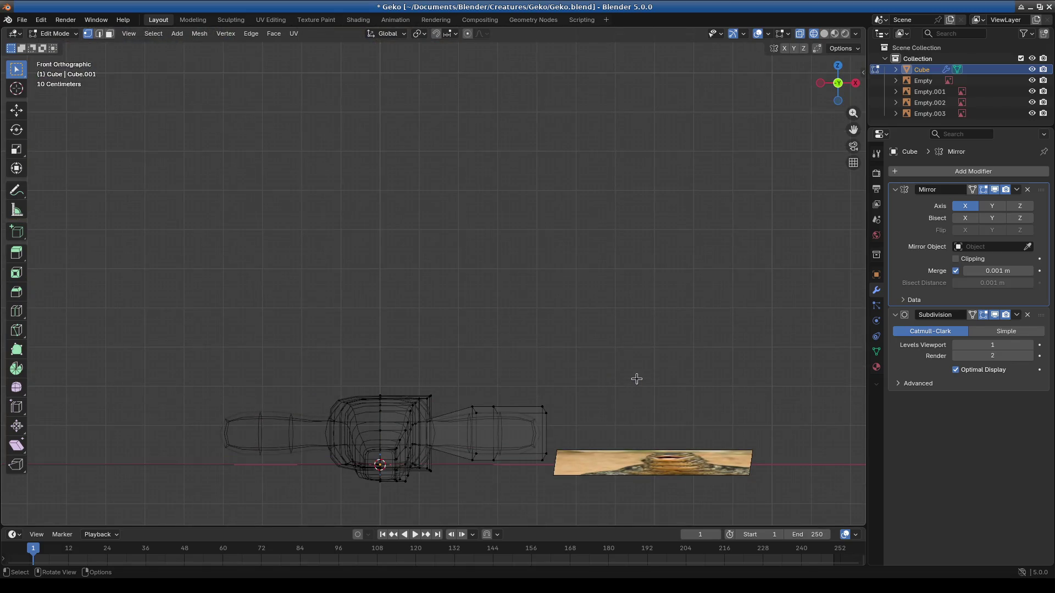
shift+middle_drag(495, 440, 456, 376)
drag(407, 319, 533, 412)
key(s)
key(y)
key(x)
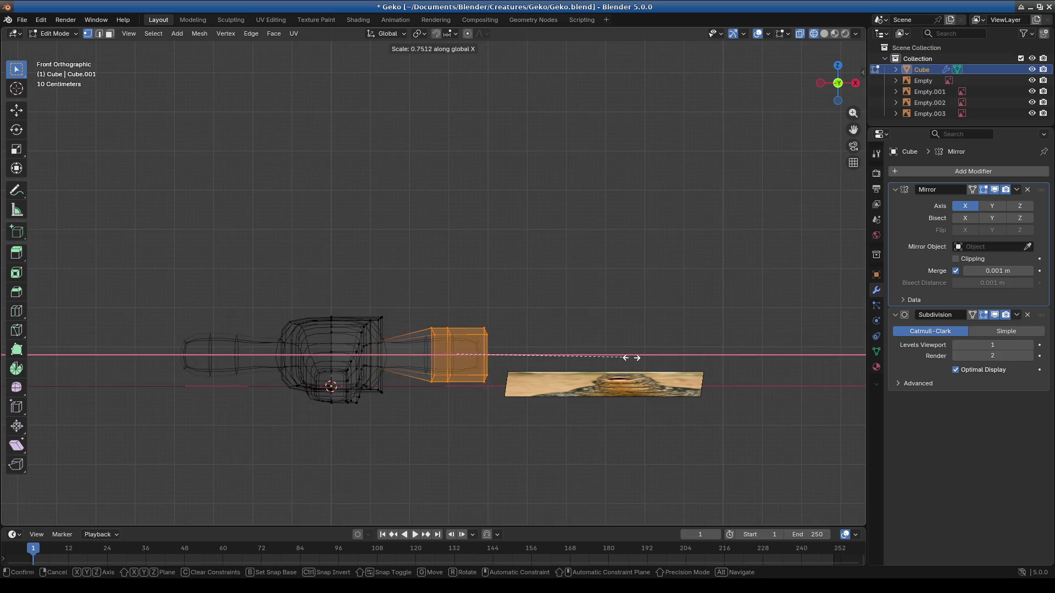
key(z)
click(590, 347)
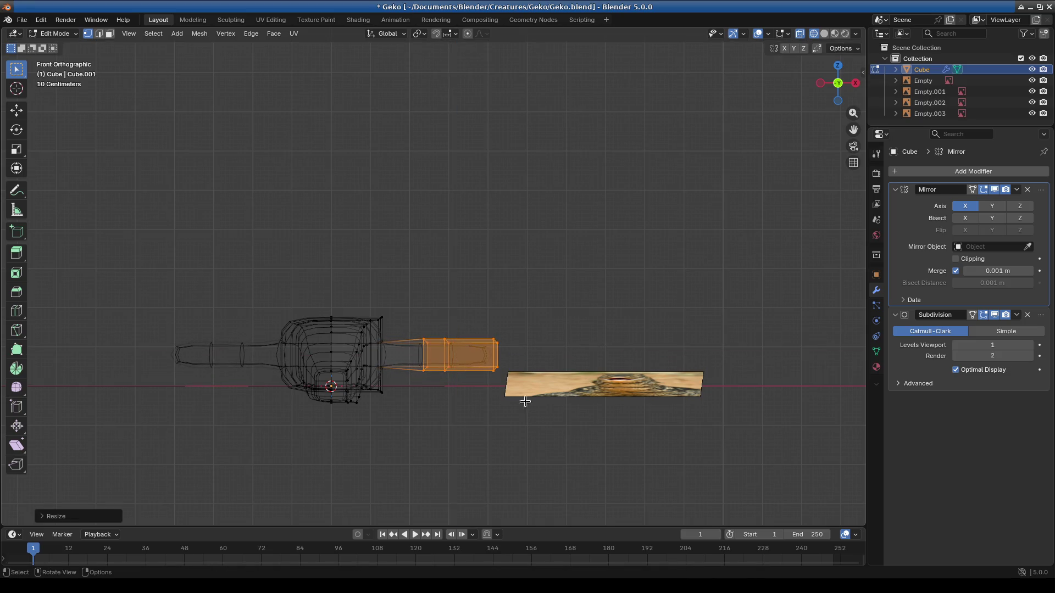
scroll(536, 362, down, 1)
Step: Select the leg's end loop and lower it along Z so the limb drops toward the foot
drag(406, 311, 452, 377)
drag(466, 314, 511, 373)
key(g)
key(z)
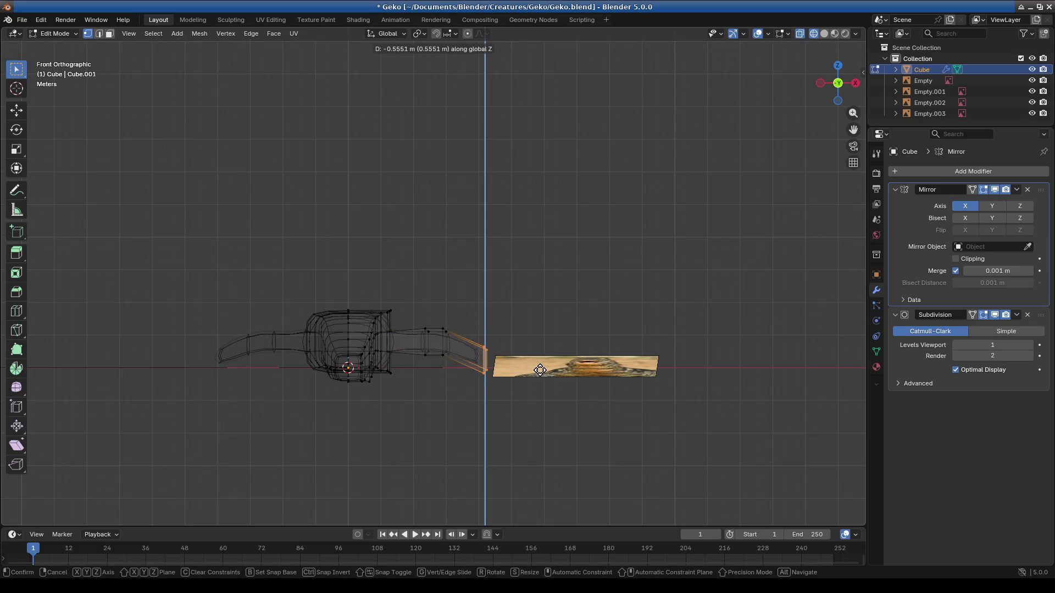
click(540, 371)
mouse_move(447, 306)
middle_down()
mouse_move(469, 419)
mouse_move(400, 315)
middle_up()
drag(399, 315, 467, 384)
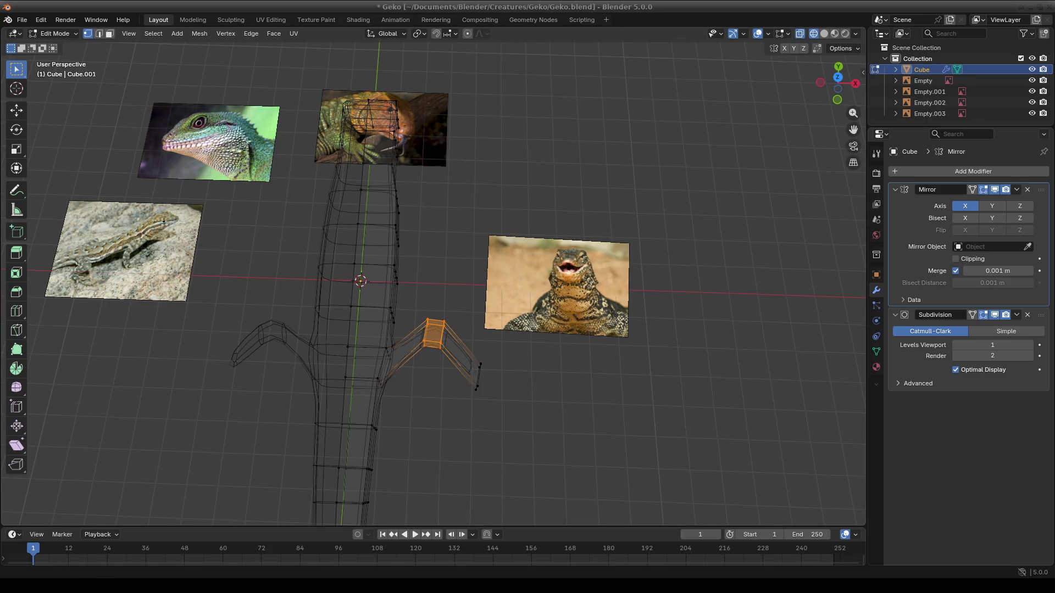
scroll(478, 440, up, 5)
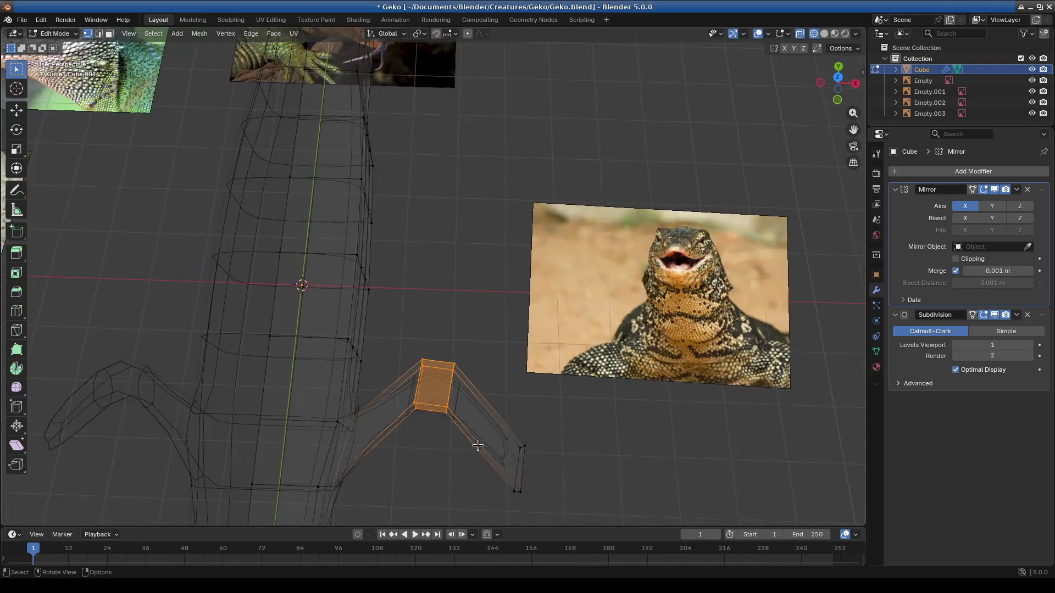
Step: Shift the elbow face in top view, then slide an inner edge at the leg's base along Y
mouse_move(478, 440)
middle_down()
mouse_move(430, 418)
mouse_move(441, 360)
middle_up()
key(g)
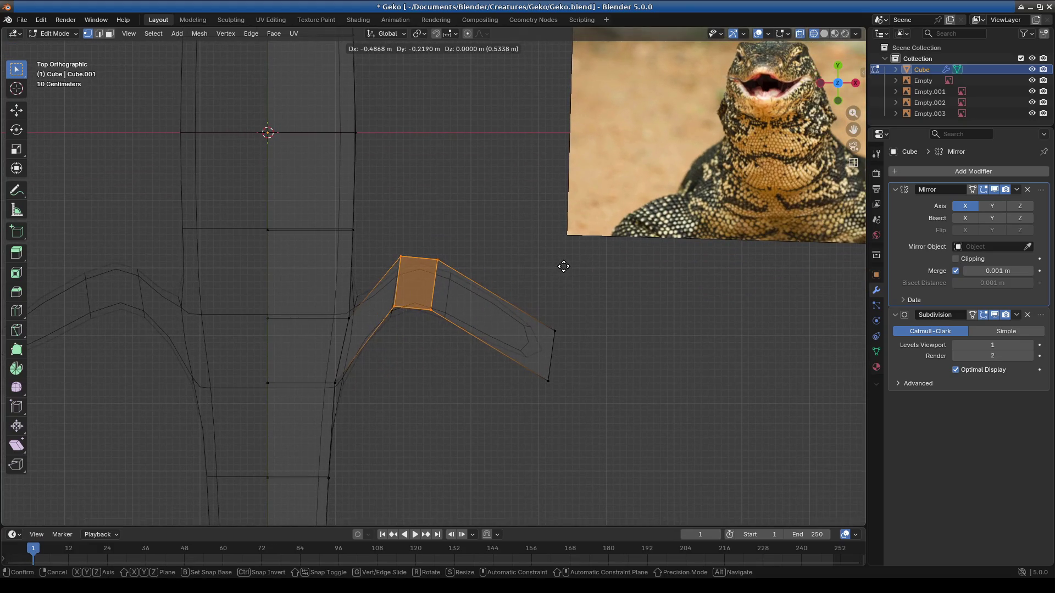
click(552, 272)
middle_drag(380, 342, 382, 340)
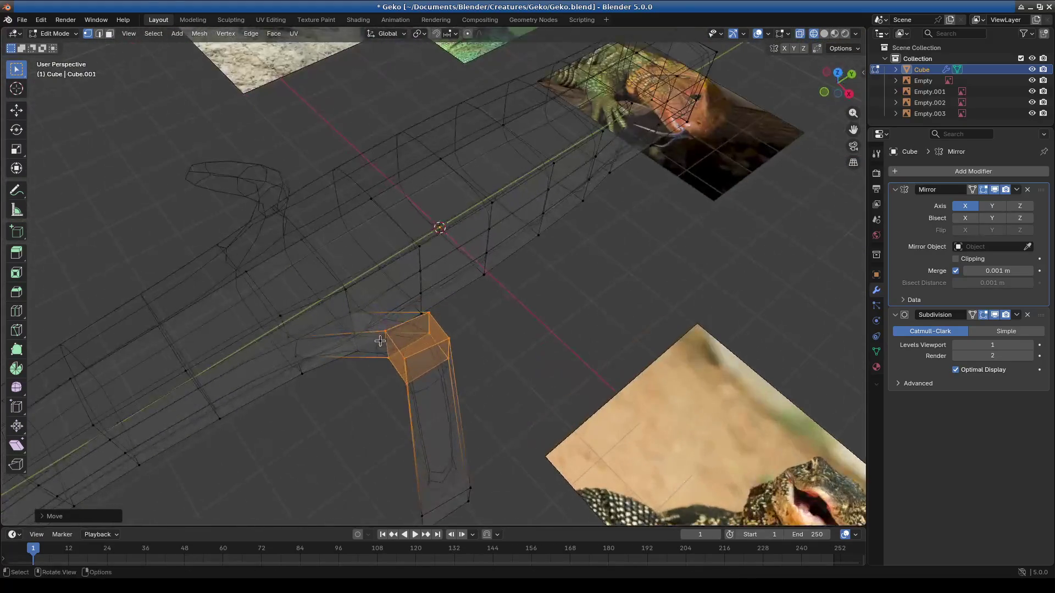
click(402, 330)
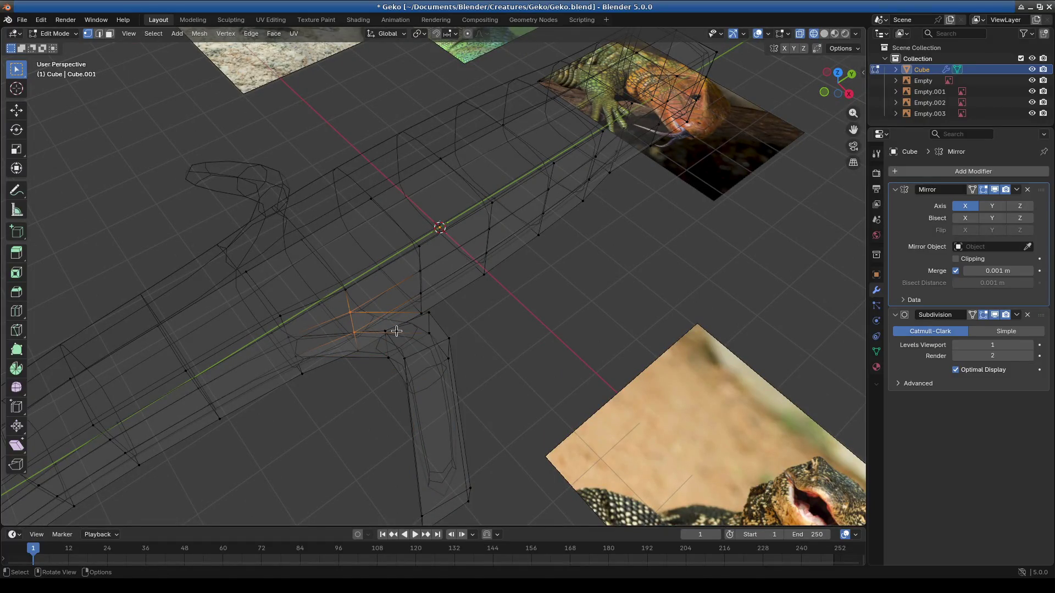
key(g)
key(x)
key(y)
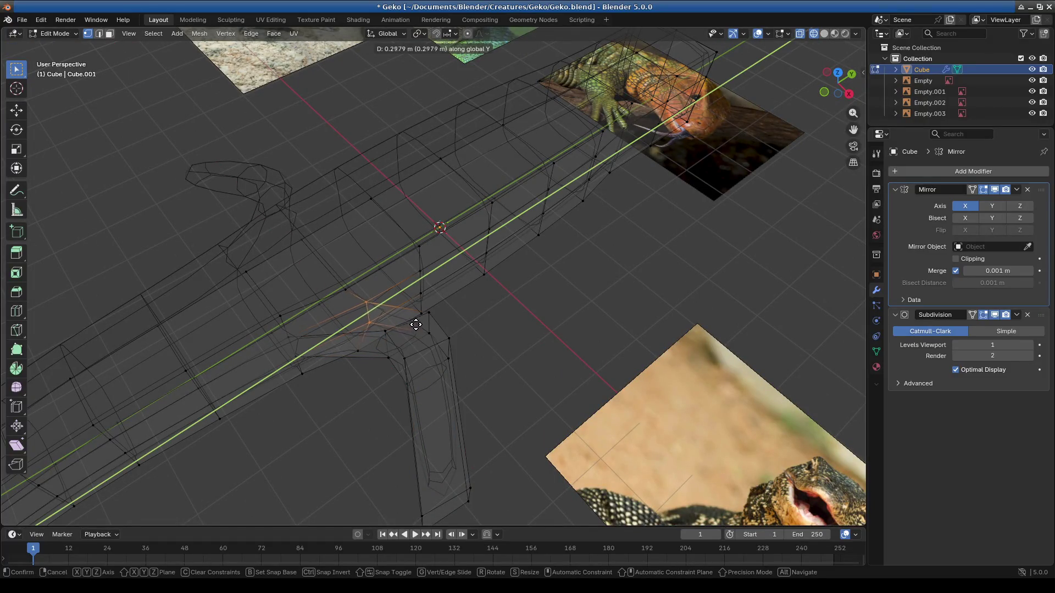
click(415, 325)
Step: Box-select the foot vertices and nudge them slightly into place
mouse_move(419, 324)
middle_down()
mouse_move(558, 430)
mouse_move(490, 388)
middle_up()
mouse_move(525, 276)
mouse_down()
mouse_move(605, 380)
mouse_move(594, 365)
mouse_up()
key(g)
click(572, 371)
mouse_move(572, 370)
middle_down()
mouse_move(530, 412)
mouse_move(505, 397)
mouse_move(501, 473)
middle_up()
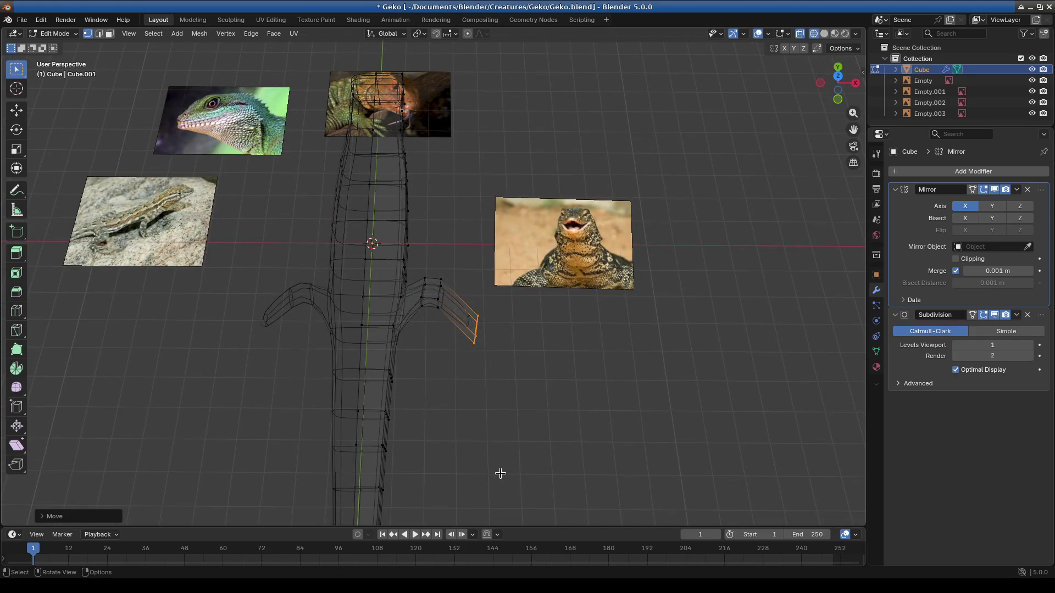
middle_drag(514, 515, 483, 424)
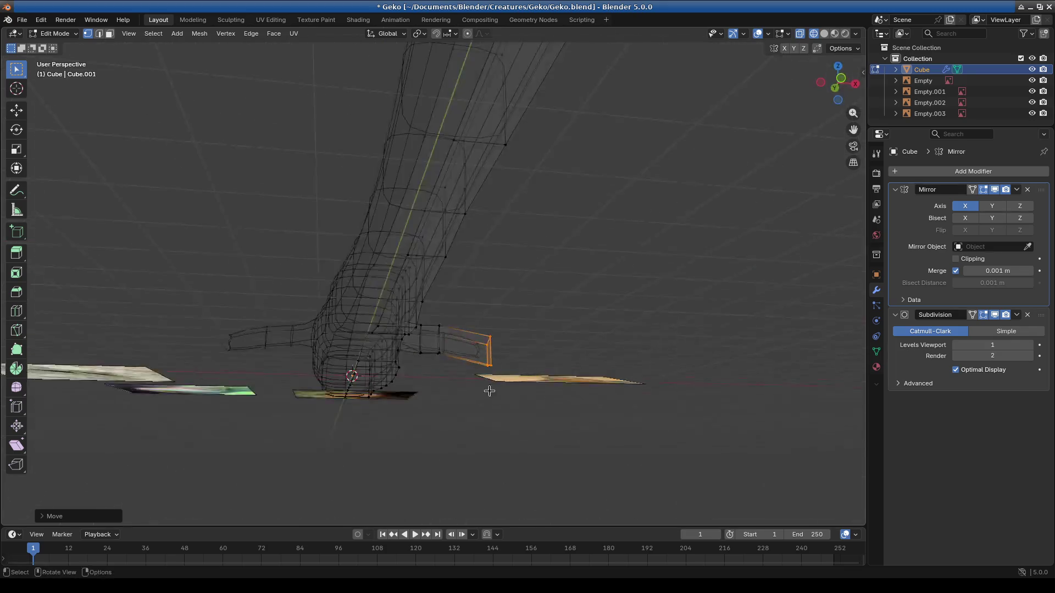
Step: In Front view, flatten the elbow face along Z and lower it vertically
key(KP_7)
key(KP_1)
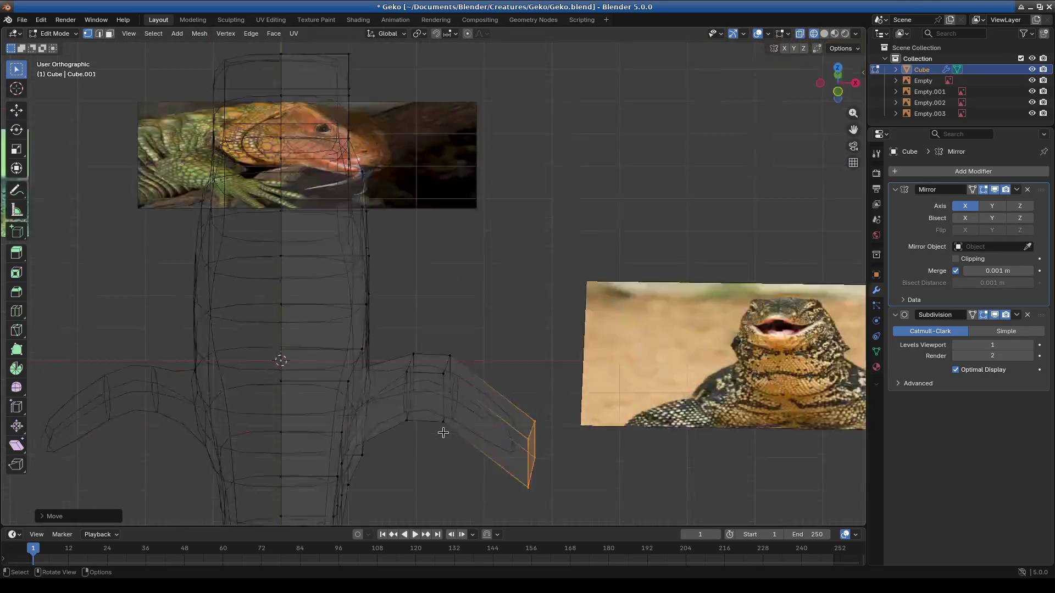
click(440, 424)
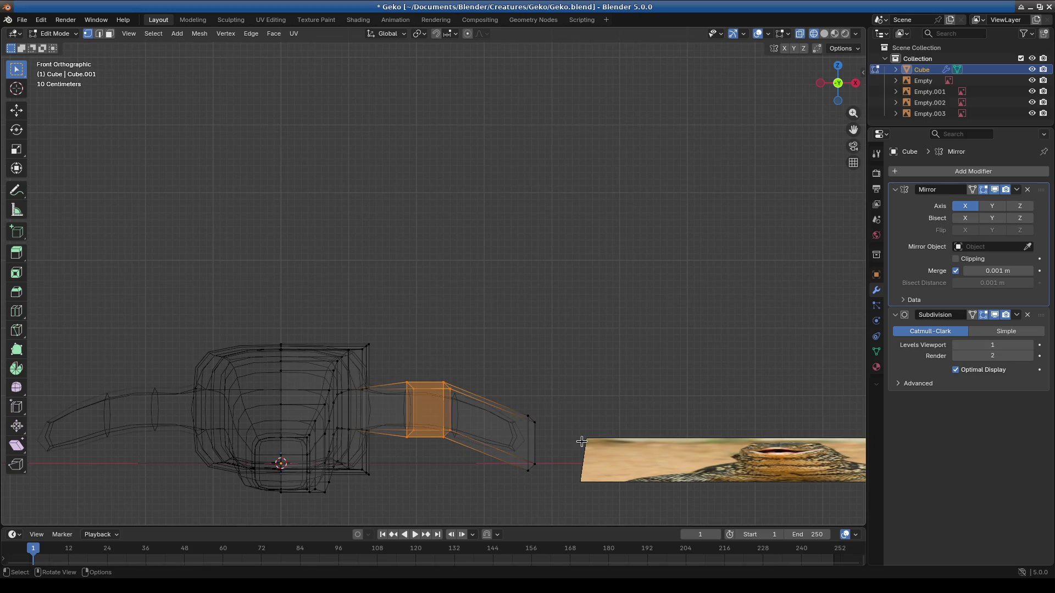
key(s)
key(z)
click(556, 437)
key(g)
key(z)
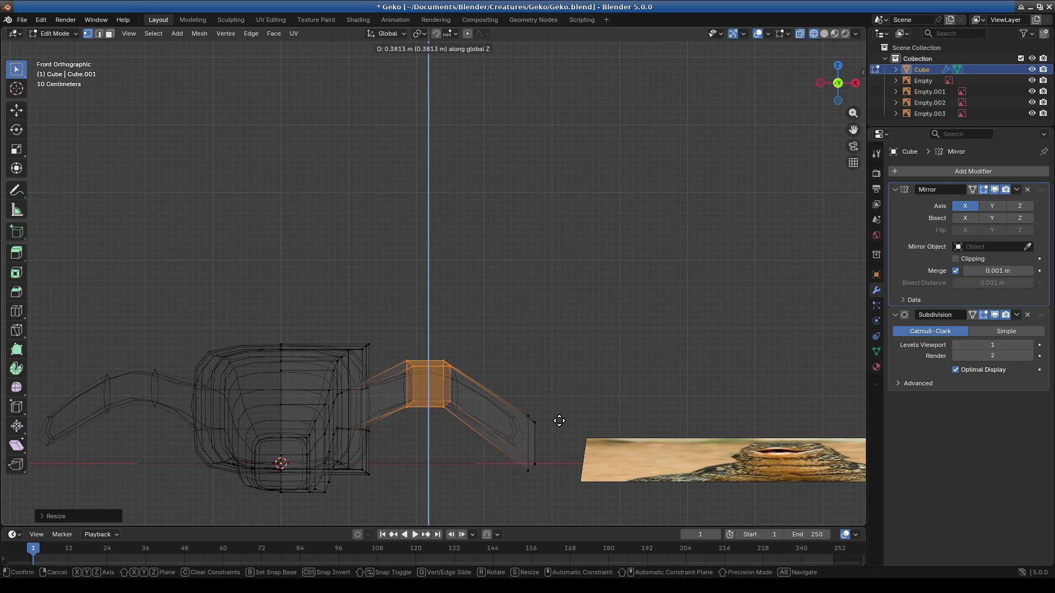
click(554, 488)
Step: Nudge the leg's middle face along Y and pull its end face inward along X
middle_drag(558, 485, 410, 43)
middle_drag(431, 293, 440, 313)
scroll(440, 312, up, 4)
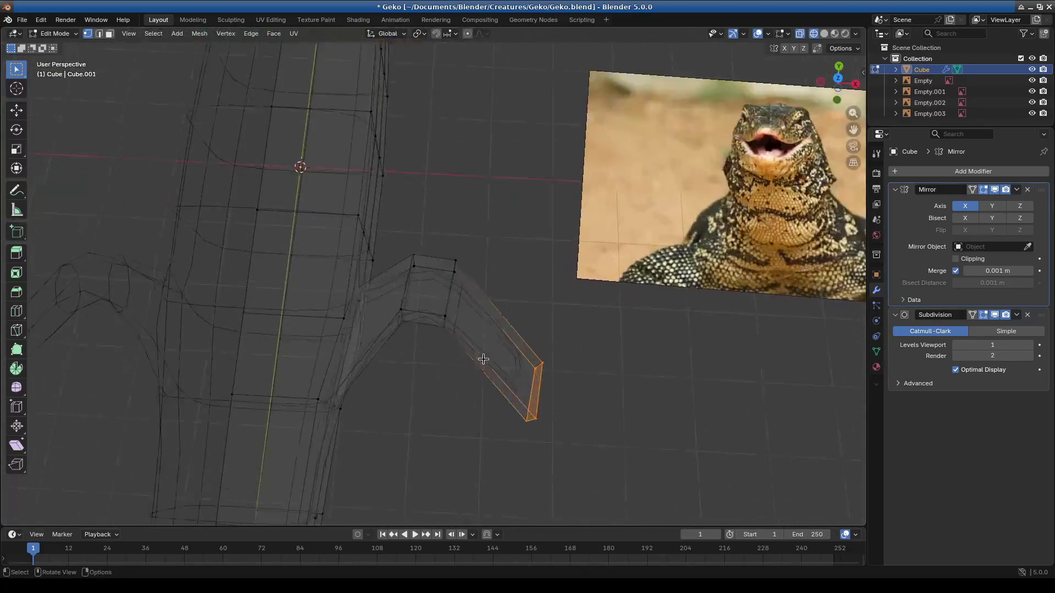
click(420, 248)
key(g)
key(x)
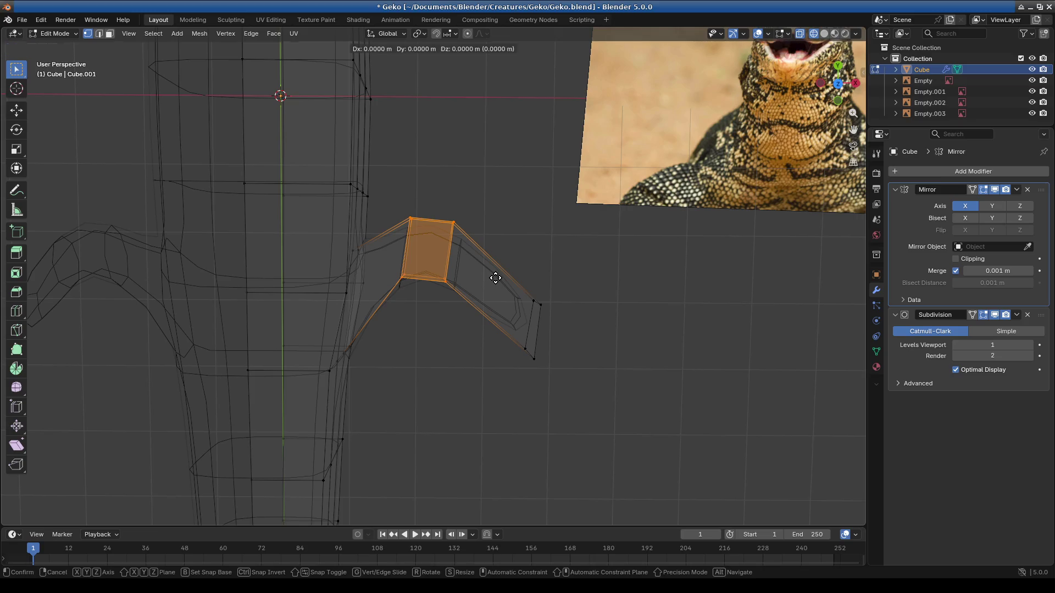
key(y)
click(494, 285)
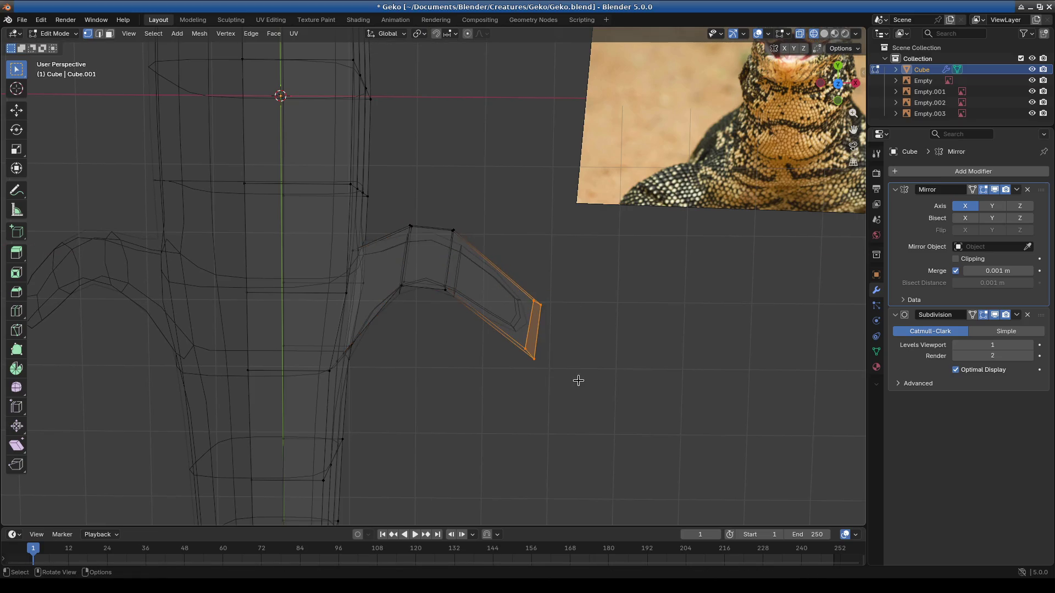
click(529, 328)
key(x)
key(y)
key(x)
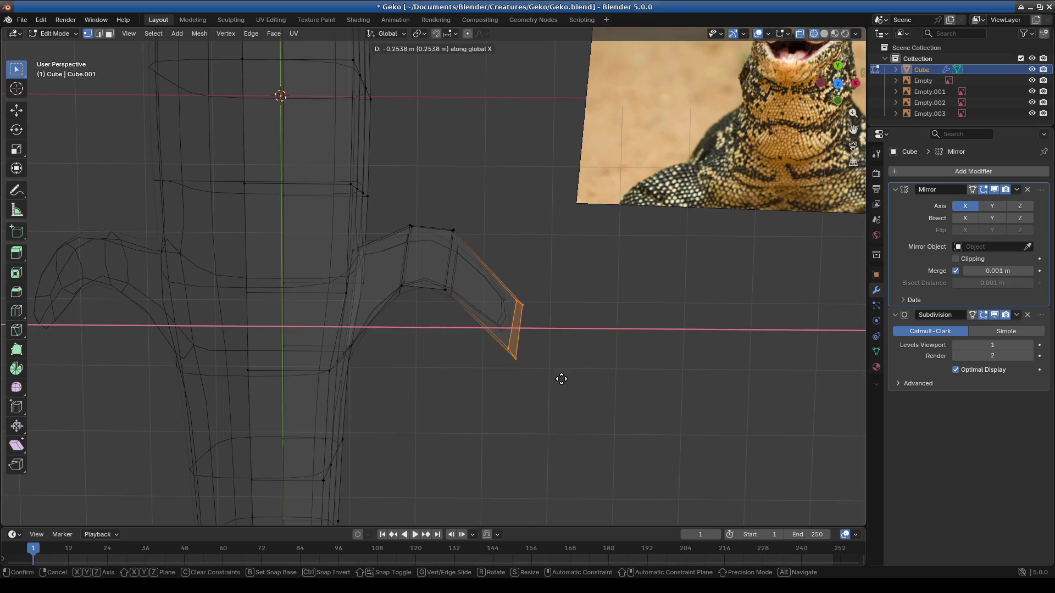
click(546, 389)
Step: Rotate the leg's end loop, extrude a foot section and rotate it to angle downward
mouse_move(547, 384)
middle_down()
mouse_move(431, 337)
mouse_move(485, 446)
mouse_move(462, 413)
middle_up()
alt+click(436, 333)
key(r)
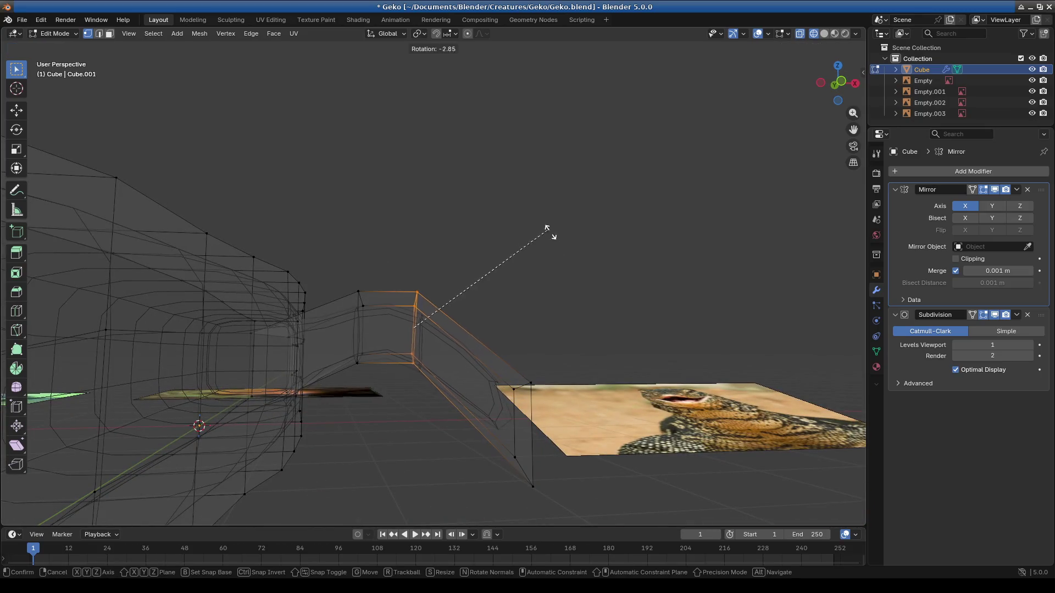
click(570, 295)
key(e)
key(r)
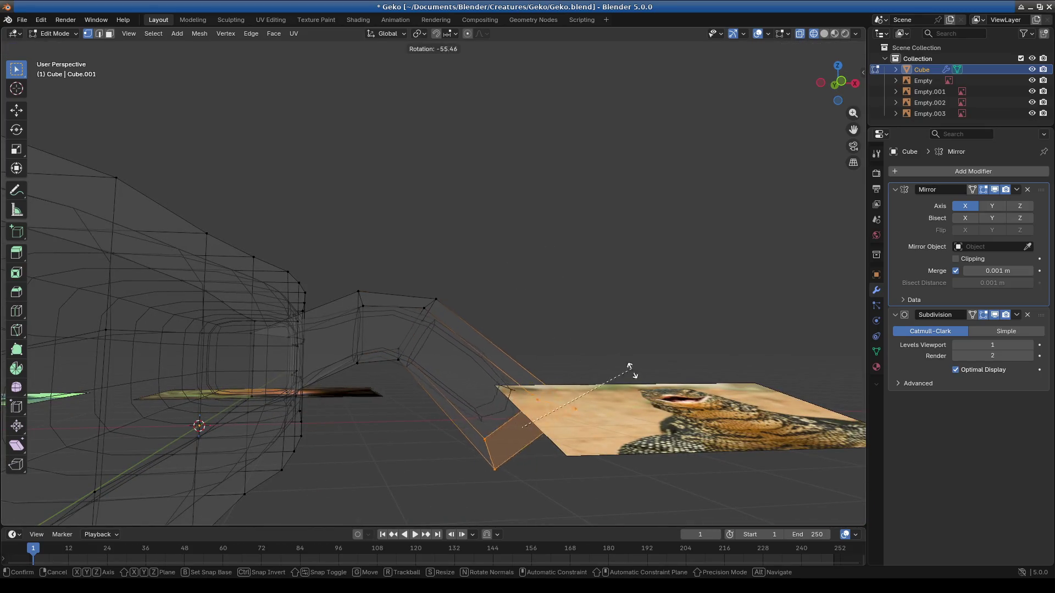
click(628, 404)
middle_drag(605, 419, 500, 407)
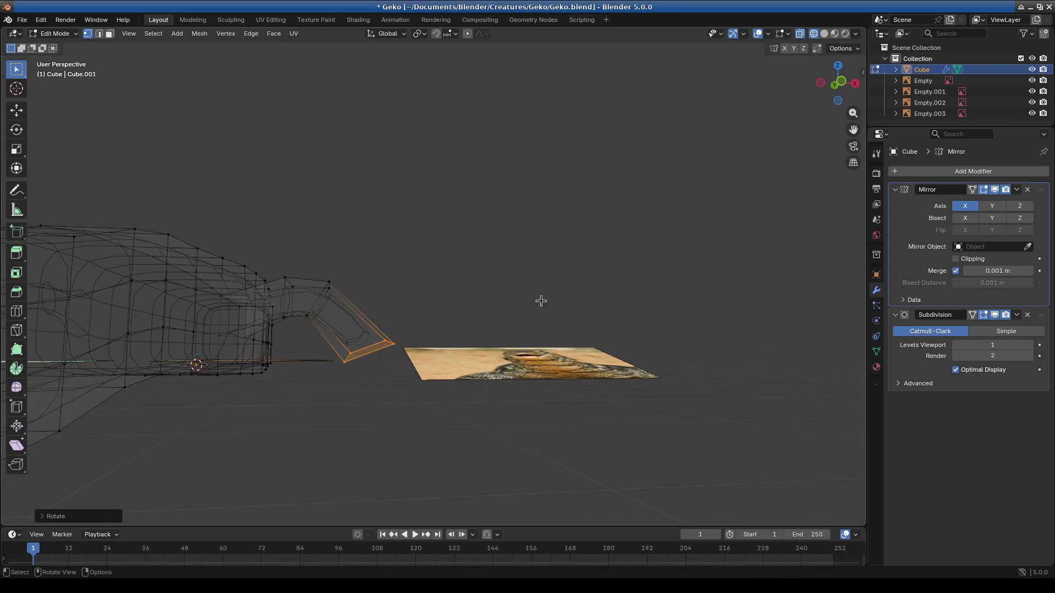
key(g)
middle_drag(448, 333, 499, 404)
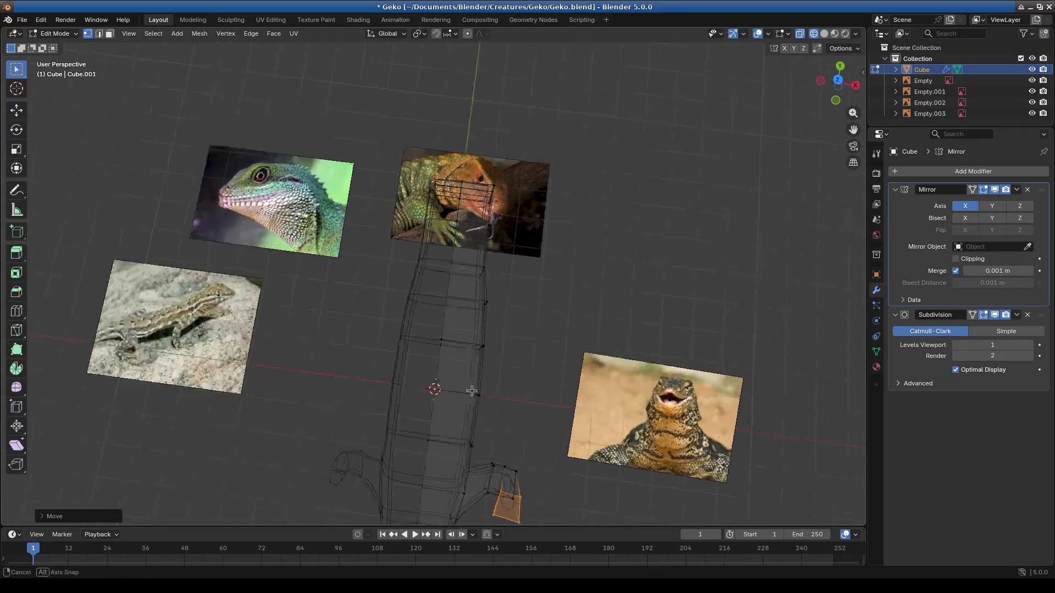
Step: Select the body's side face in top view and pull it outward into a resized, repositioned arm stub
mouse_move(498, 405)
middle_down()
mouse_move(380, 314)
mouse_move(477, 387)
middle_up()
key(3)
click(371, 336)
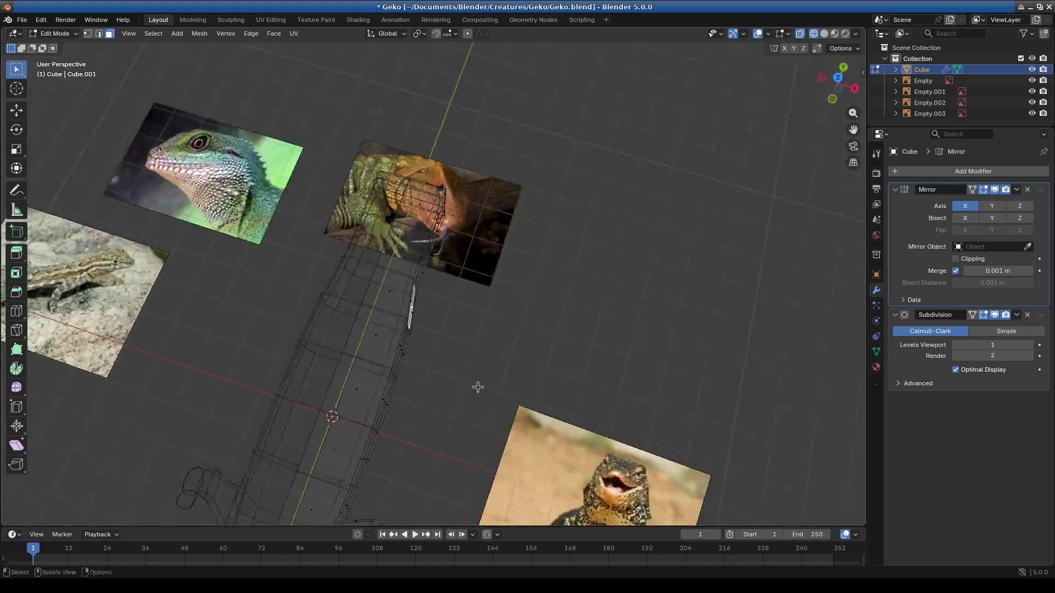
key(KP_1)
key(KP_7)
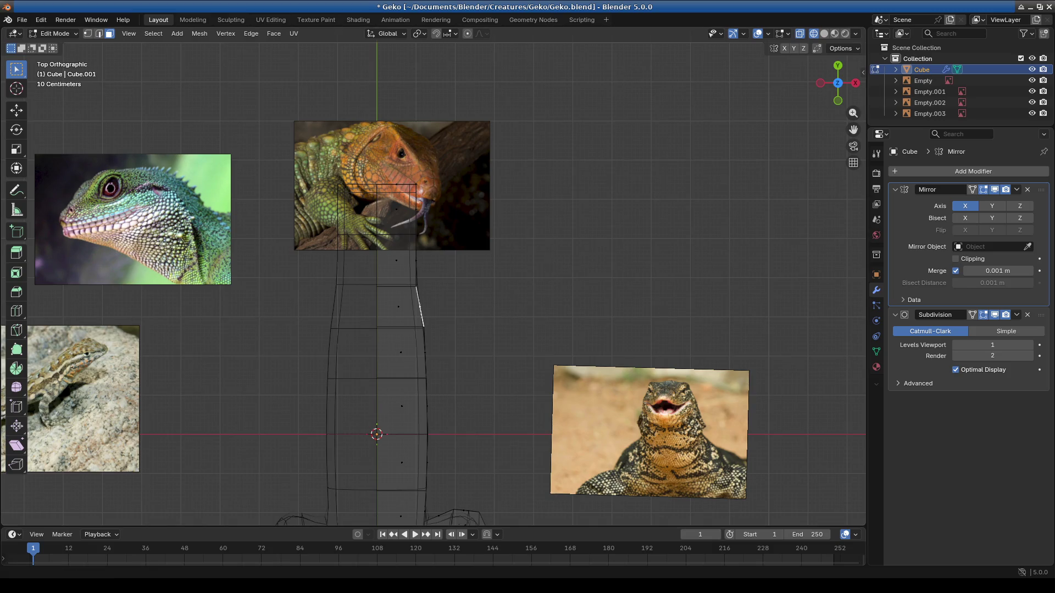
shift+middle_drag(495, 291, 478, 283)
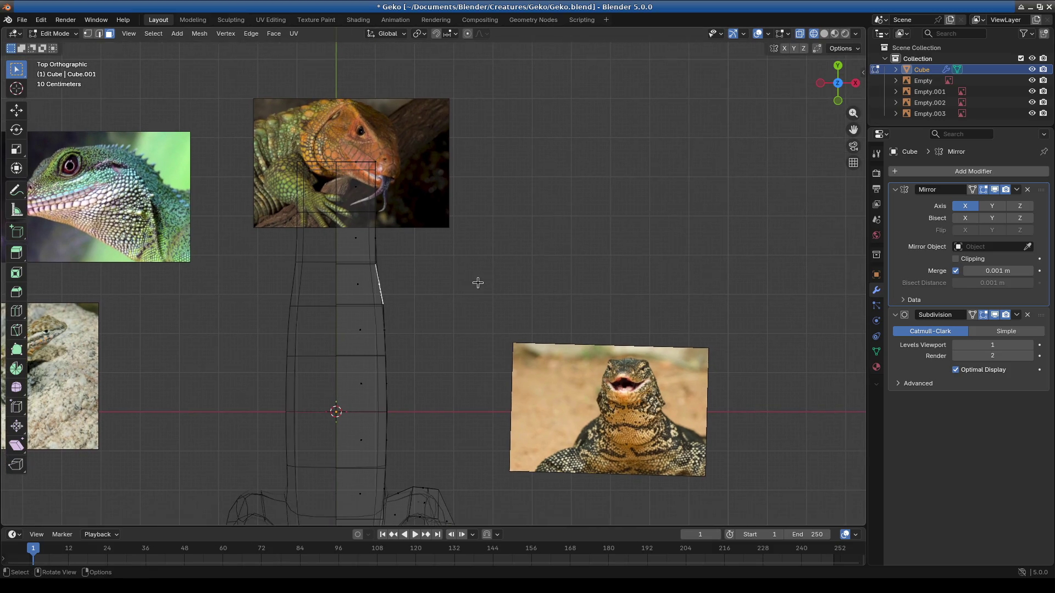
key(g)
click(536, 285)
key(s)
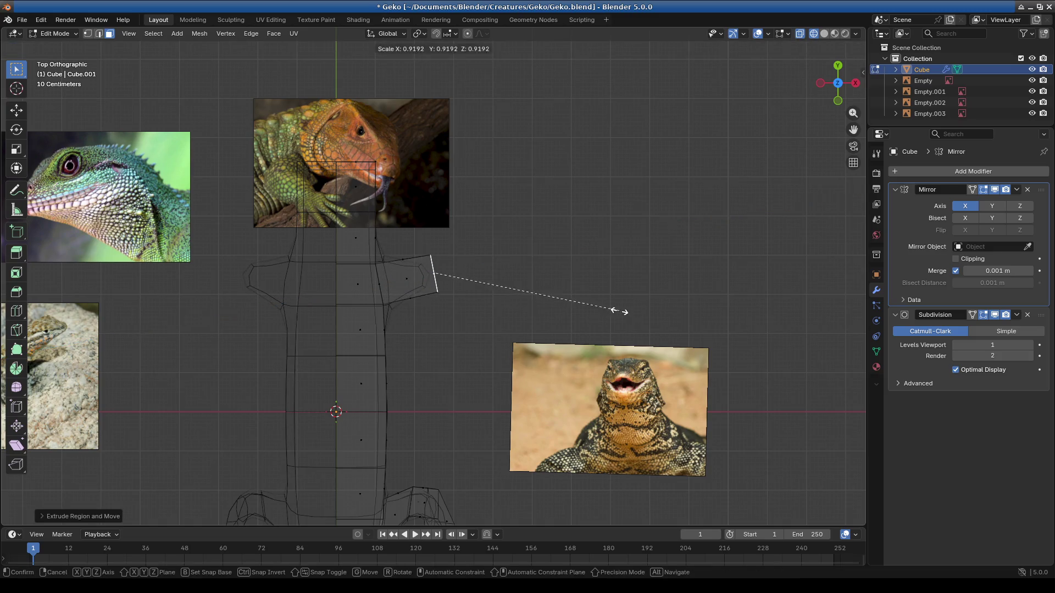
click(544, 295)
key(g)
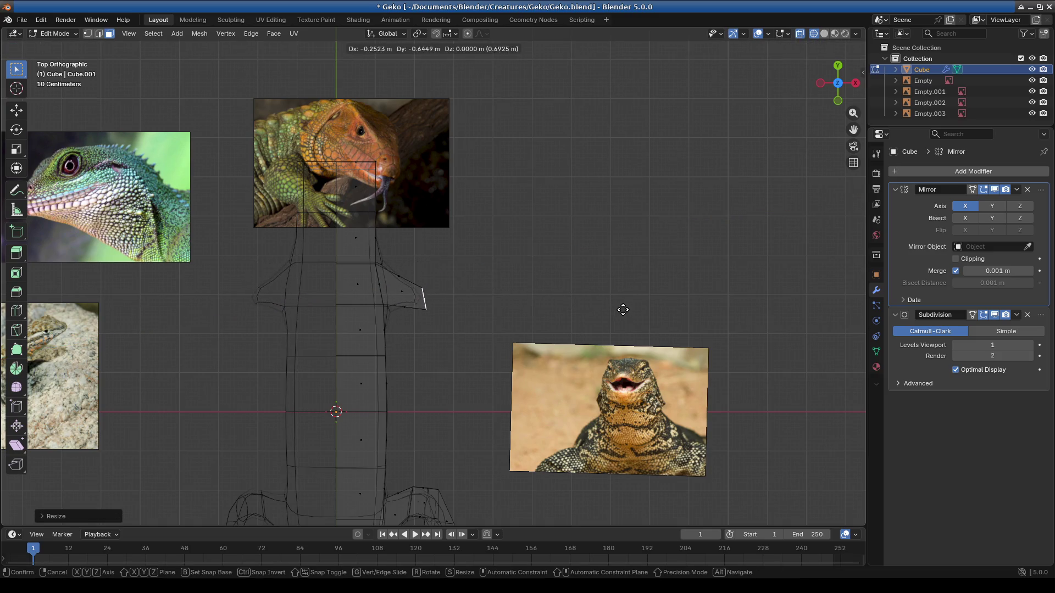
click(612, 323)
Step: Extrude two more arm segments and move, rotate and scale the tip so it angles upward
key(e)
click(536, 301)
key(e)
click(651, 262)
key(g)
click(654, 263)
key(r)
click(733, 202)
key(s)
click(739, 227)
Step: Rescale the elbow face and narrow the arm's tip edge
click(432, 306)
key(s)
right_click(652, 321)
key(s)
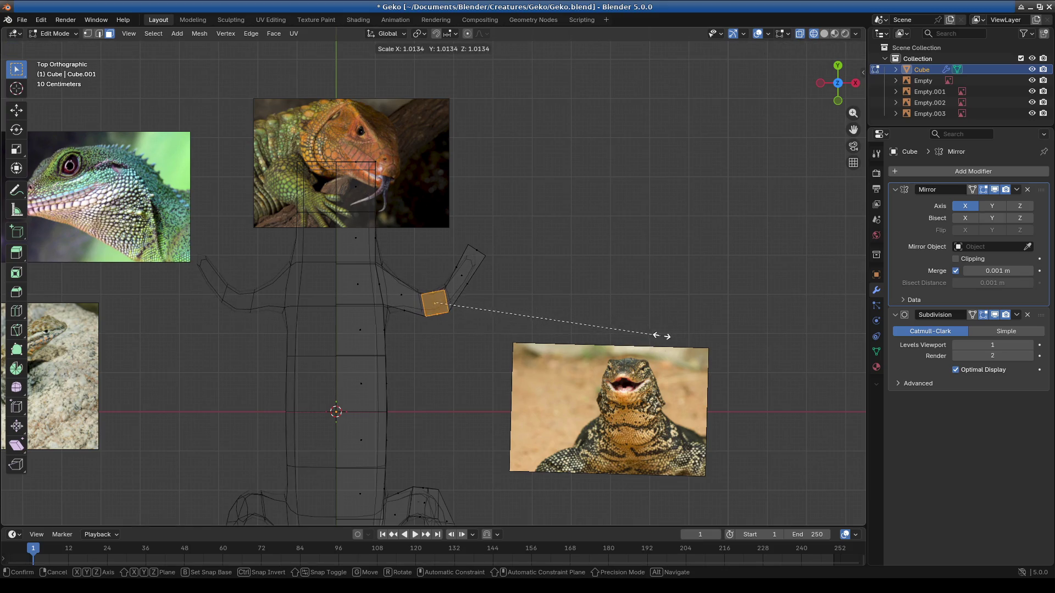
click(669, 337)
click(472, 257)
key(s)
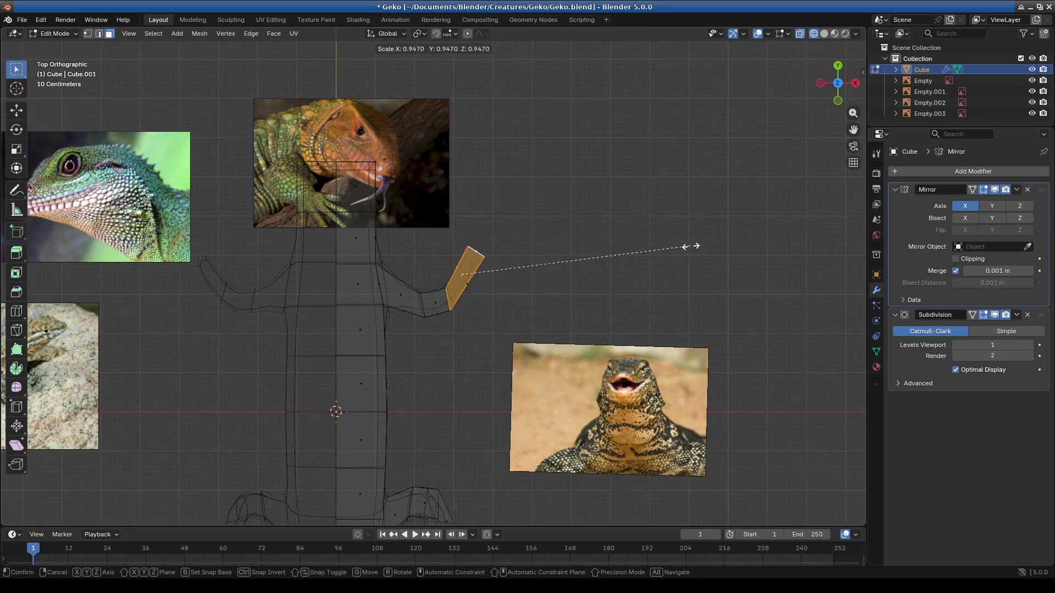
right_click(697, 268)
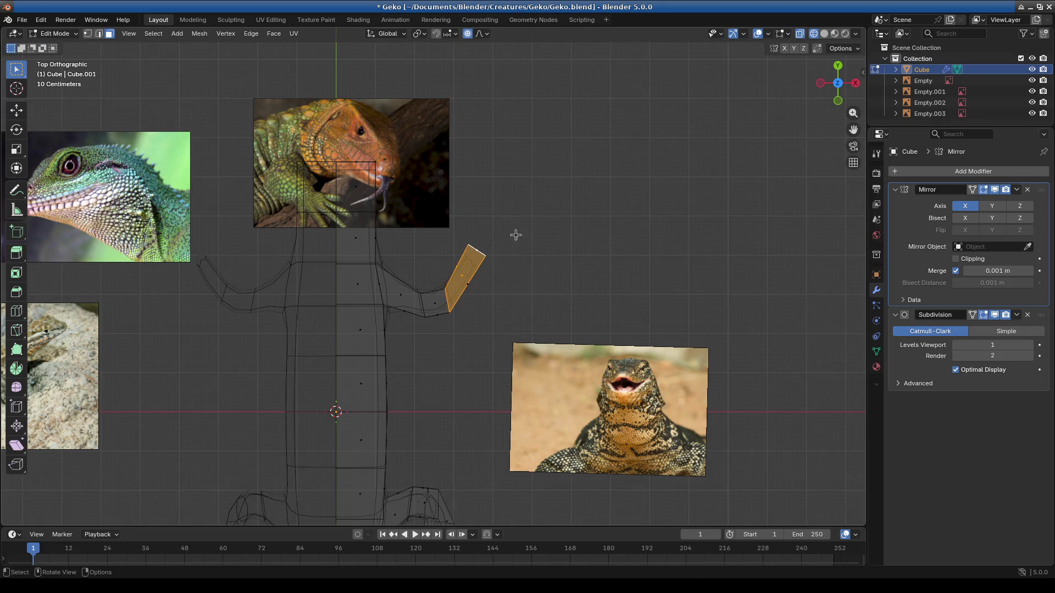
click(471, 249)
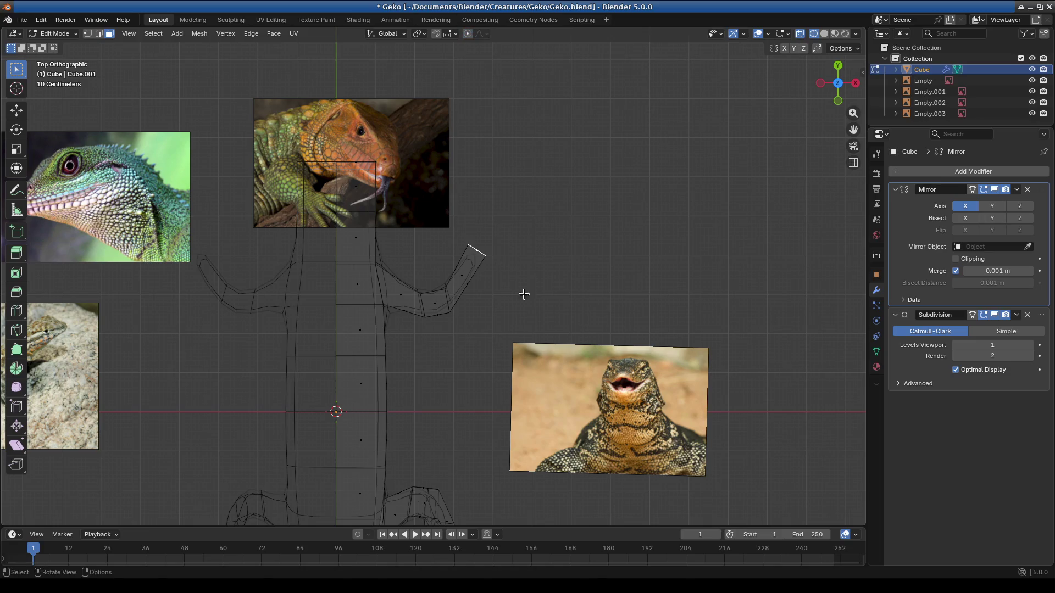
key(s)
click(651, 279)
scroll(511, 363, down, 5)
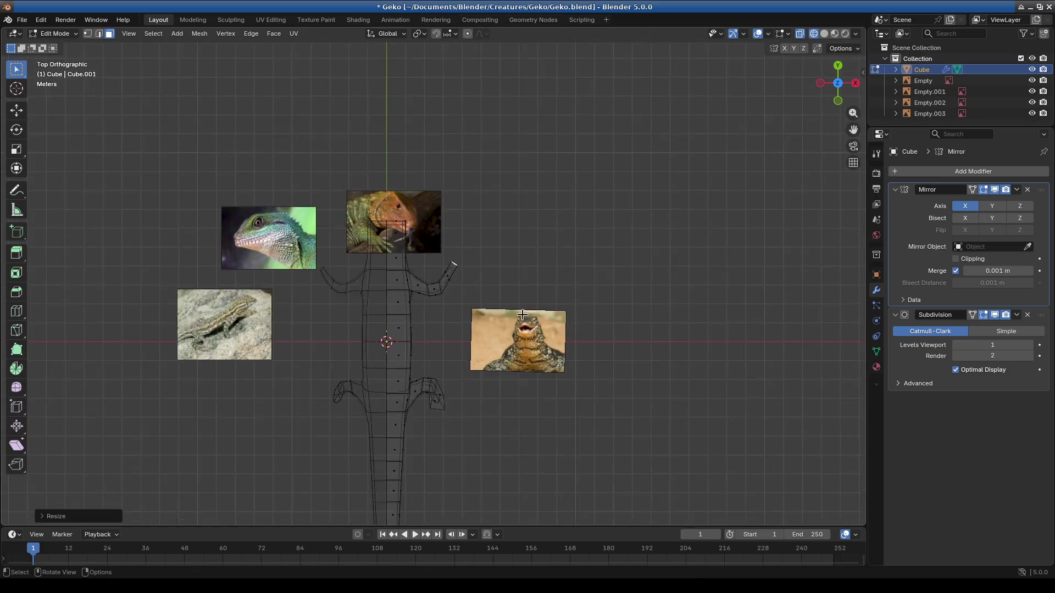
scroll(427, 323, up, 5)
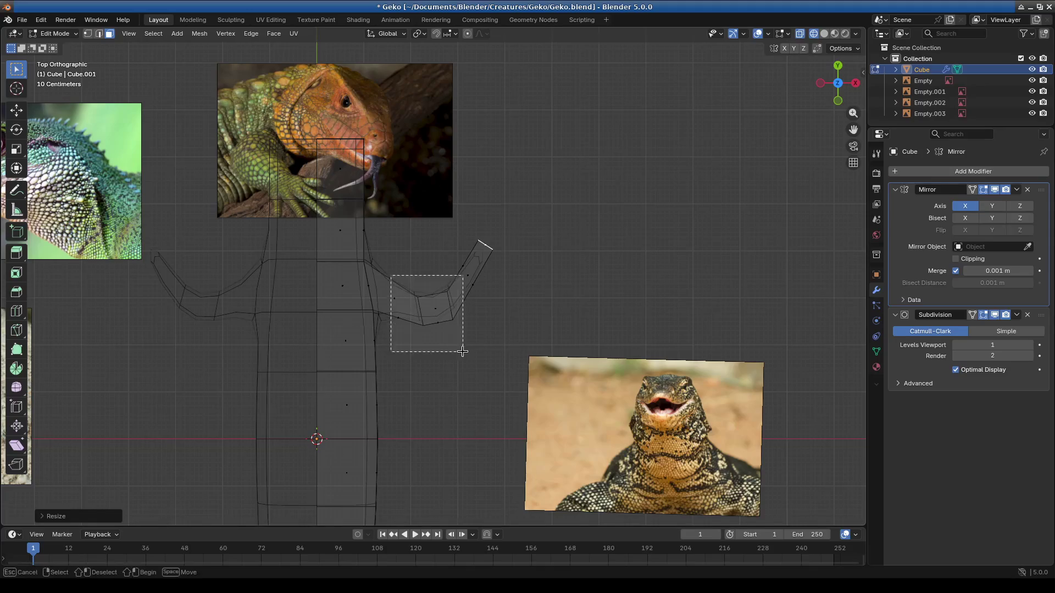
Step: Reposition a single arm face and the arm's end edge to refine the bend
drag(390, 279, 462, 352)
key(g)
right_click(640, 330)
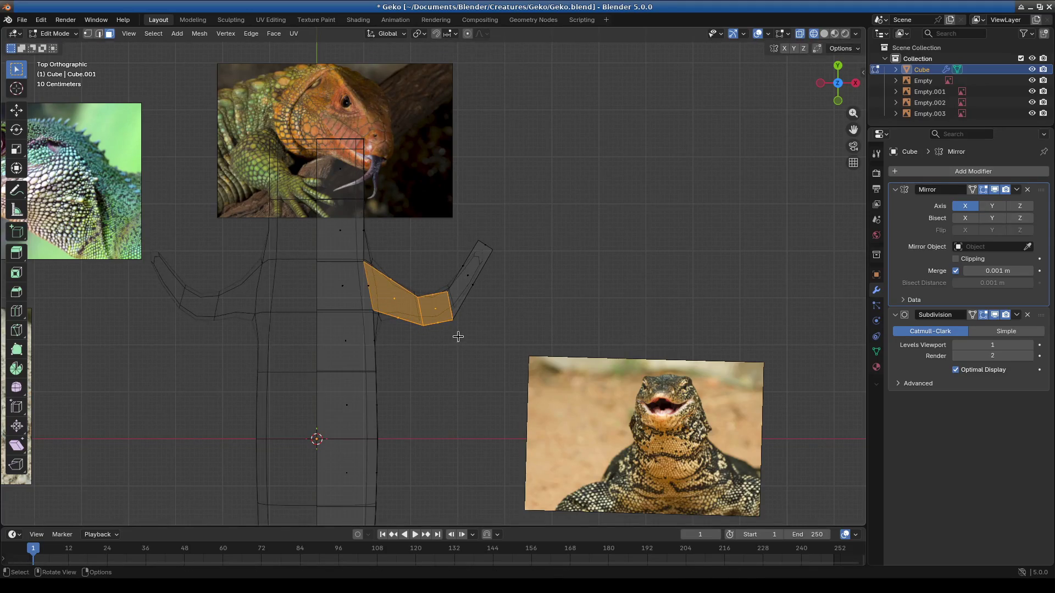
click(433, 307)
key(g)
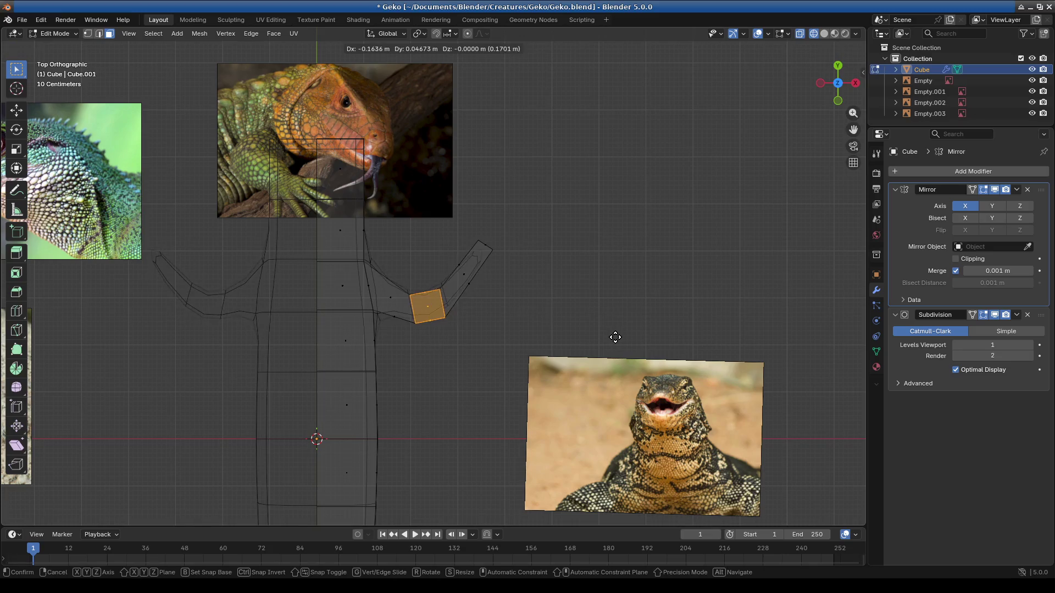
click(601, 346)
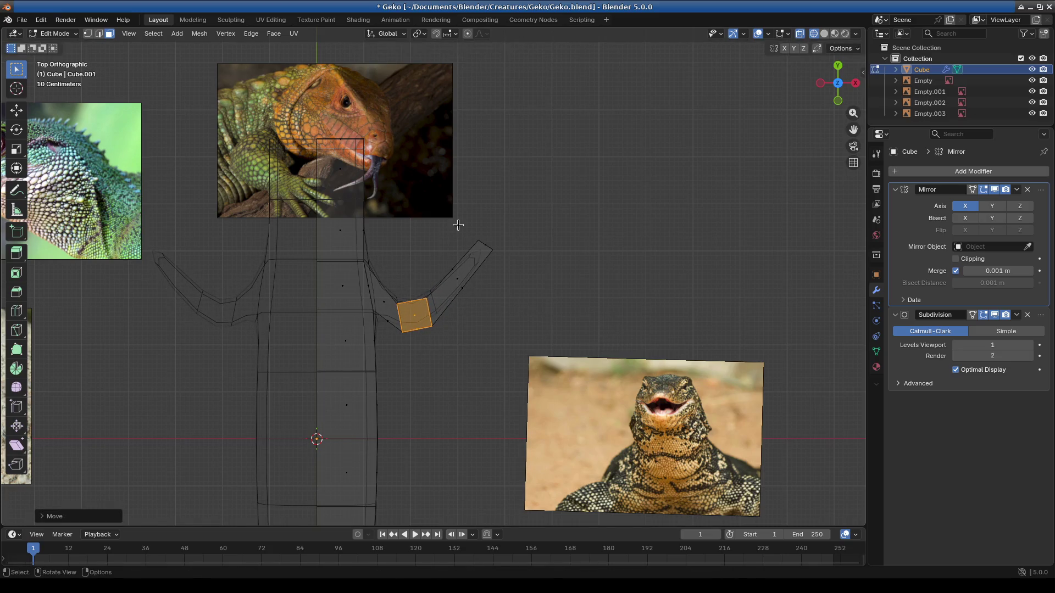
click(456, 228)
key(g)
click(525, 272)
click(416, 328)
scroll(396, 358, up, 2)
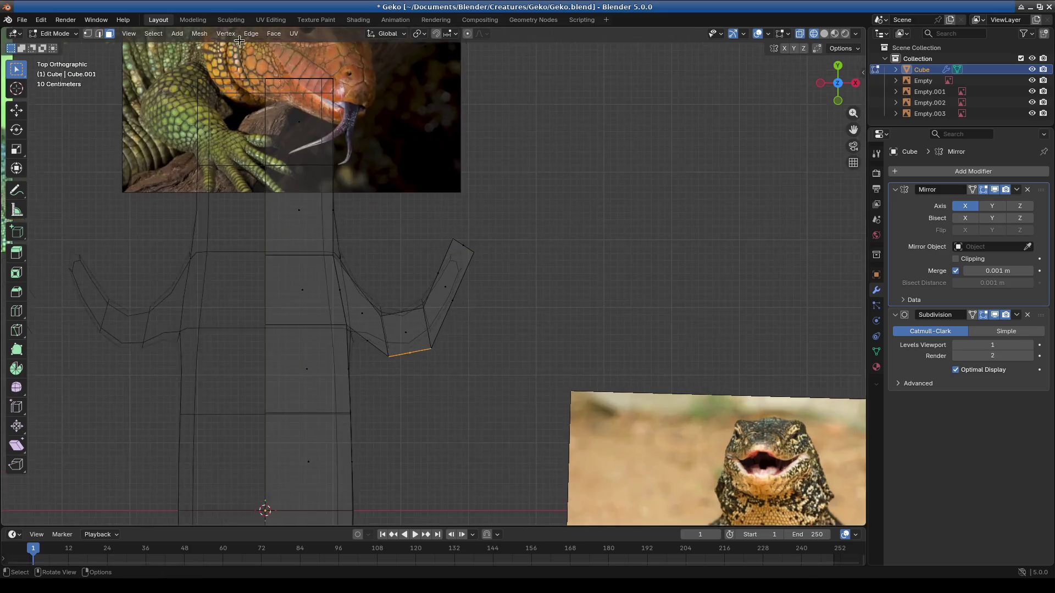
scroll(396, 358, up, 1)
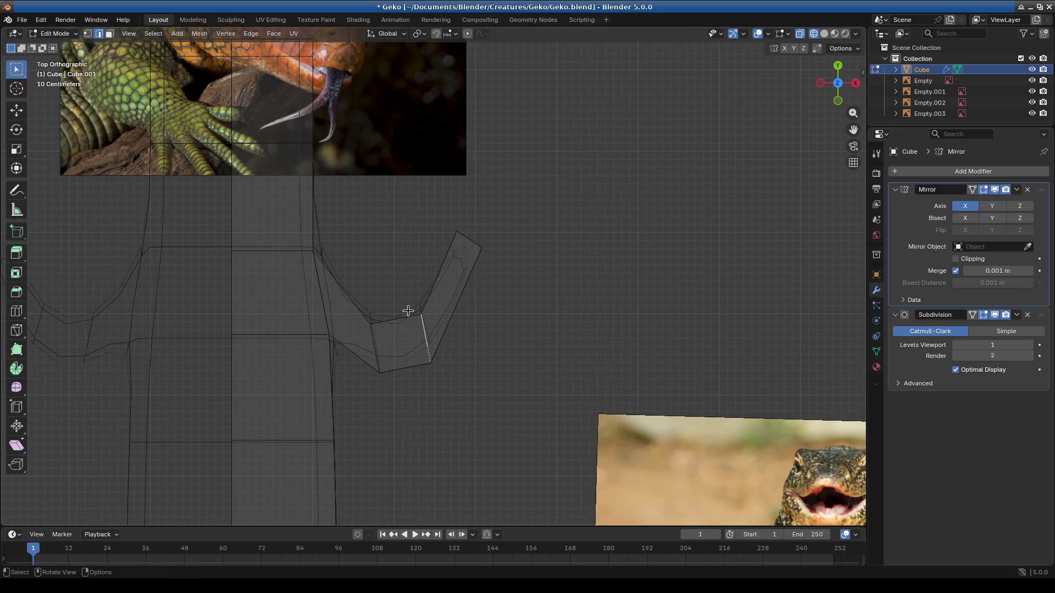
Step: Rotate the arm's lower edge, raise the elbow edge, then widen and reposition the top end edge
mouse_move(501, 358)
middle_down()
mouse_move(454, 377)
mouse_move(396, 346)
middle_up()
key(r)
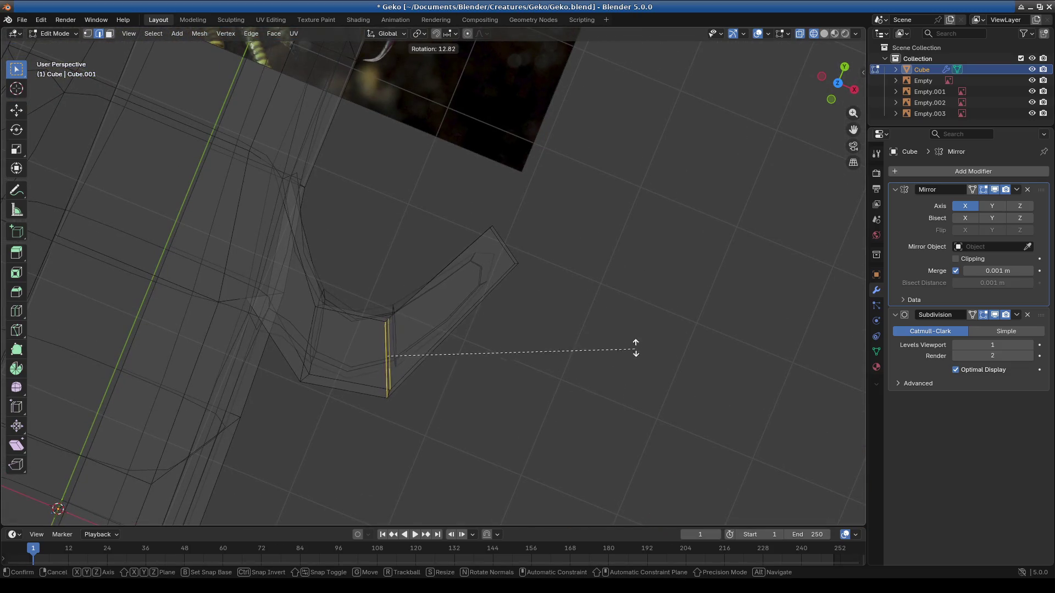
click(640, 306)
key(KP_7)
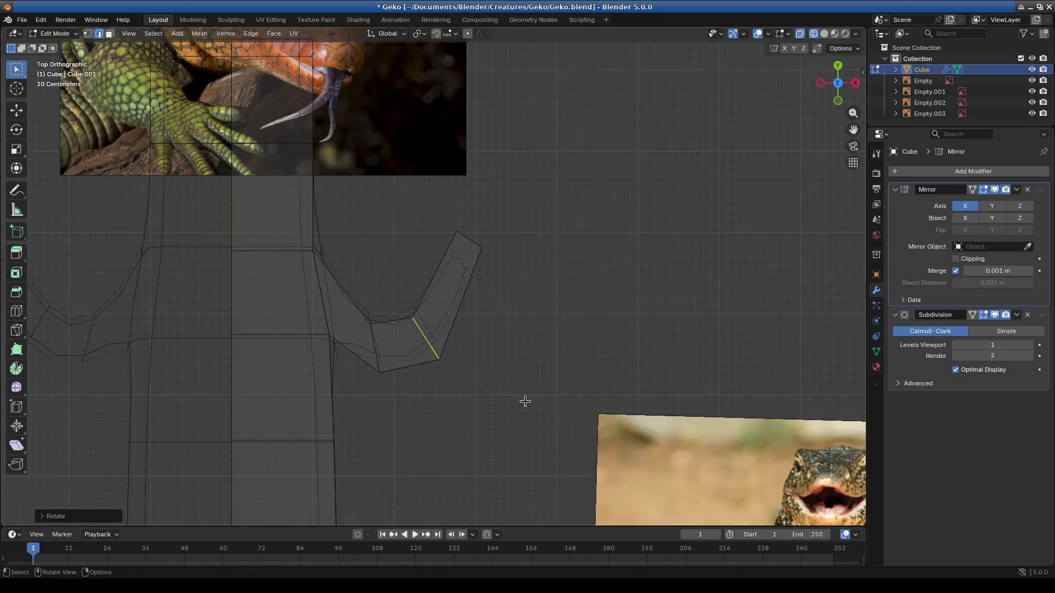
key(g)
click(588, 332)
key(r)
key(Escape)
click(470, 239)
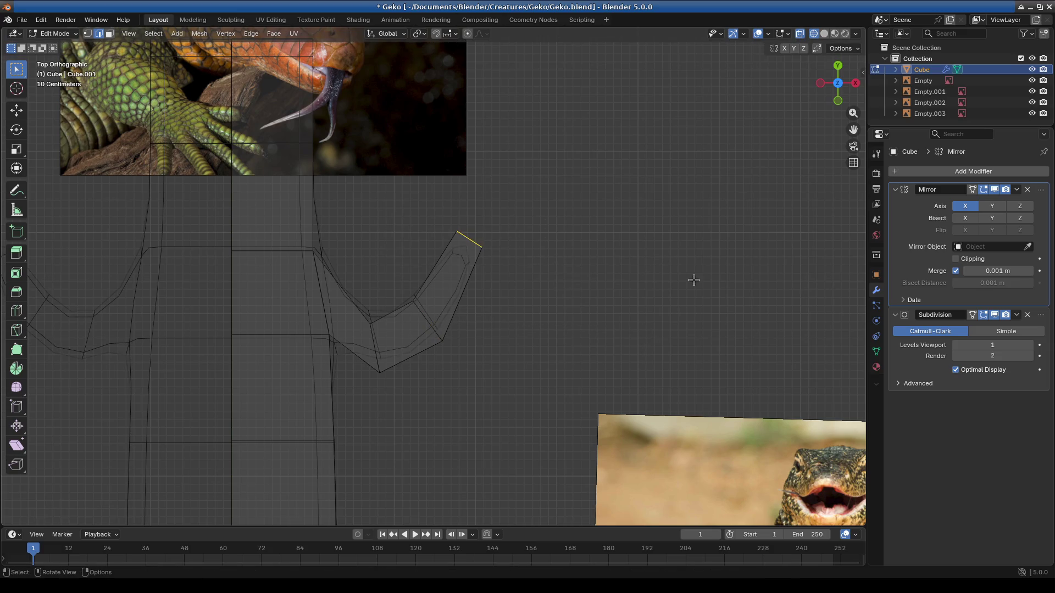
key(s)
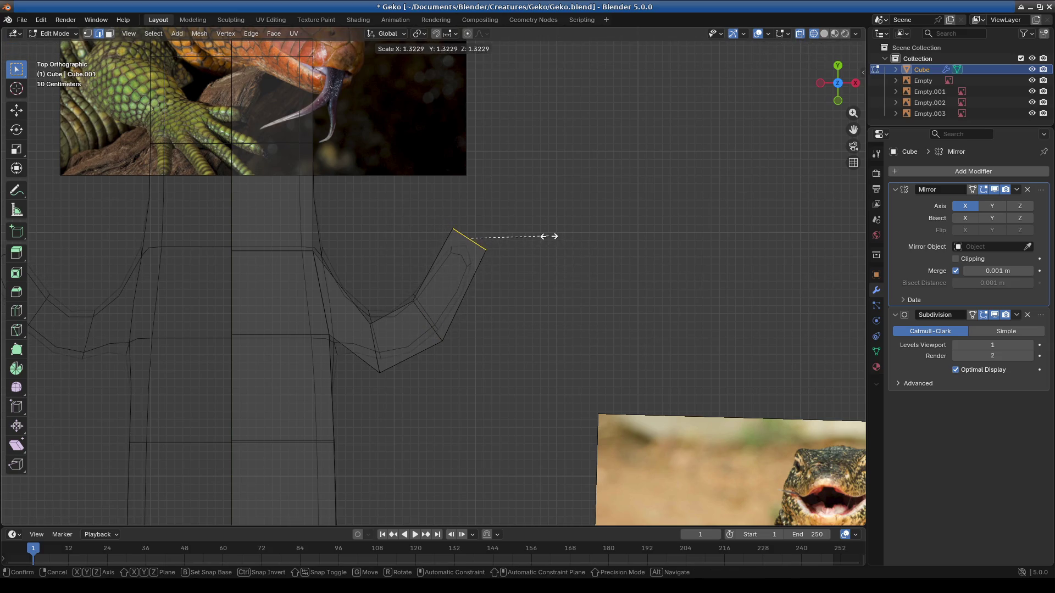
click(555, 260)
key(g)
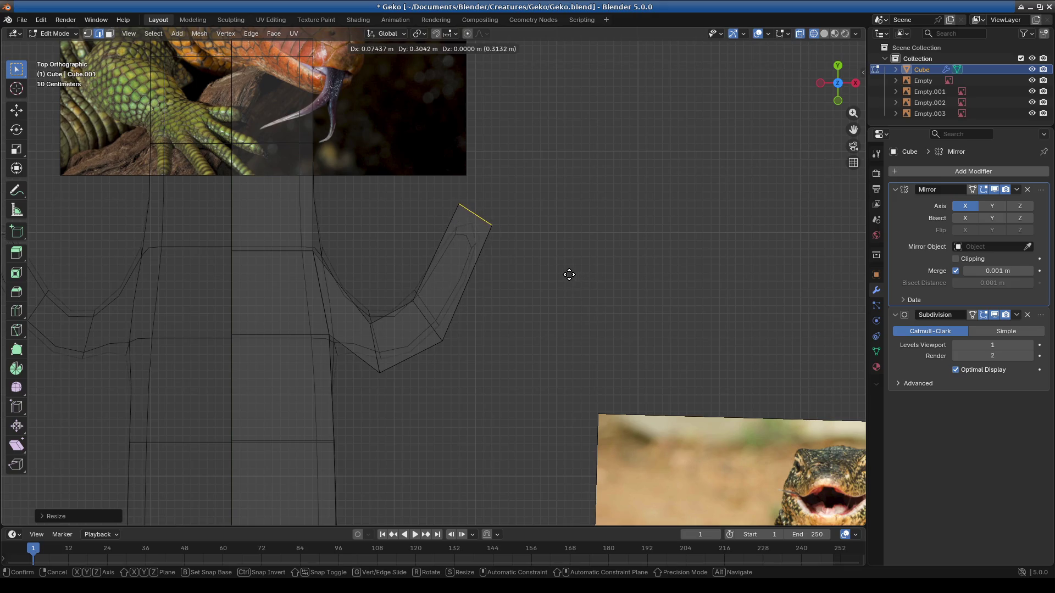
click(562, 283)
scroll(454, 312, down, 4)
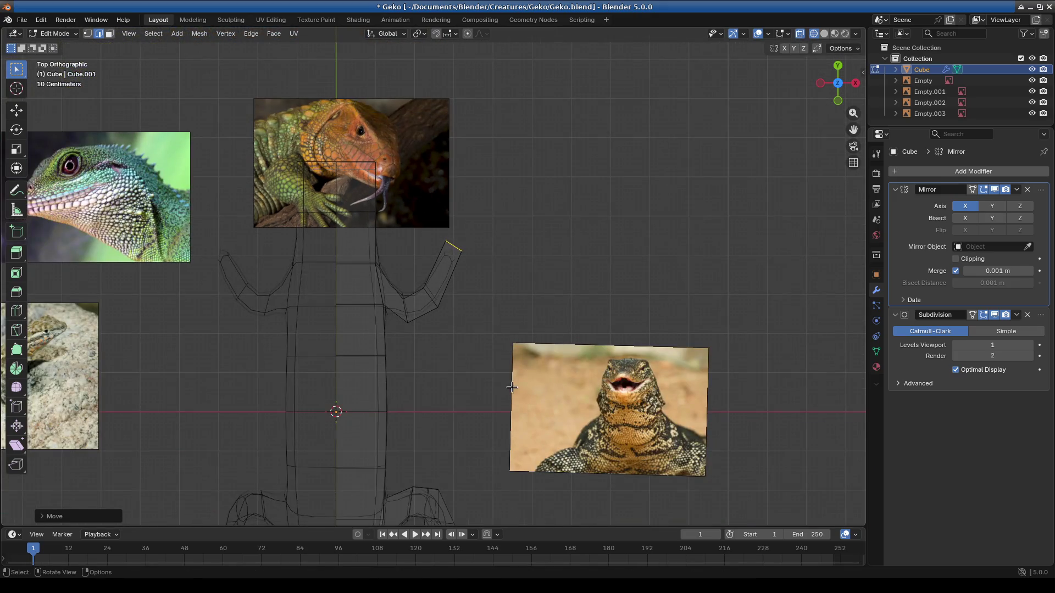
scroll(511, 387, down, 1)
Step: Scale the elbow face of the gecko's arm to a smaller size
click(416, 295)
key(s)
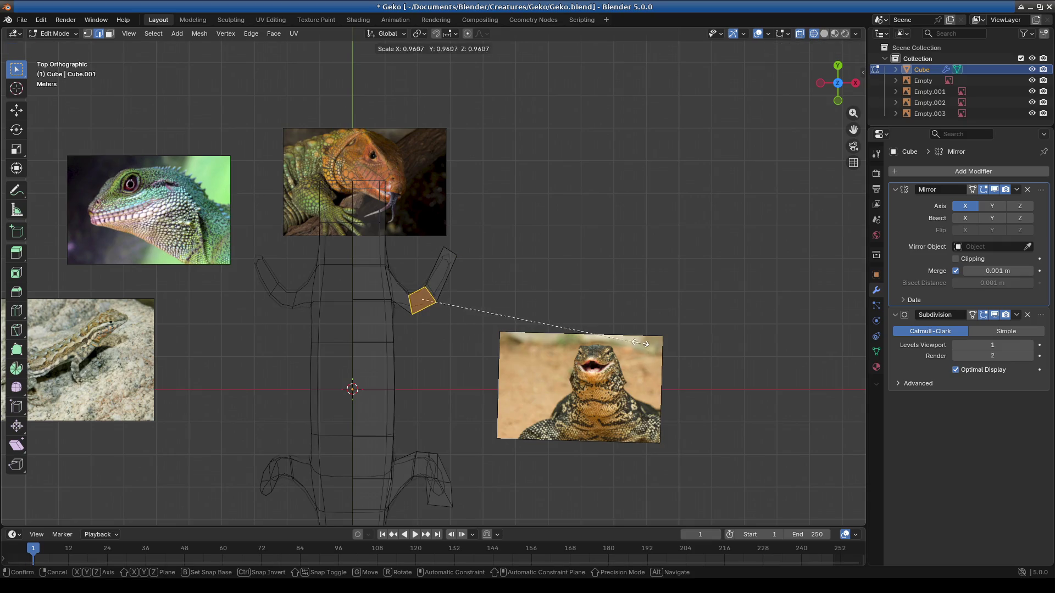
click(681, 347)
scroll(376, 378, down, 2)
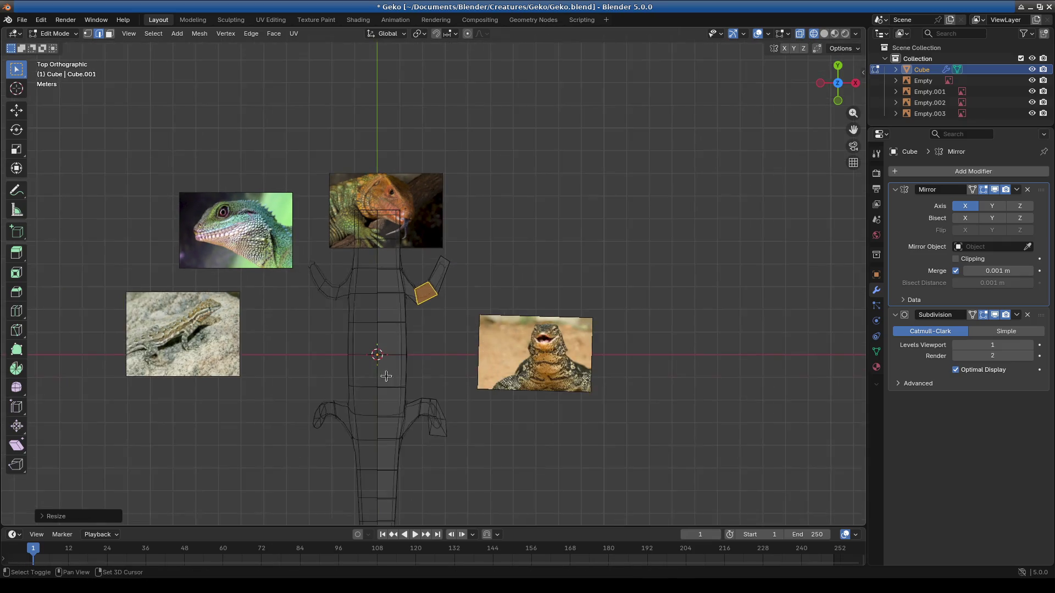
shift+middle_drag(376, 378, 460, 251)
scroll(558, 372, up, 3)
scroll(425, 349, up, 5)
scroll(355, 317, down, 1)
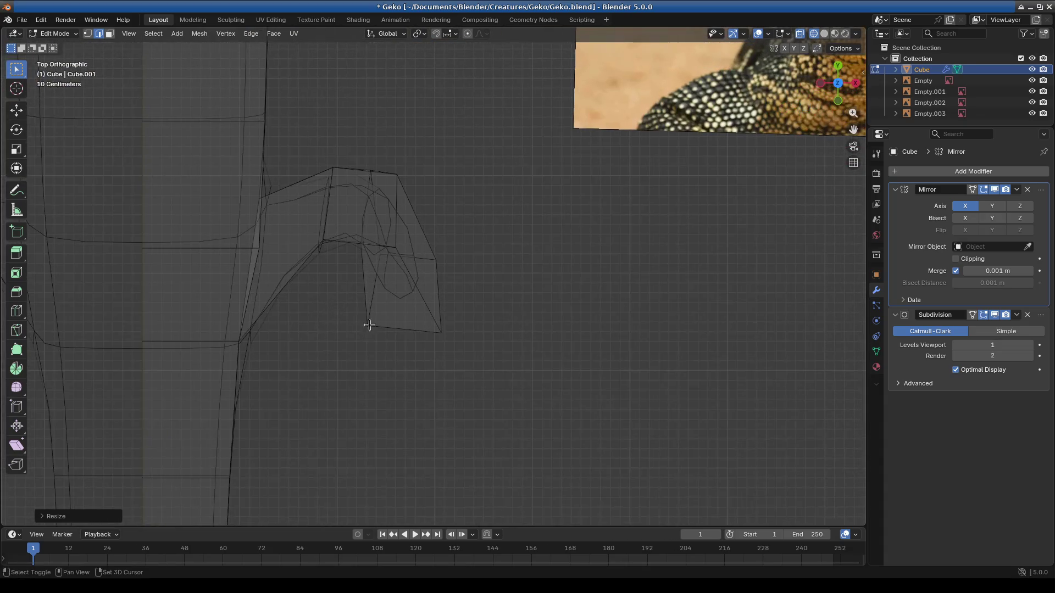
Step: Pull the forearm's bottom edge down and outward, flaring the foot end
click(404, 329)
key(g)
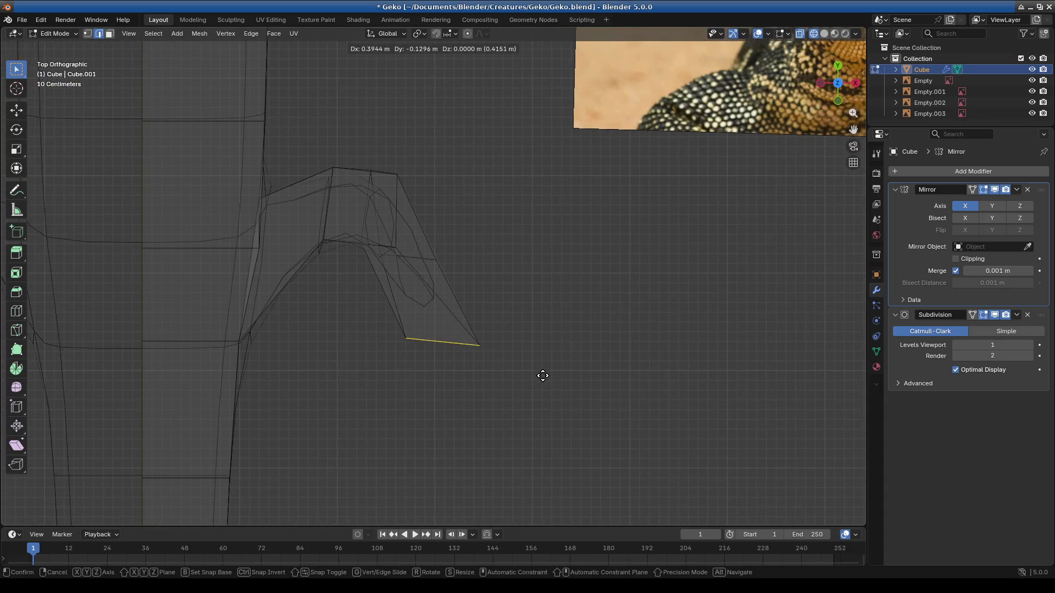
click(553, 384)
click(431, 251)
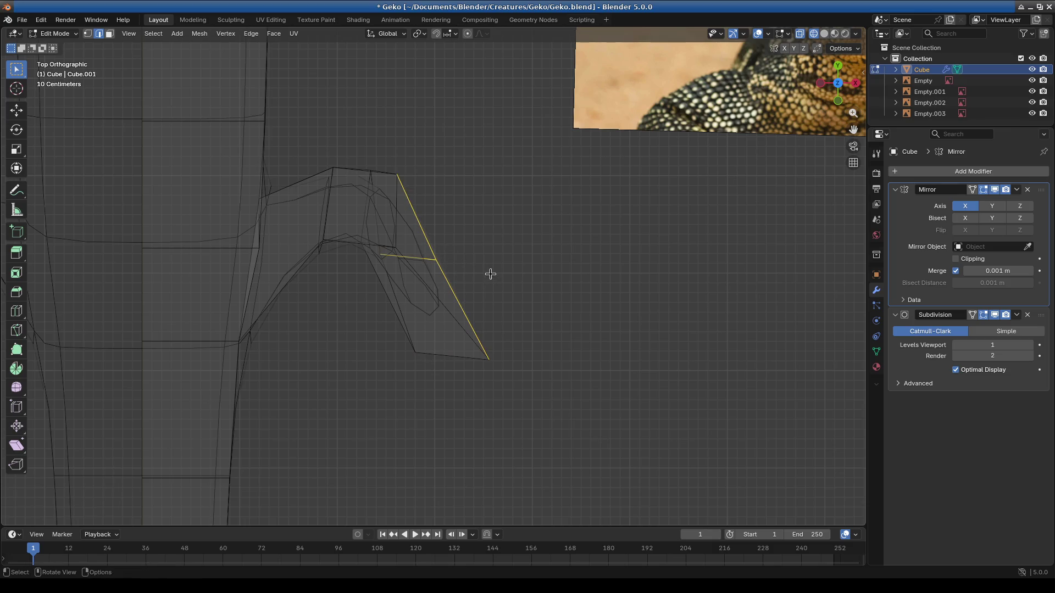
key(g)
key(Escape)
middle_drag(364, 321, 355, 389)
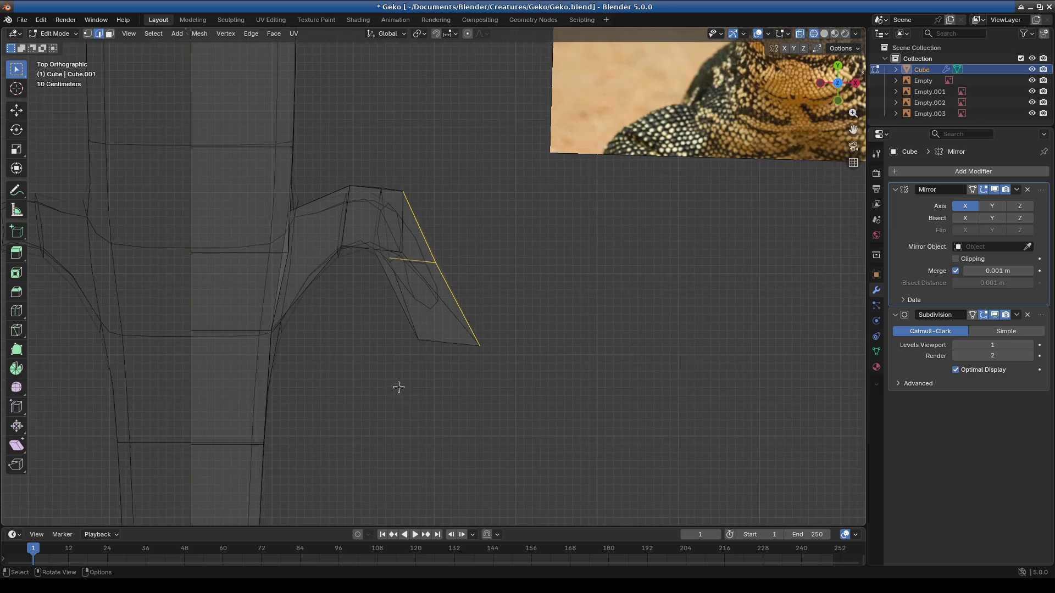
click(441, 409)
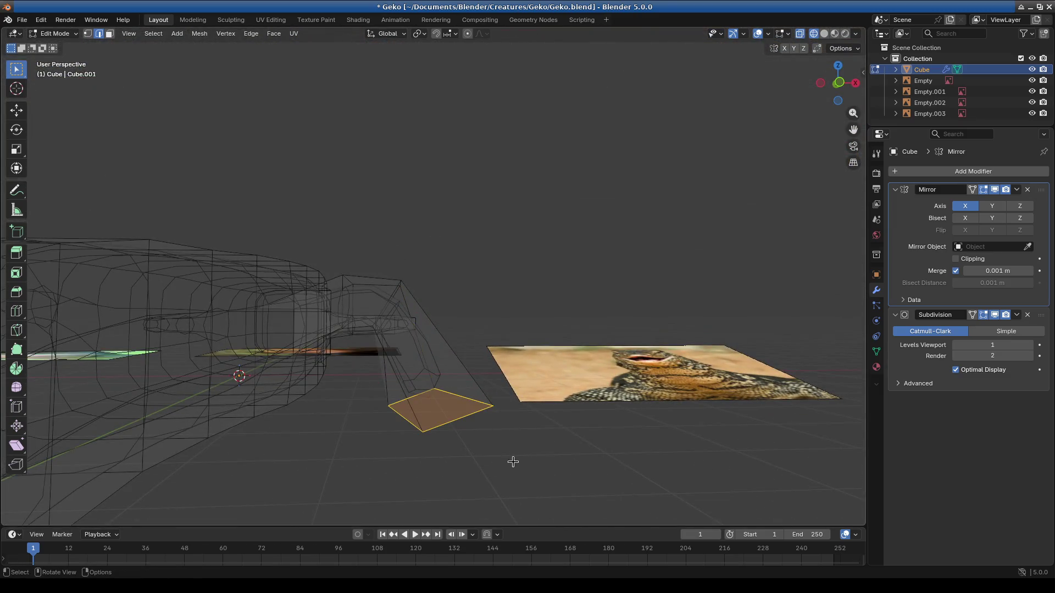
Step: Rotate and reposition the forearm's bottom face
key(r)
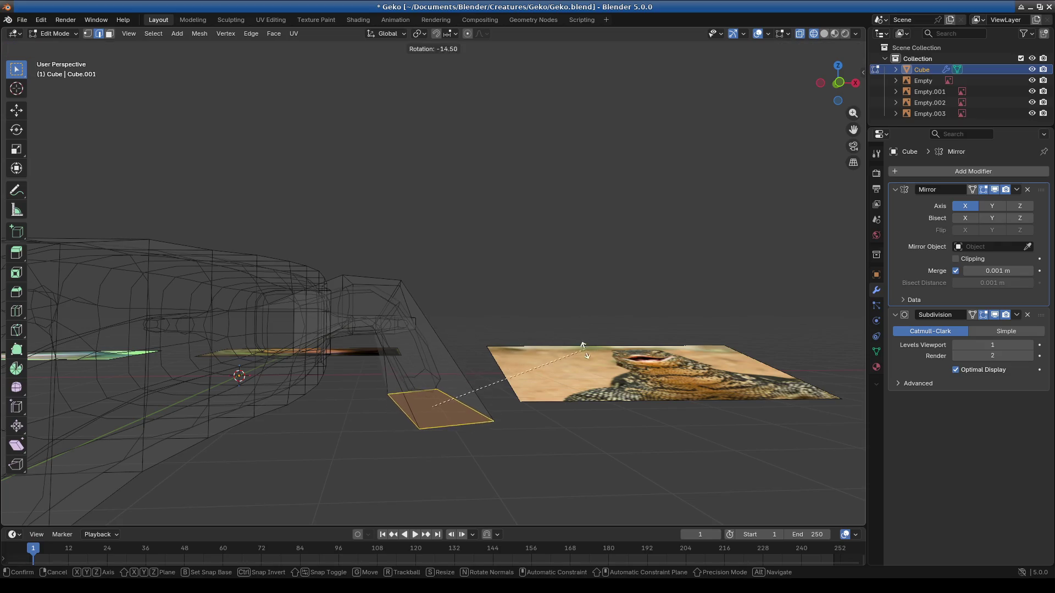
click(581, 334)
key(g)
click(573, 333)
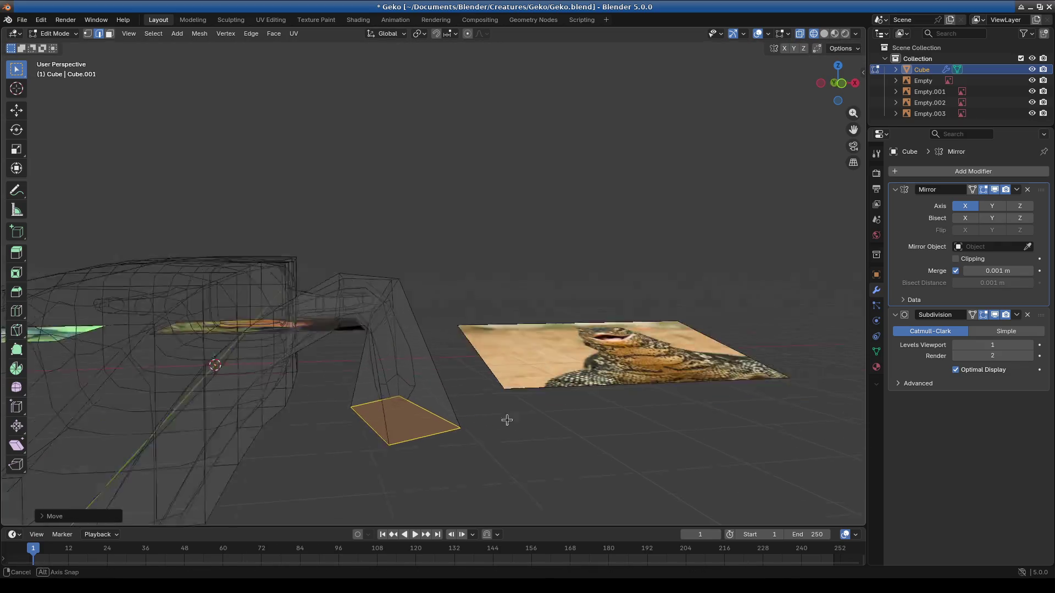
middle_drag(501, 420, 295, 392)
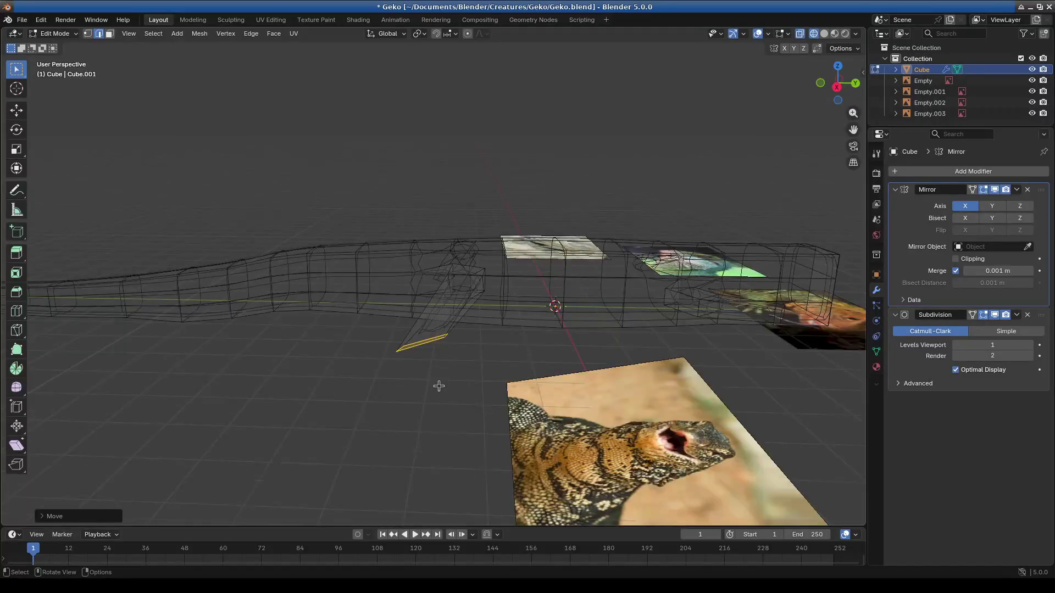
middle_drag(437, 385, 393, 310)
Step: Move two leg edges outward to reshape the lower limb
click(397, 308)
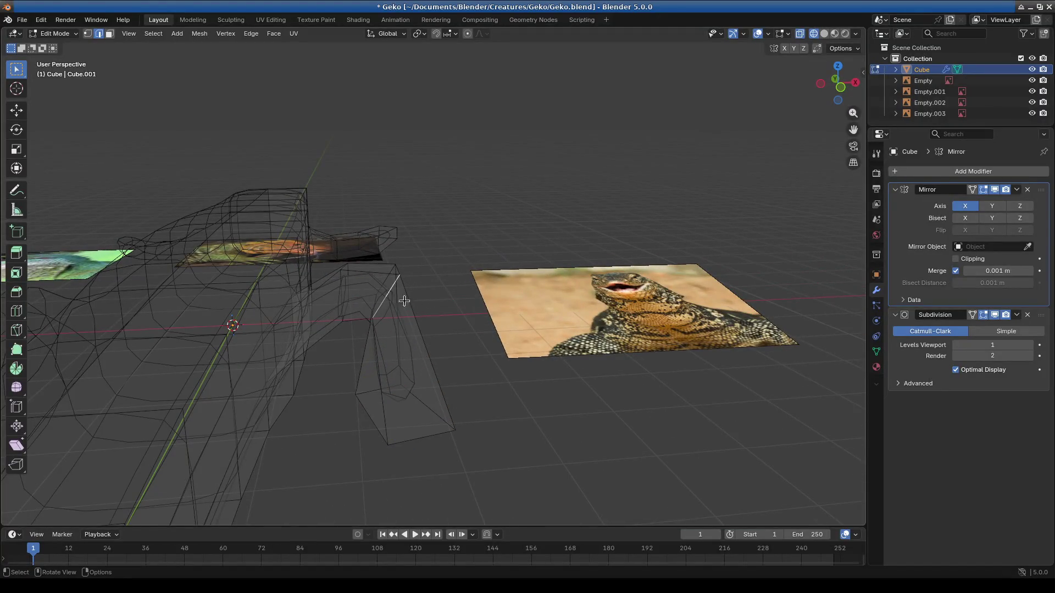
alt+click(394, 286)
alt+shift+click(394, 286)
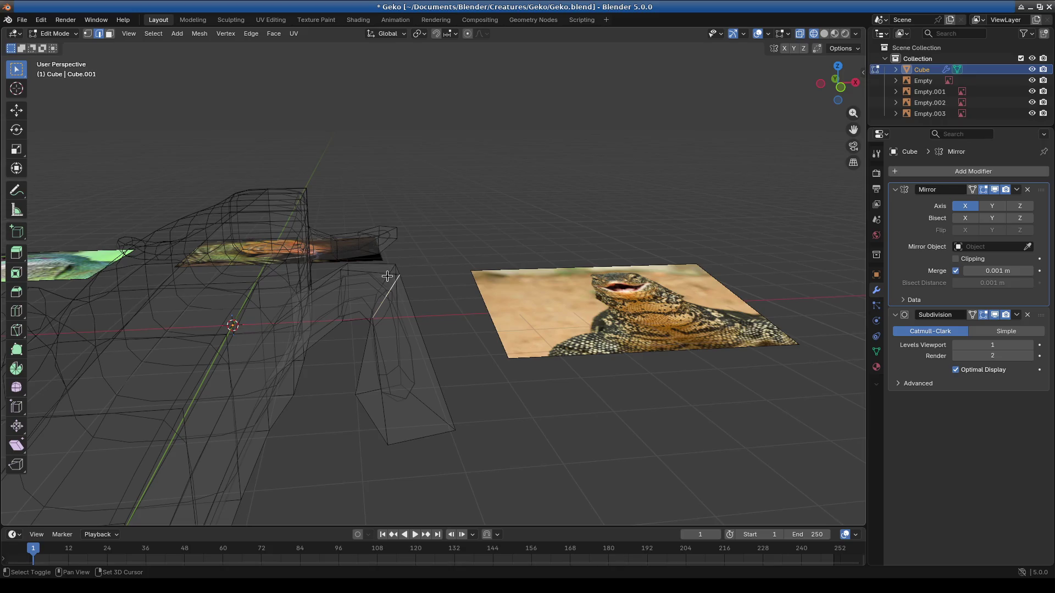
key(g)
click(384, 388)
mouse_move(384, 388)
middle_down()
mouse_move(377, 394)
mouse_move(349, 341)
middle_up()
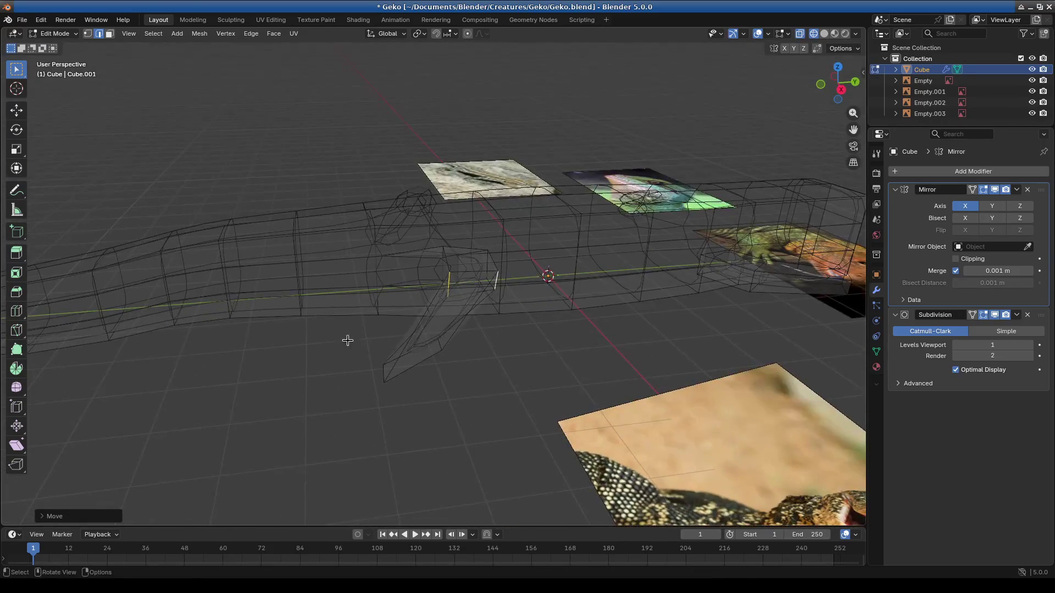
Step: Shift another edge near the leg upward in two moves, then switch to vertex select
click(417, 363)
key(g)
click(524, 377)
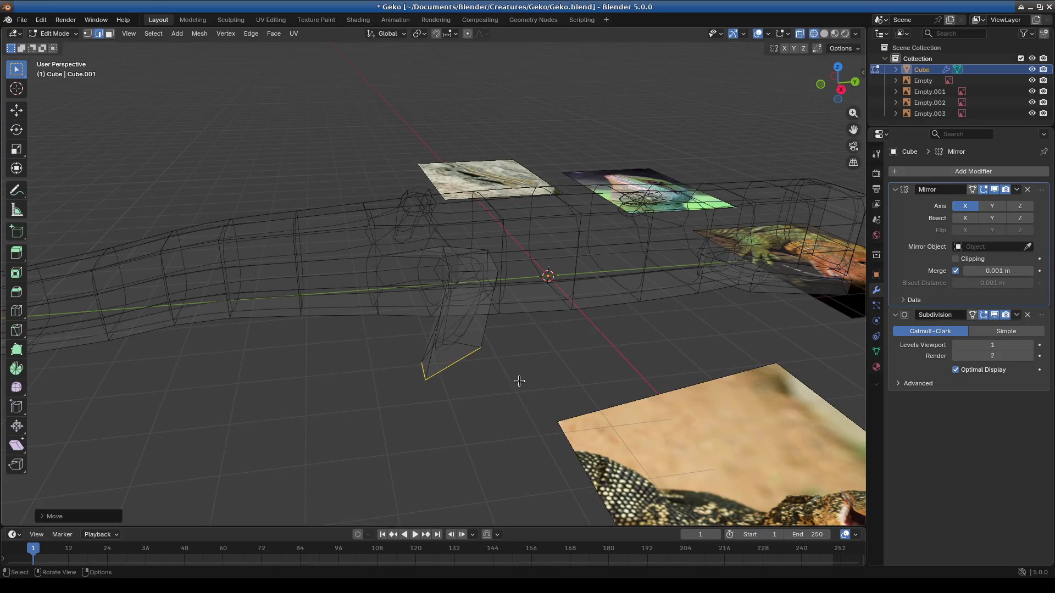
middle_drag(523, 377, 381, 401)
key(g)
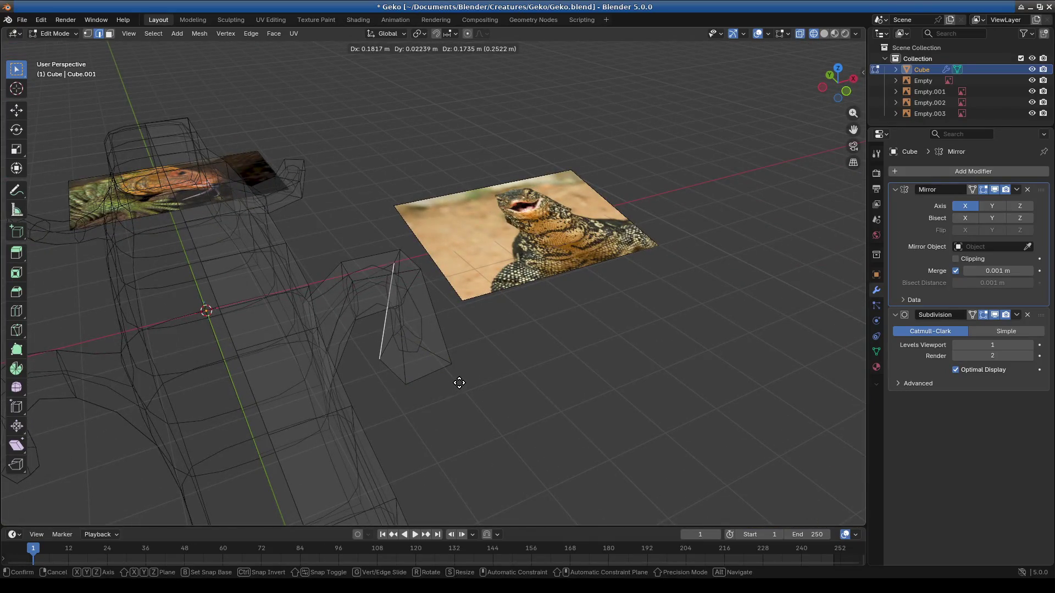
click(514, 371)
middle_drag(513, 370, 438, 377)
scroll(438, 377, up, 3)
middle_drag(539, 266, 559, 399)
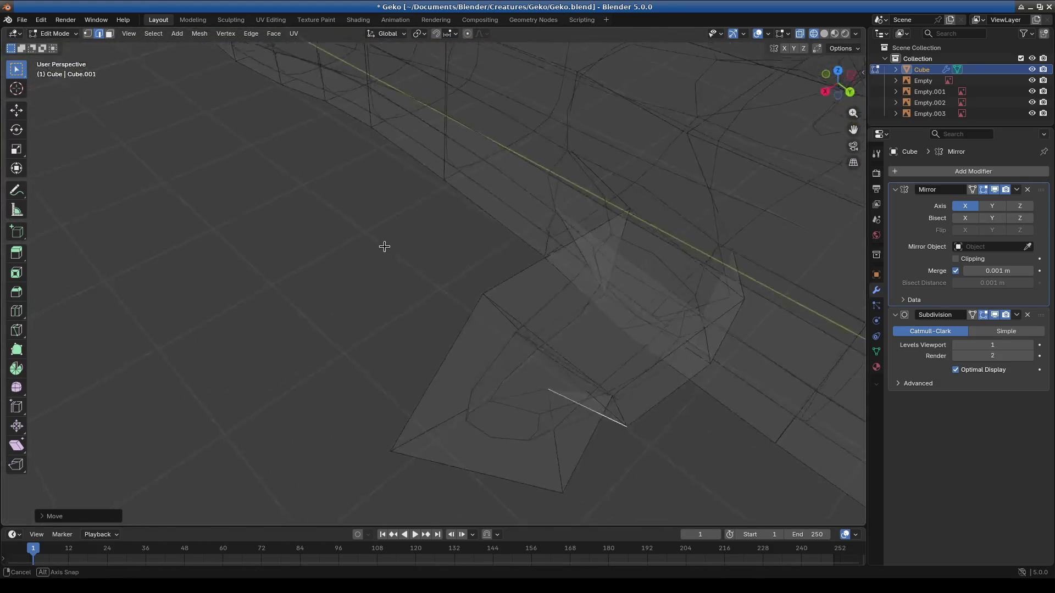
click(88, 33)
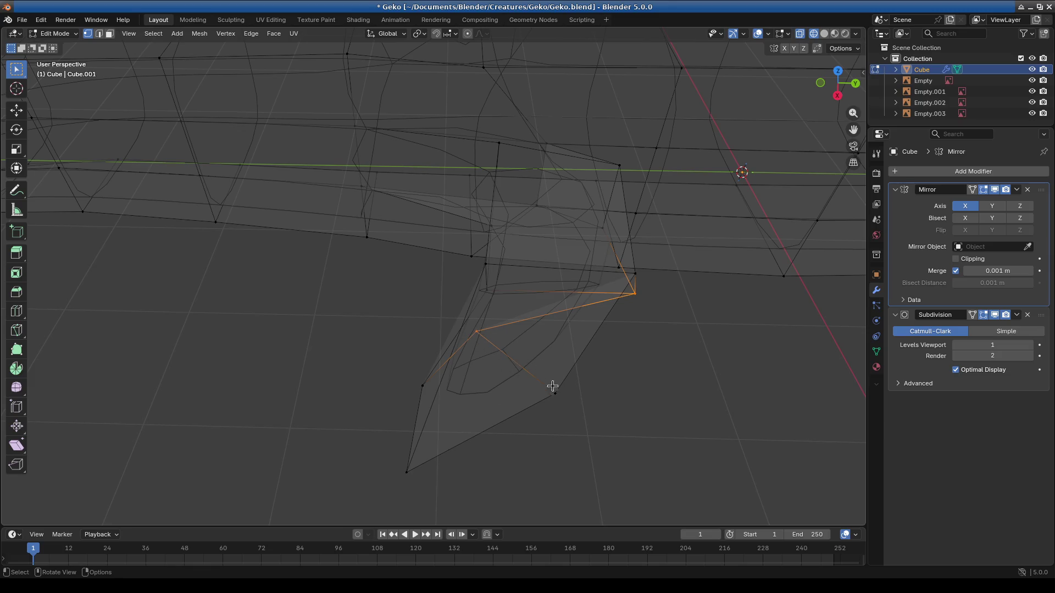
Step: Rotate the leg's bottom face to a new angle
drag(378, 299, 586, 485)
key(r)
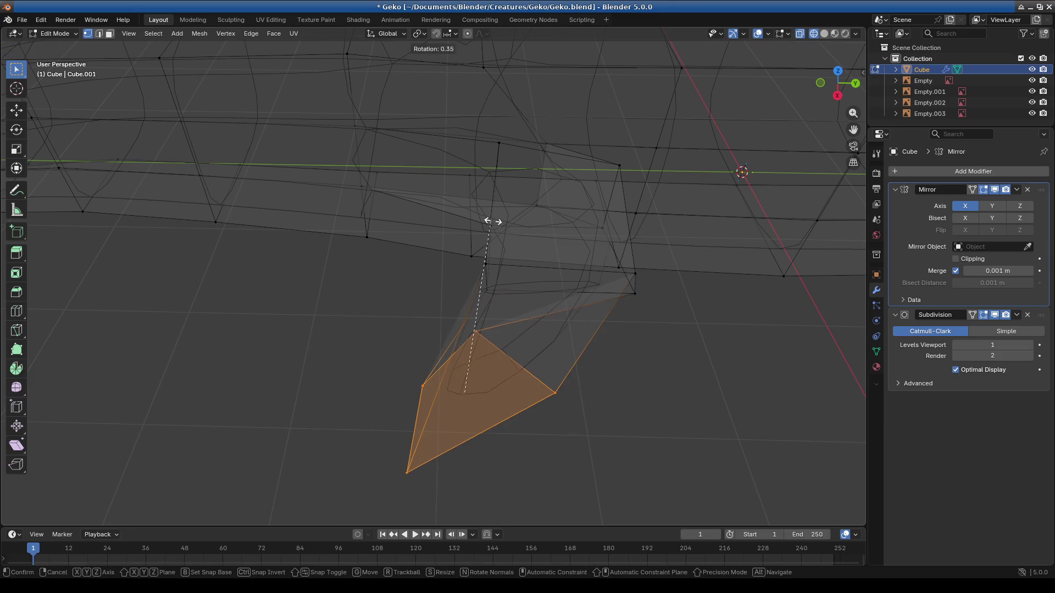
click(614, 324)
mouse_move(499, 377)
middle_down()
mouse_move(494, 438)
mouse_move(448, 365)
middle_up()
key(r)
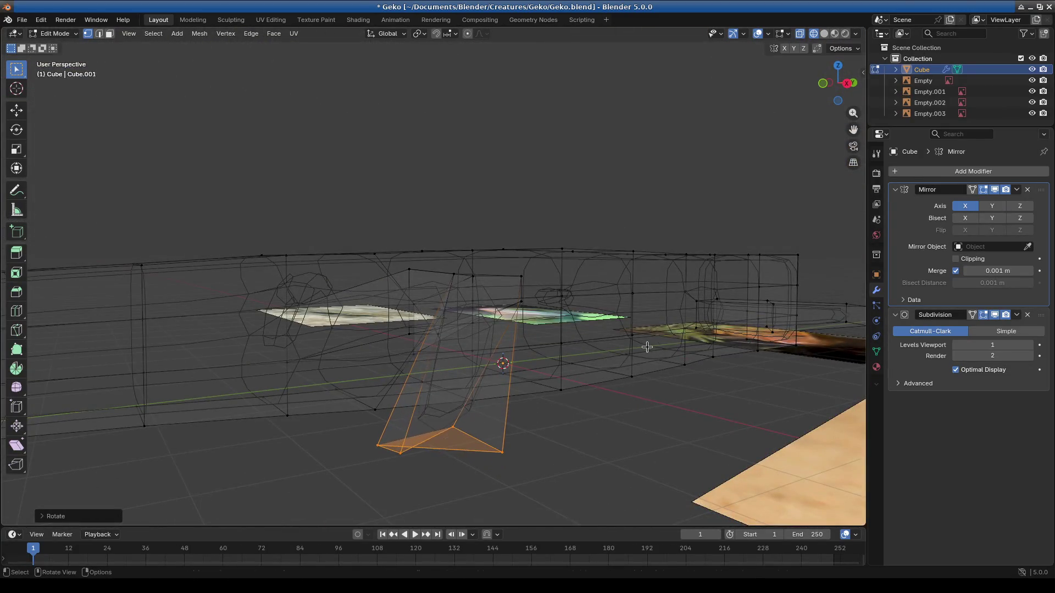
middle_drag(496, 400, 470, 388)
Step: Pull a single leg vertex into a new position
click(388, 420)
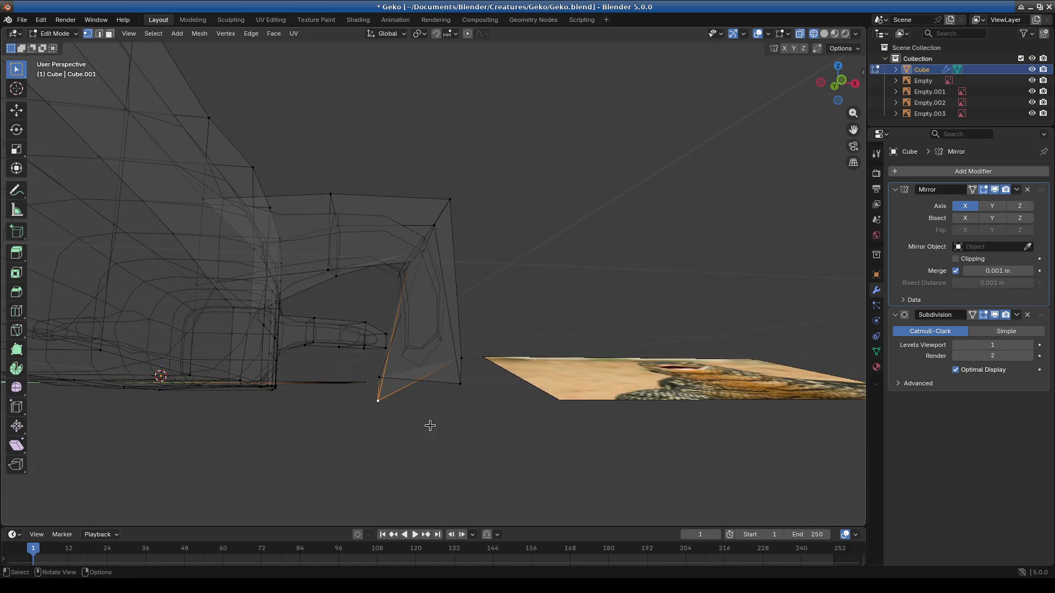
key(g)
click(436, 384)
mouse_move(437, 384)
middle_down()
mouse_move(501, 288)
mouse_move(582, 370)
mouse_move(401, 351)
mouse_move(508, 349)
mouse_move(524, 324)
middle_up()
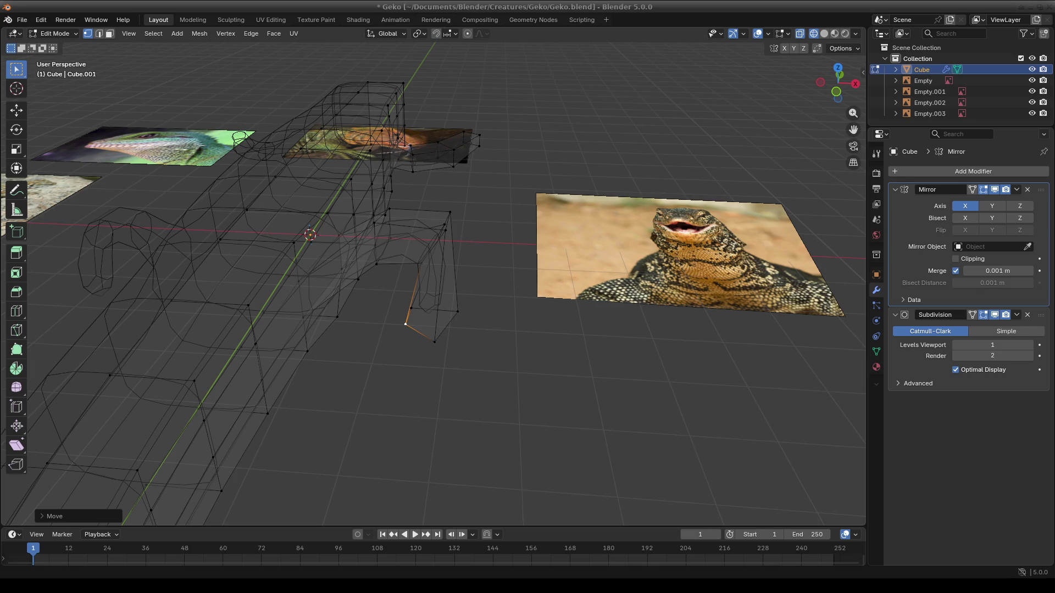
scroll(500, 341, up, 3)
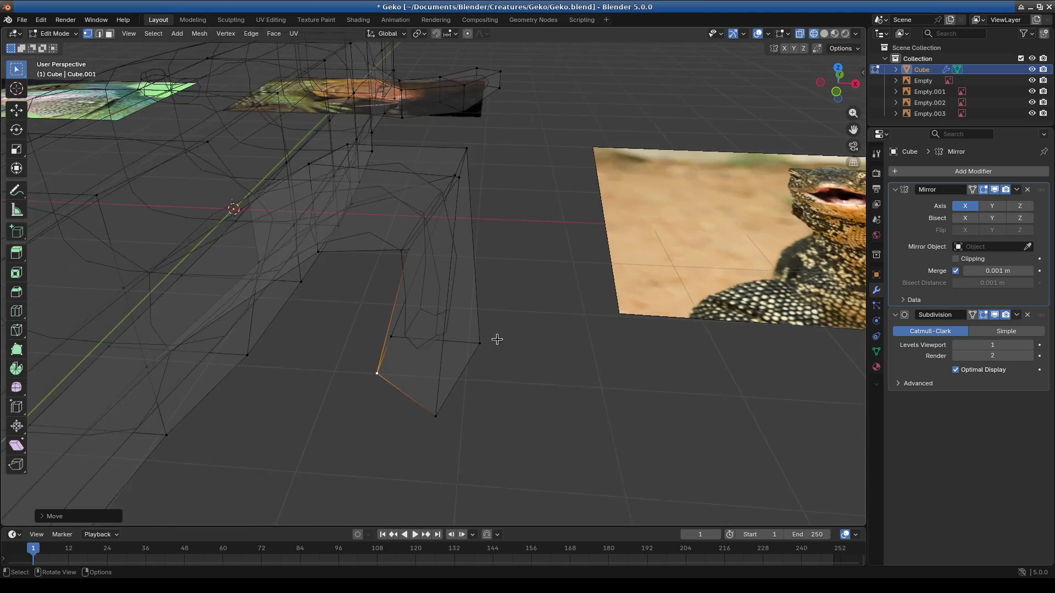
scroll(435, 358, up, 2)
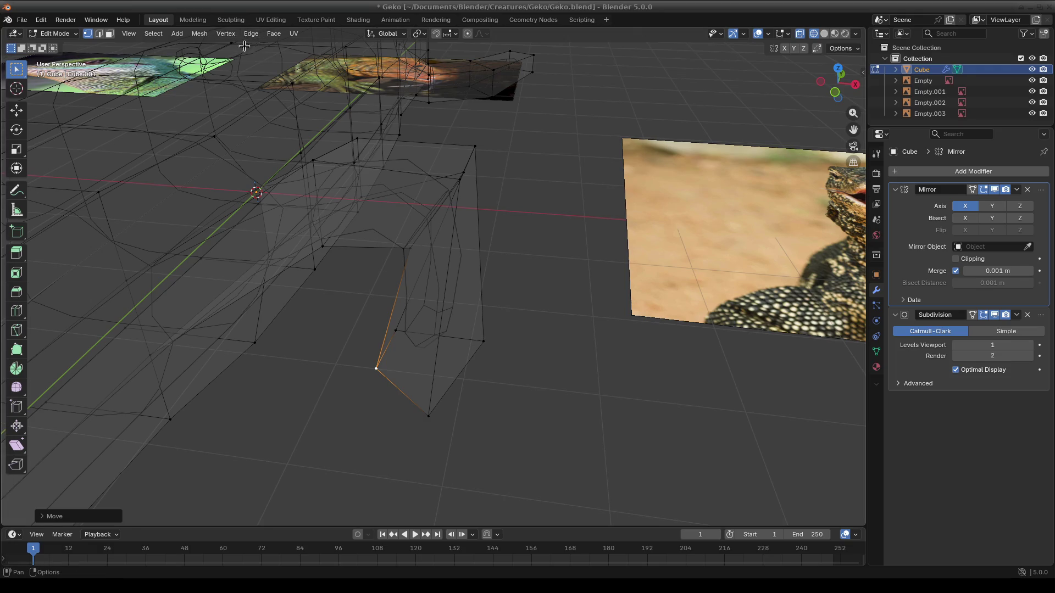
mouse_move(390, 295)
middle_down()
mouse_move(400, 318)
mouse_move(424, 289)
mouse_move(226, 76)
middle_up()
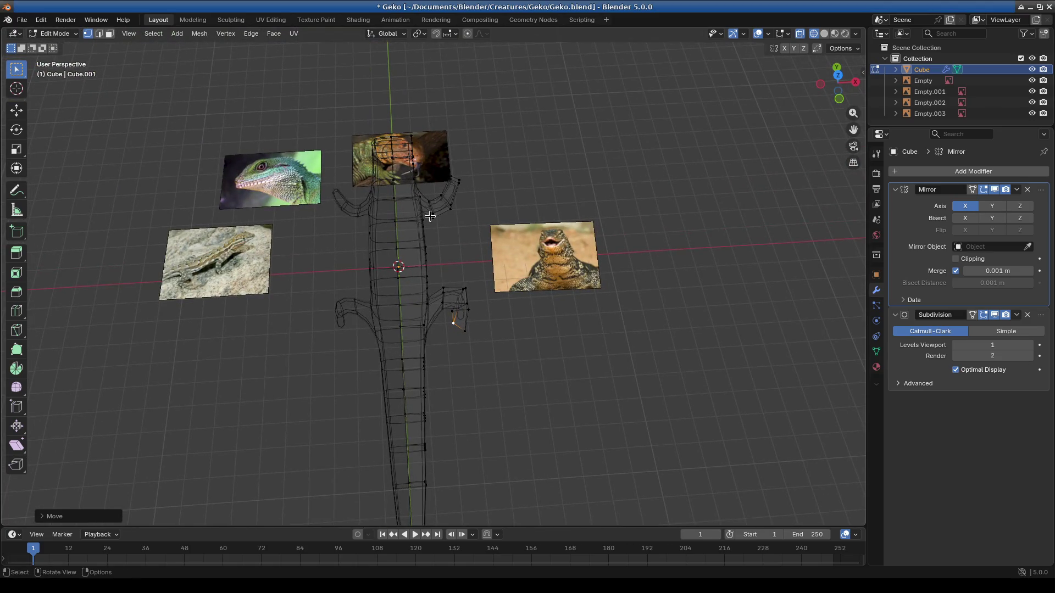
Step: From top view in Object Mode, add top.jpg as a reference image
key(KP_7)
click(61, 36)
click(148, 33)
mouse_move(167, 176)
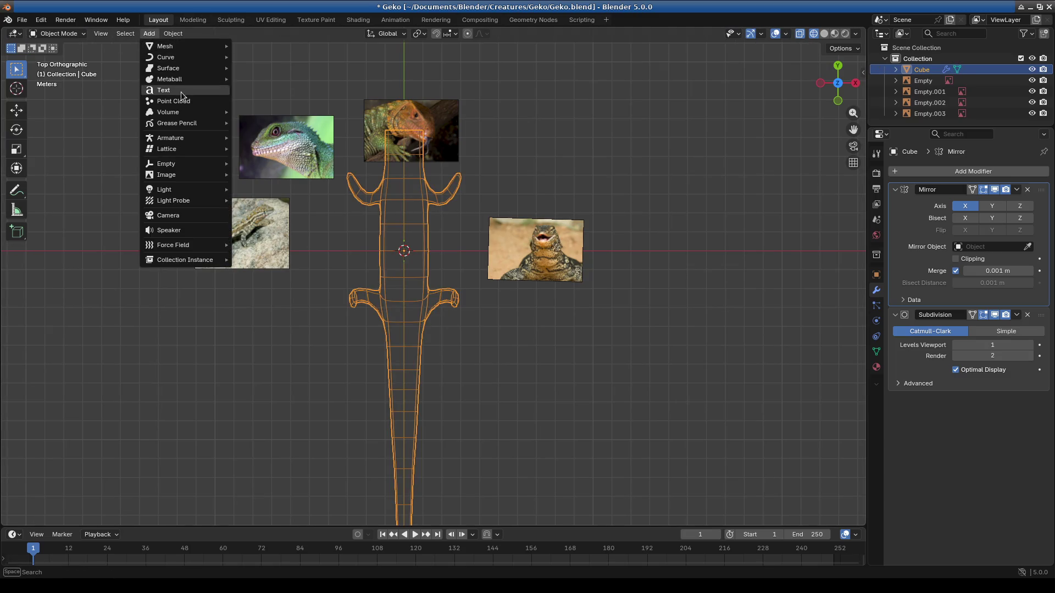
click(275, 174)
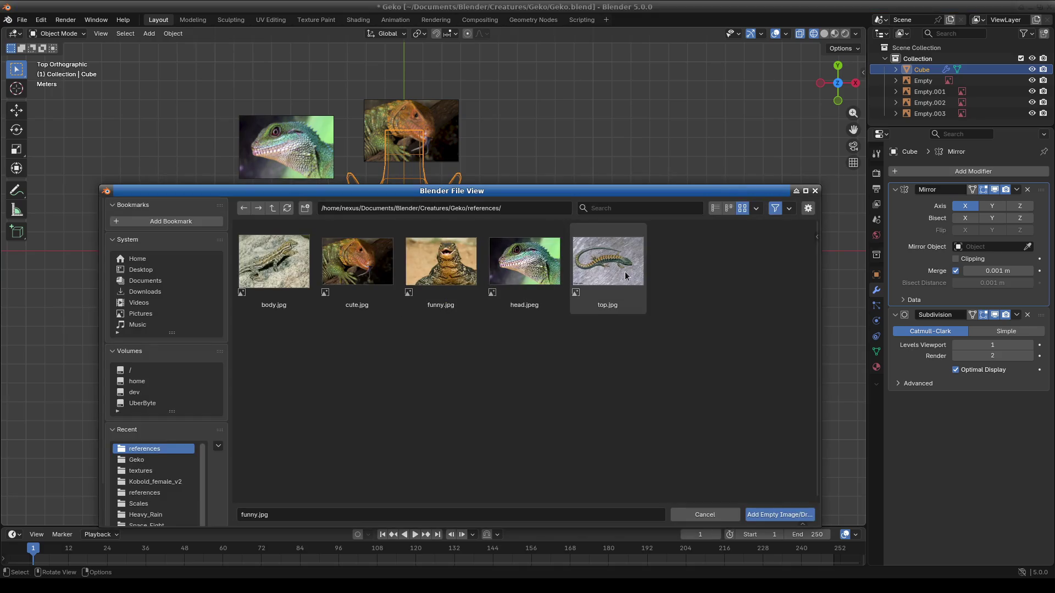
double_click(591, 268)
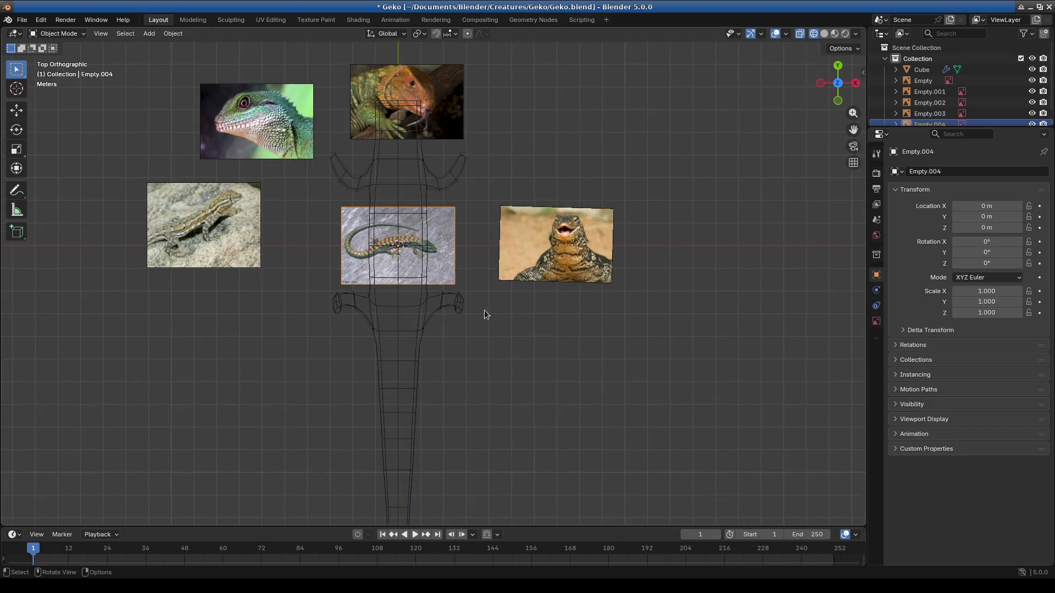
Step: Place the new image lower left of the gecko and turn it about 89°
key(g)
click(439, 408)
key(r)
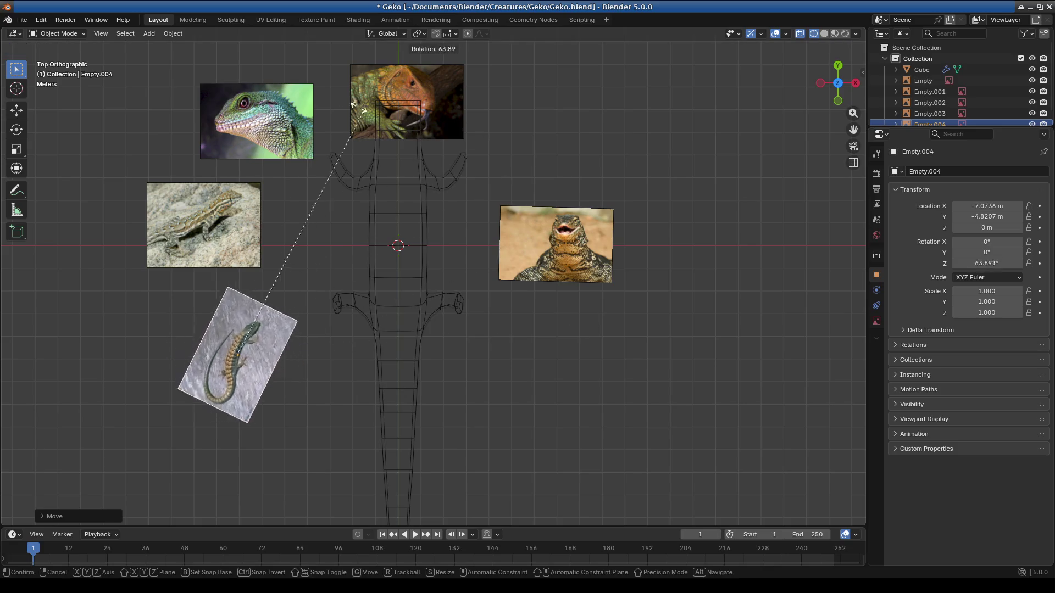
click(249, 125)
scroll(344, 350, up, 3)
scroll(436, 280, up, 2)
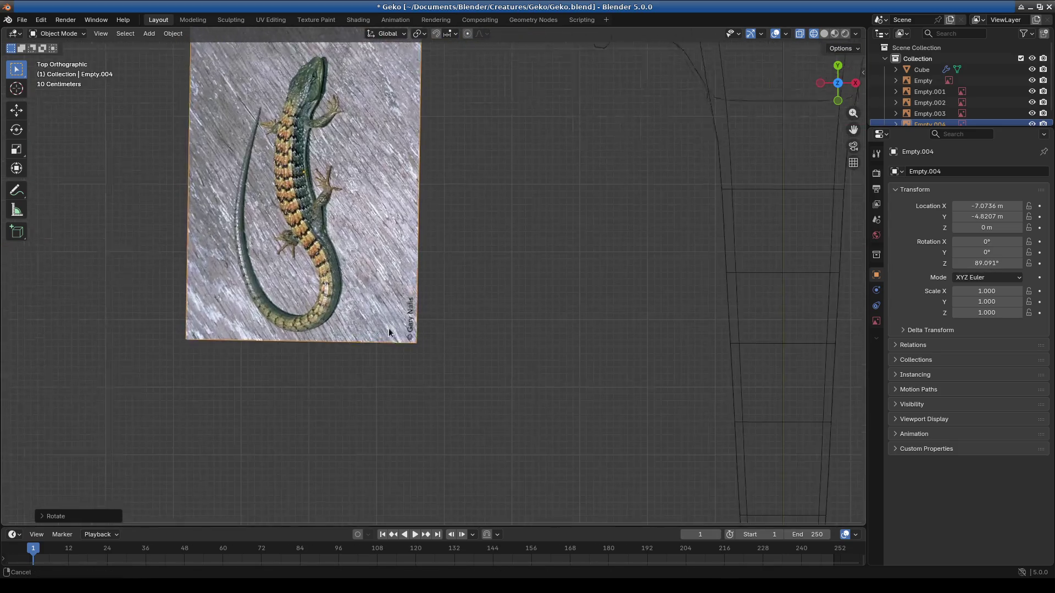
scroll(376, 323, up, 3)
scroll(369, 269, up, 1)
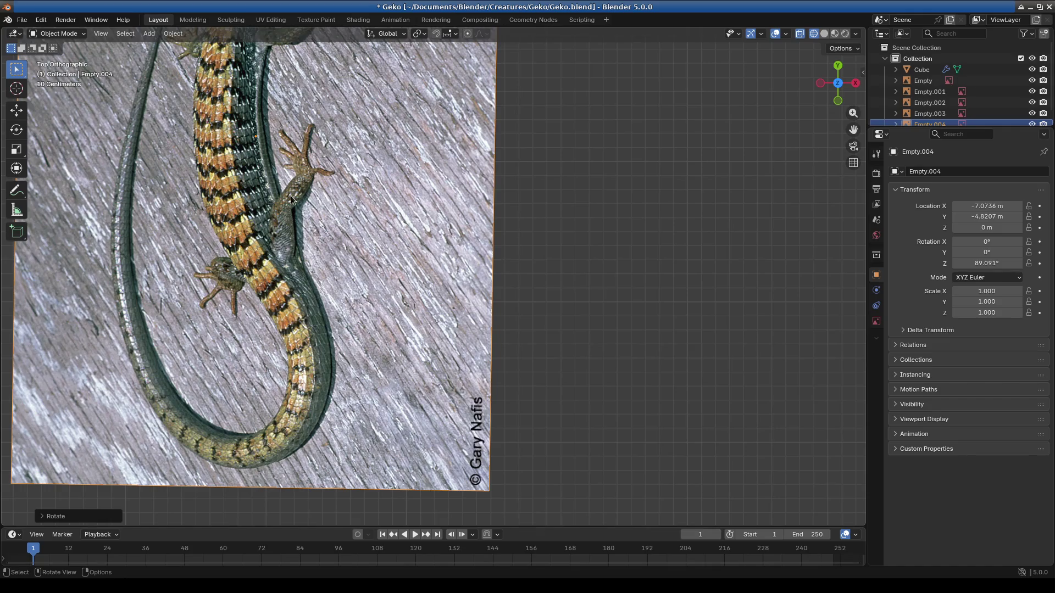
scroll(325, 206, down, 2)
scroll(336, 218, down, 2)
scroll(579, 262, down, 2)
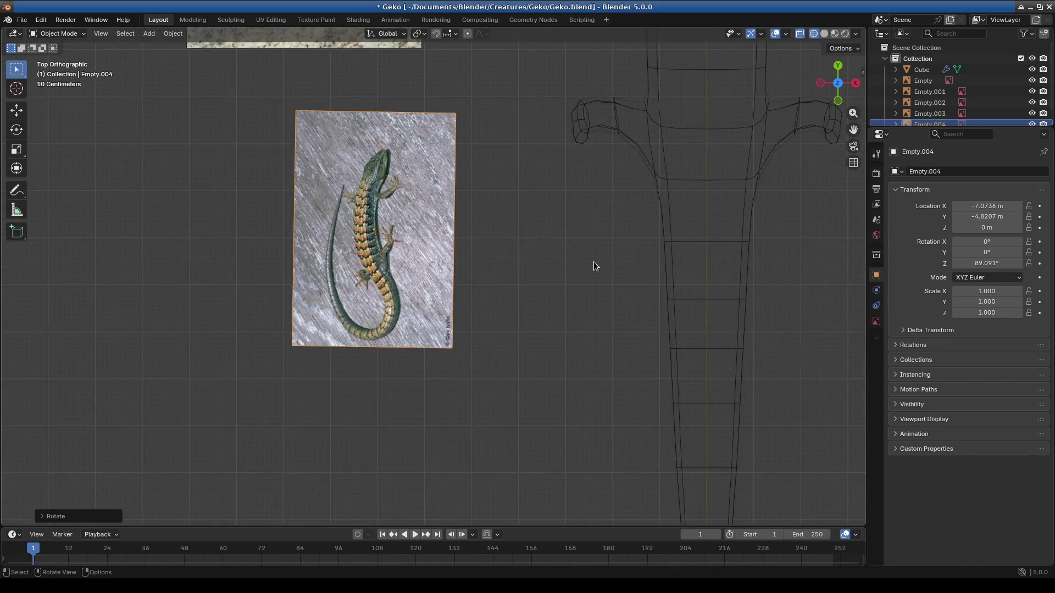
mouse_move(722, 248)
shift+middle_down()
mouse_move(368, 257)
mouse_move(510, 179)
shift+middle_up()
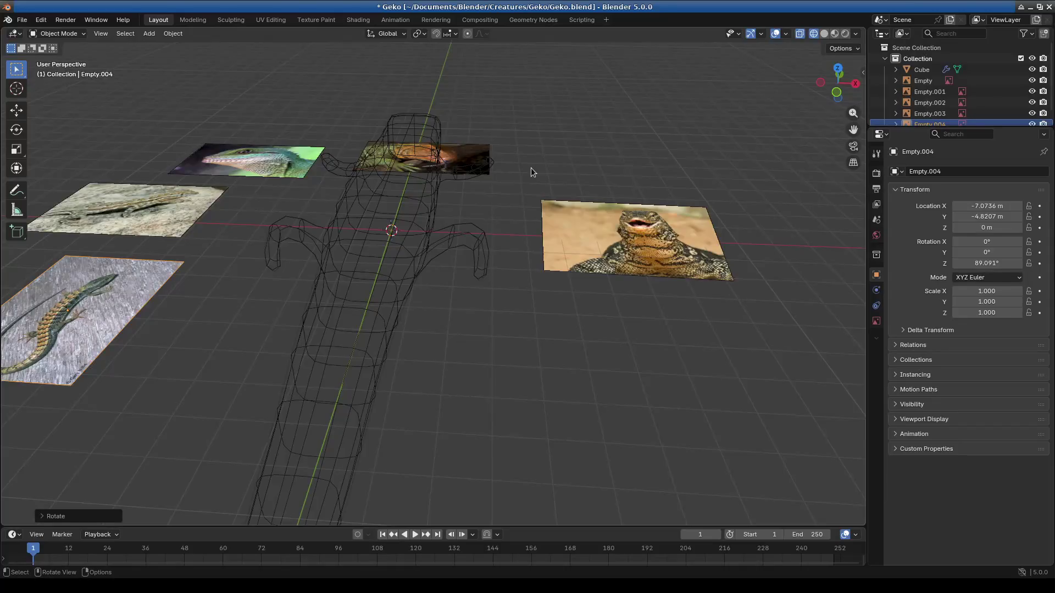
key(KP_1)
scroll(530, 368, up, 4)
scroll(466, 367, up, 2)
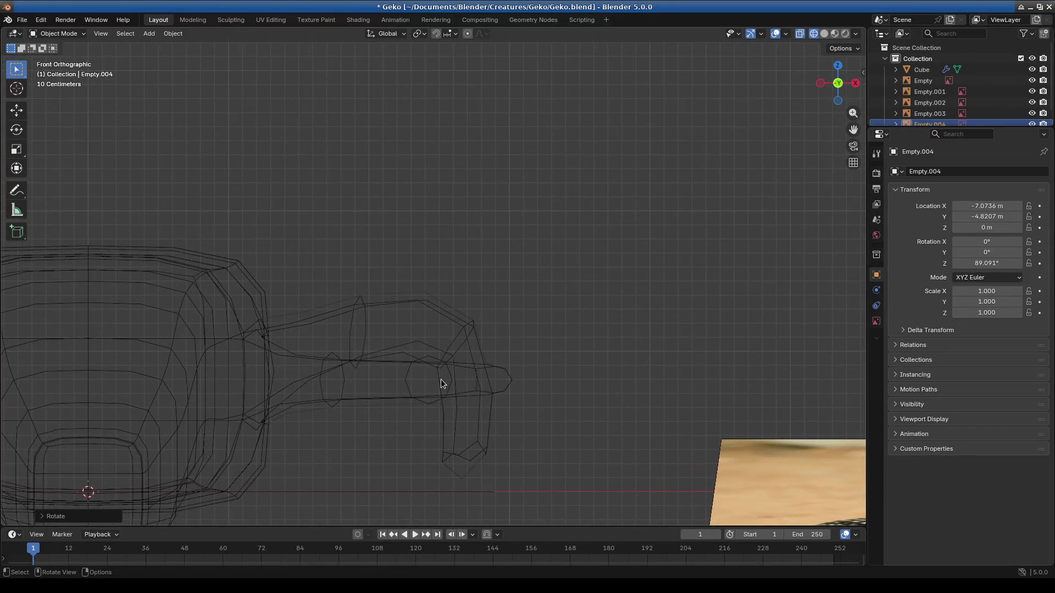
Step: Enter Edit Mode on the gecko and move the leg-end face
click(459, 387)
key(Tab)
shift+scroll(485, 424, down, 3)
key(g)
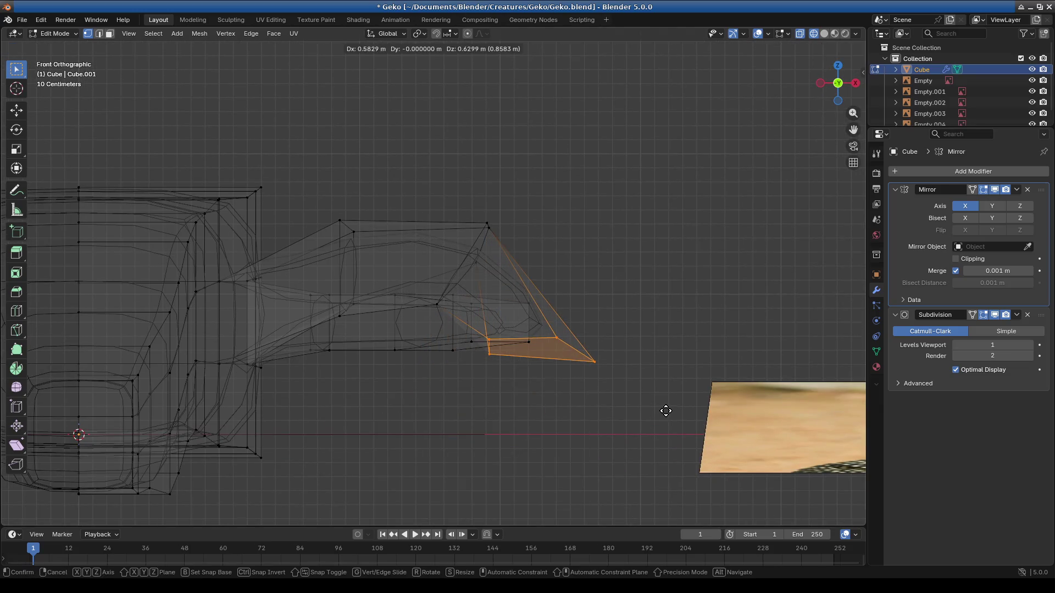
click(666, 413)
middle_drag(666, 412, 445, 416)
scroll(487, 346, up, 1)
scroll(492, 363, up, 1)
scroll(459, 332, up, 2)
scroll(502, 358, up, 1)
Step: Scale the toe section and move and rotate its edge loop further left
key(ctrl+KP_Add)
key(s)
click(687, 338)
drag(444, 312, 446, 322)
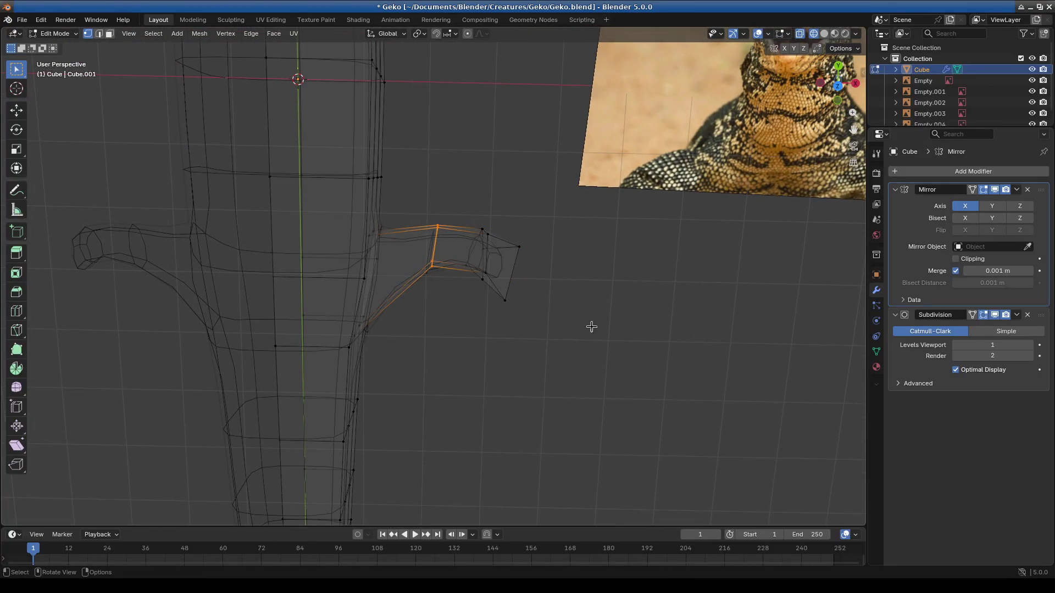
key(g)
click(706, 305)
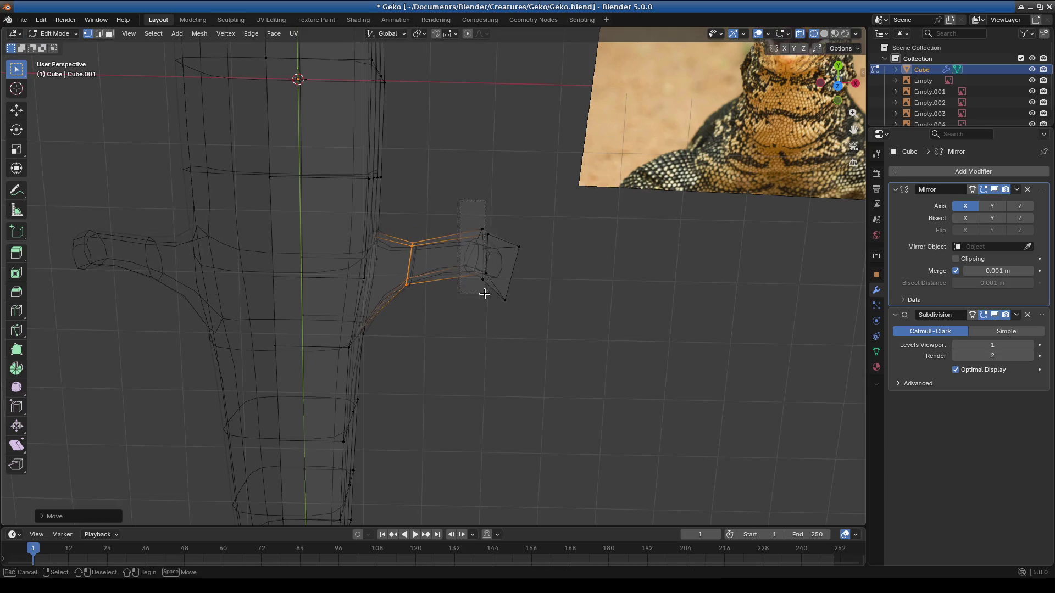
key(g)
click(616, 326)
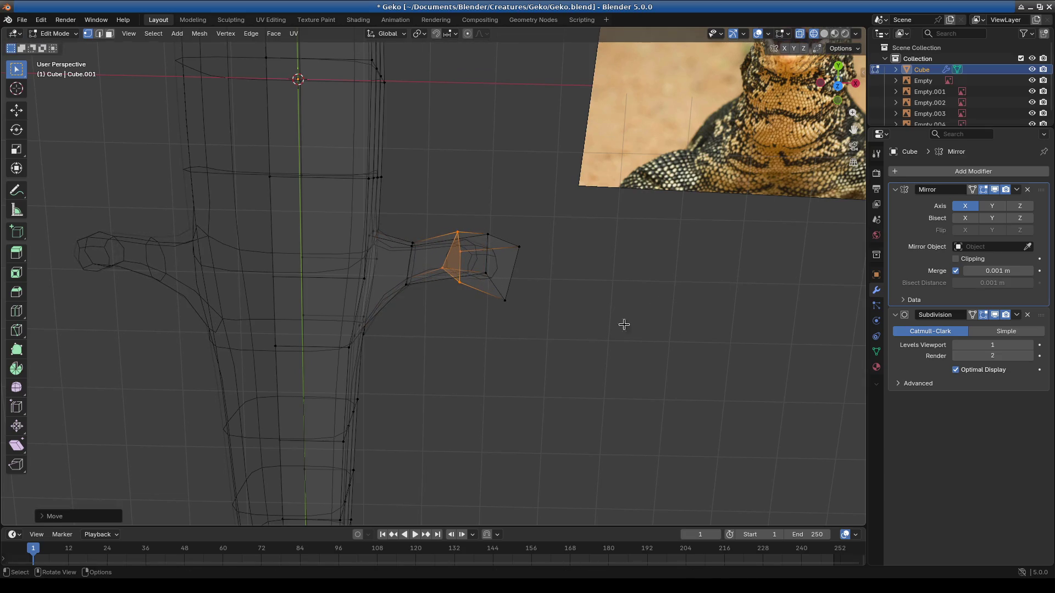
click(639, 276)
mouse_move(557, 359)
middle_down()
mouse_move(550, 291)
mouse_move(469, 280)
middle_up()
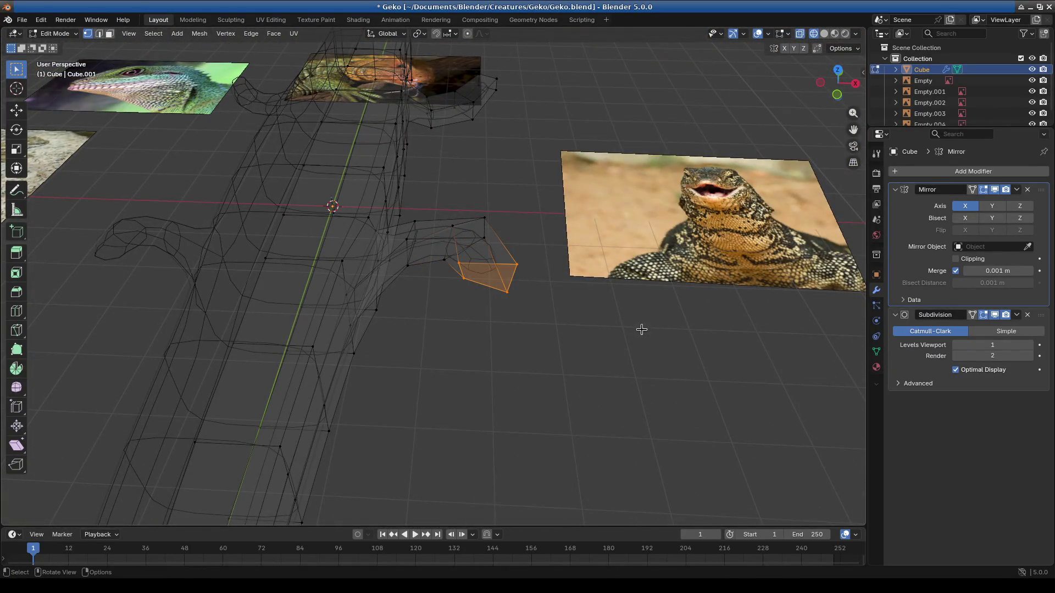
click(653, 299)
middle_drag(588, 307, 555, 277)
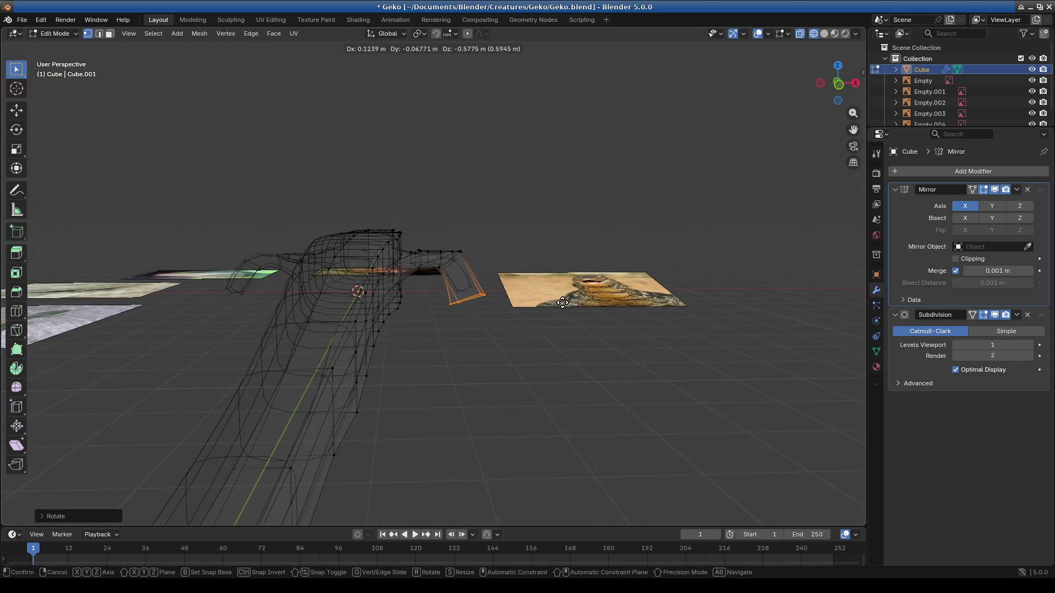
mouse_move(483, 294)
middle_down()
mouse_move(413, 337)
mouse_move(462, 379)
middle_up()
scroll(511, 427, up, 4)
Step: Box-select the leg vertices and move and rotate them so the leg angles outward
drag(411, 274, 537, 349)
mouse_move(478, 283)
middle_down()
mouse_move(452, 255)
mouse_move(455, 277)
middle_up()
key(g)
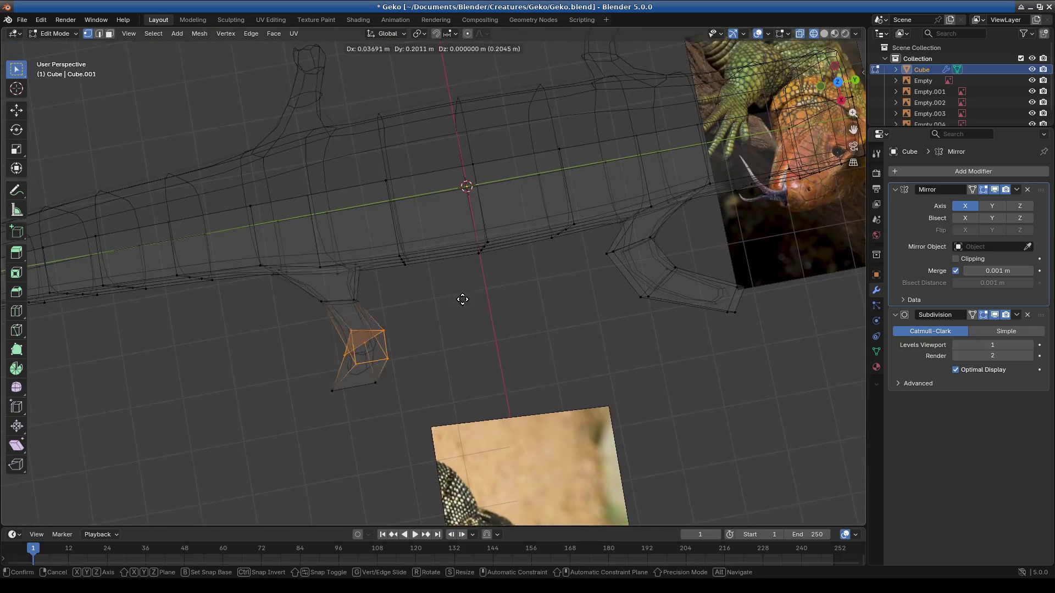
click(468, 290)
key(r)
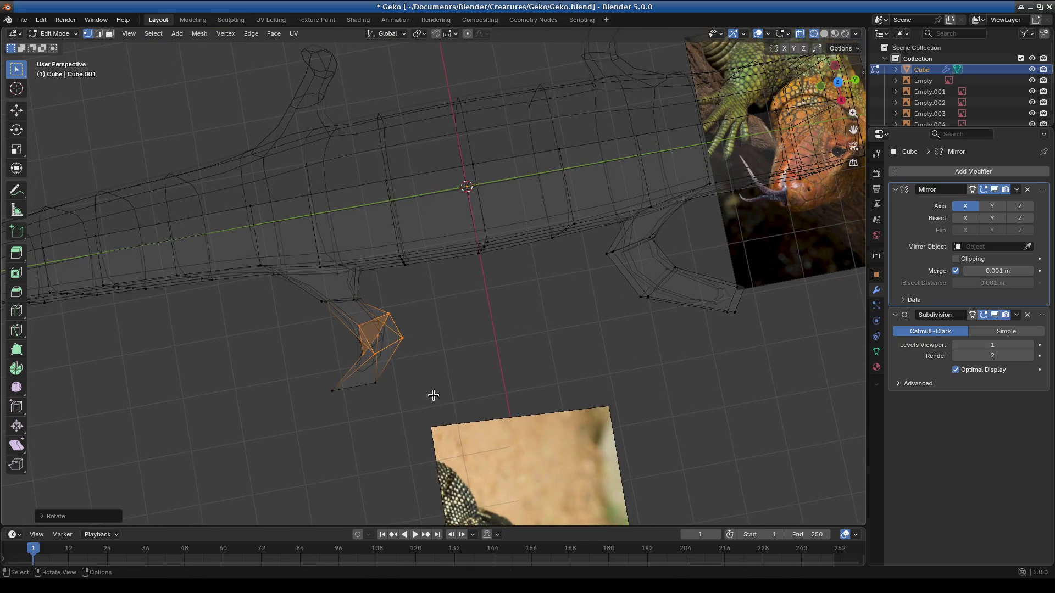
middle_drag(450, 383, 516, 345)
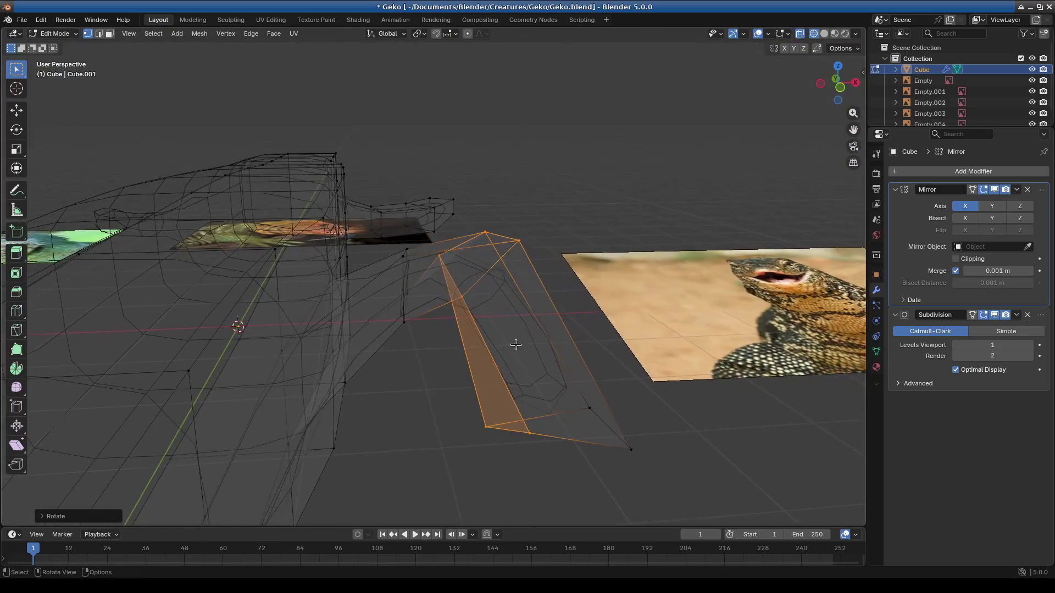
key(g)
click(546, 294)
mouse_move(546, 294)
middle_down()
mouse_move(319, 282)
mouse_move(368, 323)
middle_up()
Step: Move and rotate a leg vertex, then nudge the leg part into its final position
click(319, 283)
key(g)
click(430, 356)
middle_drag(429, 356, 399, 303)
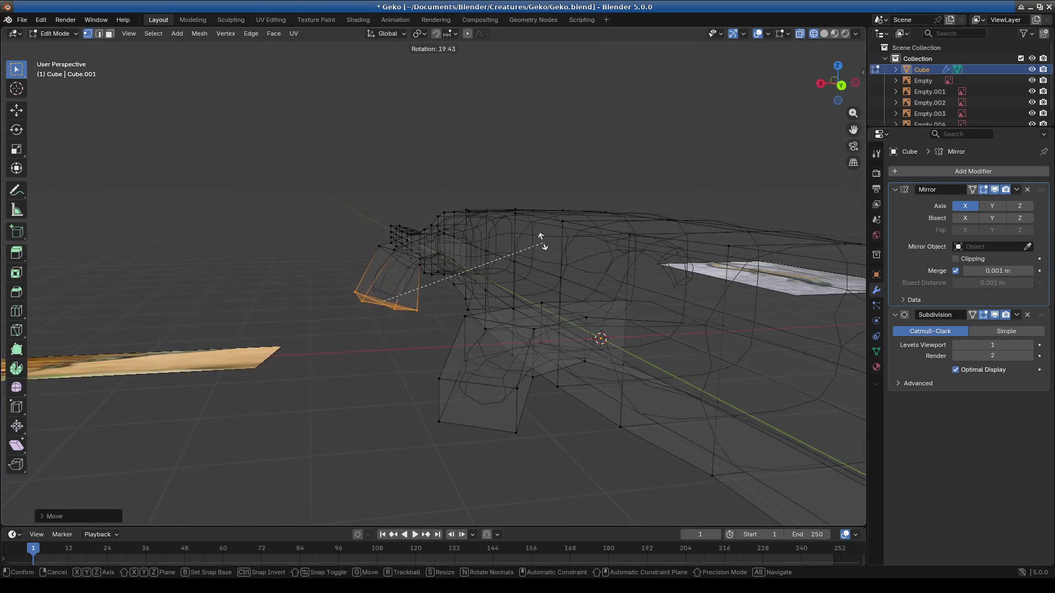
click(541, 242)
middle_drag(541, 242, 487, 352)
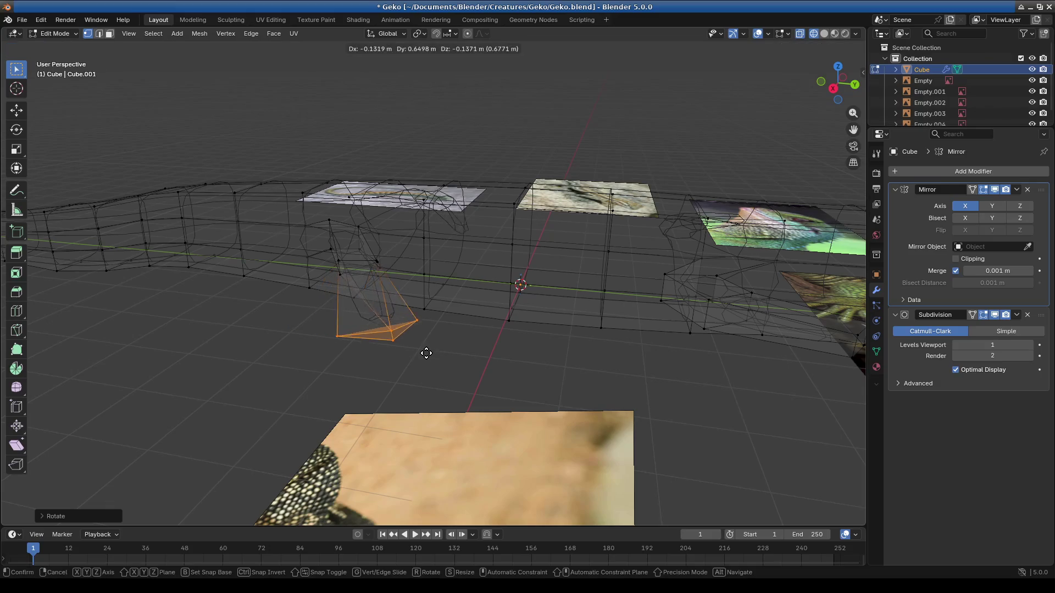
mouse_move(333, 339)
middle_down()
mouse_move(444, 369)
mouse_move(358, 432)
mouse_move(437, 404)
mouse_move(402, 380)
middle_up()
key(g)
click(367, 361)
key(g)
click(313, 426)
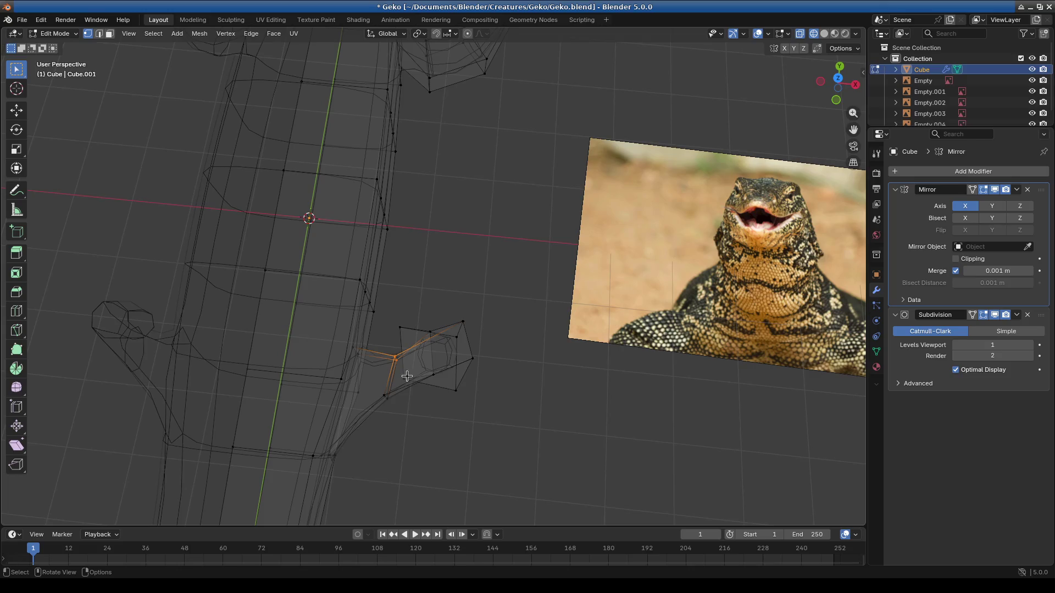
Step: Nudge the leg joint vertex into place over several moves
key(g)
click(400, 366)
mouse_move(400, 366)
middle_down()
mouse_move(534, 272)
mouse_move(405, 182)
middle_up()
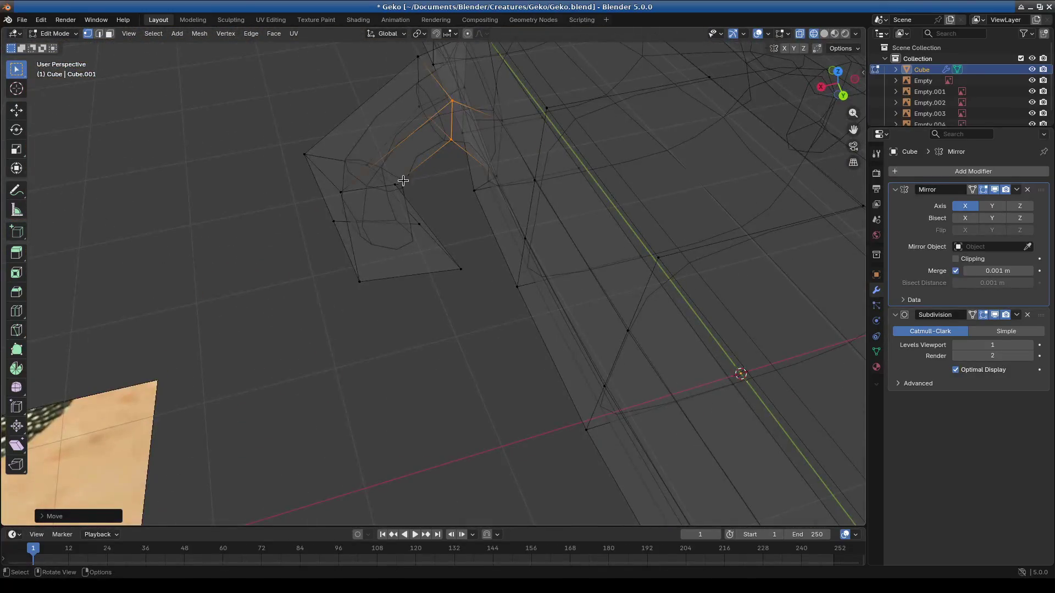
click(513, 193)
middle_drag(513, 193, 370, 255)
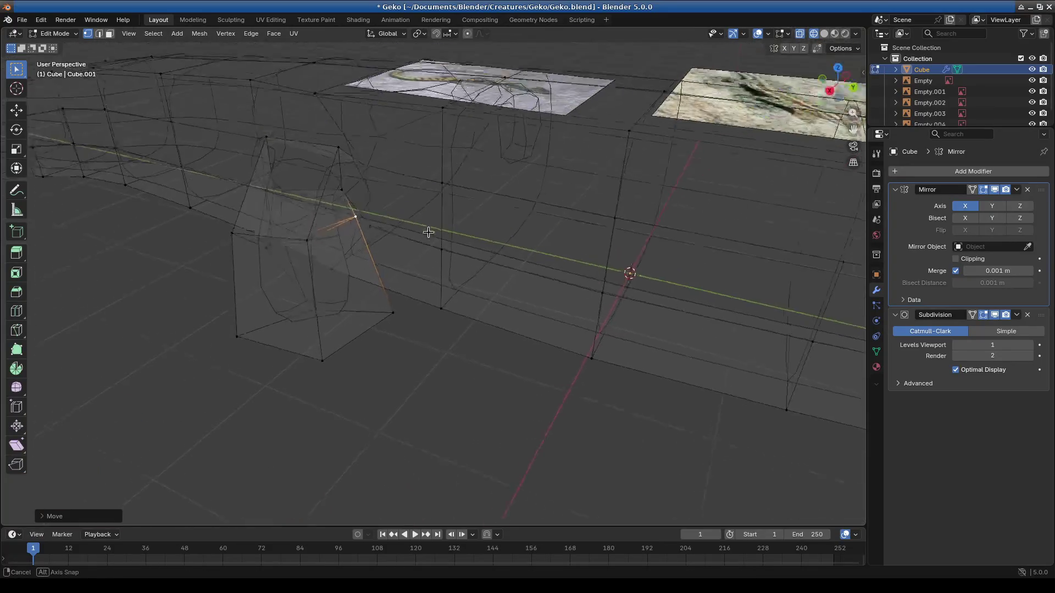
key(g)
click(322, 351)
mouse_move(322, 352)
middle_down()
mouse_move(340, 377)
mouse_move(390, 349)
middle_up()
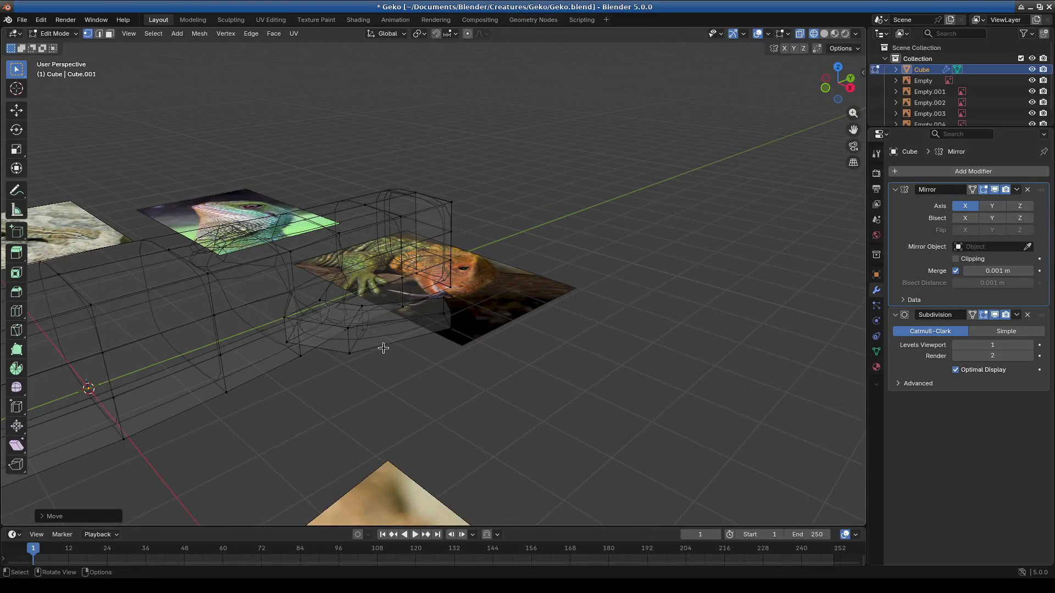
mouse_move(383, 349)
middle_down()
mouse_move(363, 409)
mouse_move(402, 327)
middle_up()
Step: Hide the left part of the mesh and return to front view
drag(139, 178, 361, 358)
key(h)
middle_drag(356, 349, 352, 330)
scroll(438, 337, up, 5)
middle_drag(438, 337, 345, 200)
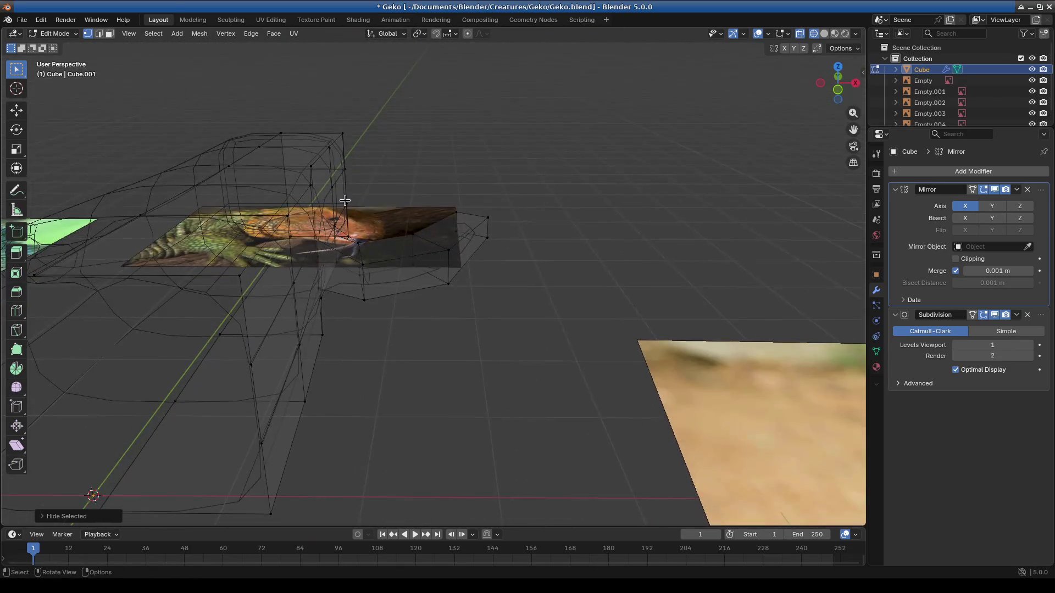
key(KP_1)
scroll(412, 341, up, 2)
scroll(377, 329, up, 2)
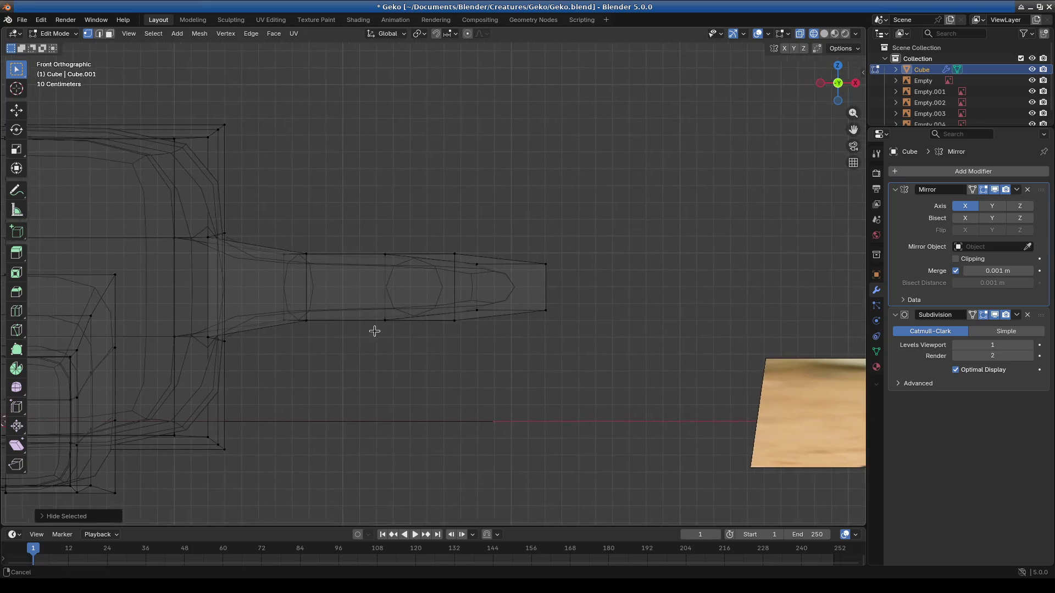
Step: Lower the whole front tail section straight down along Z
mouse_move(260, 210)
mouse_down()
mouse_move(368, 355)
mouse_move(363, 308)
mouse_up()
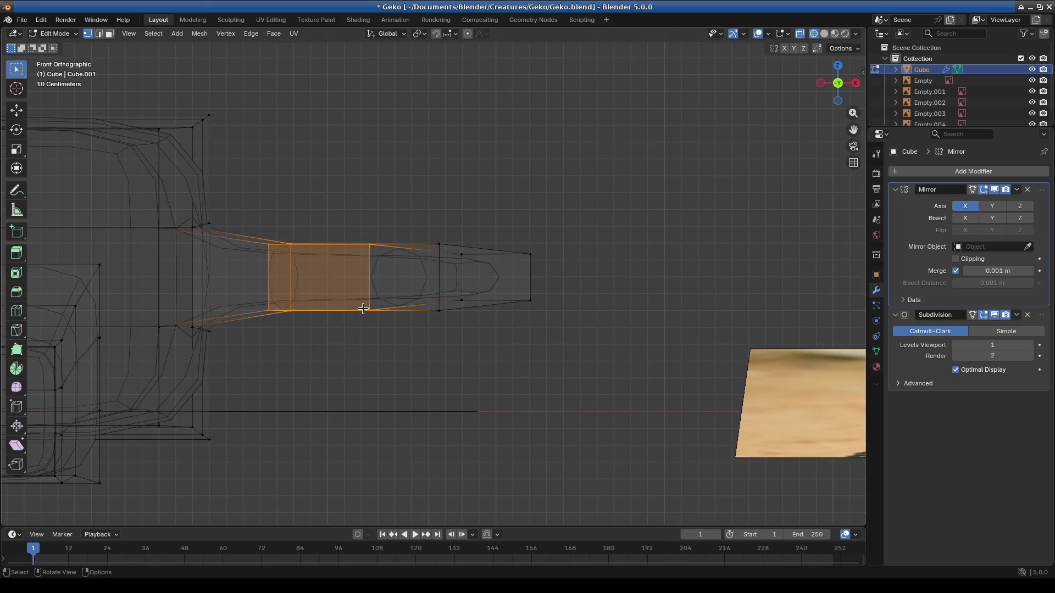
key(g)
key(Escape)
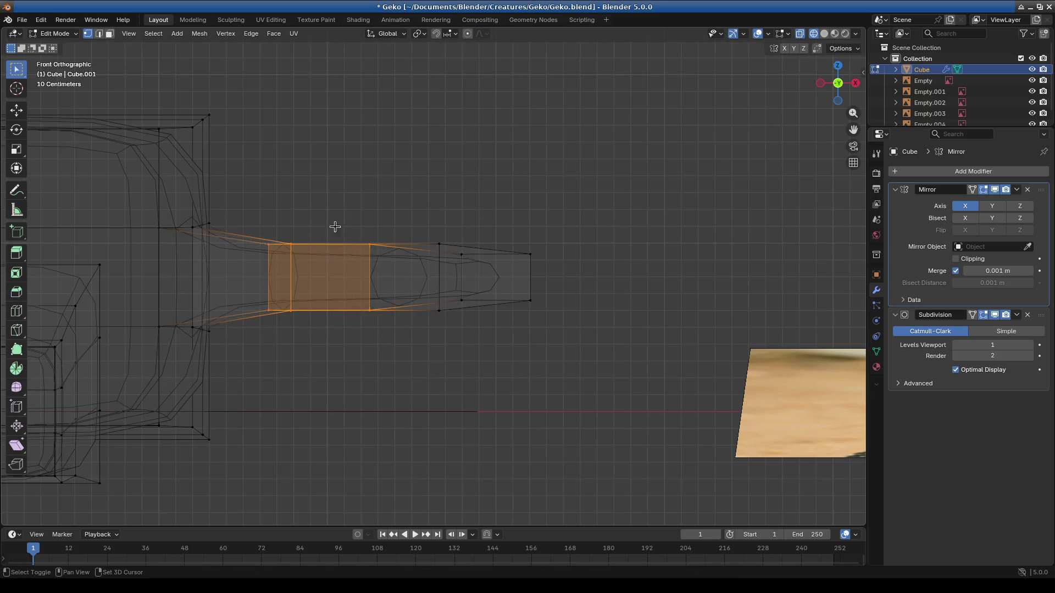
shift+drag(342, 236, 563, 326)
key(z)
click(633, 300)
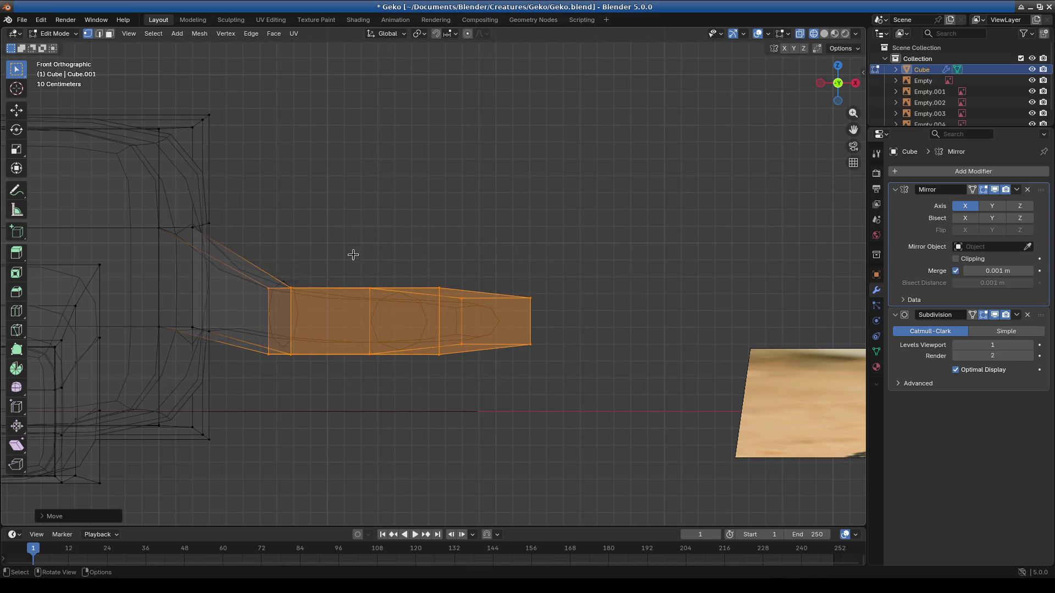
click(415, 321)
Step: Lower the tail tip section vertically so the tail slopes downward
drag(425, 366, 627, 275)
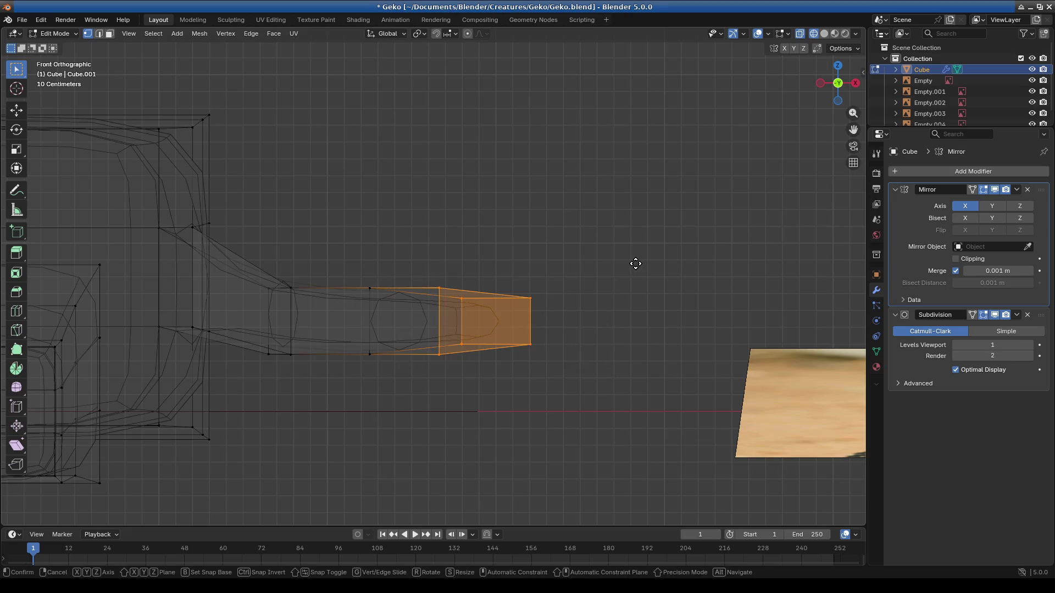
key(g)
key(z)
click(580, 370)
mouse_move(580, 370)
middle_down()
mouse_move(506, 384)
mouse_move(474, 450)
mouse_move(423, 347)
mouse_move(471, 325)
mouse_move(437, 323)
mouse_move(494, 275)
mouse_move(398, 437)
mouse_move(480, 251)
middle_up()
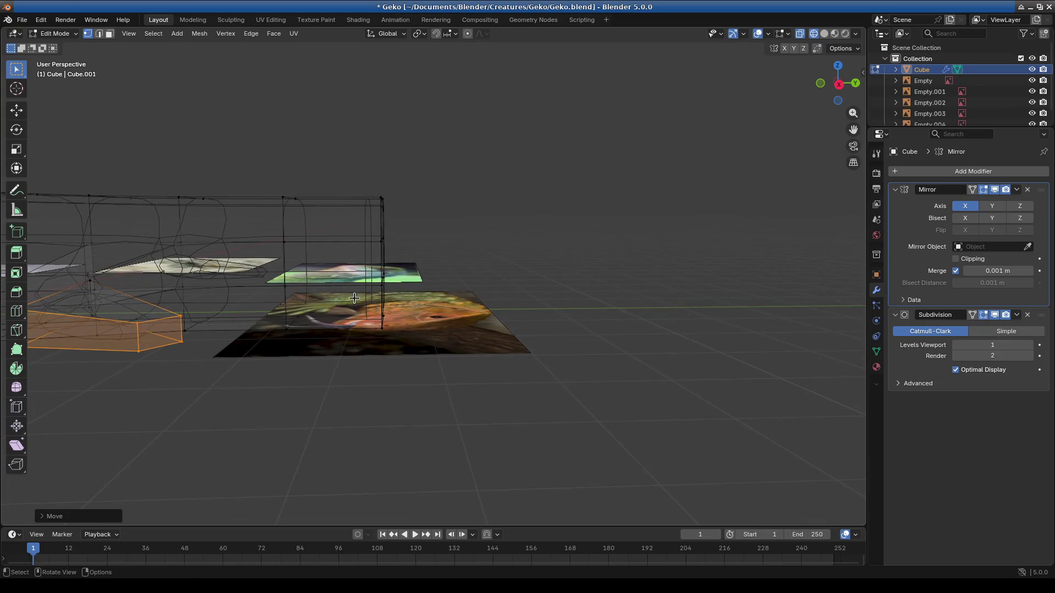
Step: Move the remaining selected vertices vertically in two Z-constrained moves
click(566, 359)
key(z)
click(304, 339)
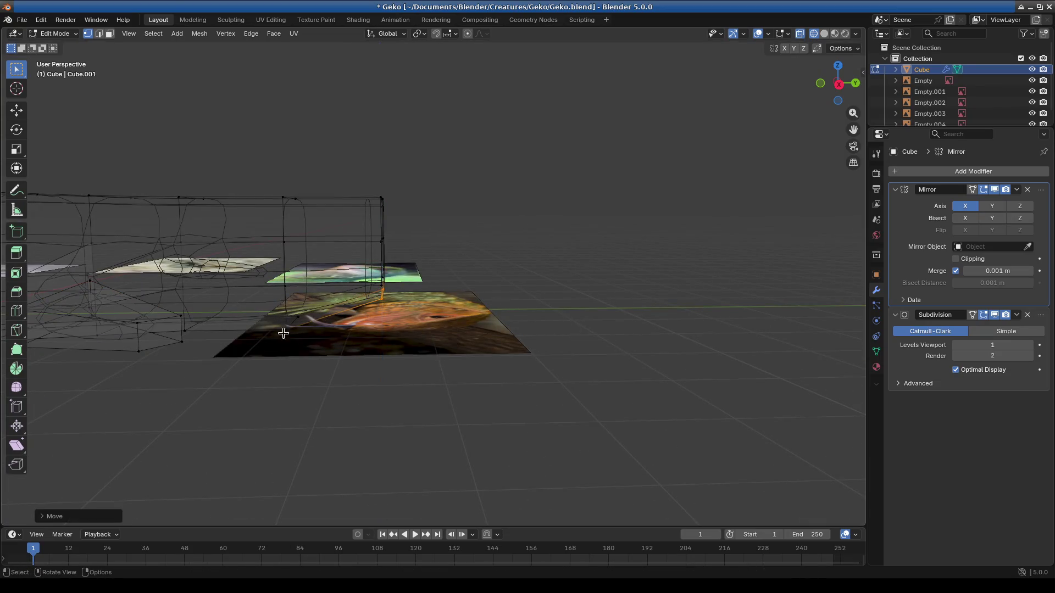
key(g)
key(z)
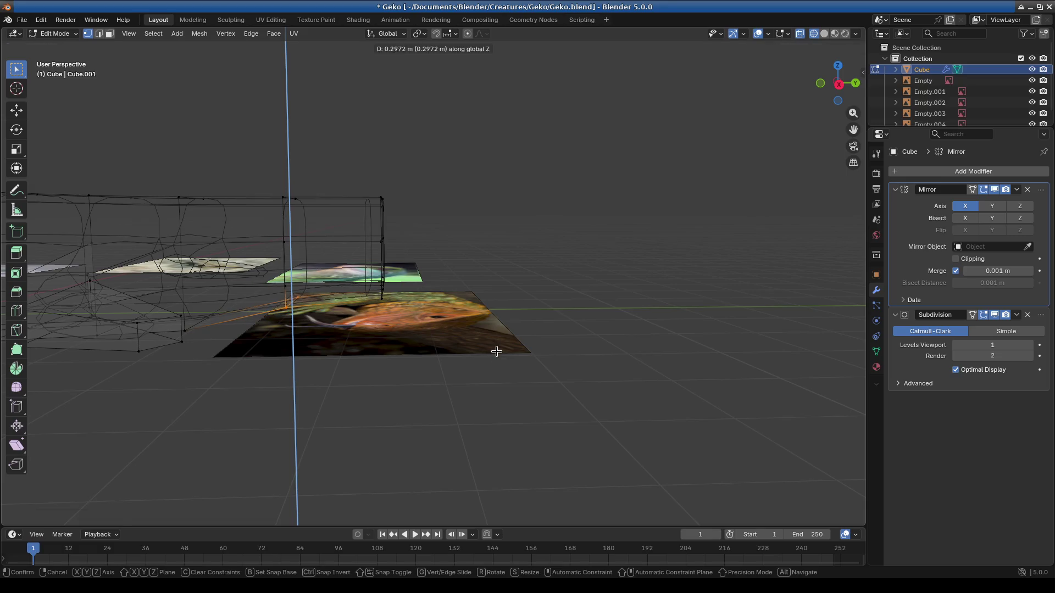
click(497, 351)
mouse_move(506, 282)
middle_down()
mouse_move(346, 347)
mouse_move(394, 377)
mouse_move(497, 270)
middle_up()
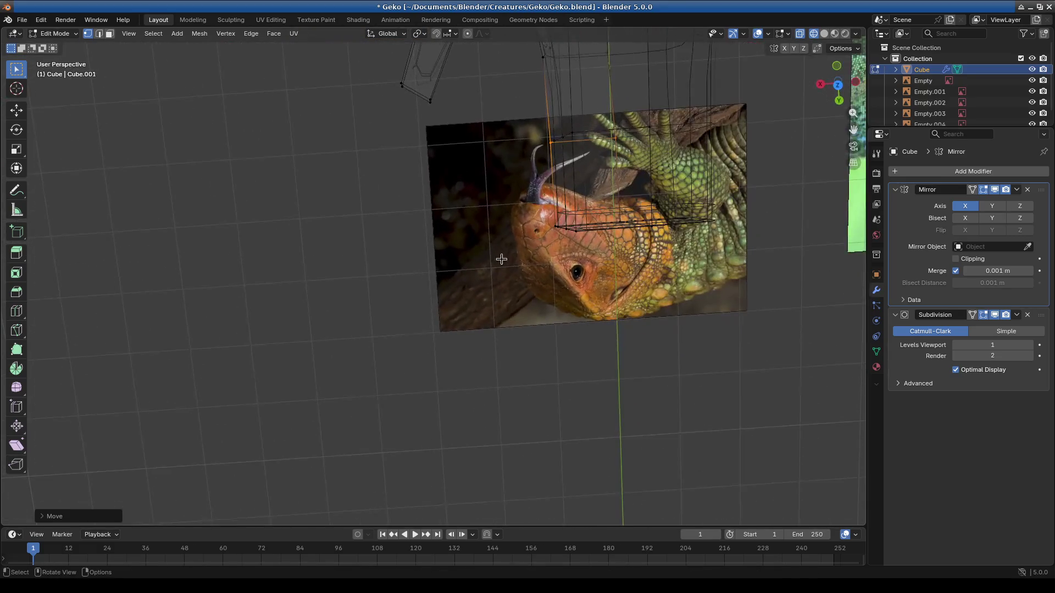
Step: From top view in Object Mode, reposition the green and orange lizard reference images
key(KP_7)
scroll(478, 288, down, 3)
scroll(462, 248, down, 1)
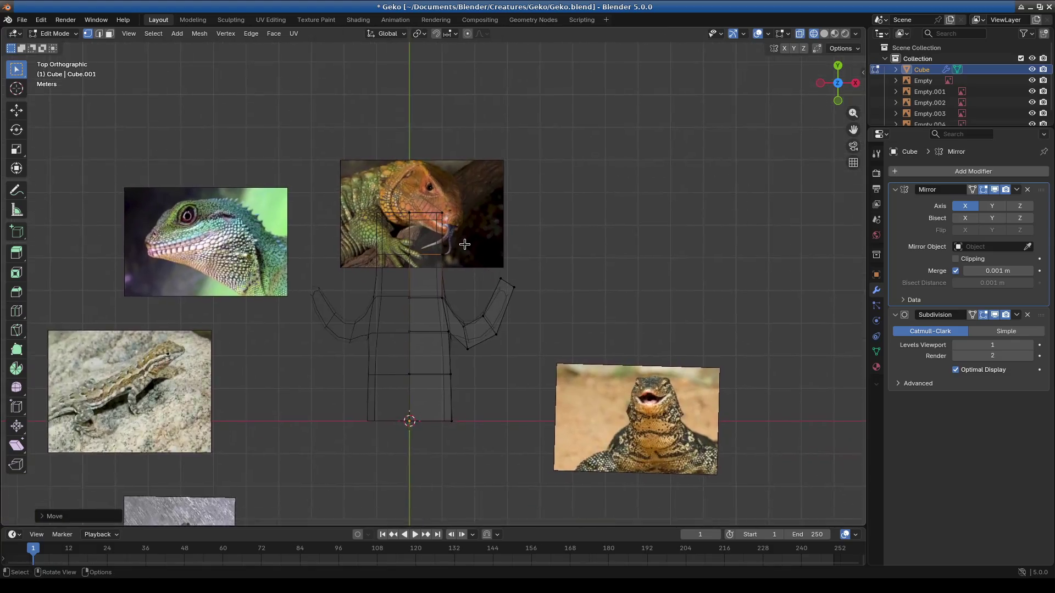
scroll(580, 222, up, 7)
scroll(581, 222, down, 2)
shift+scroll(129, 75, up, 4)
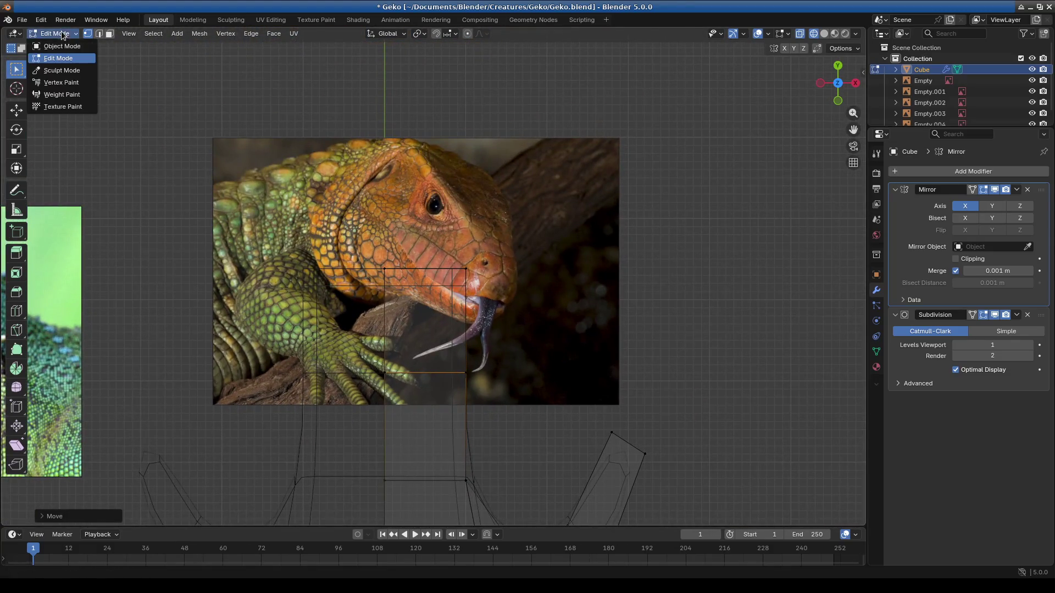
click(61, 46)
click(547, 262)
scroll(561, 272, down, 1)
mouse_move(575, 277)
mouse_down()
mouse_move(425, 104)
mouse_move(474, 219)
mouse_up()
scroll(495, 190, down, 5)
drag(284, 332, 205, 308)
drag(300, 132, 446, 122)
scroll(505, 344, up, 2)
scroll(500, 312, down, 1)
scroll(512, 375, down, 1)
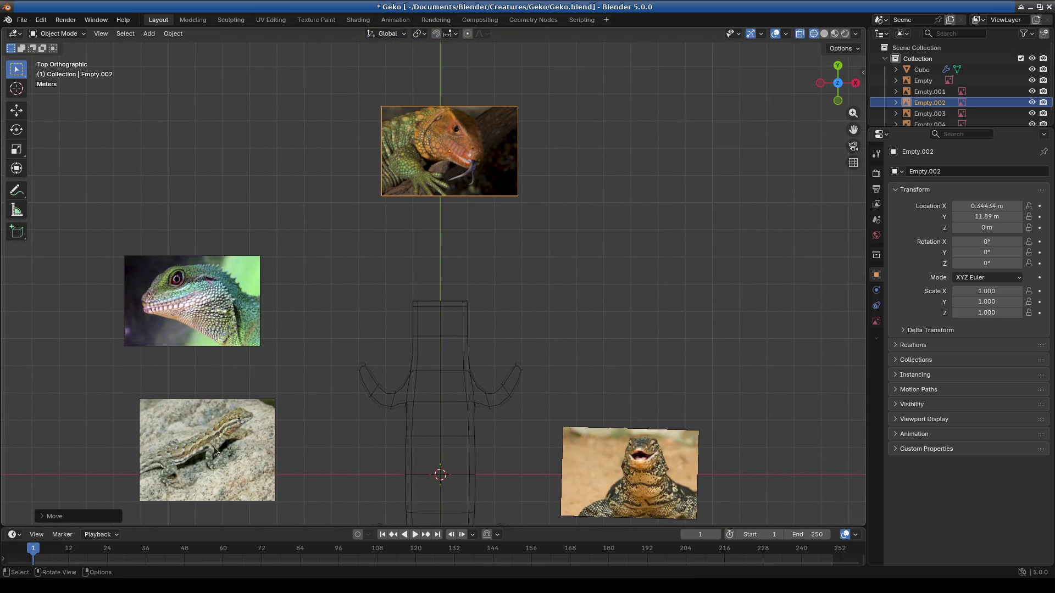
scroll(473, 399, up, 2)
scroll(431, 469, down, 2)
scroll(448, 440, down, 2)
Step: Recentre the view, select the gecko mesh and frame it from above
shift+middle_drag(448, 440, 531, 211)
scroll(531, 211, up, 2)
scroll(397, 281, up, 2)
scroll(375, 307, up, 1)
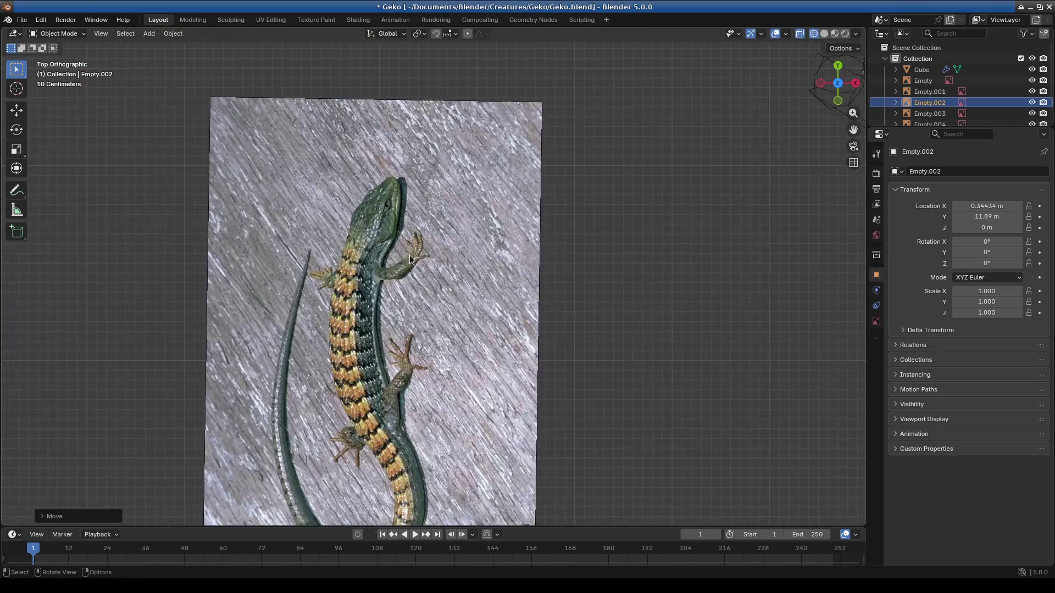
scroll(418, 258, up, 2)
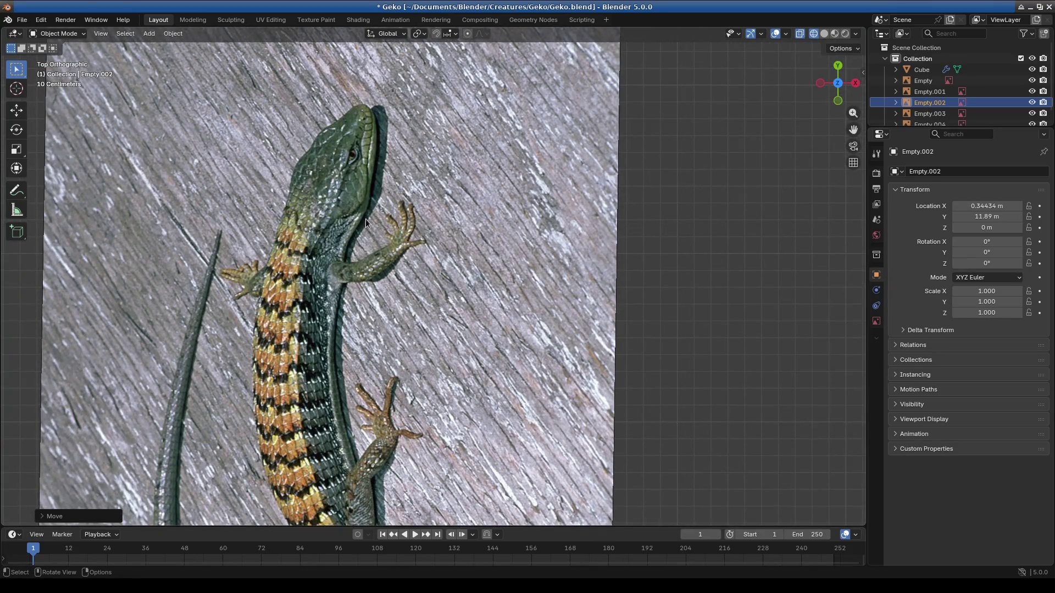
mouse_move(369, 222)
middle_down()
mouse_move(354, 225)
mouse_move(414, 237)
middle_up()
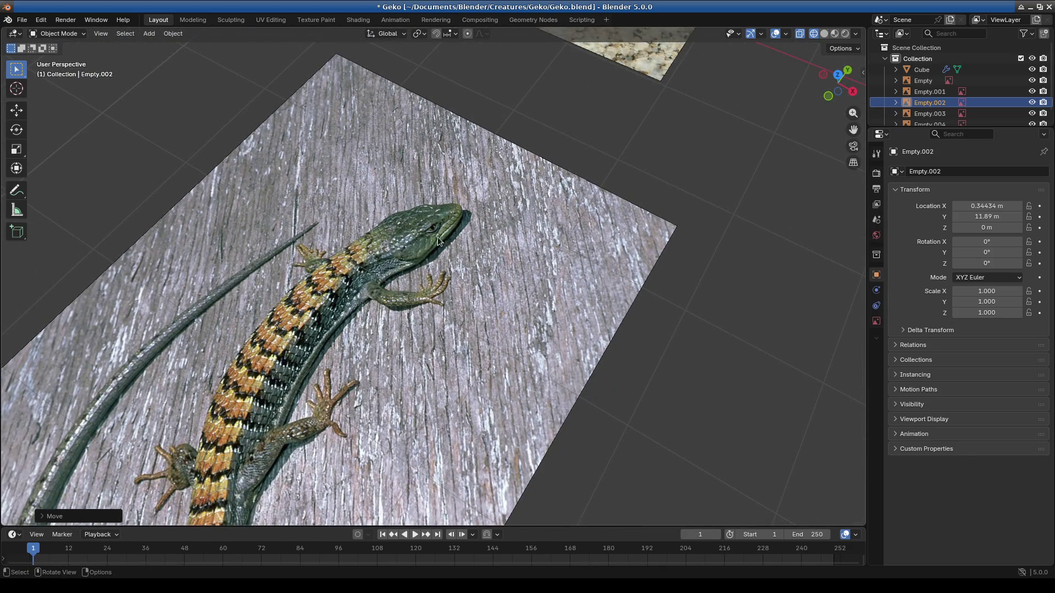
scroll(519, 264, down, 4)
scroll(398, 277, up, 3)
scroll(412, 257, up, 2)
scroll(444, 222, down, 1)
scroll(445, 222, down, 2)
scroll(433, 252, down, 2)
mouse_move(434, 252)
middle_down()
mouse_move(599, 254)
mouse_move(450, 305)
mouse_move(538, 303)
middle_up()
key(KP_7)
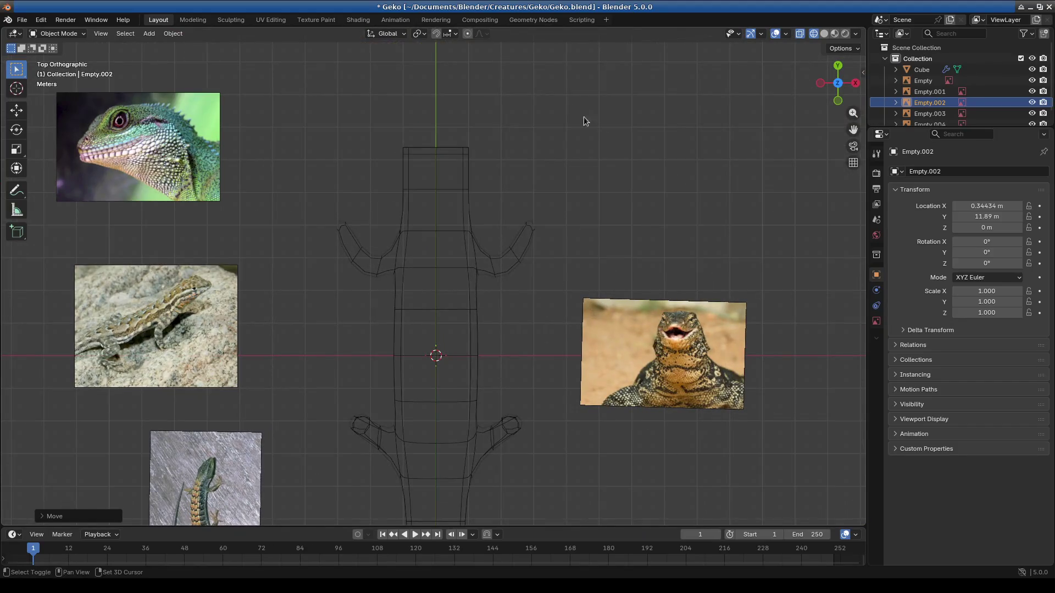
scroll(540, 292, up, 4)
click(540, 292)
key(KP_Decimal)
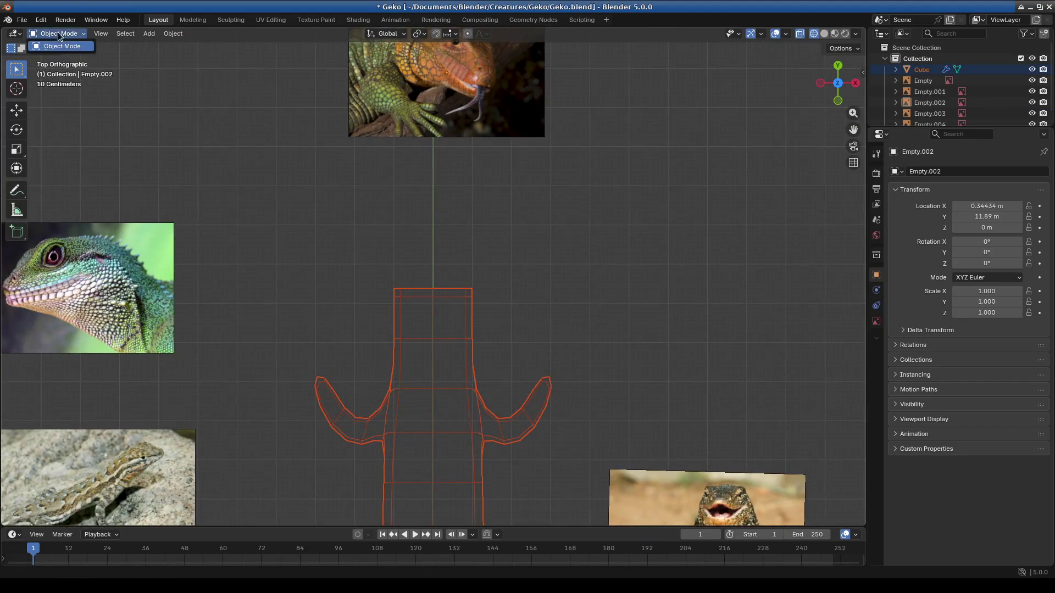
Step: Enter mesh editing on the gecko and widen its front top face slightly
click(407, 289)
key(Tab)
scroll(566, 294, down, 2)
scroll(505, 345, down, 1)
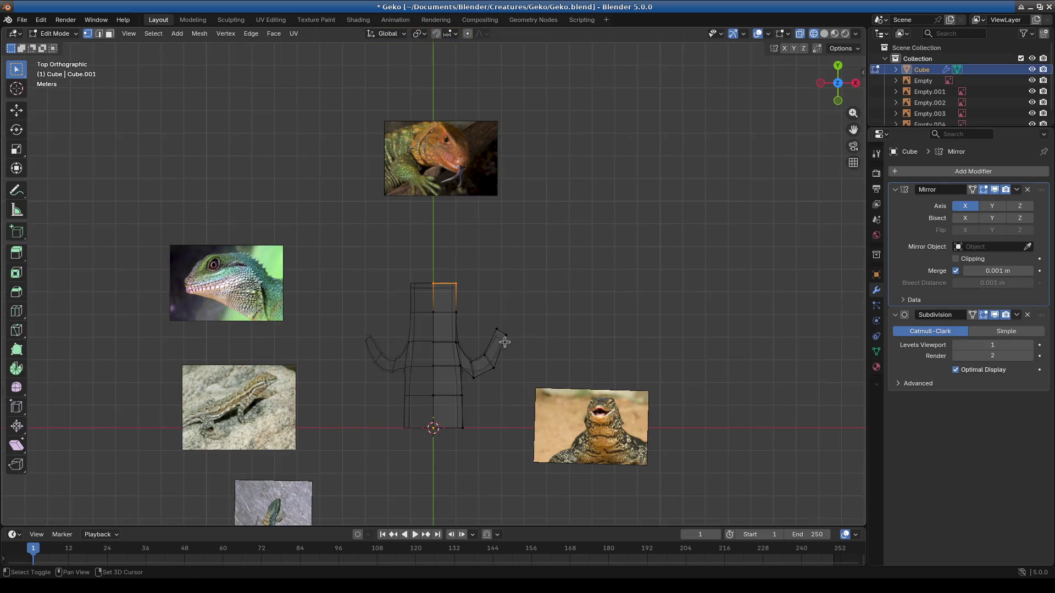
scroll(556, 309, up, 2)
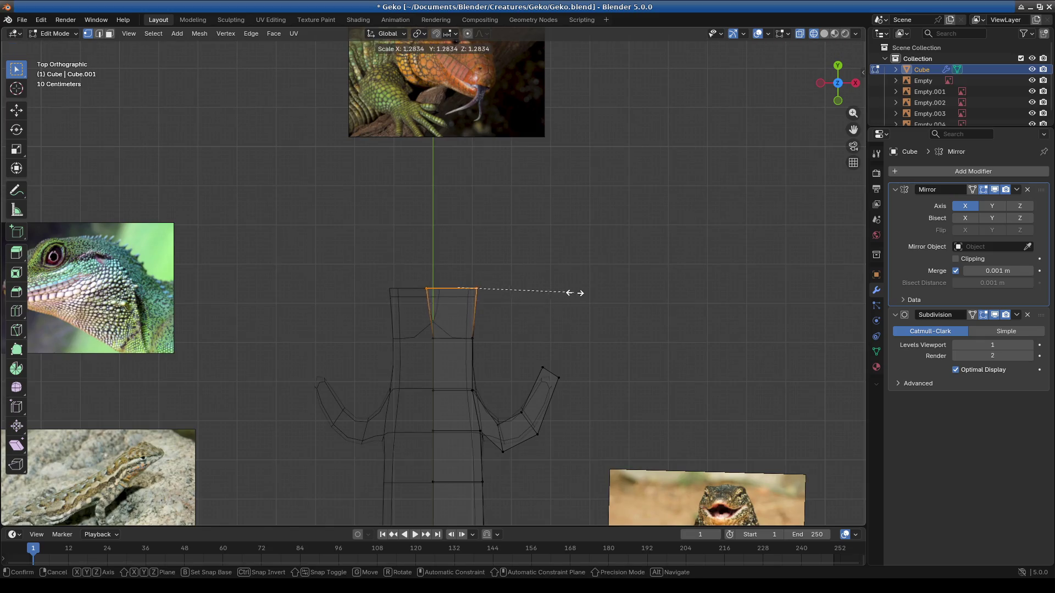
key(Escape)
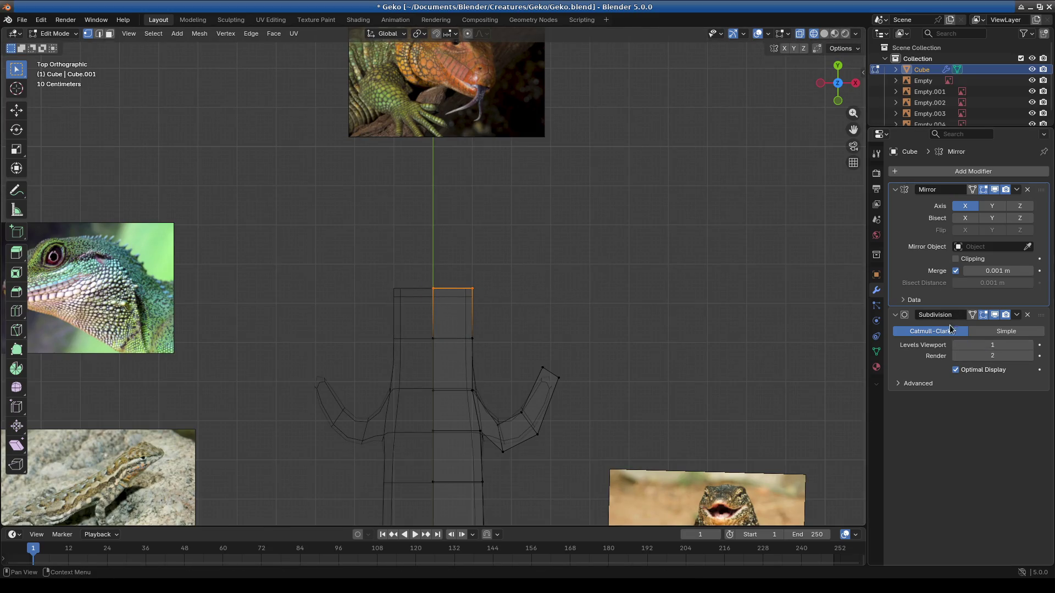
key(s)
click(609, 292)
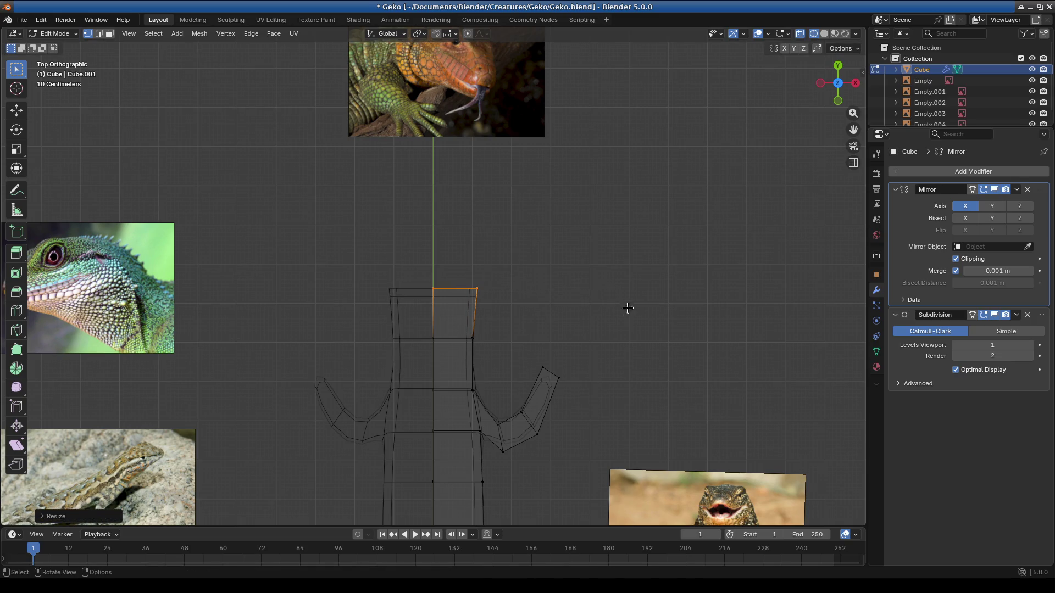
Step: Extrude two new segments from the front face, scaling each end face down to taper the head
key(e)
click(629, 294)
key(s)
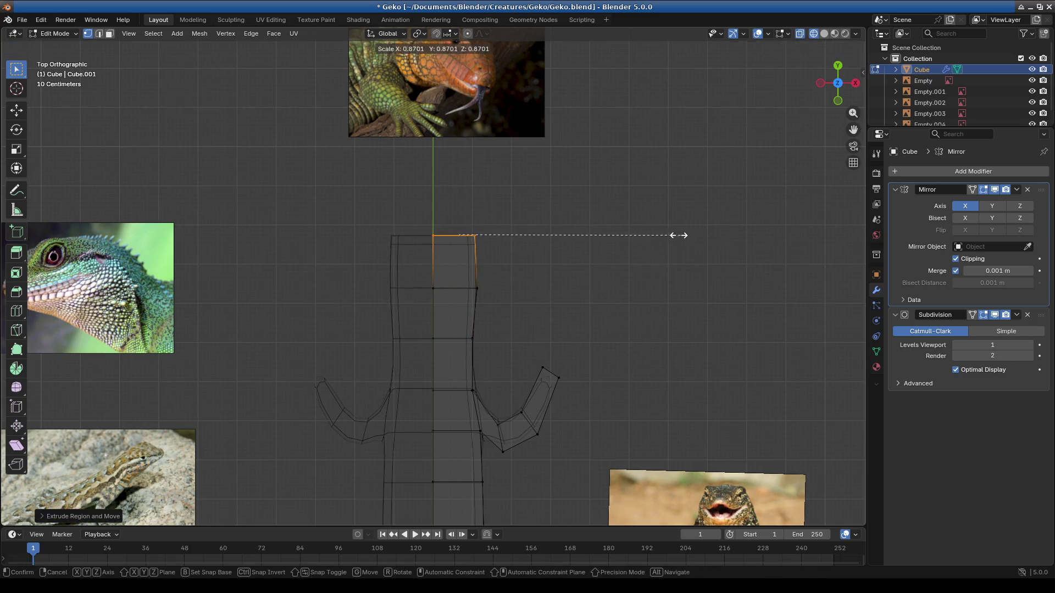
click(560, 199)
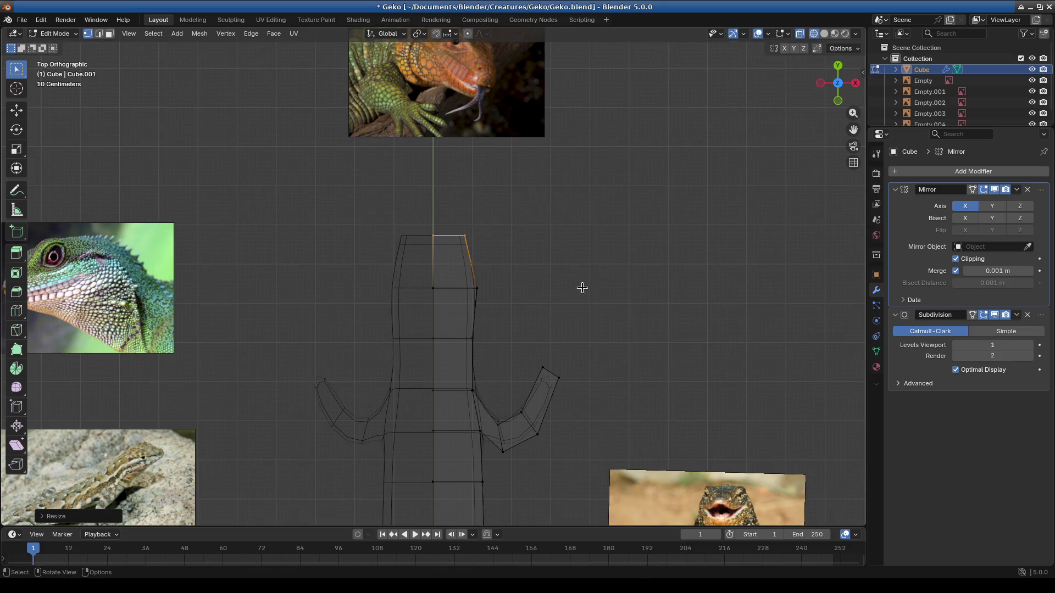
key(e)
click(648, 291)
key(s)
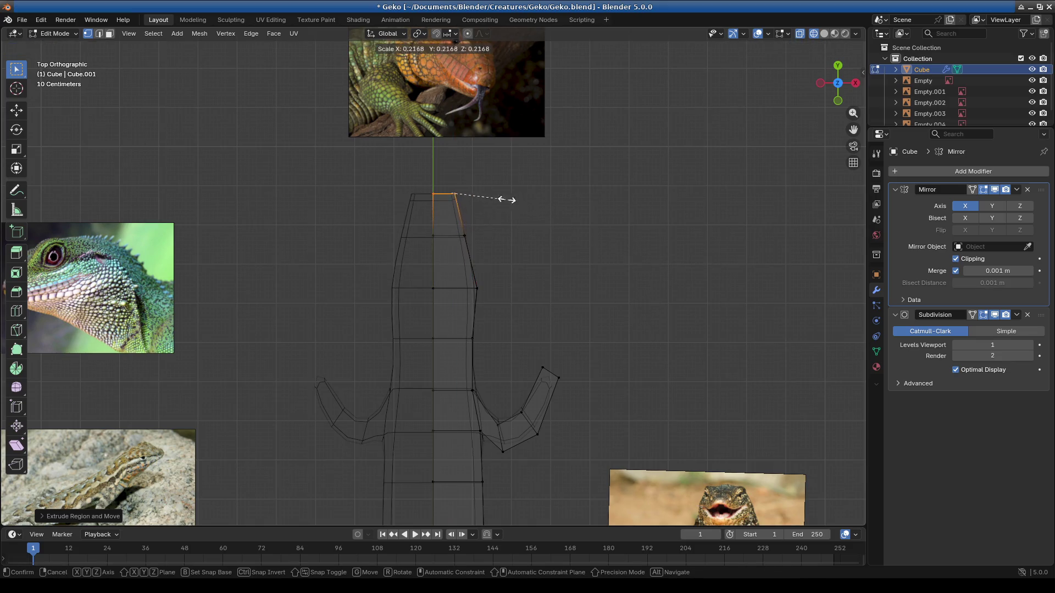
click(415, 183)
Step: Flatten the head tip vertically and narrow it across its width from a top-down view
mouse_move(613, 289)
middle_down()
mouse_move(407, 188)
mouse_move(457, 218)
mouse_move(557, 350)
middle_up()
scroll(457, 219, up, 3)
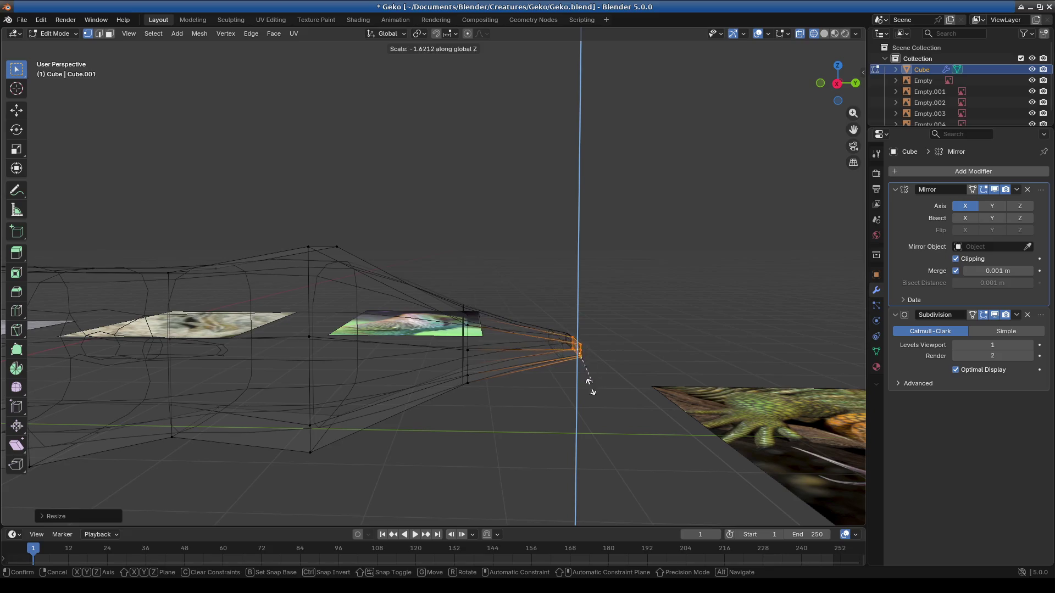
click(559, 417)
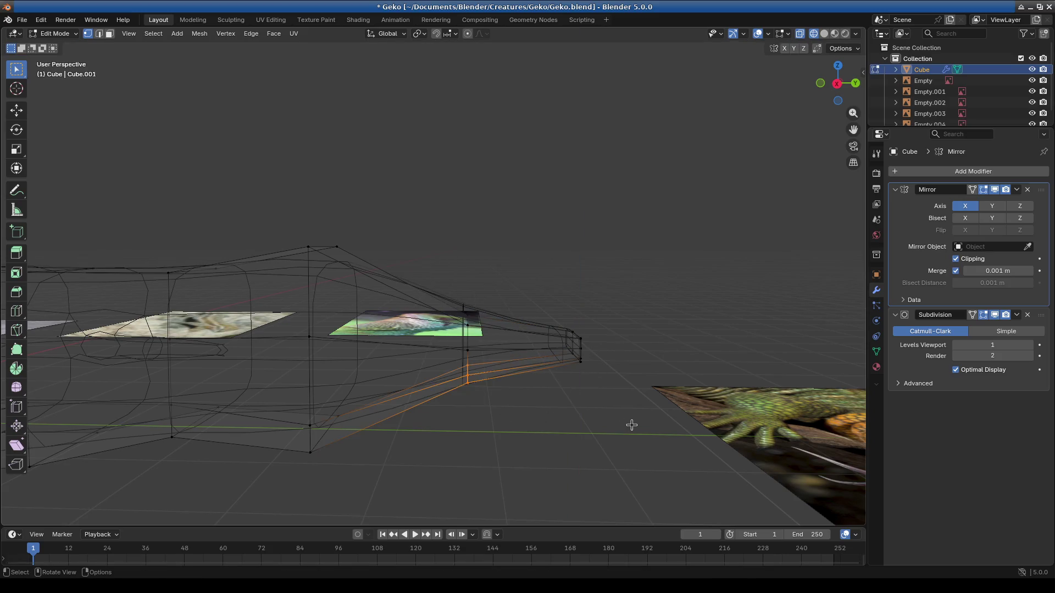
click(810, 468)
mouse_move(809, 469)
middle_down()
mouse_move(404, 405)
mouse_move(536, 449)
mouse_move(414, 385)
middle_up()
middle_drag(545, 414, 545, 455)
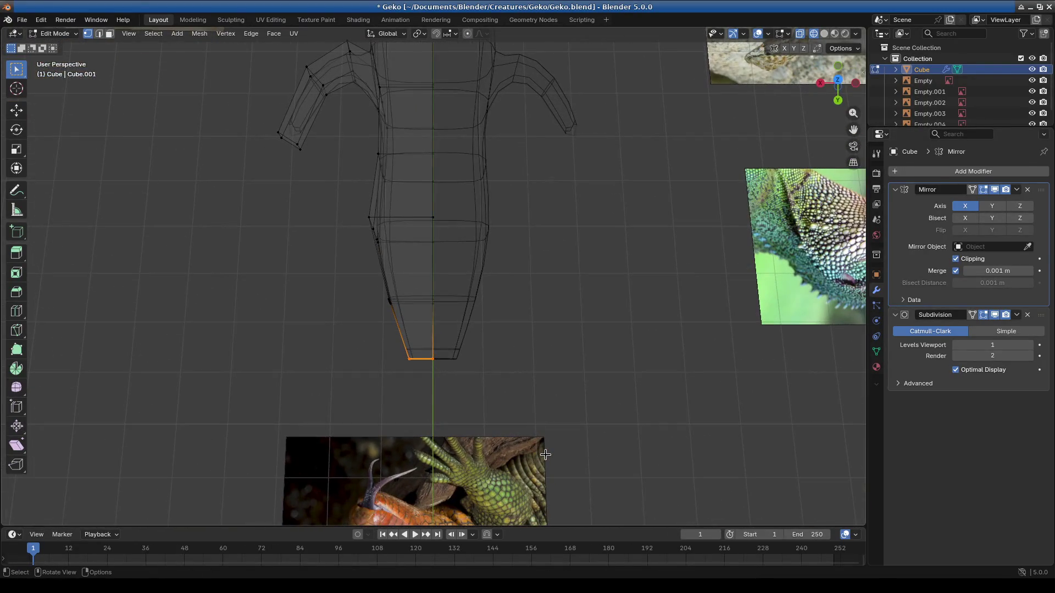
key(s)
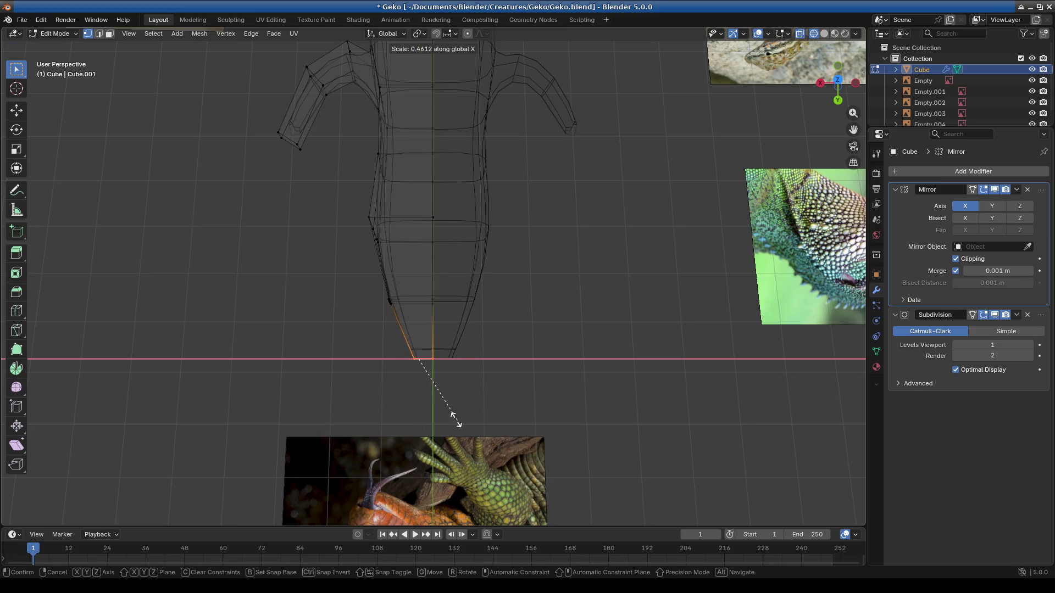
click(428, 398)
middle_drag(428, 398, 431, 300)
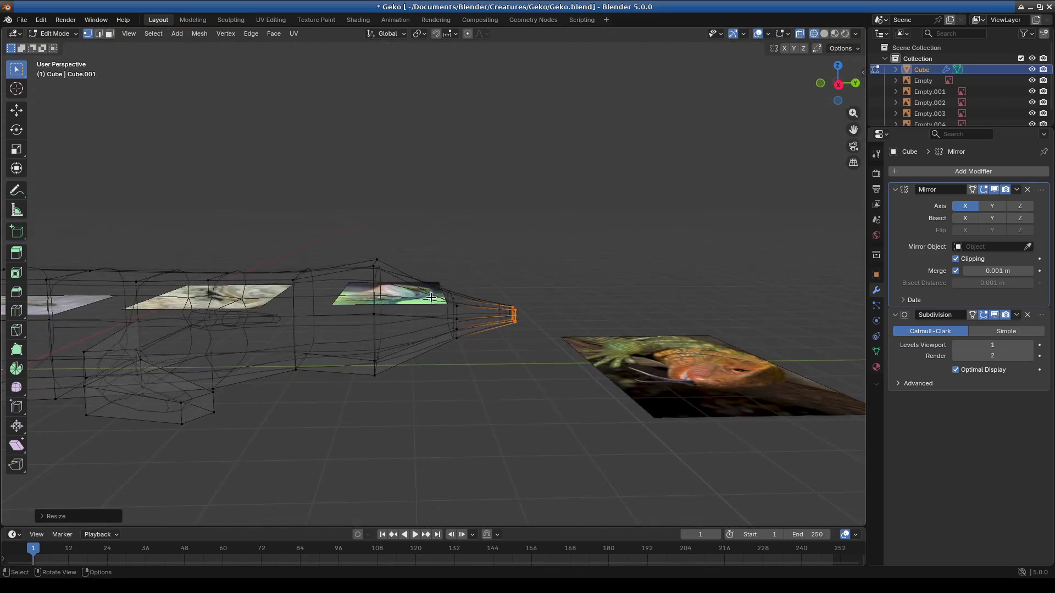
Step: In right orthographic view, move the upper and lower head edges and the crown vertex along Z
key(KP_1)
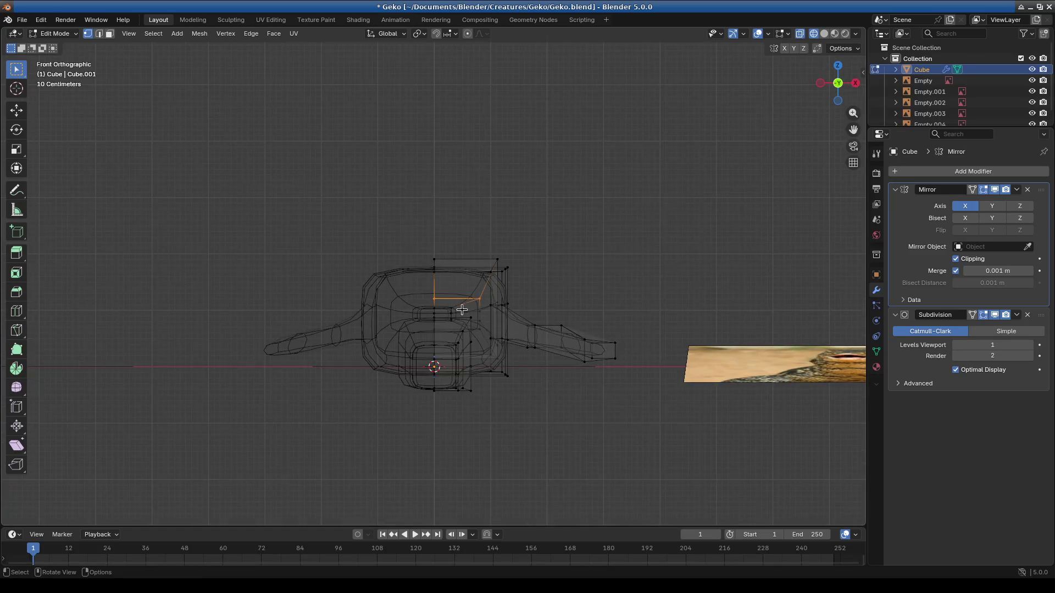
key(KP_3)
scroll(462, 306, up, 3)
shift+middle_drag(519, 273, 466, 219)
key(g)
key(z)
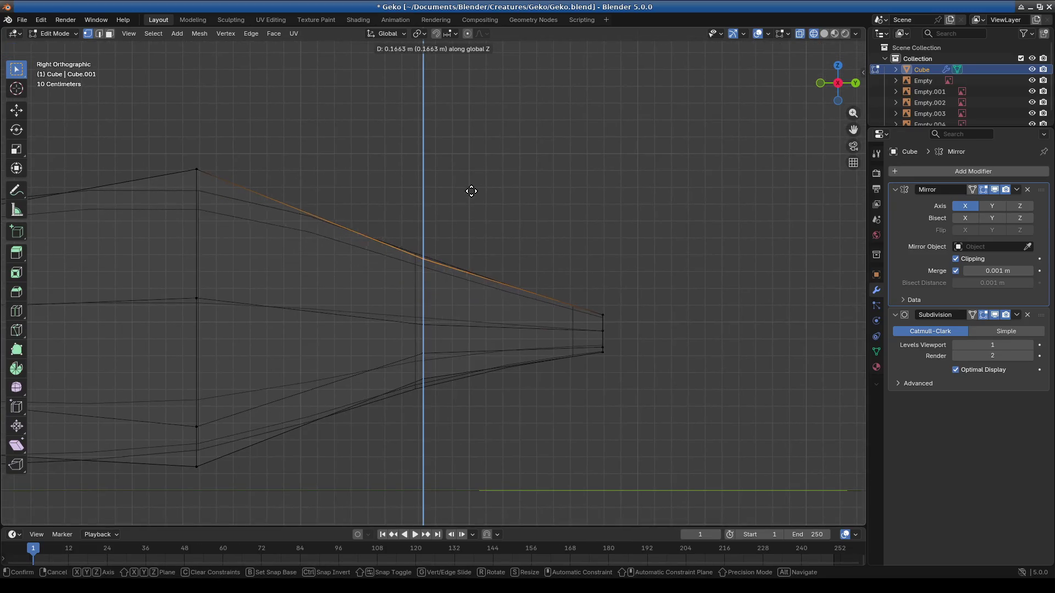
click(471, 183)
key(g)
key(z)
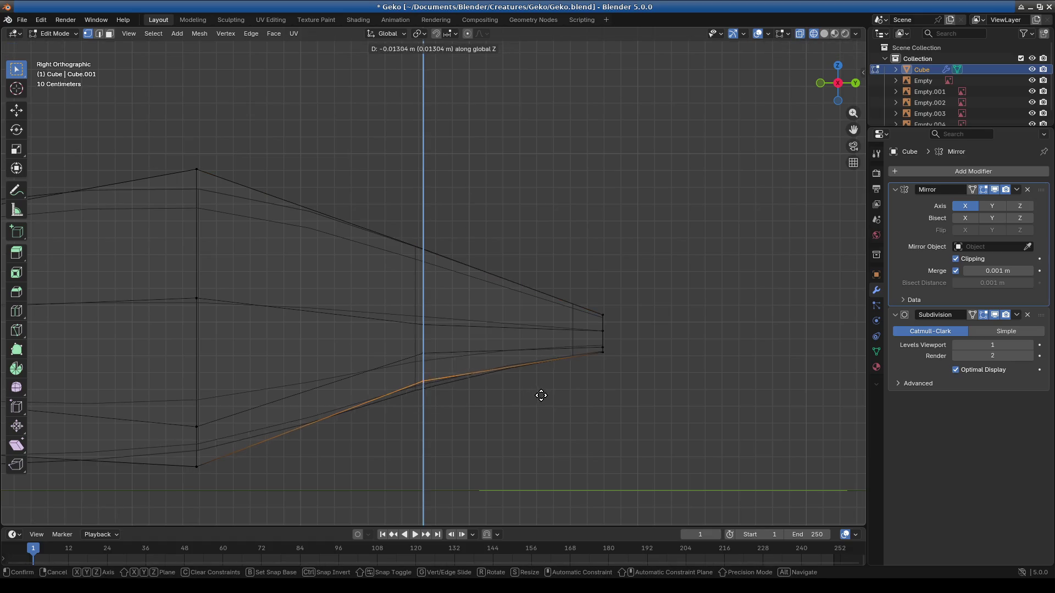
click(539, 408)
scroll(424, 382, down, 3)
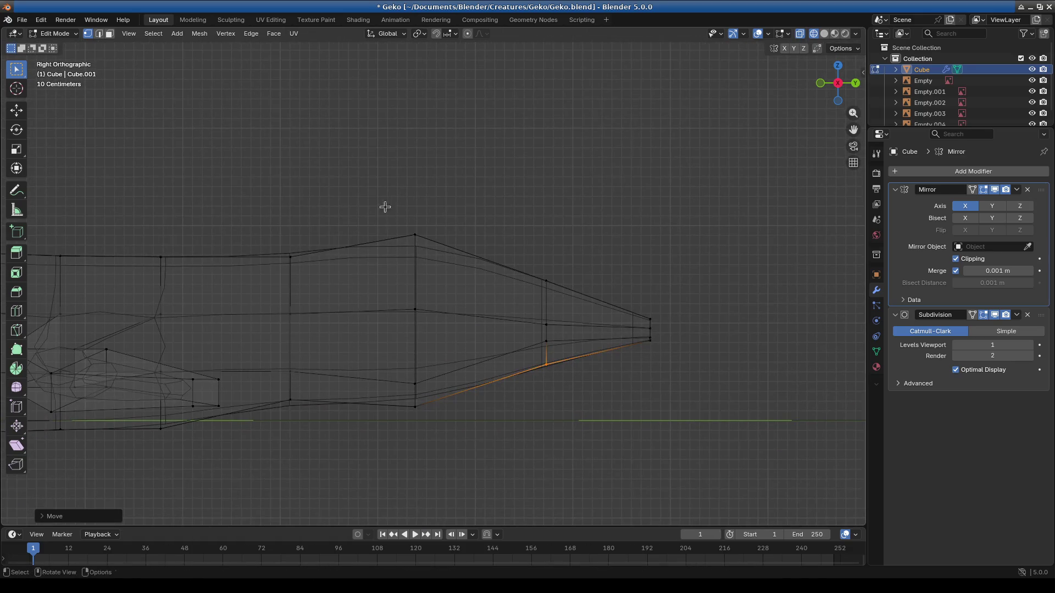
key(g)
key(z)
click(488, 238)
scroll(523, 318, down, 2)
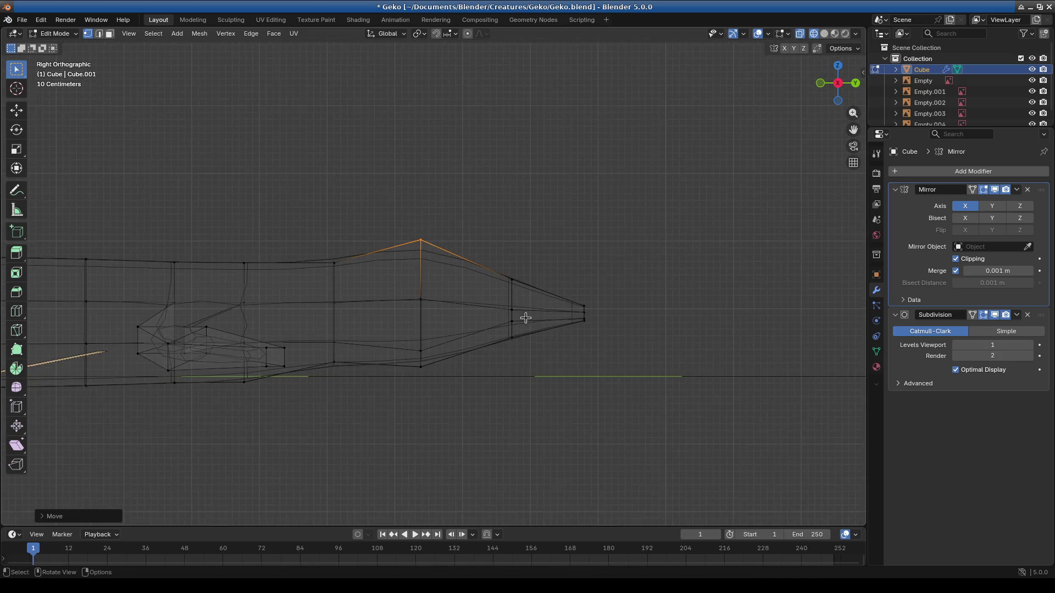
Step: Shrink the snout tip faces and reposition them from side and perspective views
drag(479, 259, 607, 371)
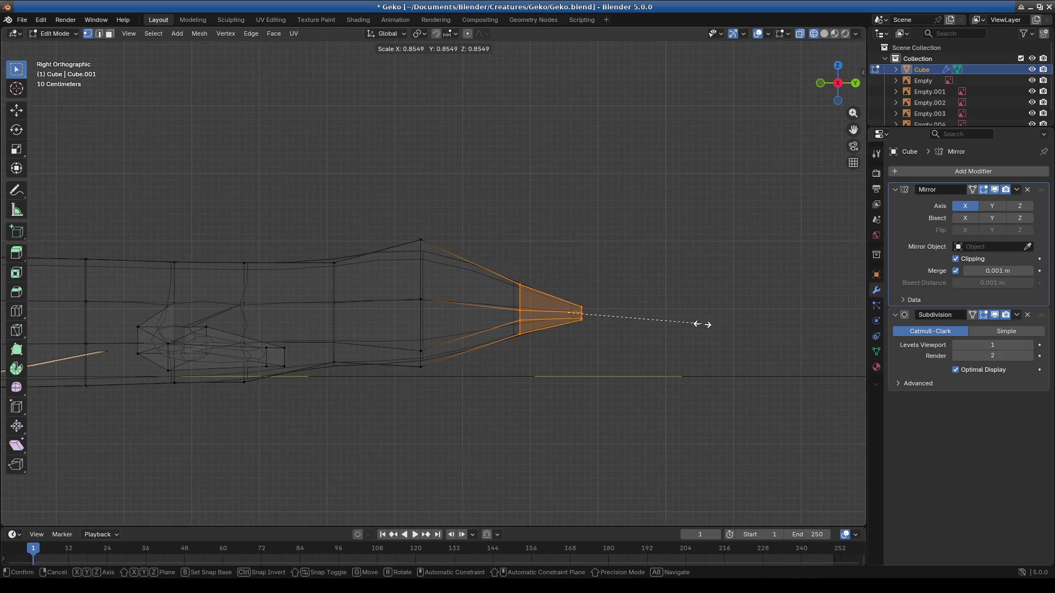
click(703, 325)
key(g)
click(702, 322)
mouse_move(697, 318)
middle_down()
mouse_move(344, 397)
mouse_move(533, 384)
mouse_move(483, 346)
middle_up()
key(g)
click(482, 328)
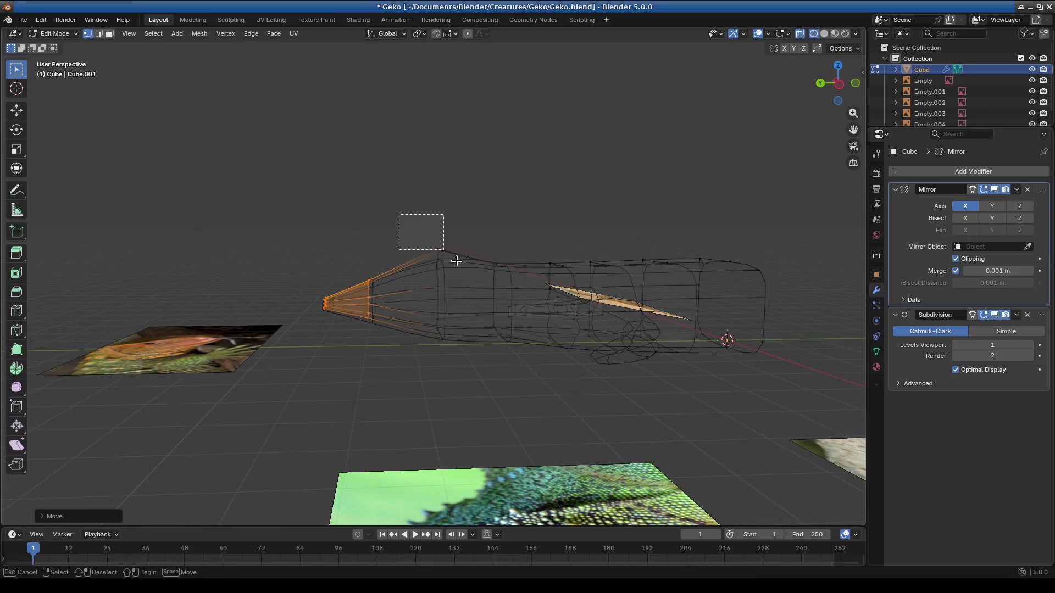
Step: Raise the top head vertex, then select the snout tip vertices and reposition them
click(438, 256)
key(g)
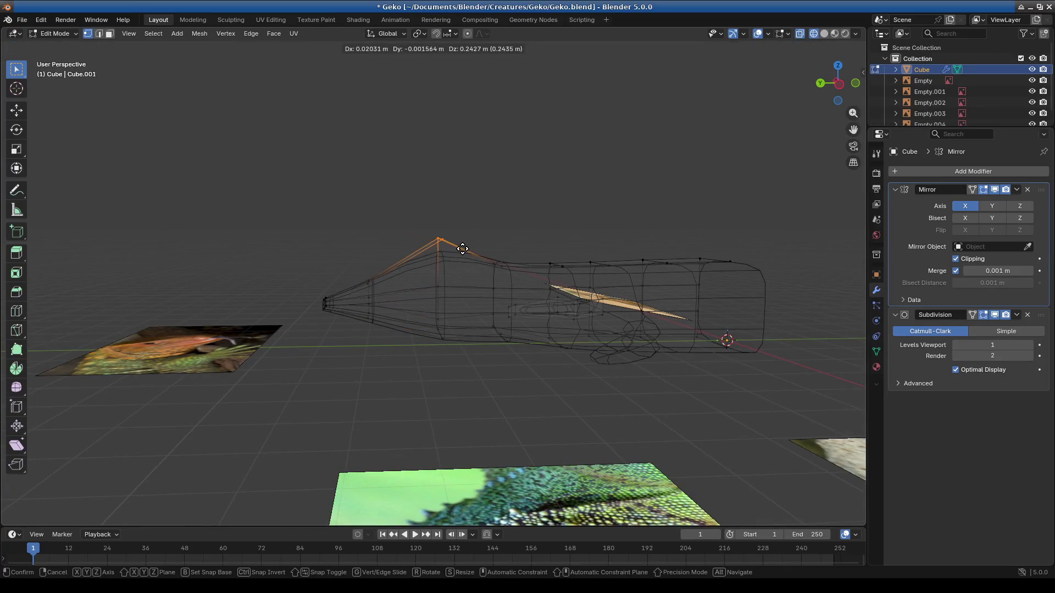
click(462, 248)
mouse_move(432, 299)
middle_down()
mouse_move(396, 349)
mouse_move(469, 349)
mouse_move(357, 336)
middle_up()
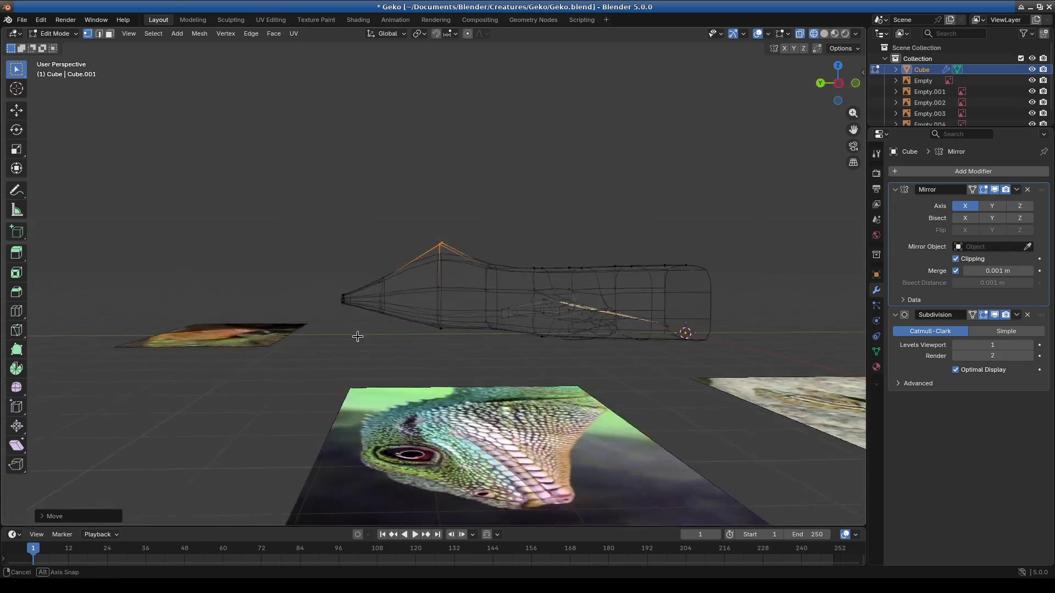
scroll(357, 337, up, 4)
drag(203, 281, 246, 334)
mouse_move(321, 372)
middle_down()
mouse_move(411, 414)
mouse_move(363, 424)
mouse_move(341, 396)
middle_up()
scroll(306, 376, up, 4)
key(g)
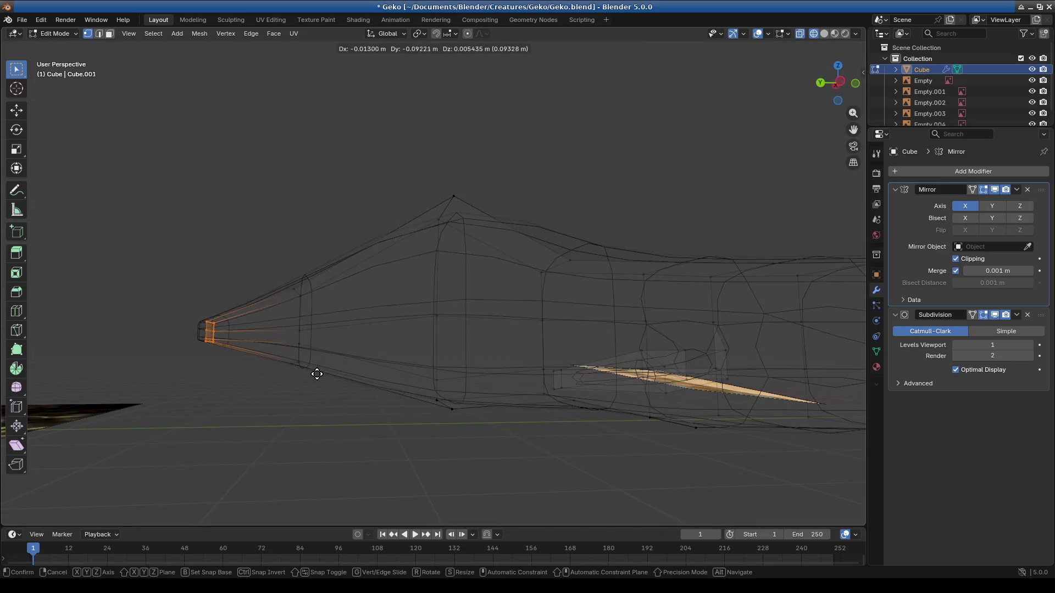
click(325, 377)
scroll(372, 419, down, 5)
Step: Raise and adjust the snout tip from side and orbited views
mouse_move(372, 419)
middle_down()
mouse_move(328, 421)
mouse_move(379, 372)
middle_up()
scroll(437, 330, up, 4)
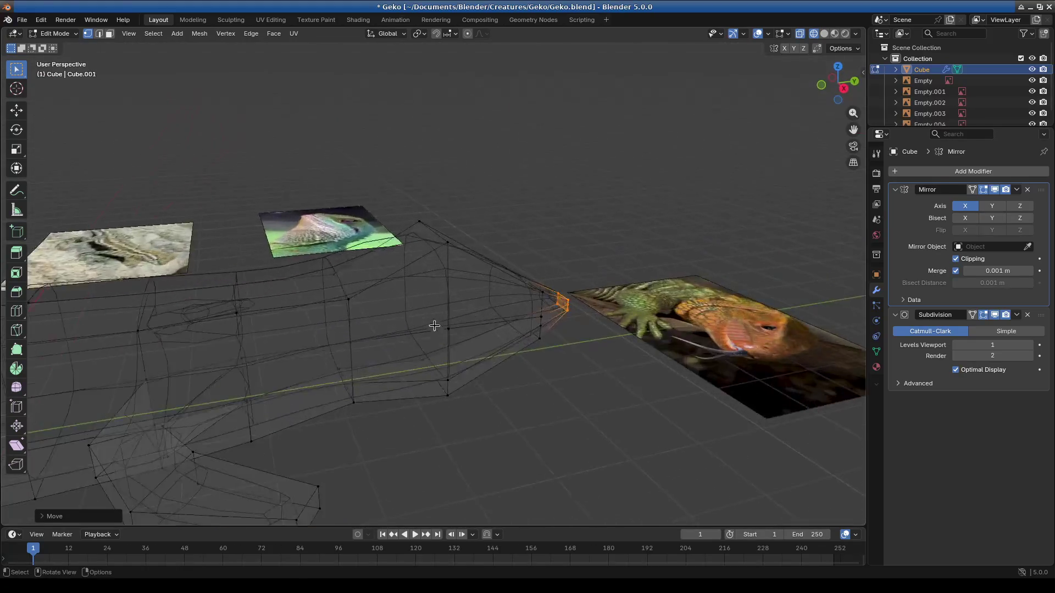
middle_drag(436, 330, 401, 179)
key(g)
click(495, 204)
mouse_move(498, 334)
middle_down()
mouse_move(486, 360)
mouse_move(624, 376)
mouse_move(513, 357)
mouse_move(619, 357)
middle_up()
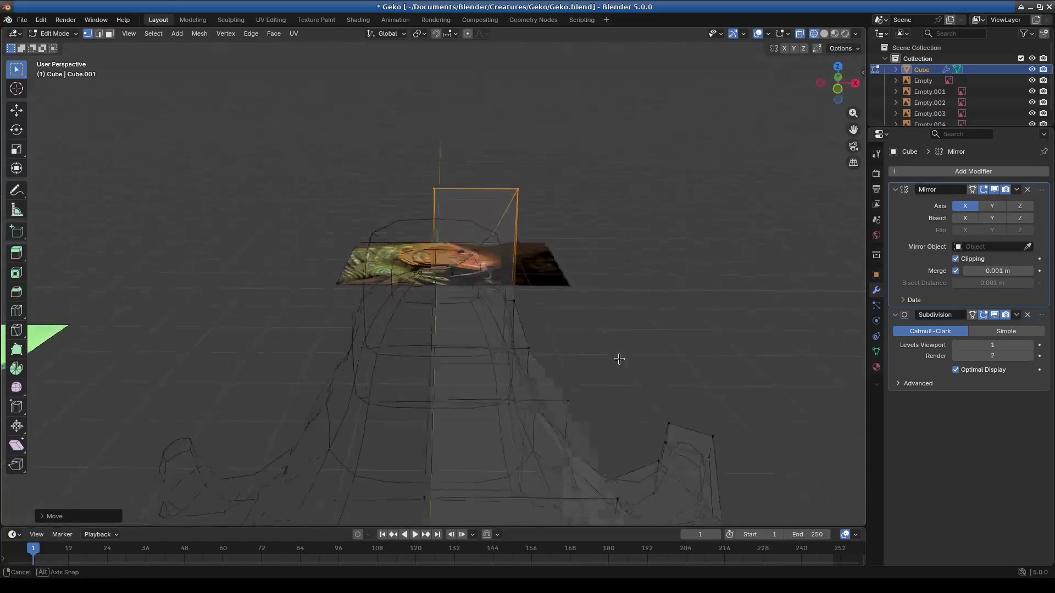
key(g)
click(605, 200)
Step: Move a jaw vertex lower and to the left from an oblique view
mouse_move(605, 201)
middle_down()
mouse_move(464, 264)
mouse_move(566, 266)
mouse_move(527, 274)
mouse_move(518, 365)
mouse_move(440, 372)
mouse_move(500, 420)
mouse_move(579, 434)
middle_up()
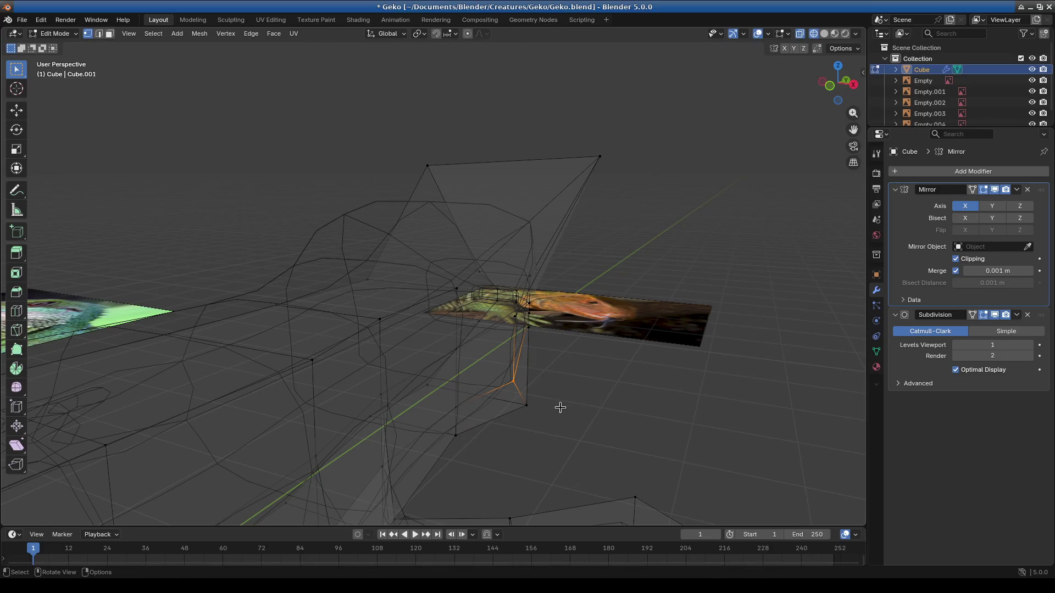
key(g)
click(504, 381)
click(558, 381)
middle_drag(588, 384, 475, 370)
mouse_move(557, 358)
middle_down()
mouse_move(588, 356)
mouse_move(507, 324)
middle_up()
Step: Nudge the selected head vertex, cancelling a first attempt and confirming the second
key(g)
right_click(603, 346)
key(g)
mouse_move(567, 347)
middle_down()
mouse_move(619, 354)
mouse_move(564, 312)
mouse_move(443, 341)
mouse_move(412, 371)
mouse_move(466, 432)
mouse_move(453, 446)
mouse_move(421, 415)
mouse_move(598, 356)
mouse_move(415, 366)
mouse_move(396, 388)
mouse_move(431, 405)
mouse_move(358, 353)
mouse_move(509, 248)
mouse_move(471, 149)
middle_up()
click(618, 358)
Step: Reveal the hidden mesh (Alt+H), frame it in view and grow the selection
key(alt+h)
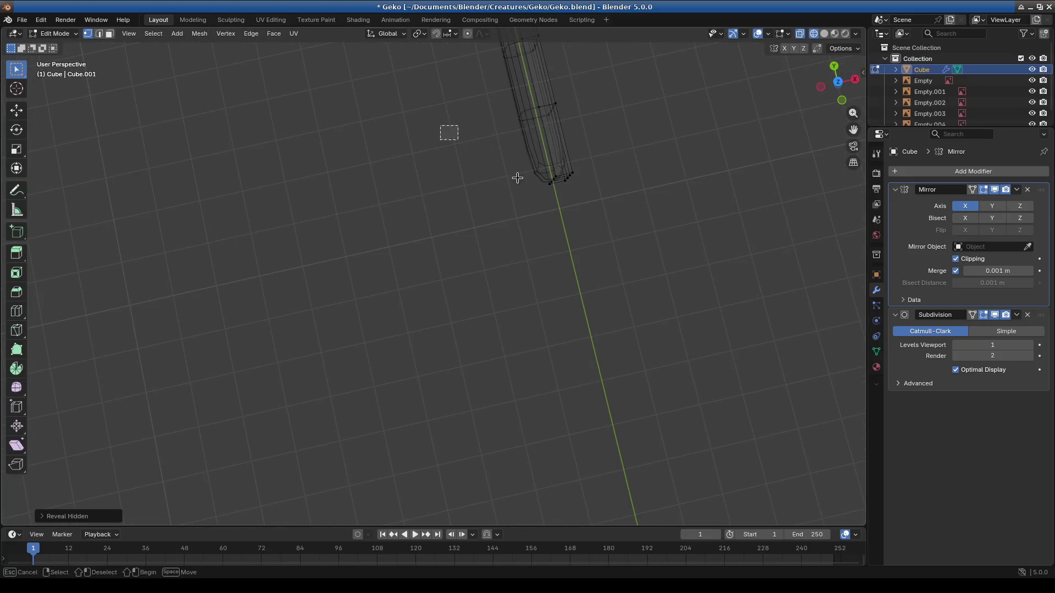
key(KP_Decimal)
mouse_move(670, 234)
middle_down()
mouse_move(466, 335)
mouse_move(503, 290)
middle_up()
key(ctrl+KP_Add)
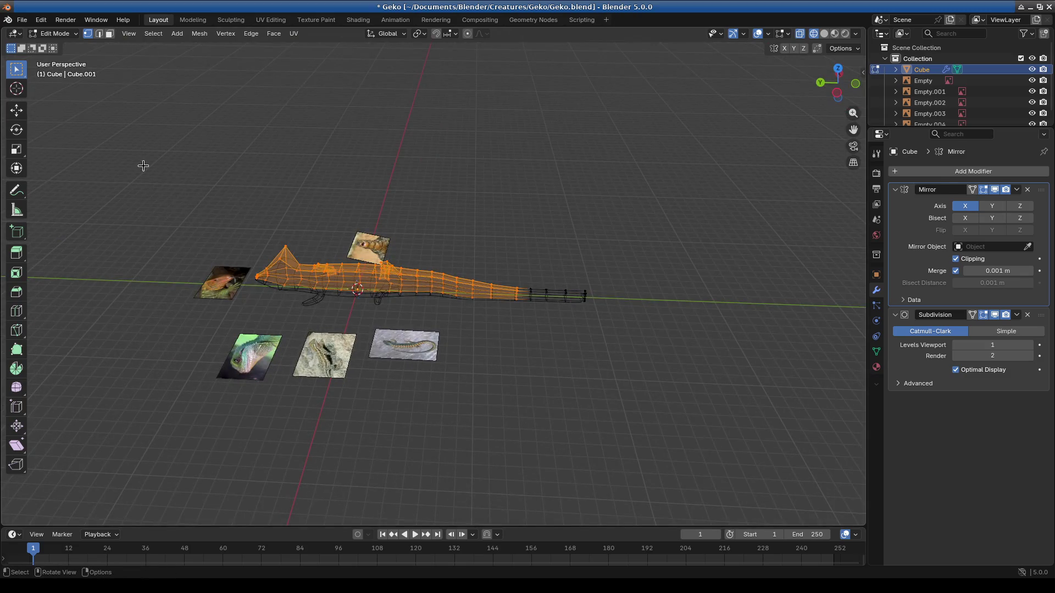
Step: Hide the body, then pull the tail's right-edge vertices inward along X to narrow the tail
key(h)
scroll(552, 348, up, 3)
mouse_move(552, 348)
middle_down()
mouse_move(560, 278)
mouse_move(600, 319)
mouse_move(393, 382)
mouse_move(511, 460)
mouse_move(502, 475)
mouse_move(434, 354)
mouse_move(428, 182)
middle_up()
drag(426, 275, 485, 459)
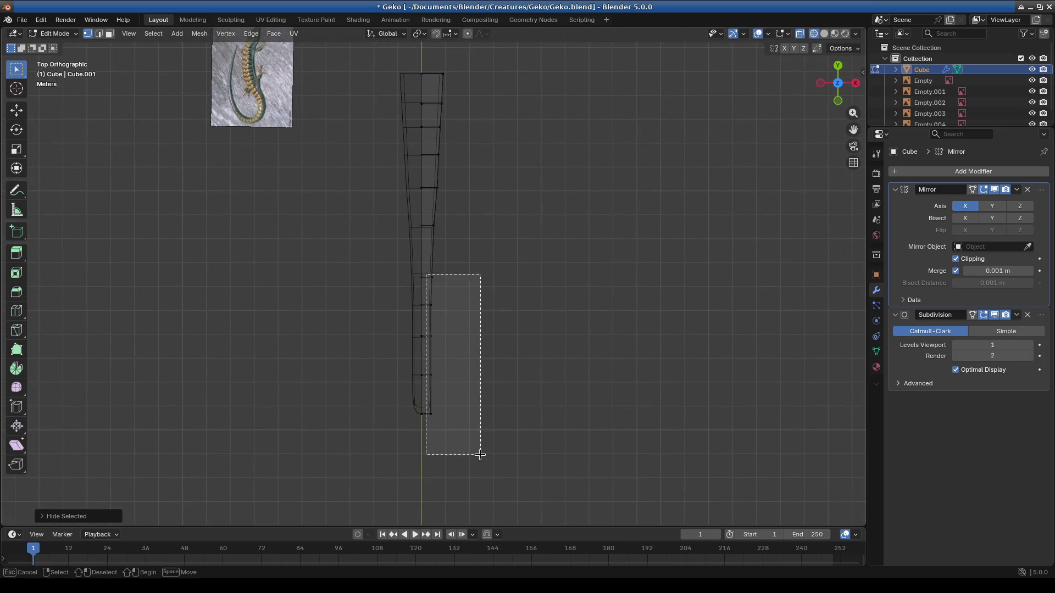
key(g)
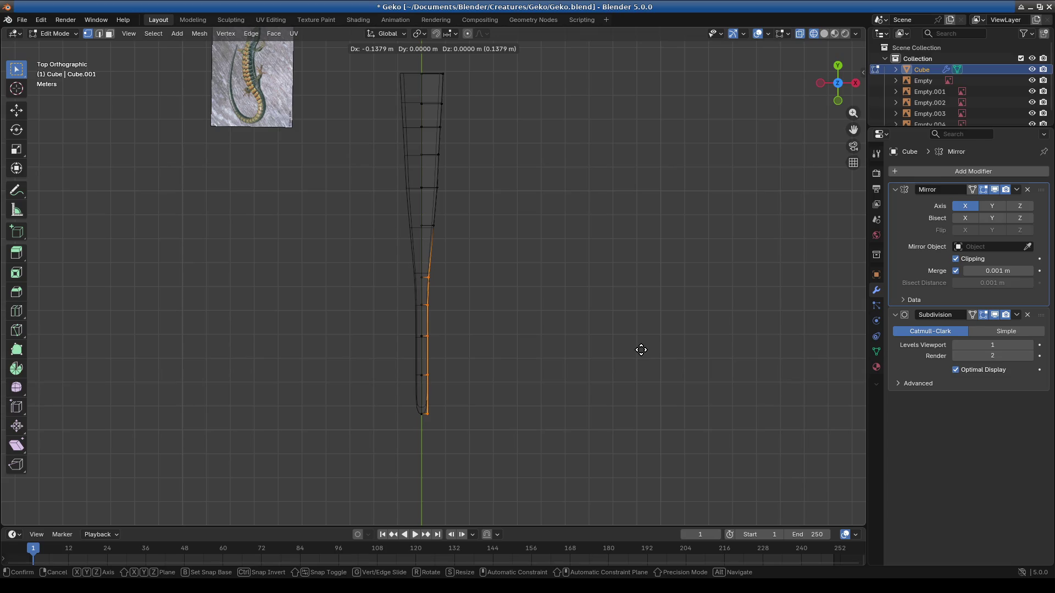
click(642, 350)
mouse_move(486, 427)
middle_down()
mouse_move(473, 332)
mouse_move(455, 365)
middle_up()
scroll(358, 432, up, 5)
mouse_move(357, 431)
middle_down()
mouse_move(307, 393)
mouse_move(413, 353)
mouse_move(440, 435)
mouse_move(466, 437)
mouse_move(342, 272)
mouse_move(223, 334)
mouse_move(300, 316)
mouse_move(412, 382)
mouse_move(477, 338)
mouse_move(483, 360)
mouse_move(446, 347)
mouse_move(431, 360)
mouse_move(474, 352)
mouse_move(492, 332)
mouse_move(589, 422)
mouse_move(594, 396)
mouse_move(488, 383)
mouse_move(576, 392)
middle_up()
scroll(412, 353, down, 3)
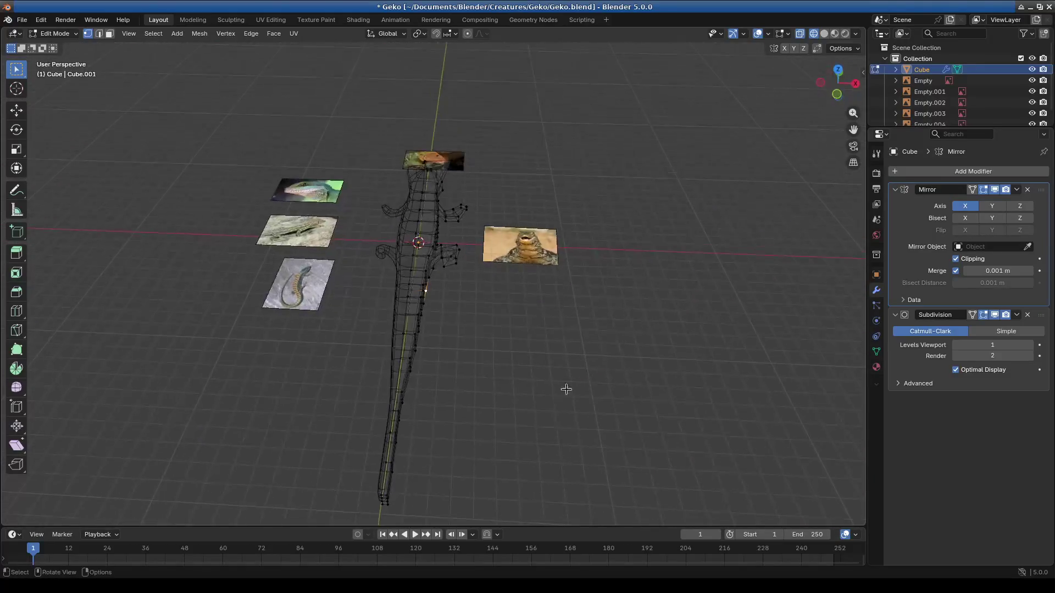
Step: Switch to solid shading, select the right front arm (L) and scale it up slightly
key(KP_7)
key(KP_5)
key(shift+z)
mouse_move(530, 154)
middle_down()
mouse_move(495, 287)
mouse_move(569, 255)
mouse_move(669, 245)
mouse_move(460, 316)
mouse_move(591, 332)
mouse_move(518, 308)
mouse_move(489, 316)
mouse_move(415, 227)
middle_up()
key(l)
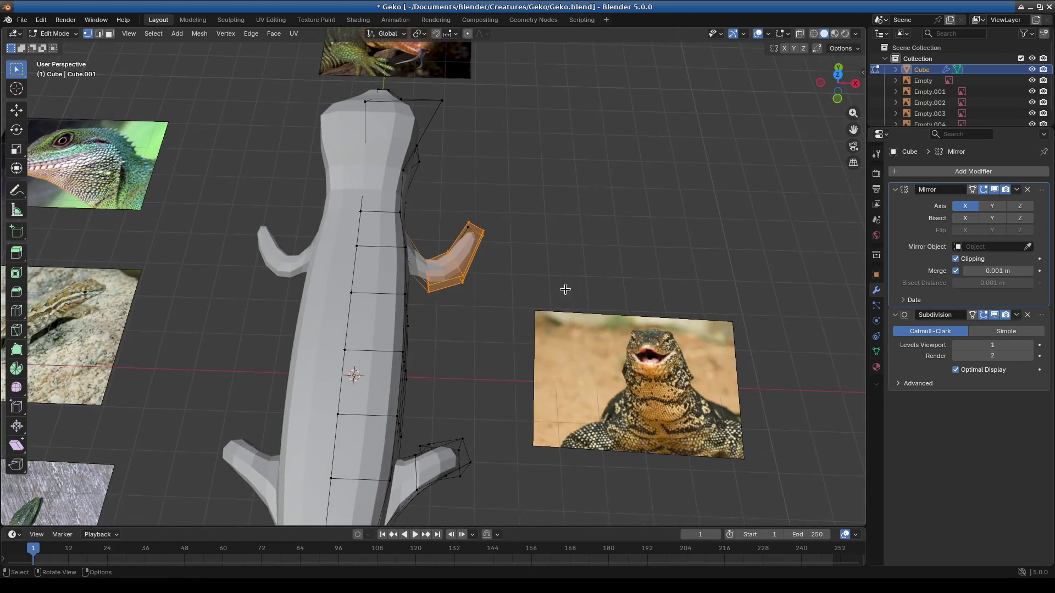
key(s)
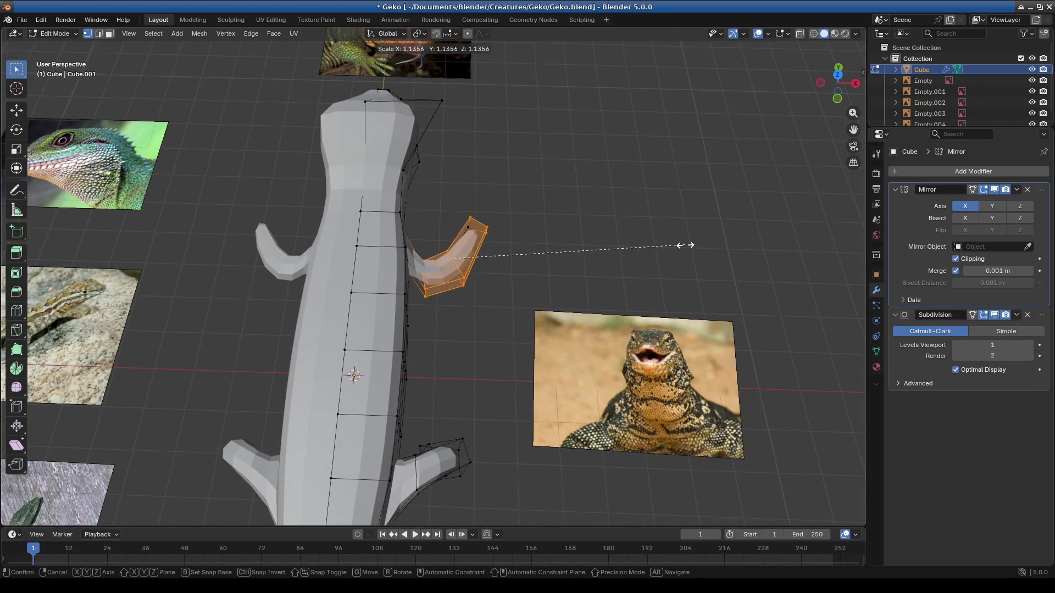
click(684, 244)
Step: Enlarge the arm a little more, then select an edge loop along the body
middle_drag(684, 245, 583, 361)
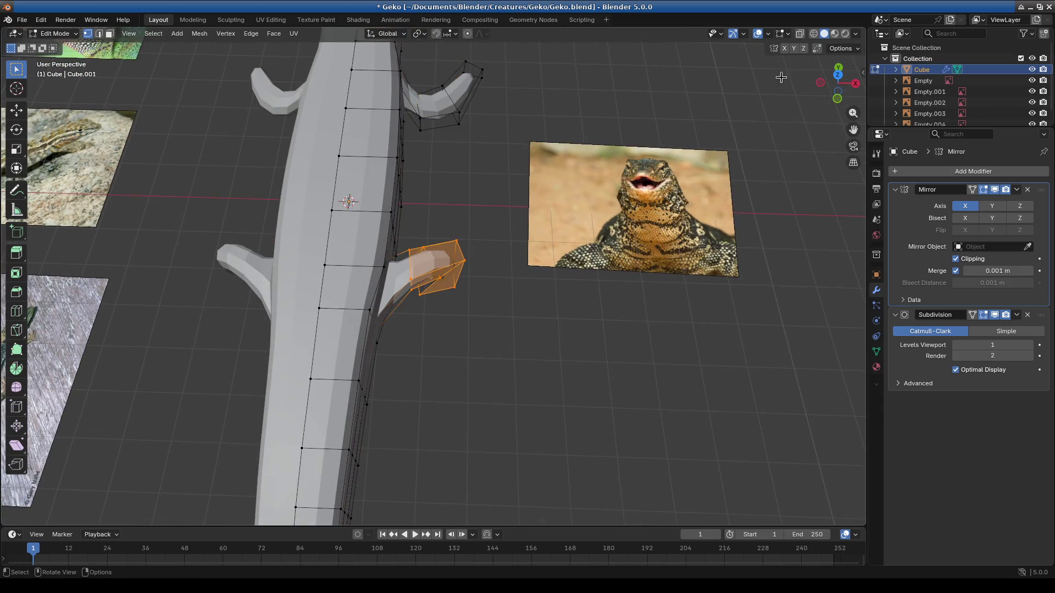
key(s)
click(632, 289)
mouse_move(523, 334)
middle_down()
mouse_move(530, 308)
mouse_move(319, 330)
mouse_move(354, 337)
mouse_move(438, 294)
mouse_move(371, 302)
mouse_move(330, 157)
mouse_move(348, 303)
mouse_move(291, 195)
mouse_move(511, 271)
mouse_move(522, 248)
middle_up()
alt+click(286, 205)
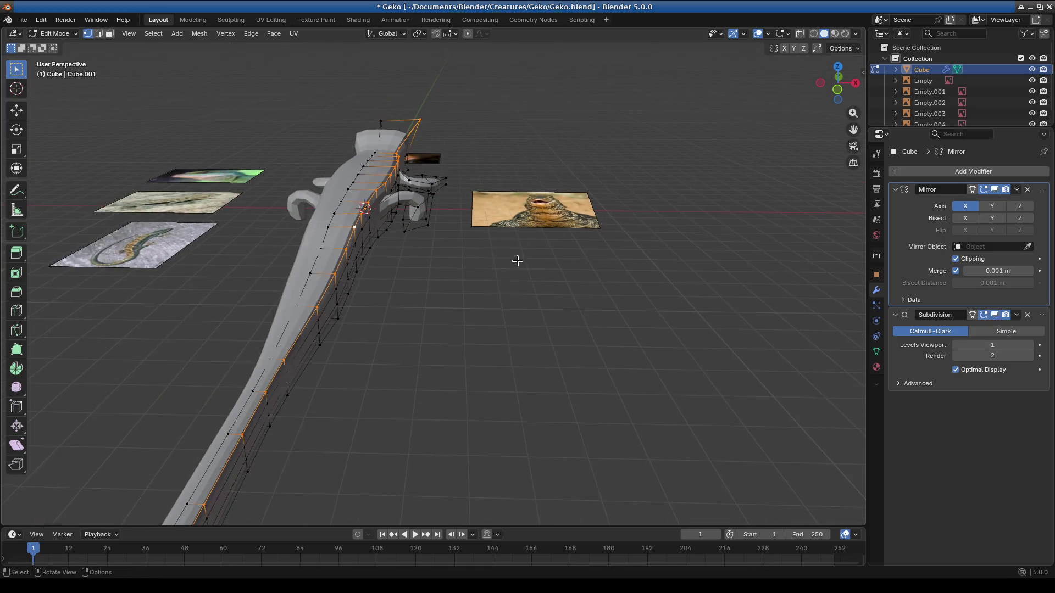
Step: In front view, raise the shoulder edge loop about 0.2 m and nudge it sideways
key(KP_1)
scroll(459, 124, up, 1)
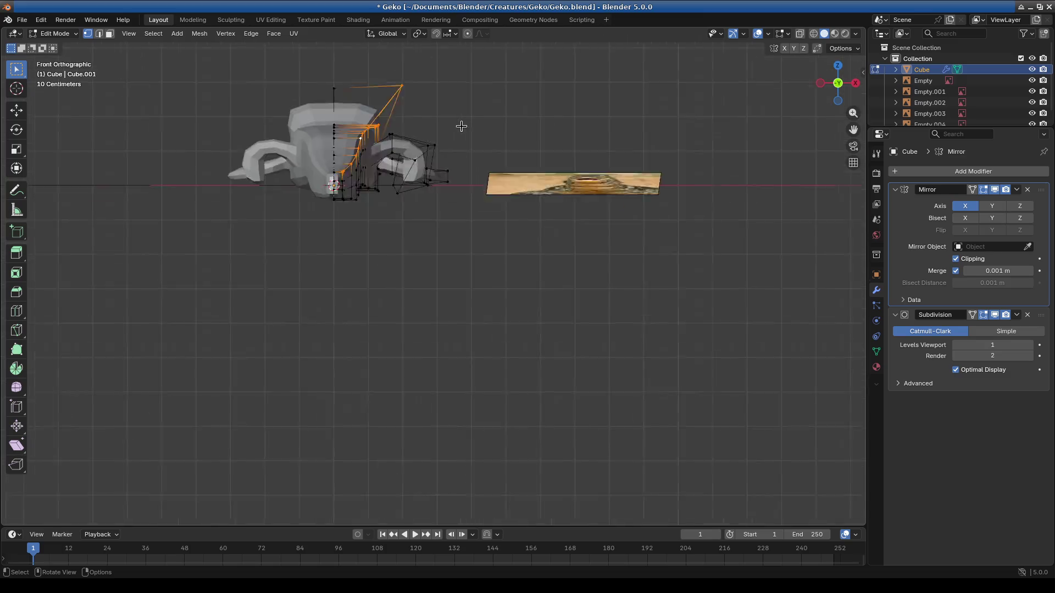
scroll(487, 115, up, 3)
key(g)
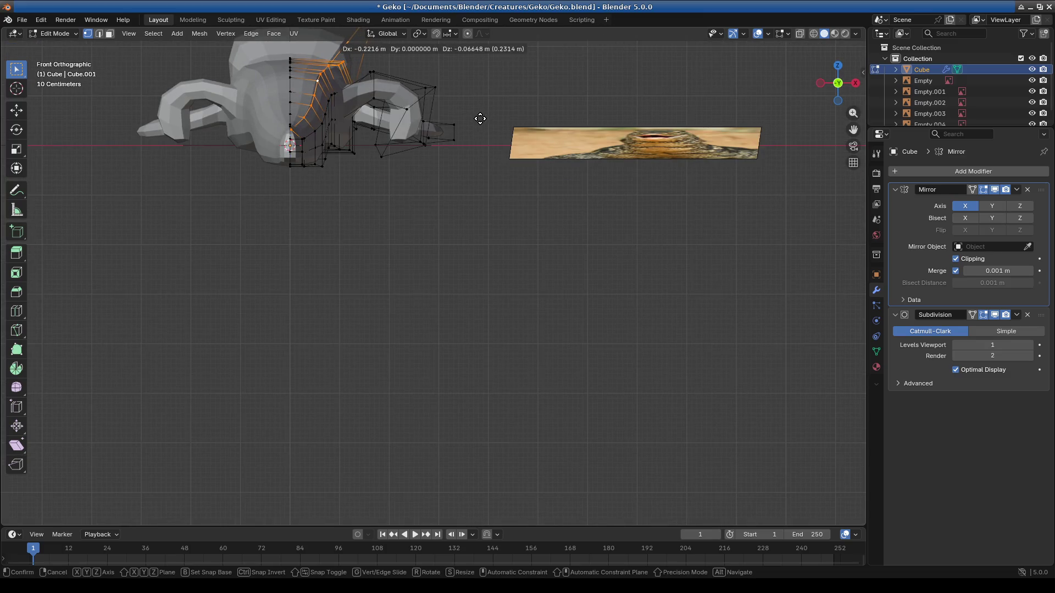
click(480, 117)
mouse_move(393, 152)
mouse_down()
mouse_move(406, 151)
mouse_move(389, 125)
mouse_up()
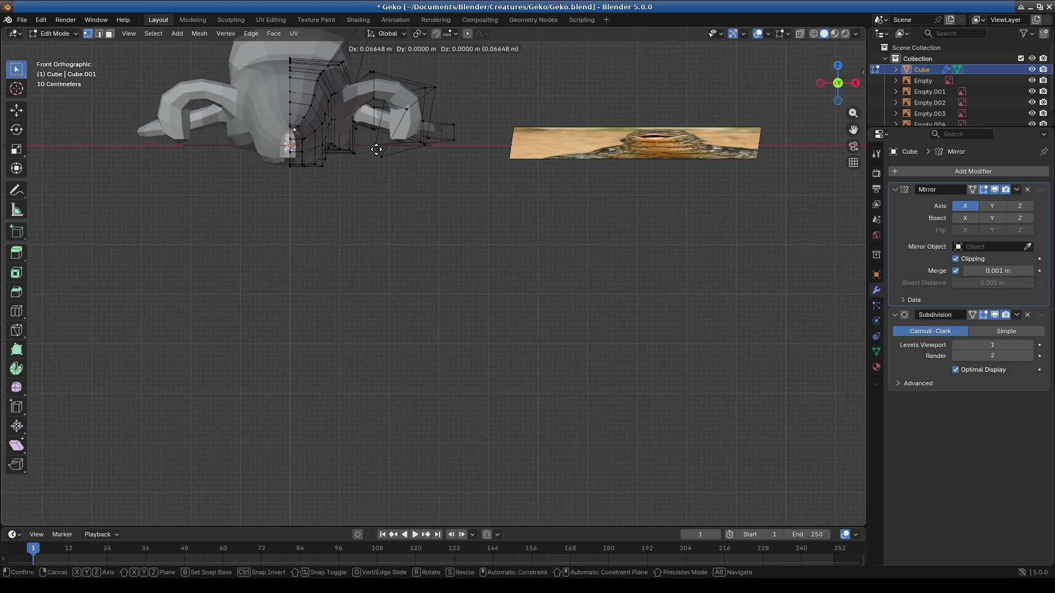
mouse_move(389, 124)
middle_down()
mouse_move(341, 204)
mouse_move(404, 225)
middle_up()
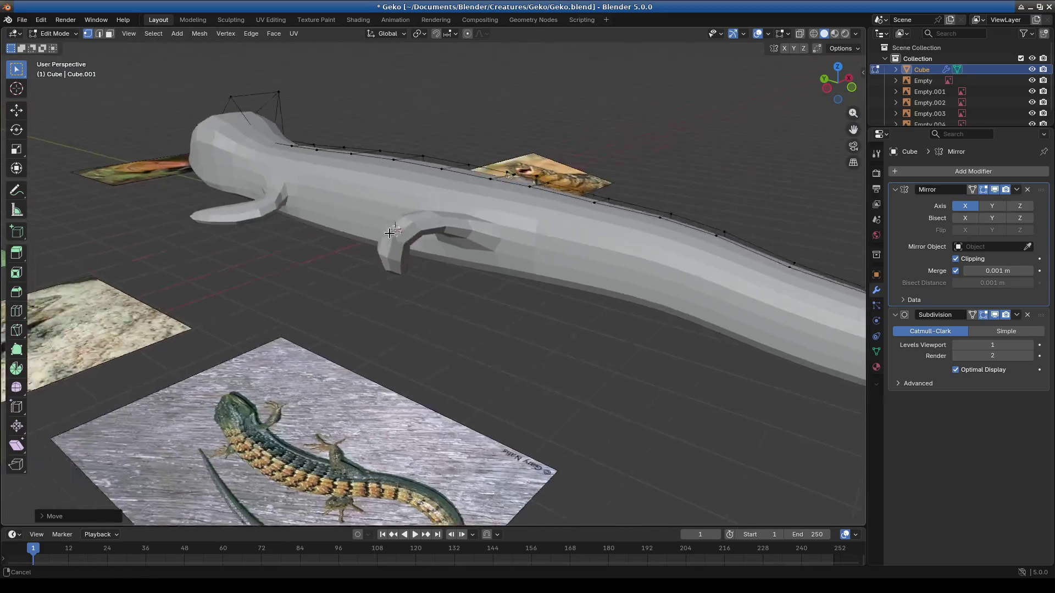
mouse_move(404, 225)
middle_down()
mouse_move(374, 242)
mouse_move(453, 351)
mouse_move(431, 350)
middle_up()
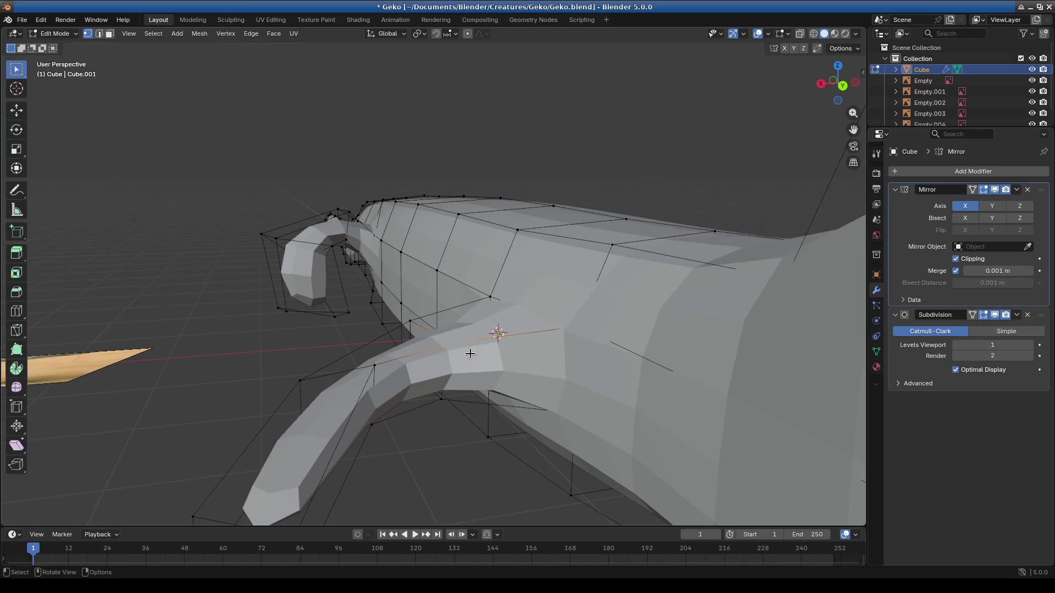
Step: Cancel a vertical move on a front-leg vertex, then move the lower leg vertex along Z instead
key(g)
key(z)
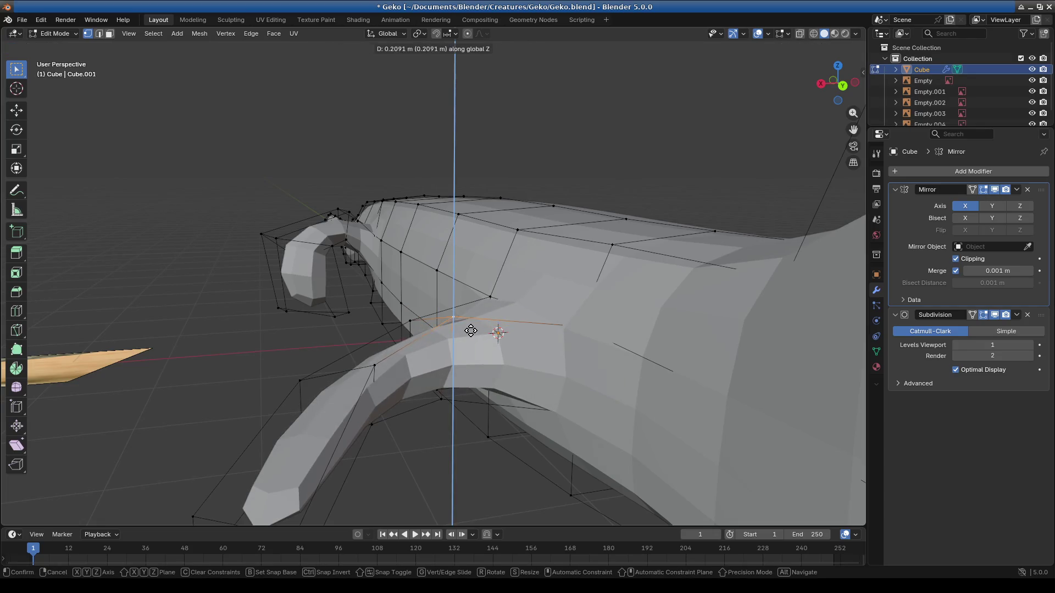
alt+scroll(470, 321, down, 3)
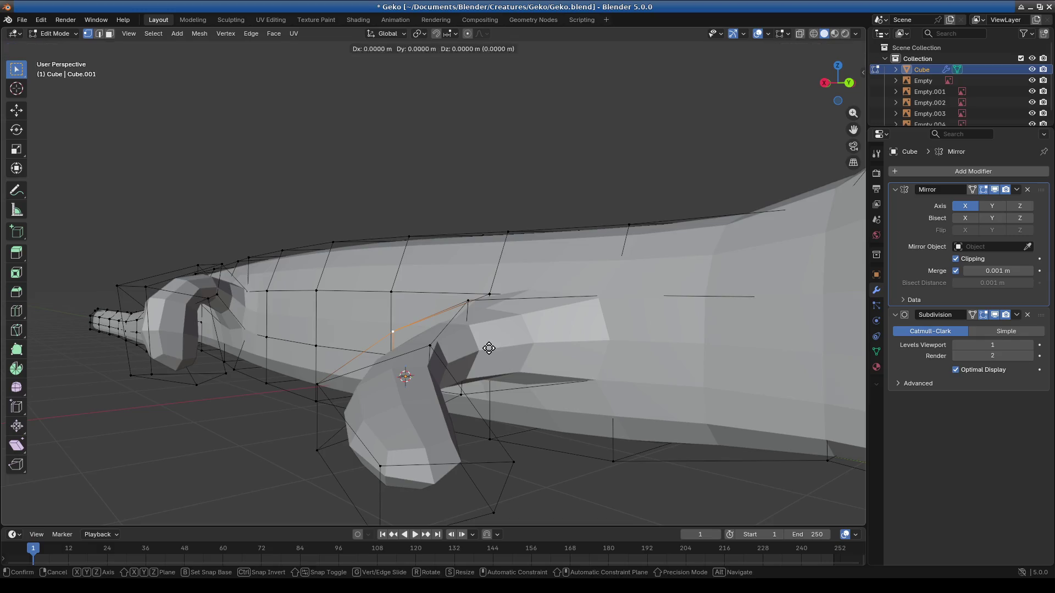
alt+middle_drag(488, 341, 619, 325)
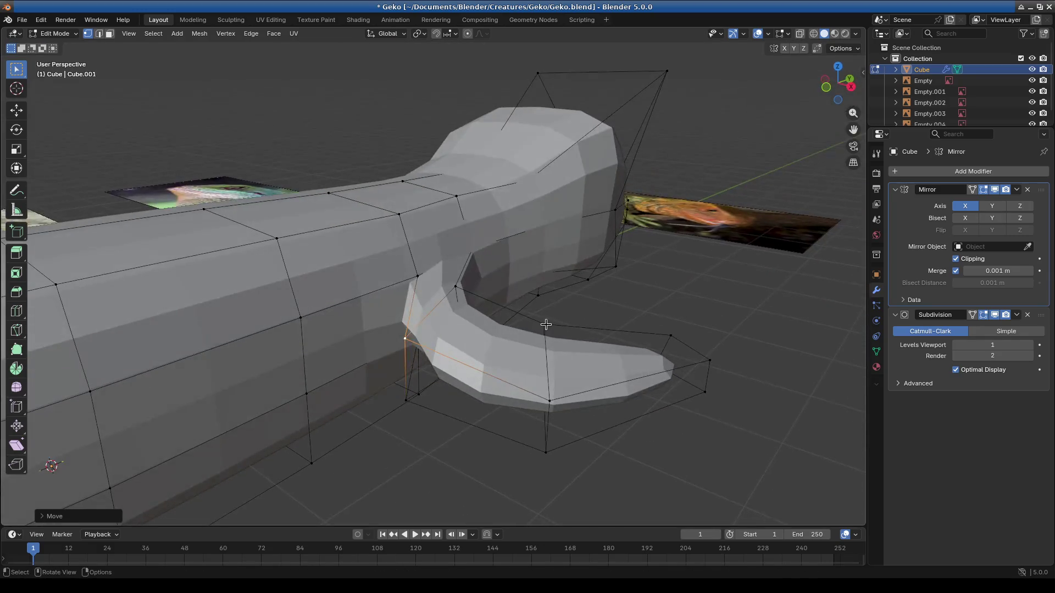
key(z)
key(Escape)
click(550, 402)
key(g)
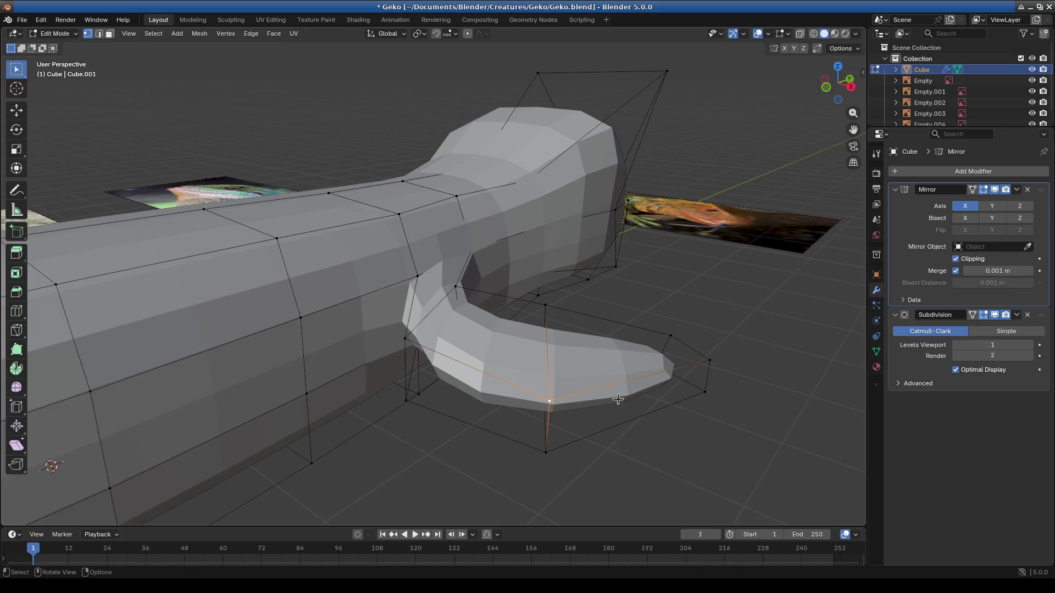
key(z)
click(619, 377)
scroll(565, 349, down, 4)
mouse_move(566, 348)
middle_down()
mouse_move(420, 374)
mouse_move(294, 372)
mouse_move(309, 417)
mouse_move(319, 411)
middle_up()
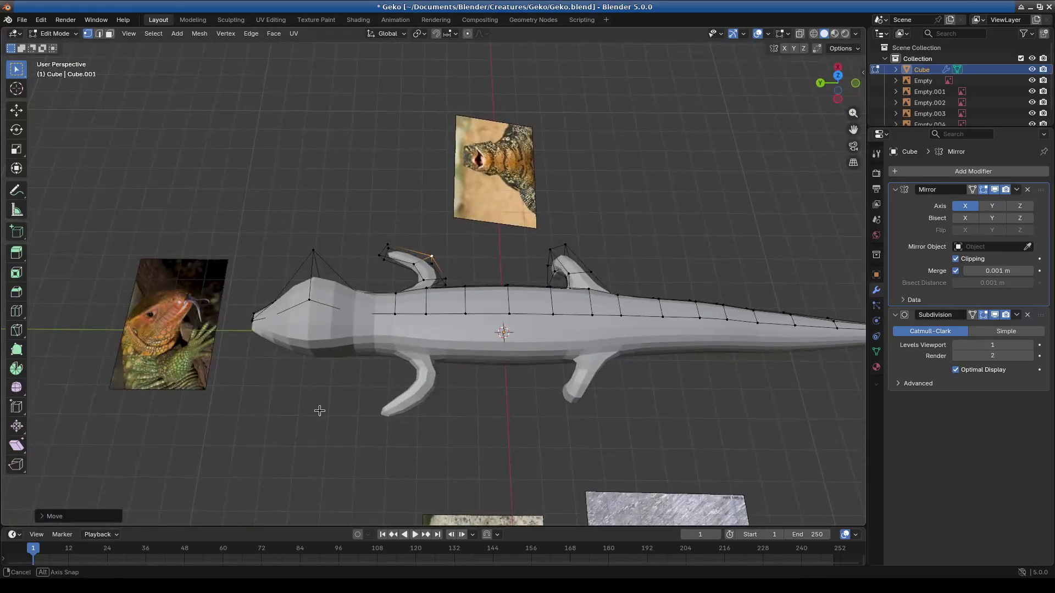
scroll(763, 297, down, 2)
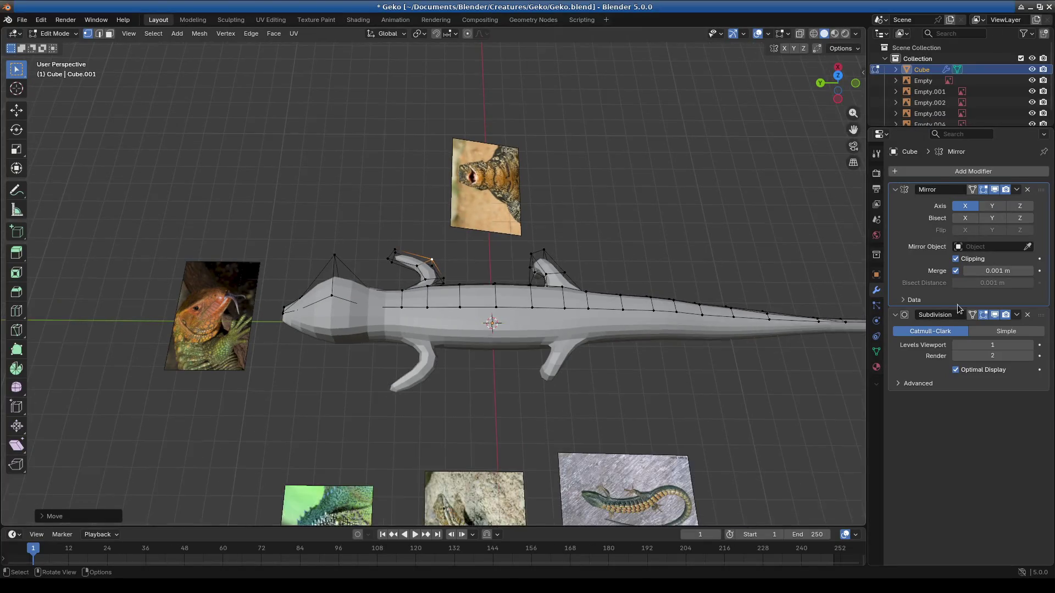
Step: In Object Mode, apply the Mirror and then the Subdivision modifier to the gecko mesh
click(1017, 189)
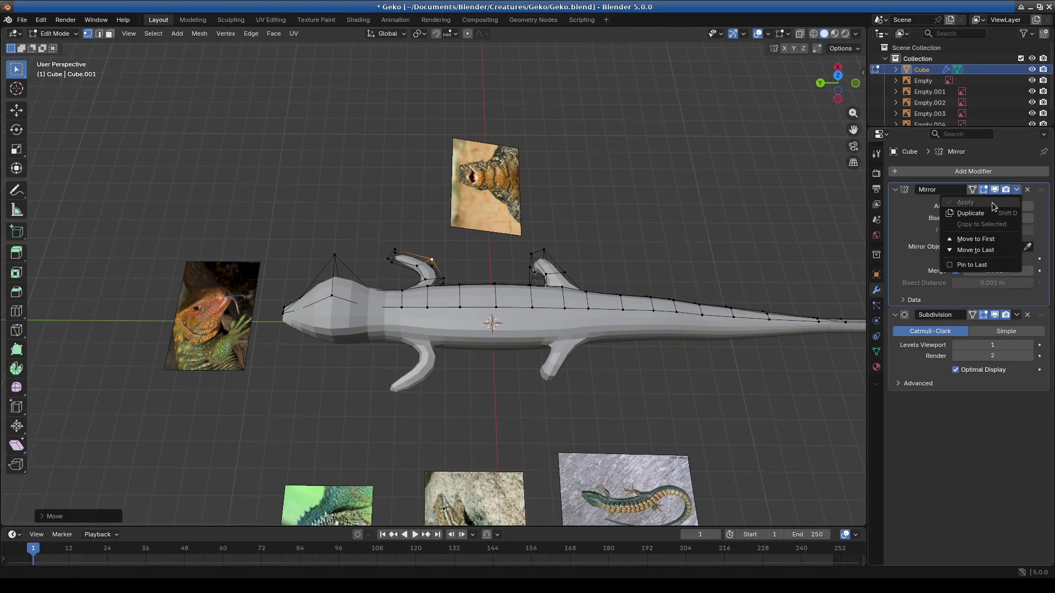
key(Tab)
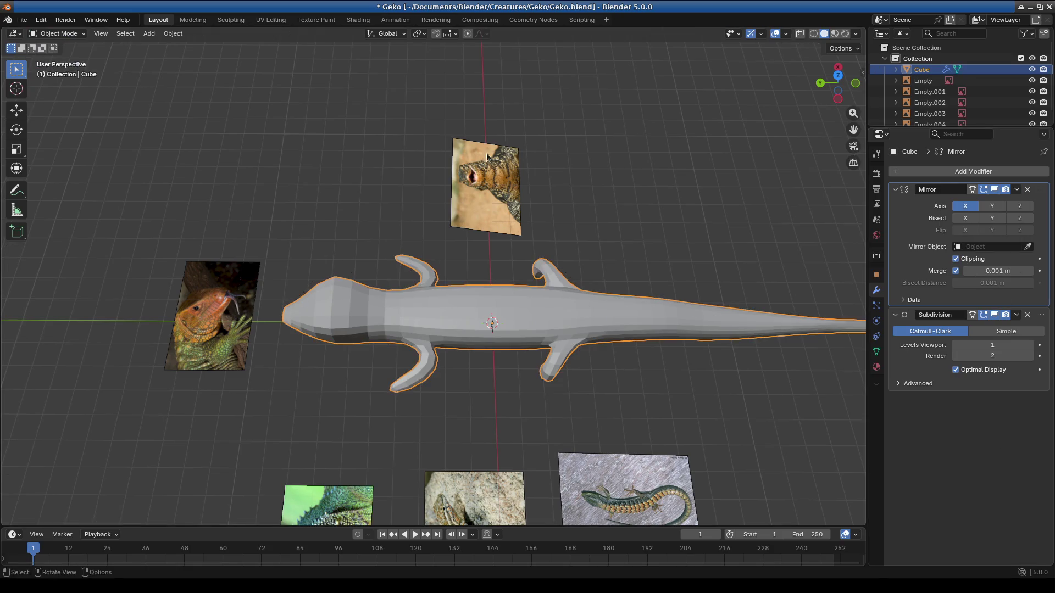
click(1018, 190)
click(993, 205)
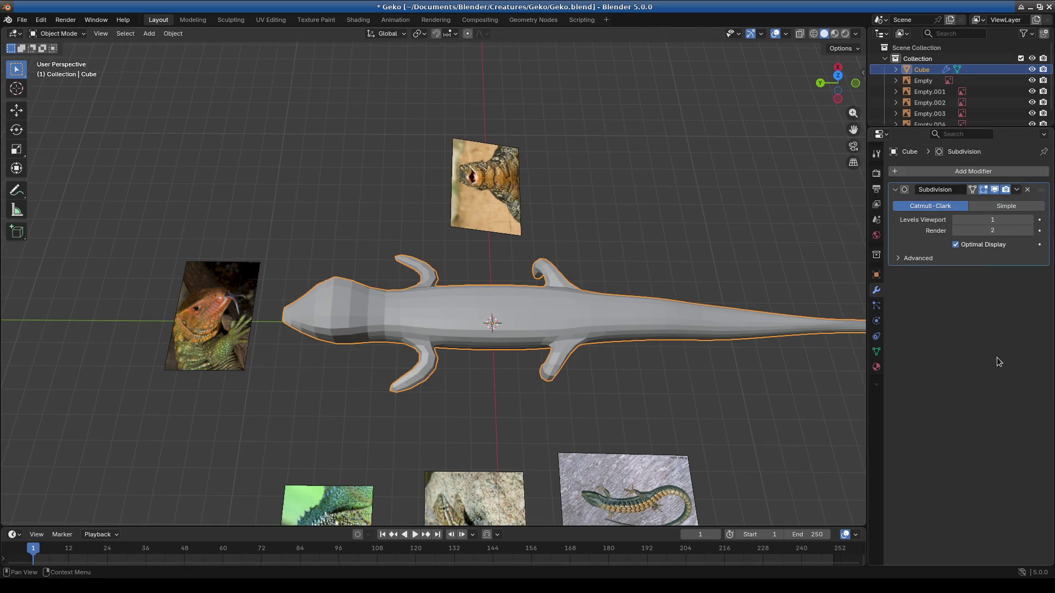
click(1017, 193)
click(968, 206)
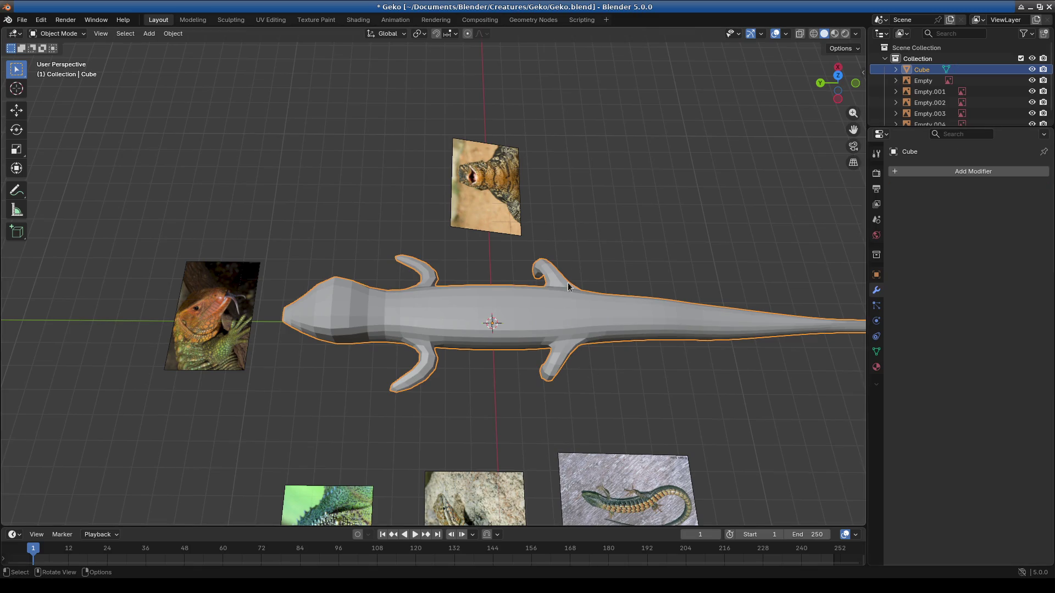
Step: Save the Geko file with Ctrl+S
key(ctrl+s)
mouse_move(573, 264)
middle_down()
mouse_move(444, 300)
mouse_move(513, 374)
mouse_move(585, 370)
mouse_move(555, 365)
mouse_move(592, 328)
mouse_move(368, 262)
middle_up()
Step: Switch the gecko into Sculpt Mode and inspect it from below
click(58, 34)
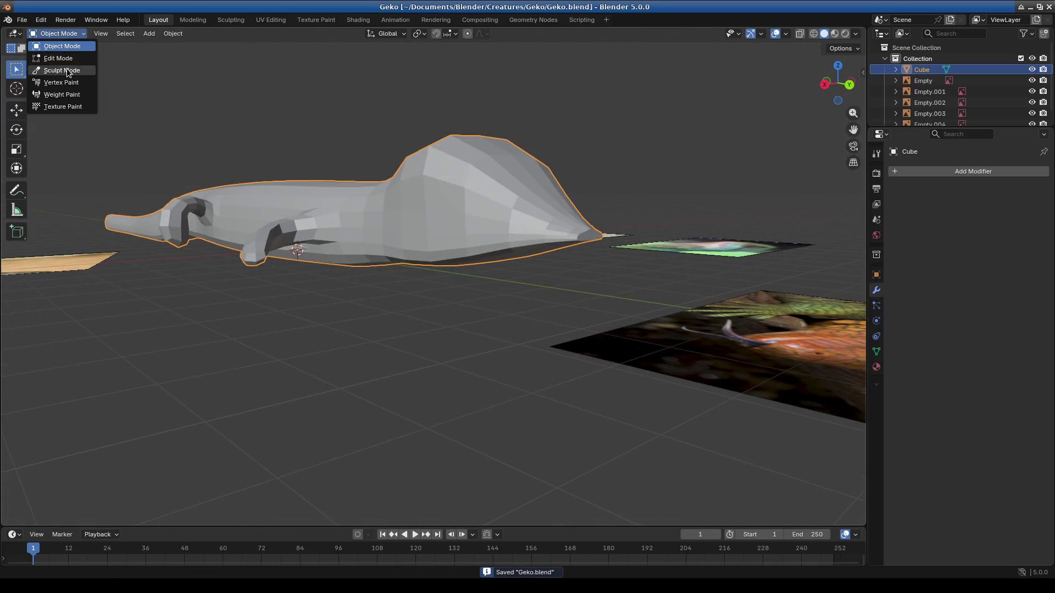
click(67, 73)
mouse_move(349, 212)
middle_down()
mouse_move(549, 248)
mouse_move(492, 301)
middle_up()
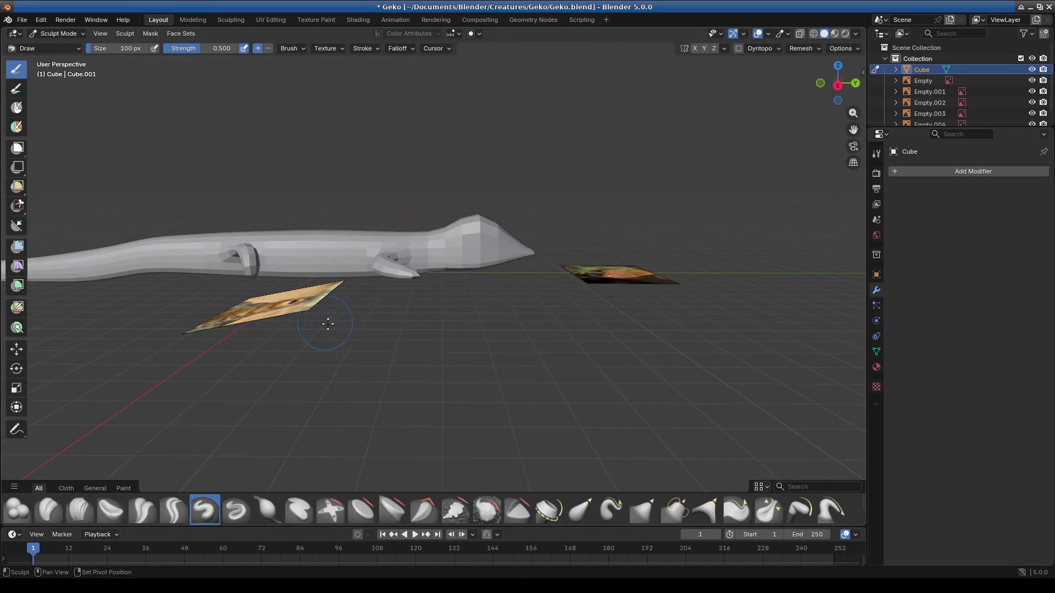
middle_drag(324, 322, 395, 349)
scroll(451, 333, up, 2)
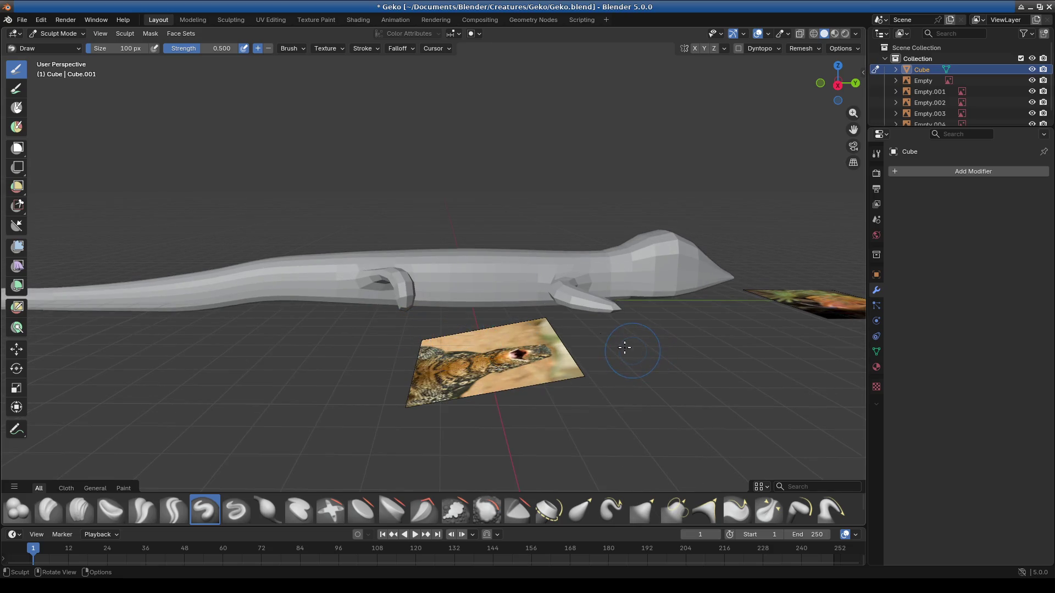
Step: Return to Object Mode and start moving the whole gecko along Z
click(58, 33)
key(g)
key(z)
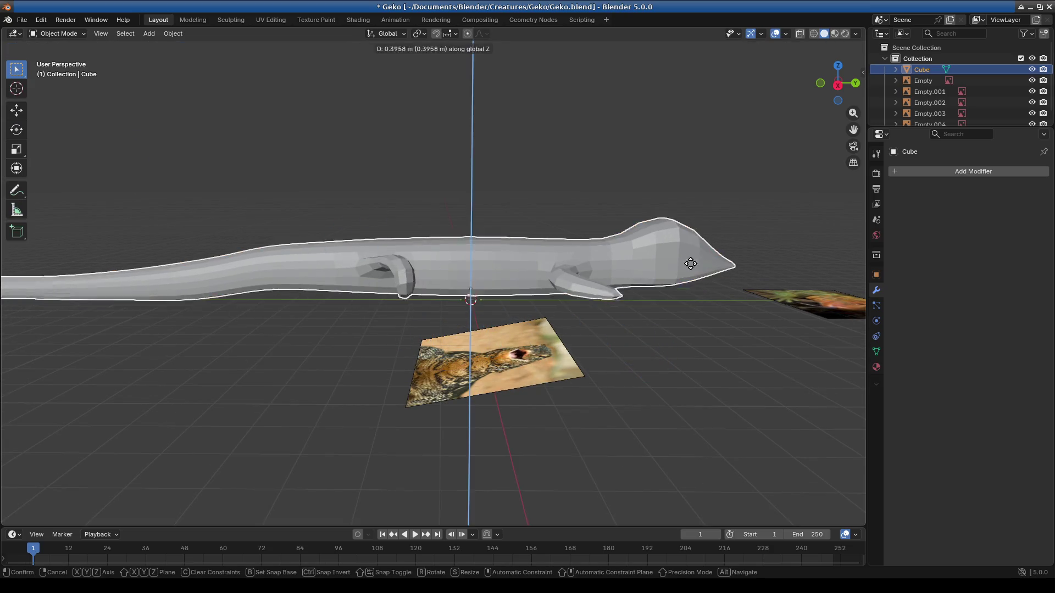
Step: Confirm the gecko raised about 0.4 m above the reference images
click(676, 121)
mouse_move(648, 248)
middle_down()
mouse_move(696, 235)
mouse_move(685, 245)
mouse_move(571, 244)
middle_up()
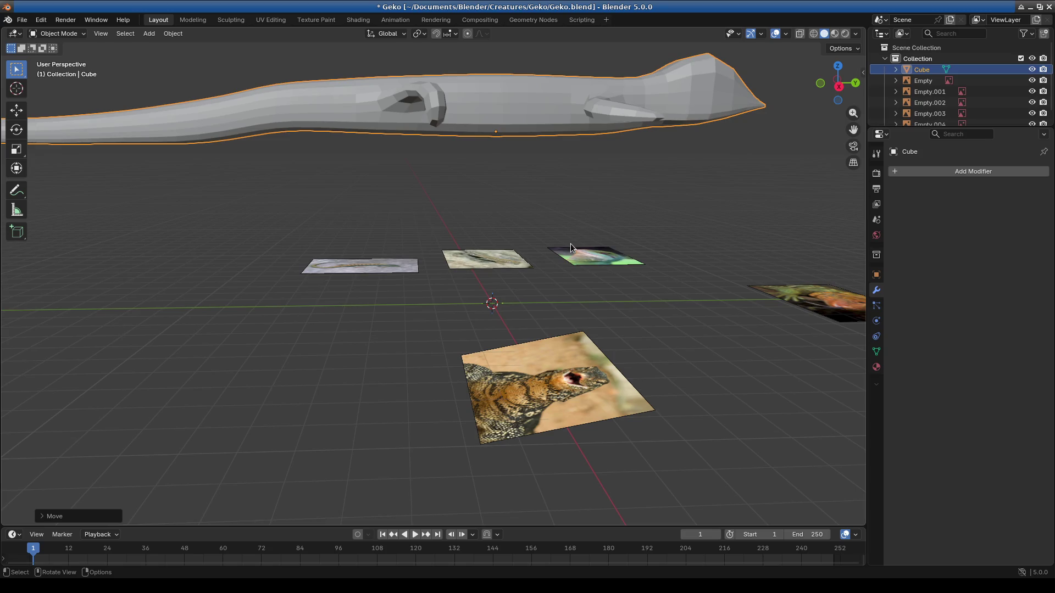
mouse_move(570, 247)
middle_down()
mouse_move(742, 252)
mouse_move(566, 253)
mouse_move(548, 292)
mouse_move(419, 132)
middle_up()
Step: Enter Edit Mode and select the entire gecko mesh
key(Tab)
scroll(511, 238, up, 4)
drag(419, 132, 589, 216)
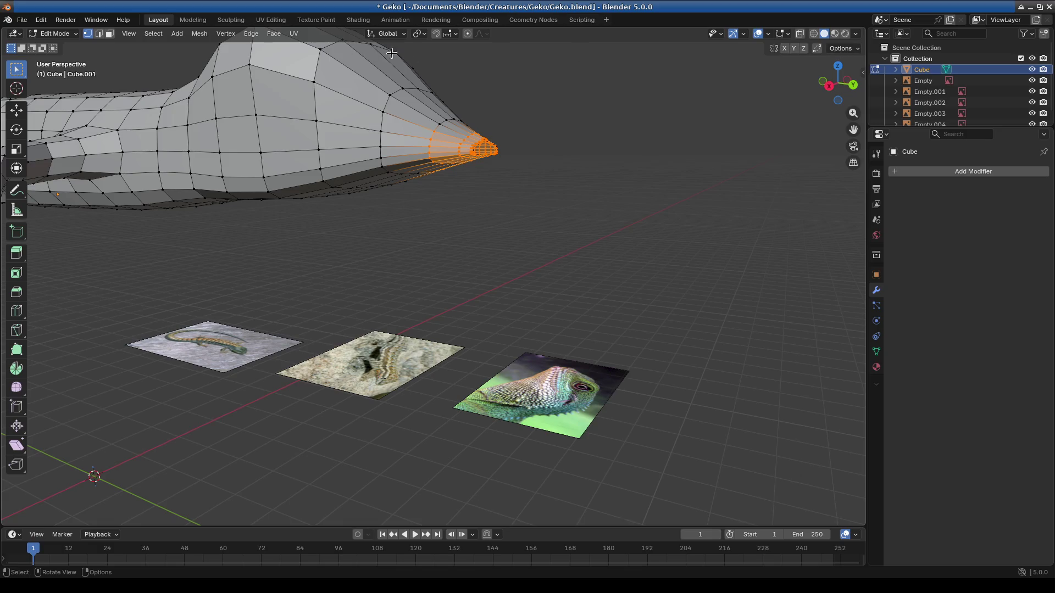
key(a)
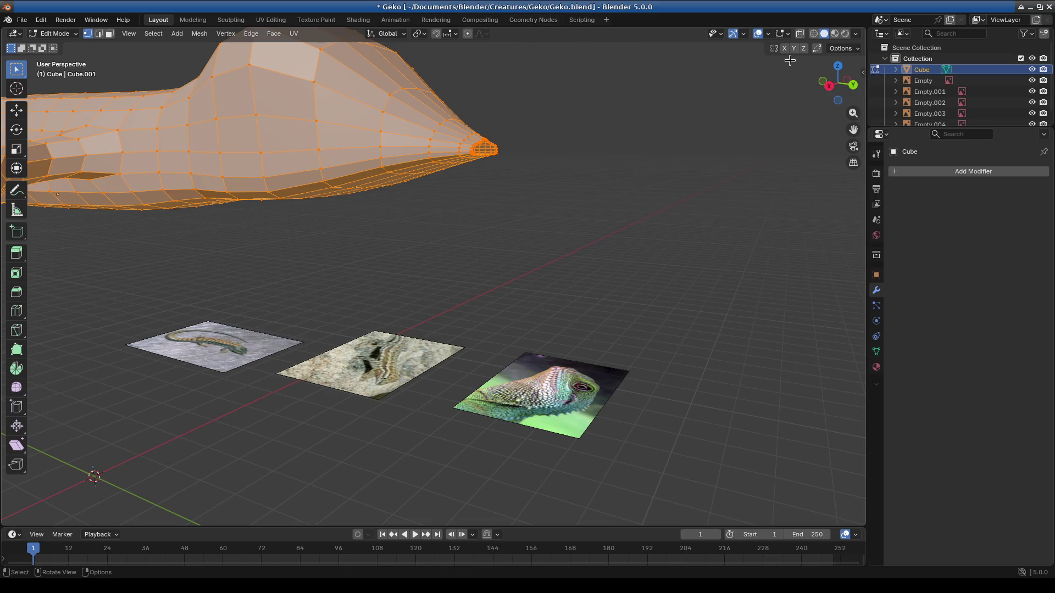
Step: Switch to Sculpt Mode and remesh the gecko into a denser surface
click(51, 35)
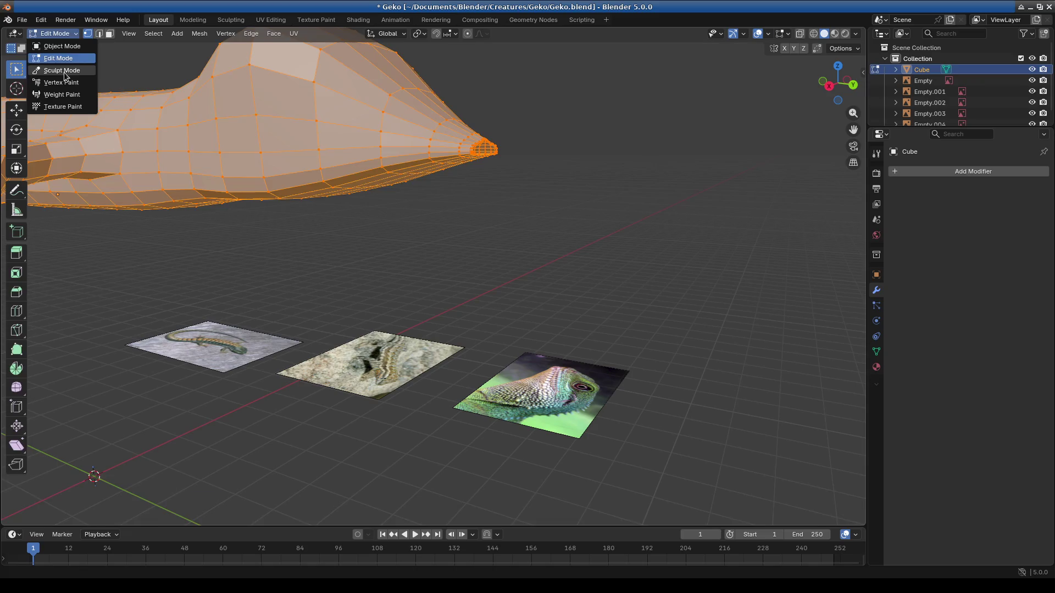
click(65, 75)
click(800, 49)
click(792, 132)
mouse_move(464, 210)
middle_down()
mouse_move(486, 214)
mouse_move(516, 197)
middle_up()
mouse_move(452, 210)
middle_down()
mouse_move(511, 253)
mouse_move(479, 230)
middle_up()
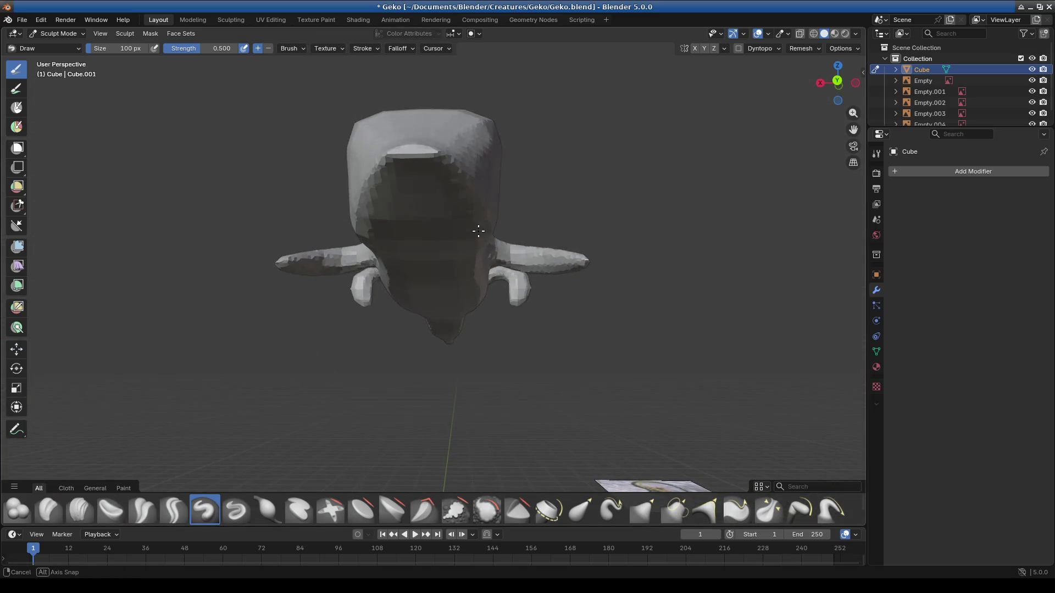
mouse_move(559, 213)
middle_down()
mouse_move(552, 294)
mouse_move(561, 337)
mouse_move(556, 324)
mouse_move(494, 358)
mouse_move(510, 367)
middle_up()
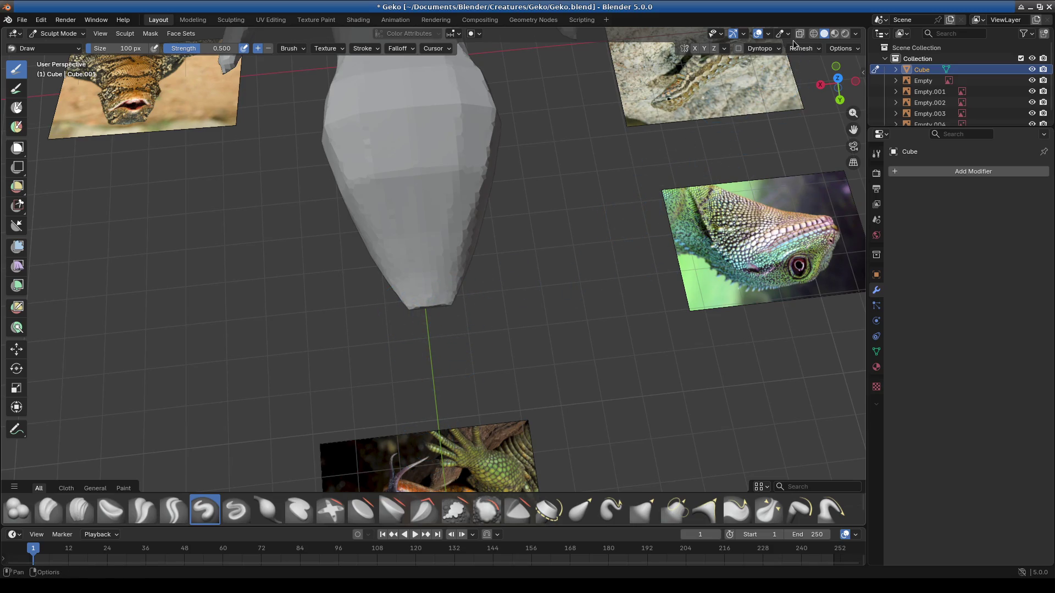
Step: Enable X-axis mirror symmetry and choose the Elastic Grab brush
click(696, 49)
scroll(458, 317, down, 4)
scroll(471, 305, up, 6)
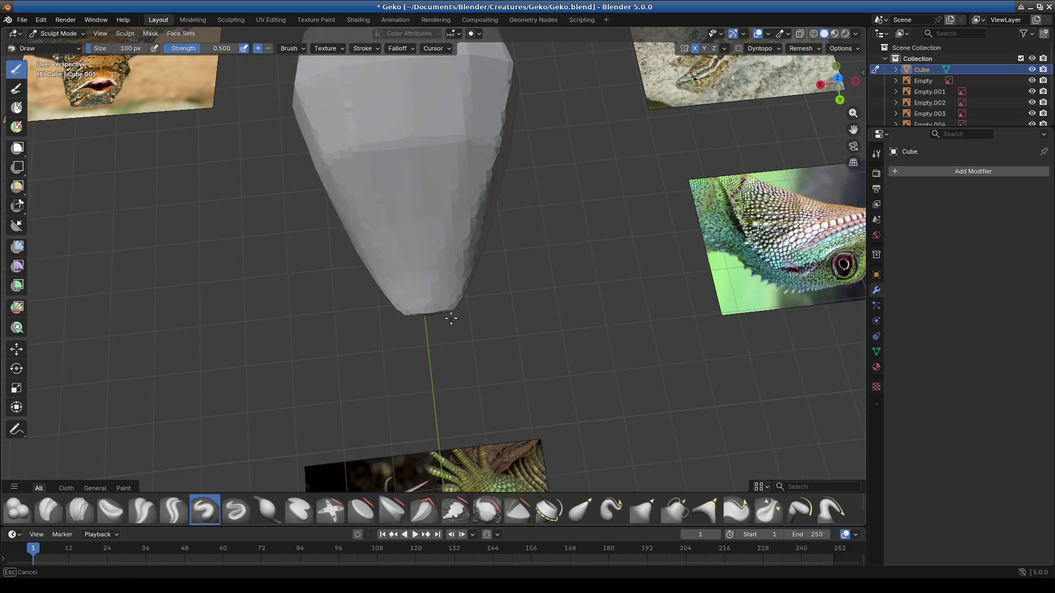
middle_drag(442, 316, 499, 366)
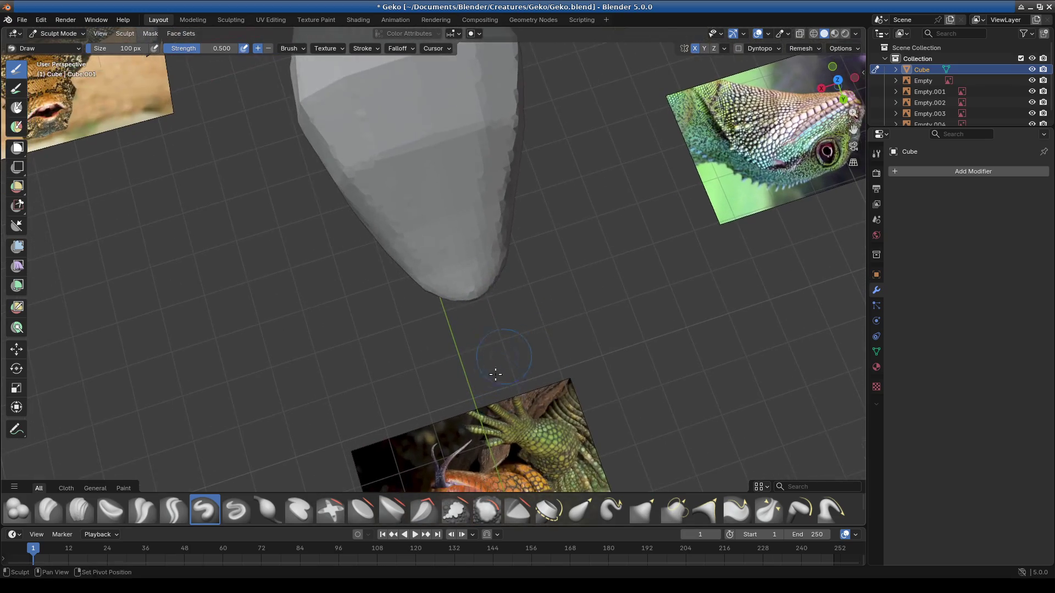
click(580, 511)
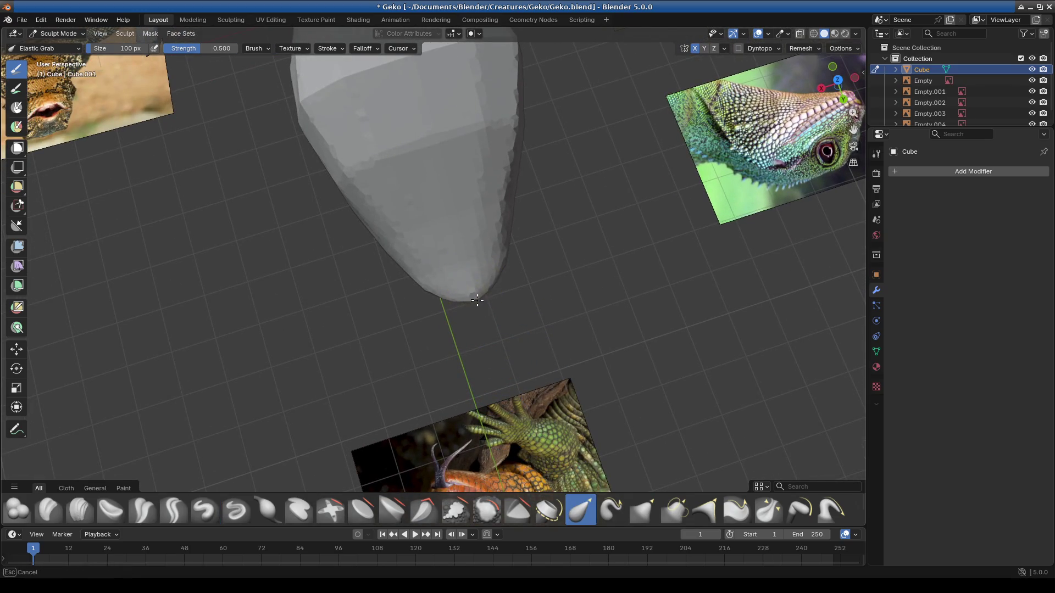
Step: Nudge the head tip down and orbit to a low side view of the underside
drag(485, 289, 487, 302)
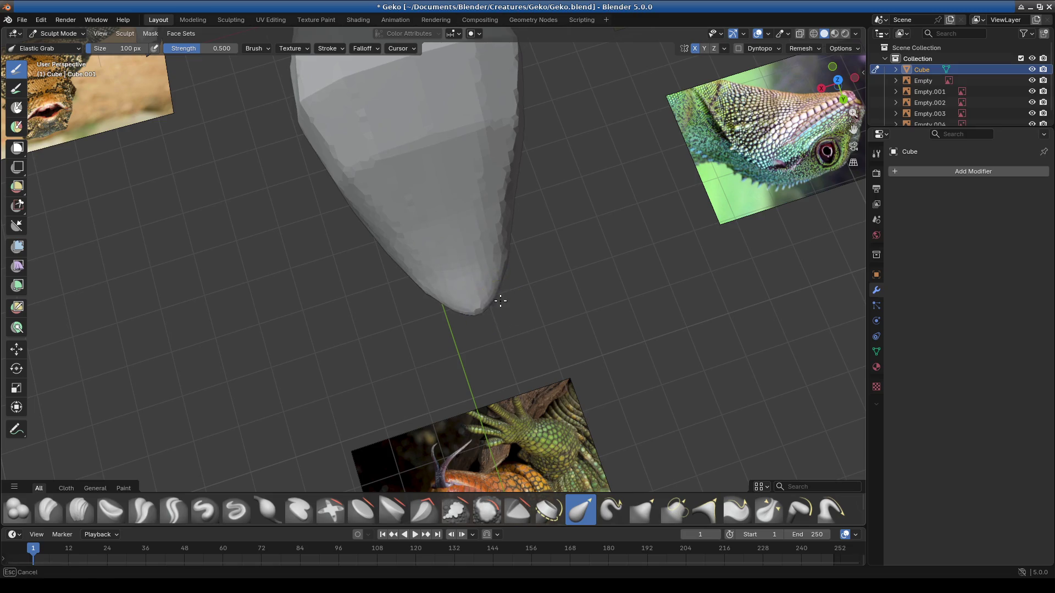
mouse_move(472, 349)
middle_down()
mouse_move(520, 234)
mouse_move(511, 253)
mouse_move(462, 116)
middle_up()
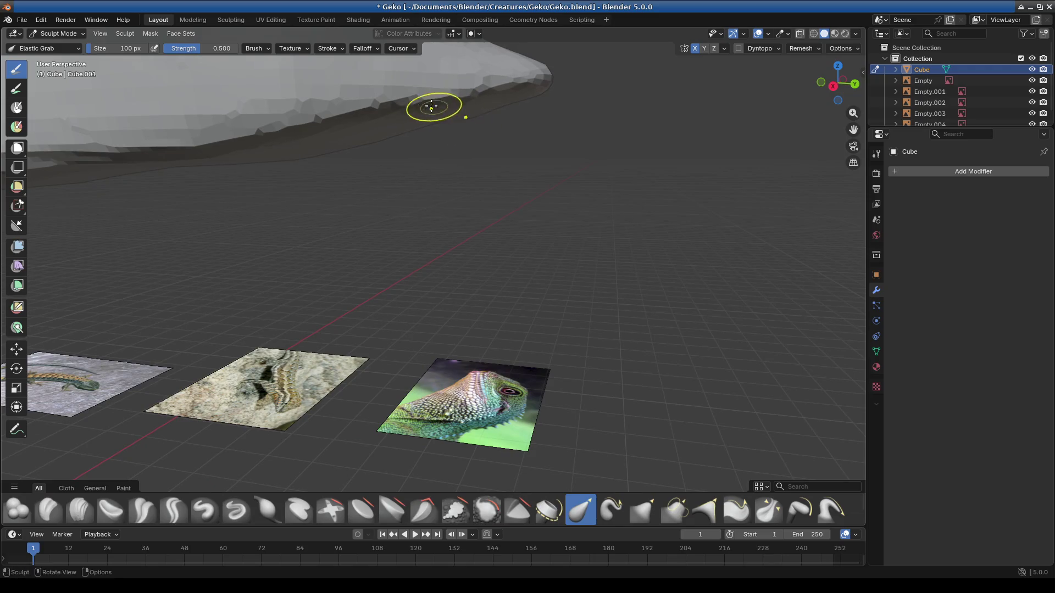
mouse_move(441, 207)
middle_down()
mouse_move(454, 226)
mouse_move(286, 243)
middle_up()
mouse_move(332, 196)
middle_down()
mouse_move(314, 182)
mouse_move(278, 259)
mouse_move(213, 215)
middle_up()
Step: Pull the lower edge and underside of the head into a reshaped jaw line with Elastic Grab
mouse_move(212, 215)
mouse_down()
mouse_move(330, 176)
mouse_move(199, 186)
mouse_up()
mouse_move(224, 221)
mouse_down()
mouse_move(377, 174)
mouse_move(408, 284)
mouse_up()
drag(405, 130, 525, 180)
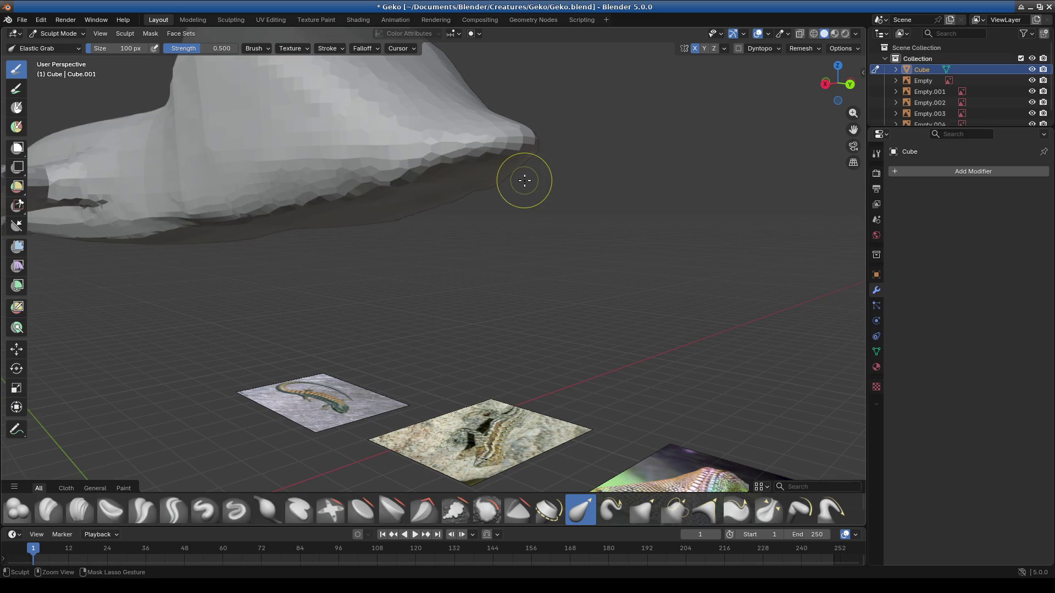
click(489, 508)
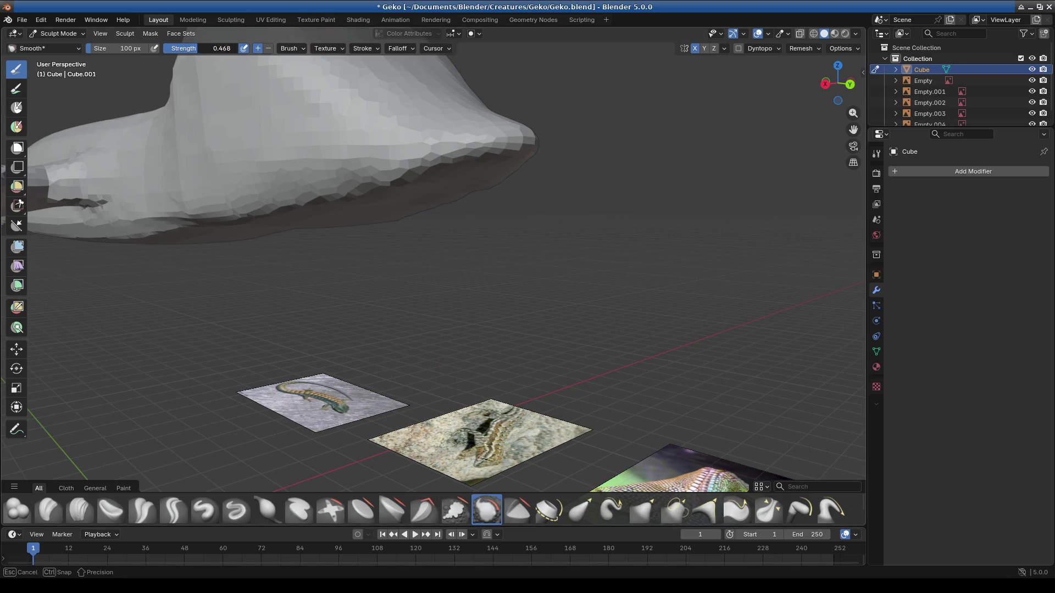
Step: Lower the Smooth brush strength and smooth the head from a side view
drag(198, 48, 221, 48)
middle_drag(465, 354, 495, 360)
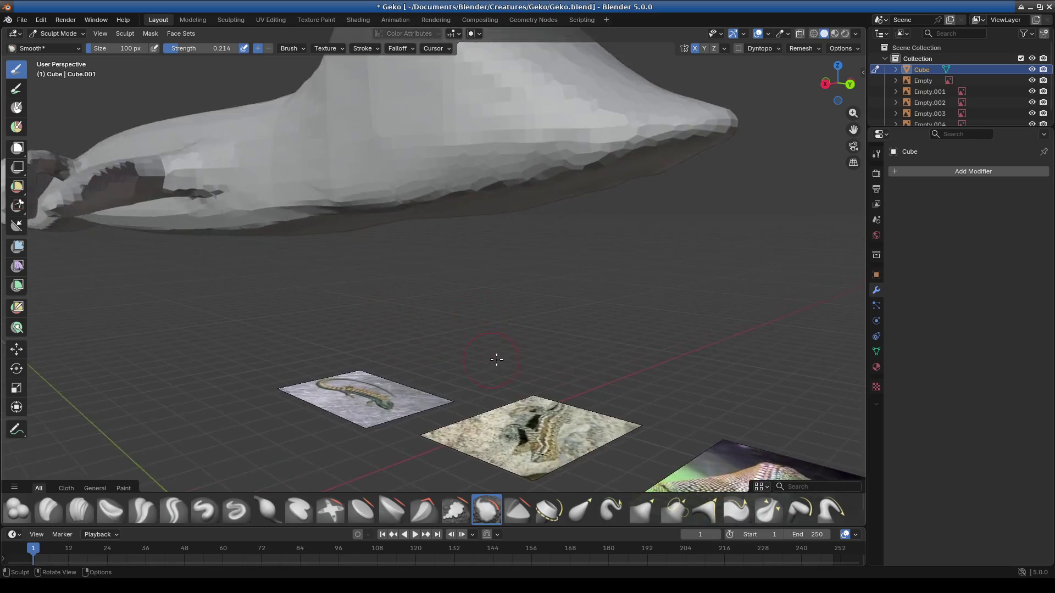
scroll(483, 209, up, 5)
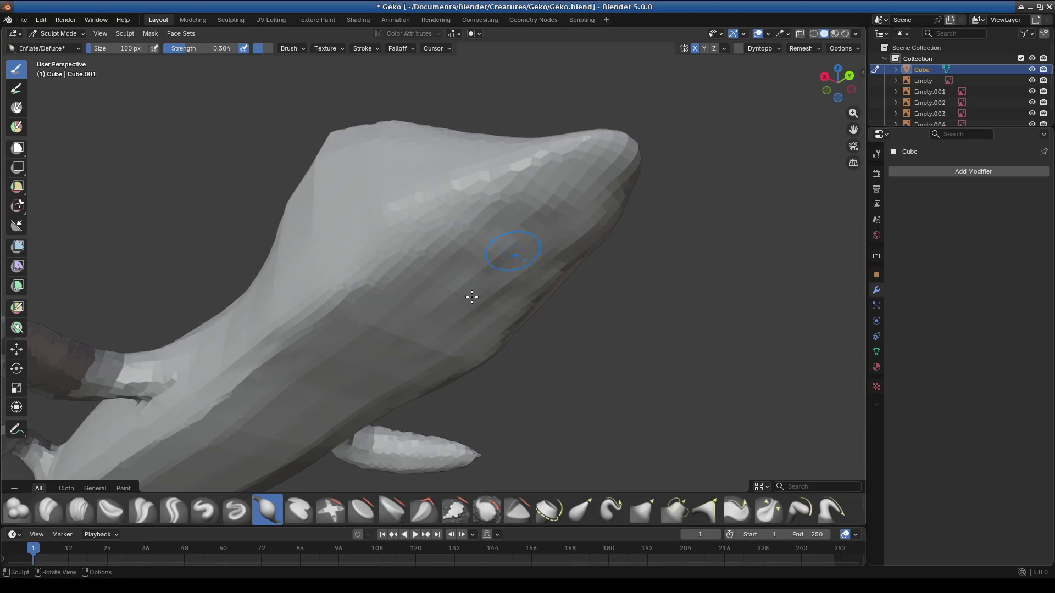
mouse_move(456, 301)
middle_down()
mouse_move(507, 294)
mouse_move(511, 314)
mouse_move(457, 220)
middle_up()
middle_drag(489, 266, 420, 292)
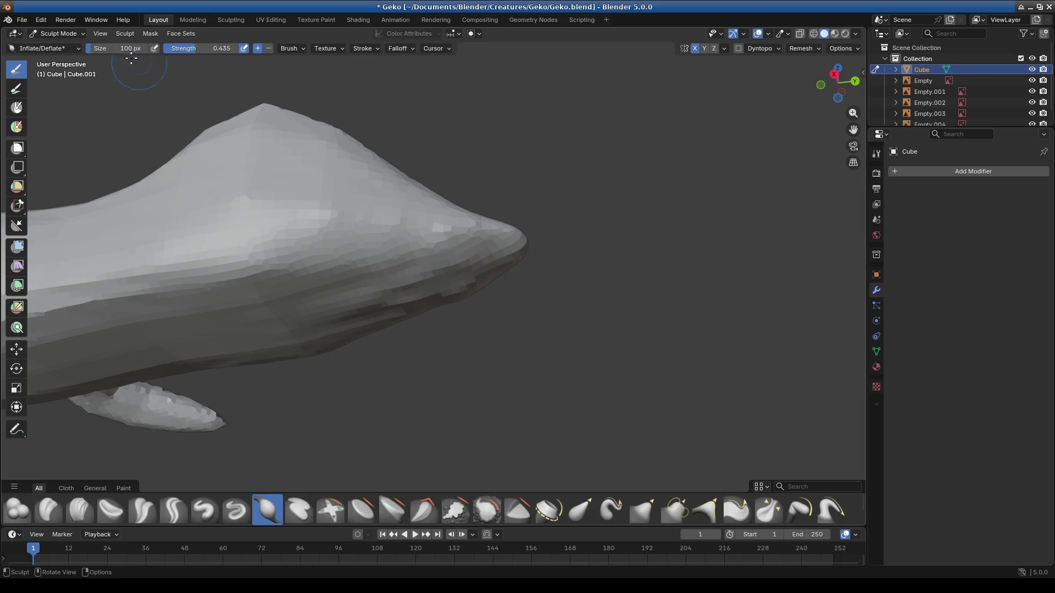
Step: Inflate the body surface, lower flank and nose area with broad strokes
drag(416, 270, 294, 322)
mouse_move(223, 326)
mouse_down()
mouse_move(275, 289)
mouse_move(347, 313)
mouse_up()
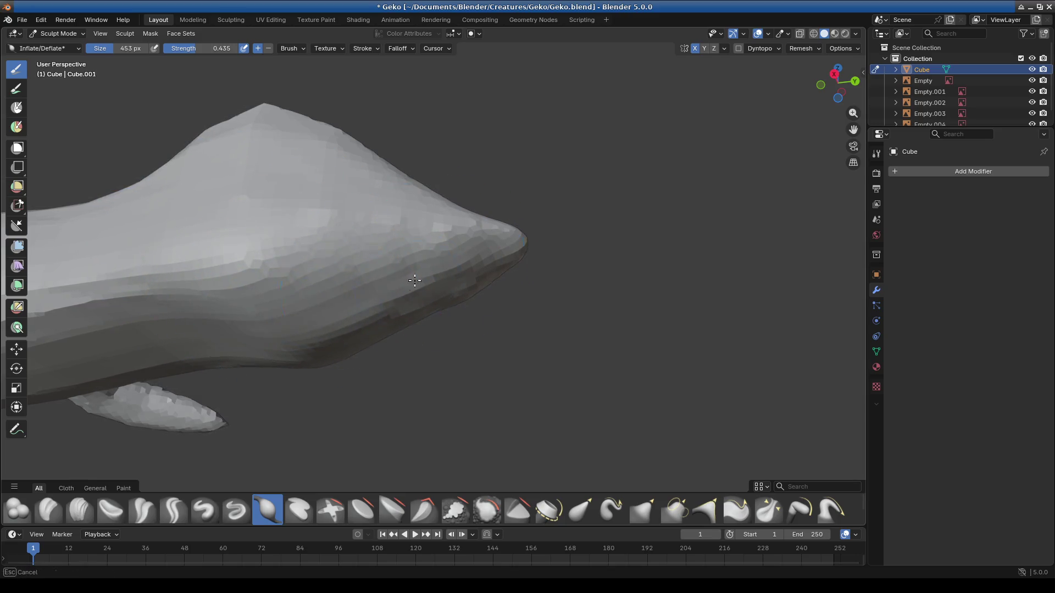
drag(467, 236, 502, 256)
mouse_move(501, 256)
middle_down()
mouse_move(466, 412)
mouse_move(448, 405)
mouse_move(566, 429)
mouse_move(418, 429)
mouse_move(454, 376)
mouse_move(209, 160)
middle_up()
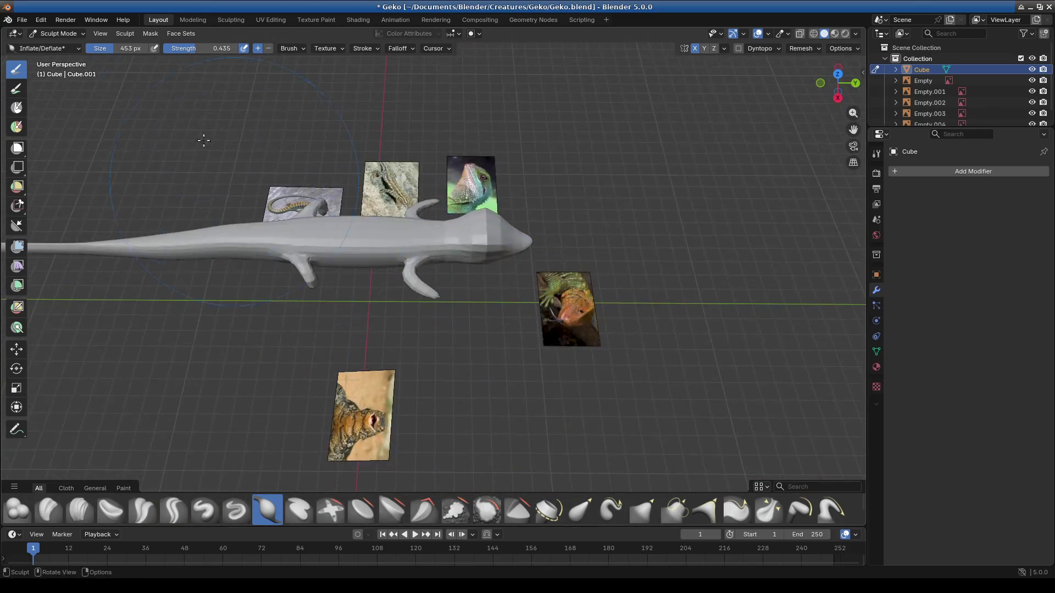
click(55, 33)
Step: In Object Mode from a top view, frame and select the green lizard reference image
click(459, 255)
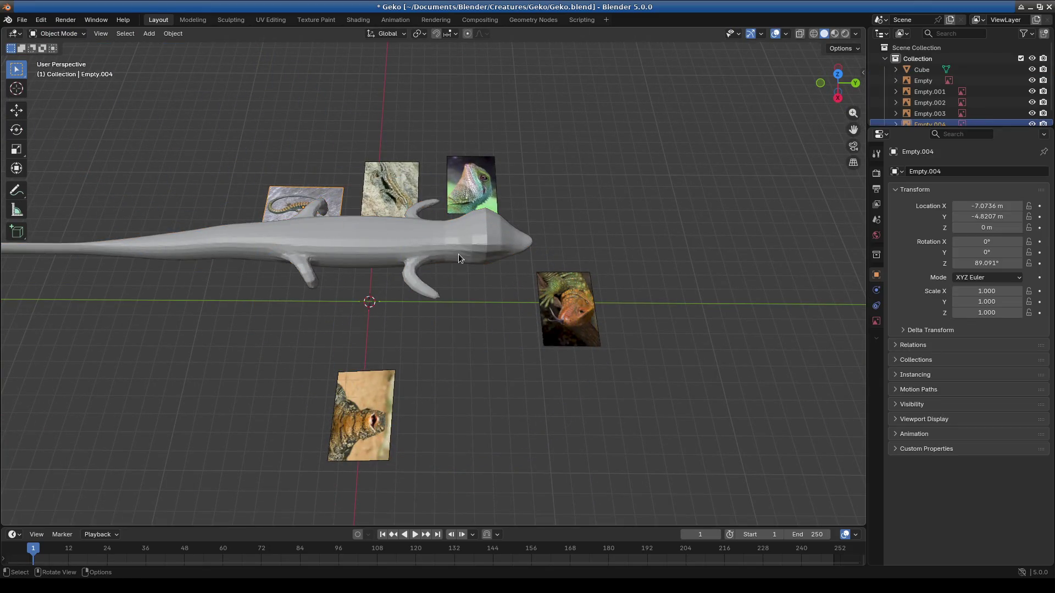
key(KP_1)
key(KP_3)
key(KP_7)
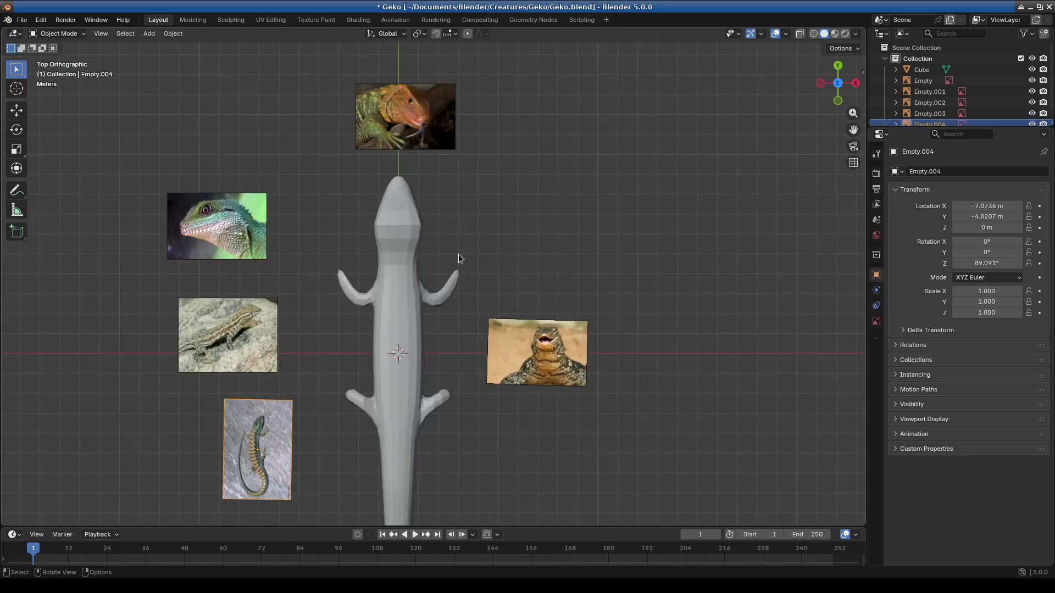
shift+middle_drag(550, 229, 531, 199)
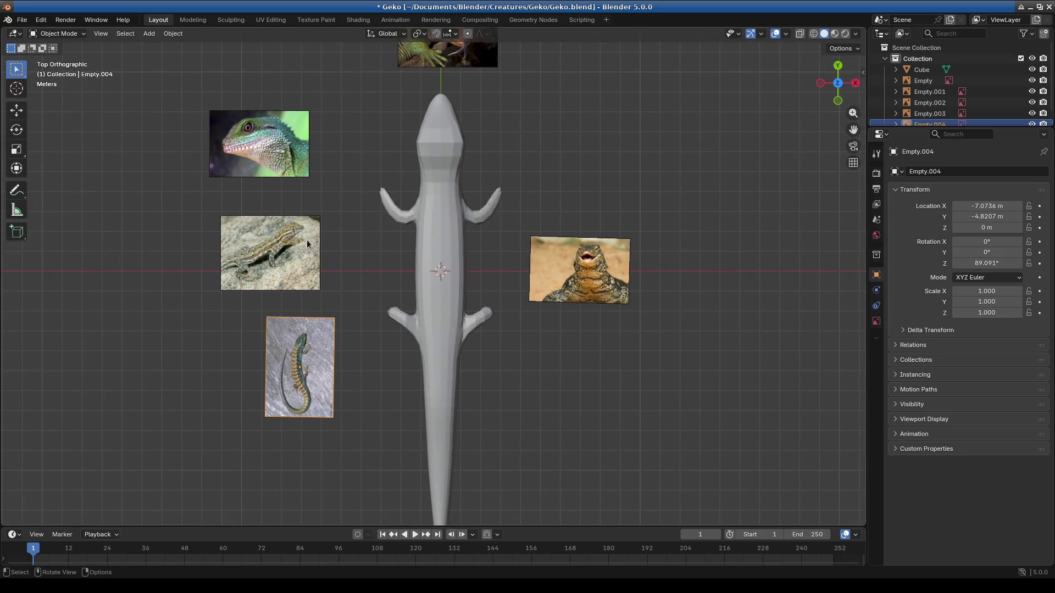
scroll(246, 250, up, 3)
shift+middle_drag(244, 249, 546, 422)
click(390, 184)
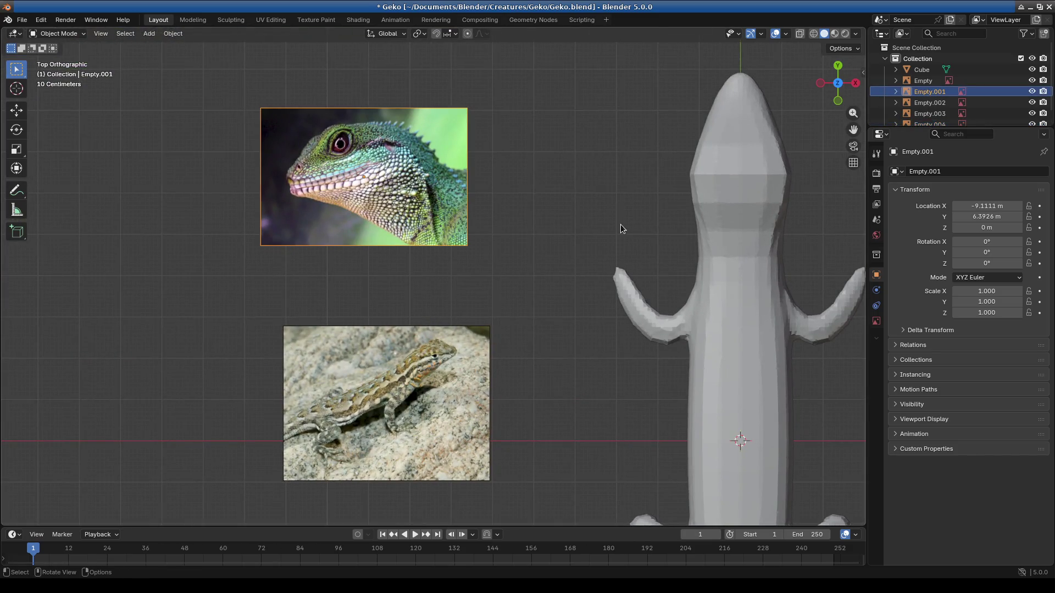
Step: Rotate the image 90° on X and 90° on Z, then raise it along Z to stand upright
key(r)
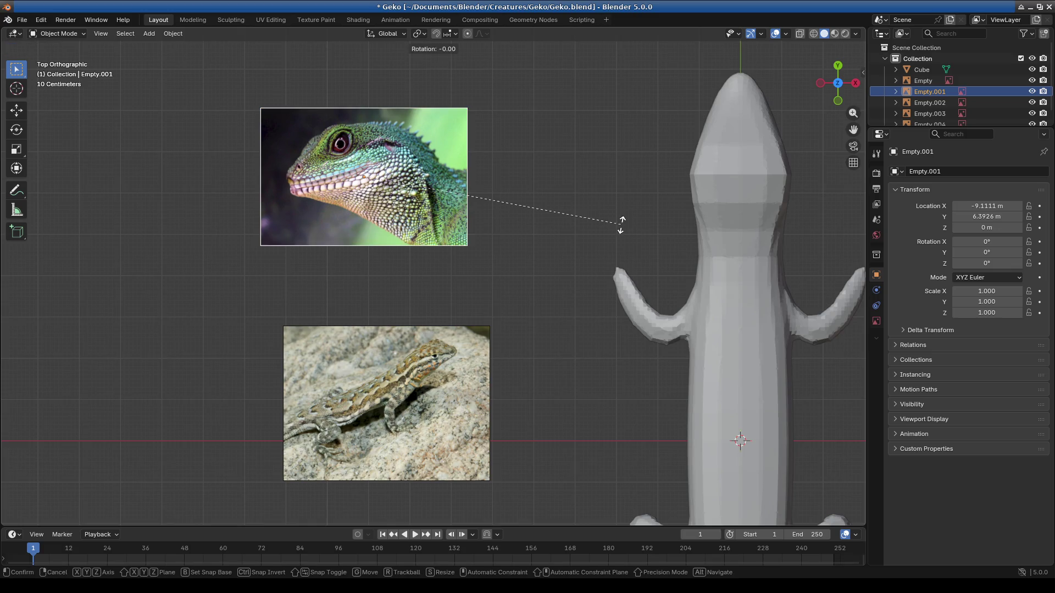
text(x90)
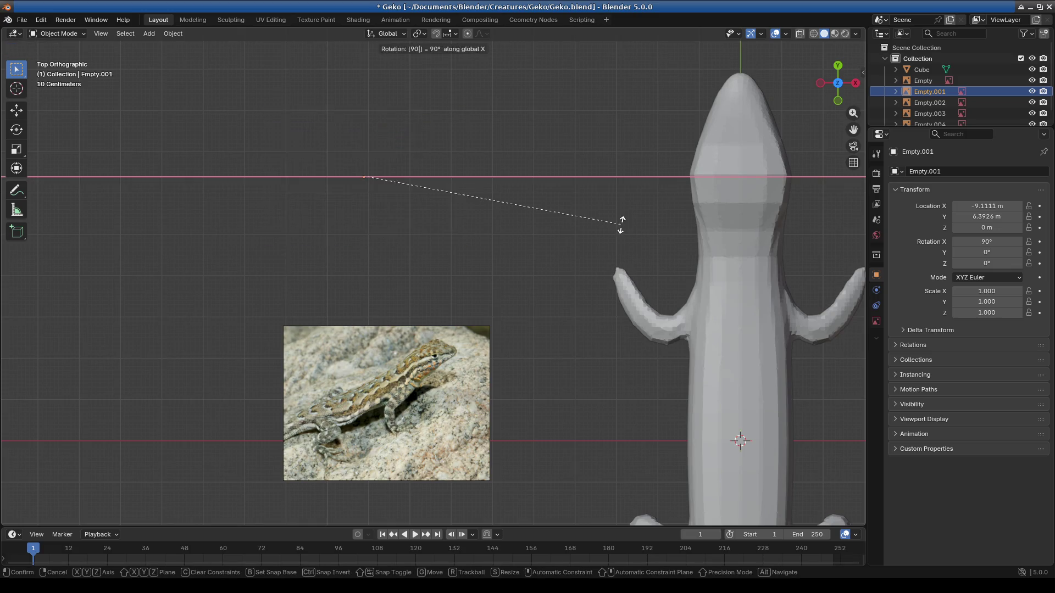
key(Return)
text(rz)
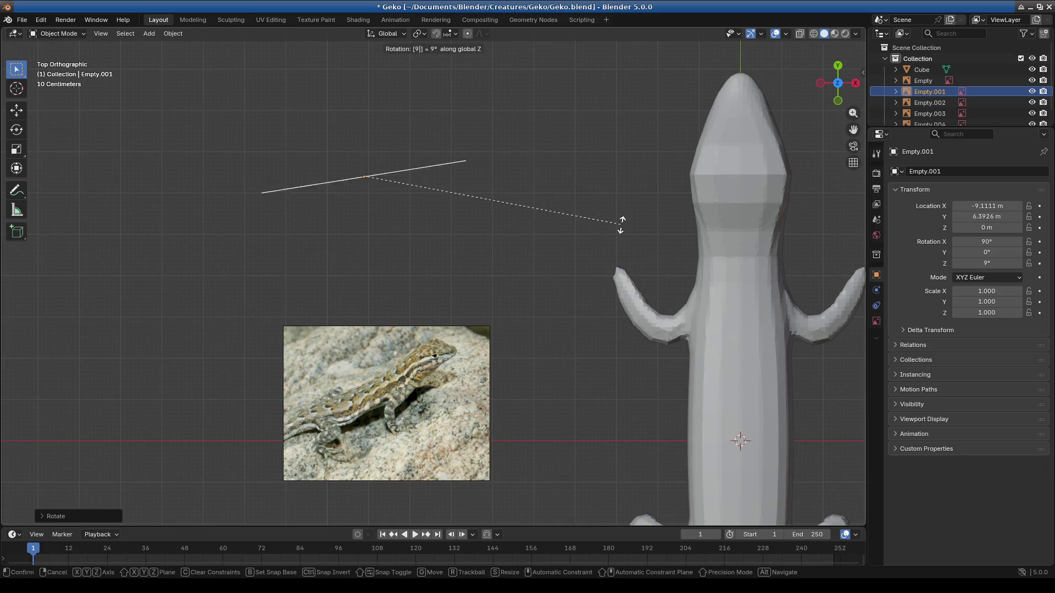
text(90)
key(Return)
key(g)
key(z)
mouse_move(587, 120)
alt+middle_down()
mouse_move(572, 223)
mouse_move(483, 125)
mouse_move(549, 294)
alt+middle_up()
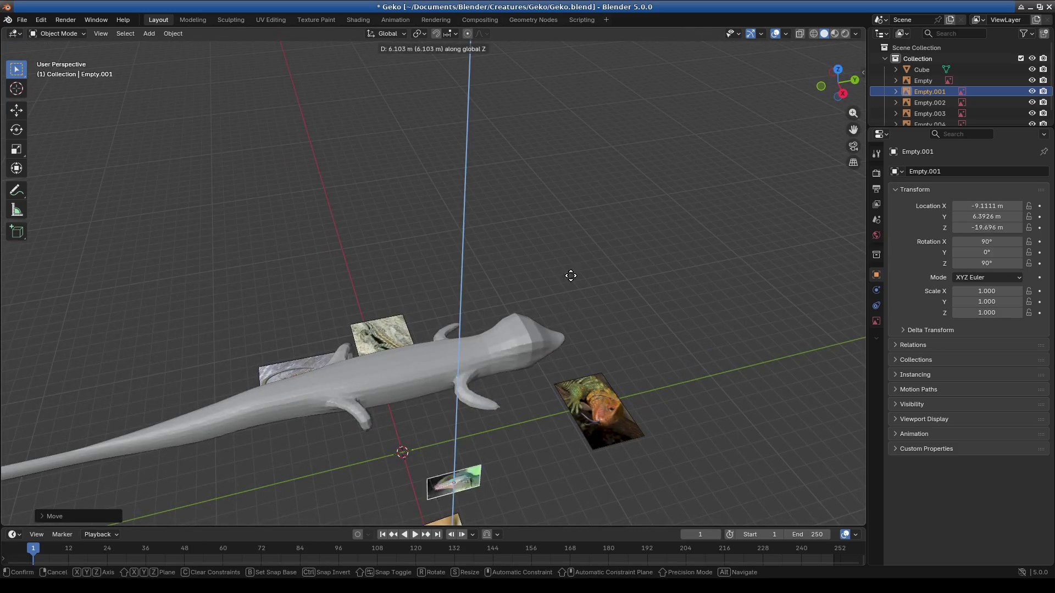
click(553, 57)
Step: Mirror the green lizard reference image across the global Y axis
middle_drag(553, 57, 557, 217)
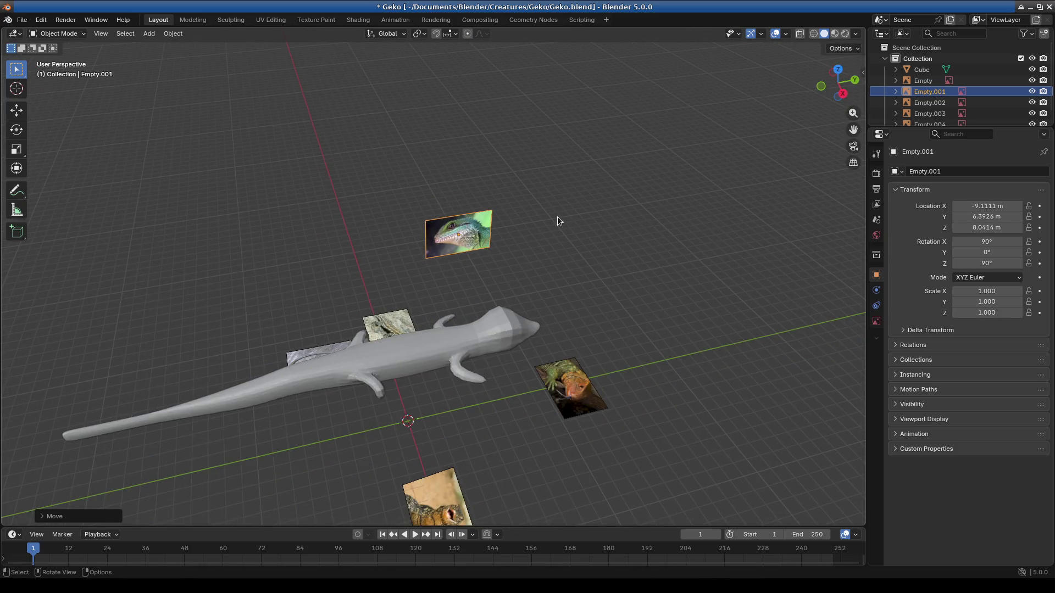
key(r)
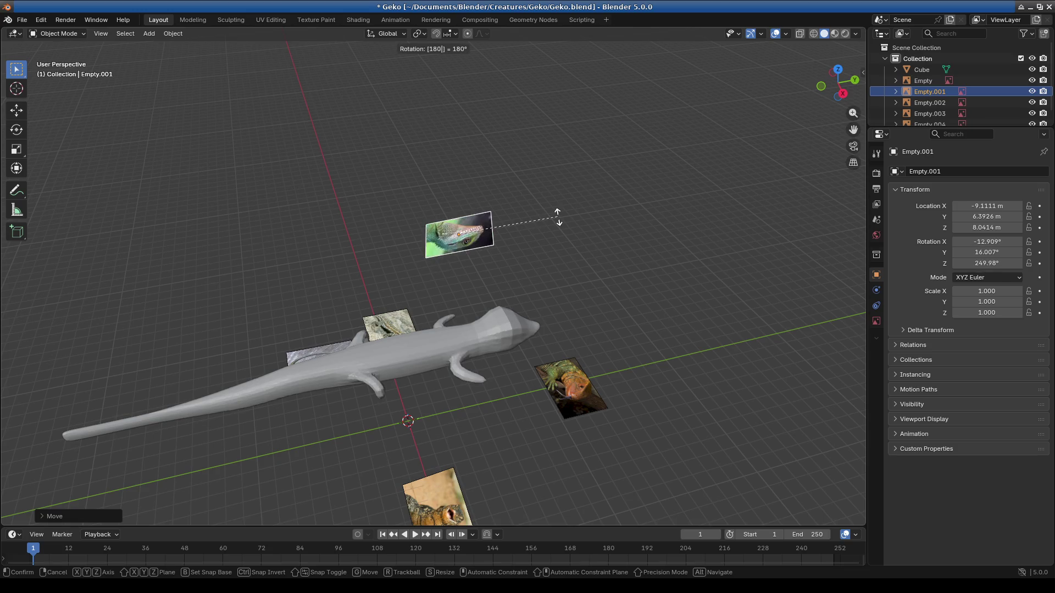
key(Escape)
right_click(558, 217)
mouse_move(483, 324)
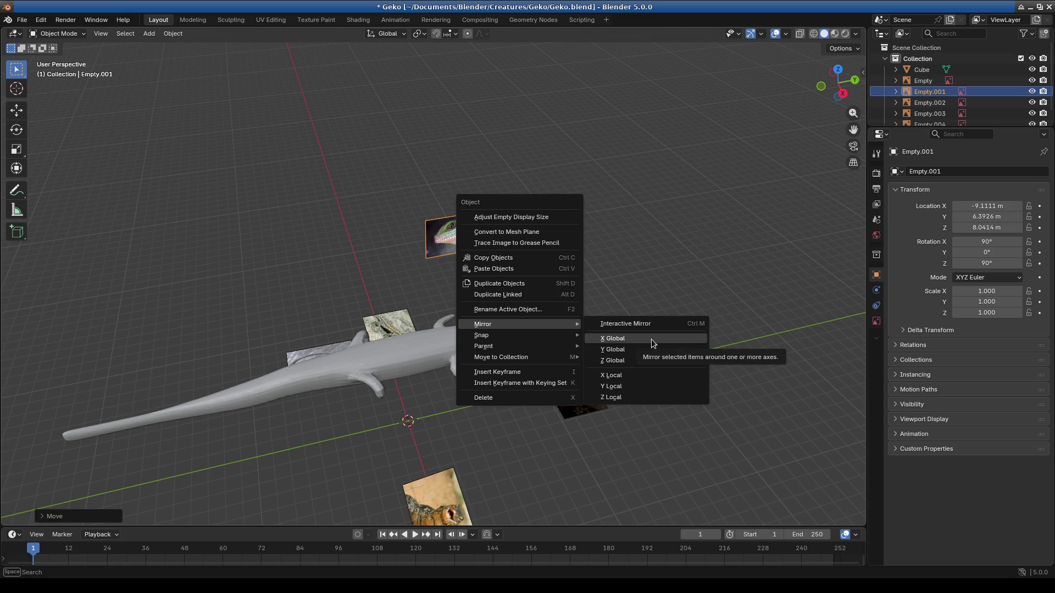
click(653, 353)
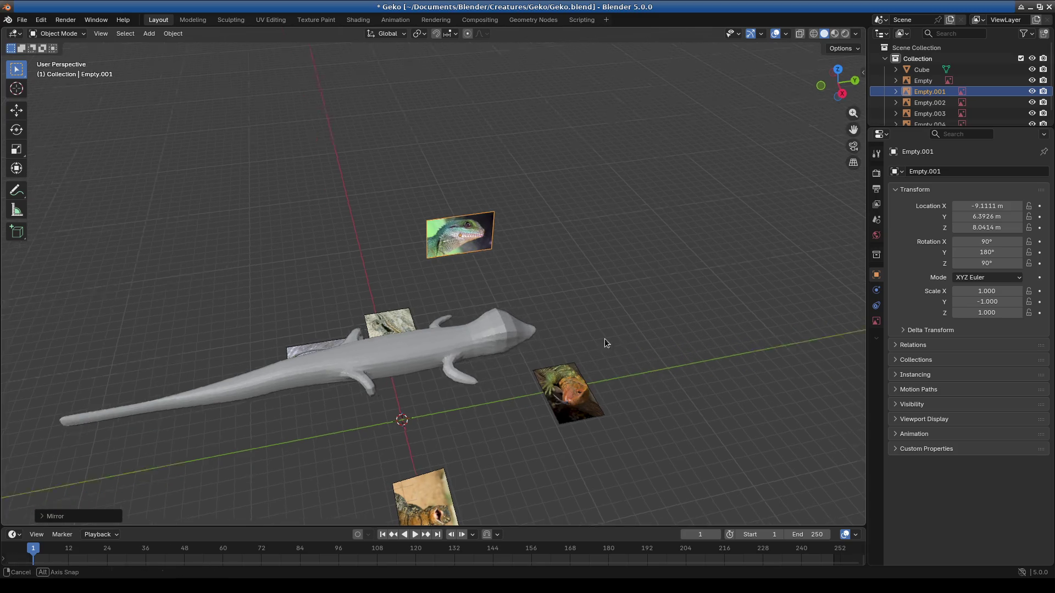
Step: Slide the mirrored image along X and turn it about Z to sit beside the gecko's head
middle_drag(612, 340, 557, 319)
key(g)
key(x)
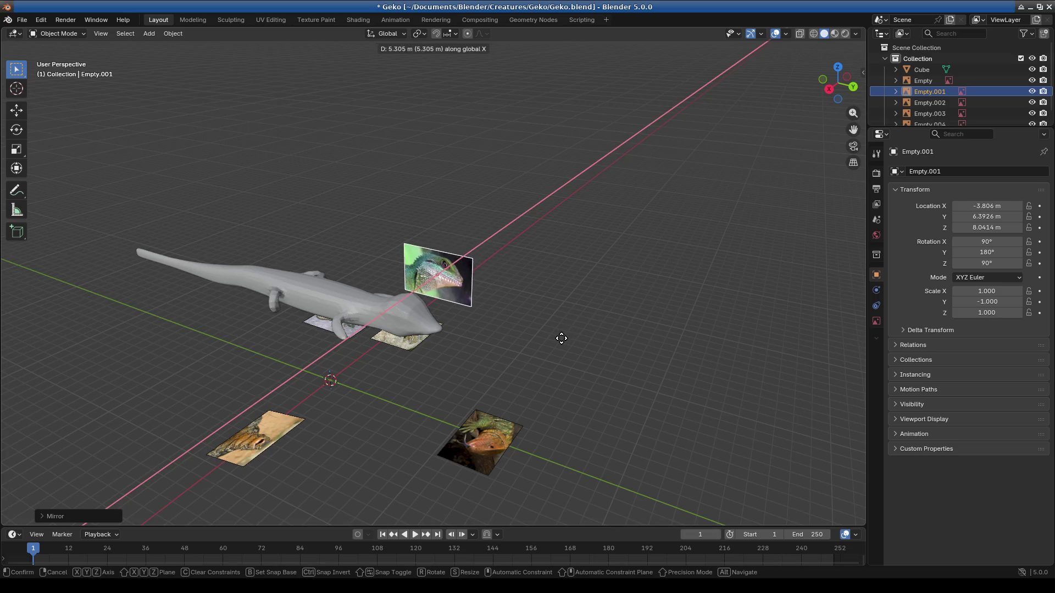
click(562, 333)
mouse_move(604, 288)
middle_down()
mouse_move(602, 331)
mouse_move(614, 326)
mouse_move(575, 171)
middle_up()
key(r)
click(647, 187)
Step: Select the gecko mesh and orbit close to the head and photo
click(363, 239)
mouse_move(363, 240)
middle_down()
mouse_move(458, 267)
mouse_move(448, 317)
middle_up()
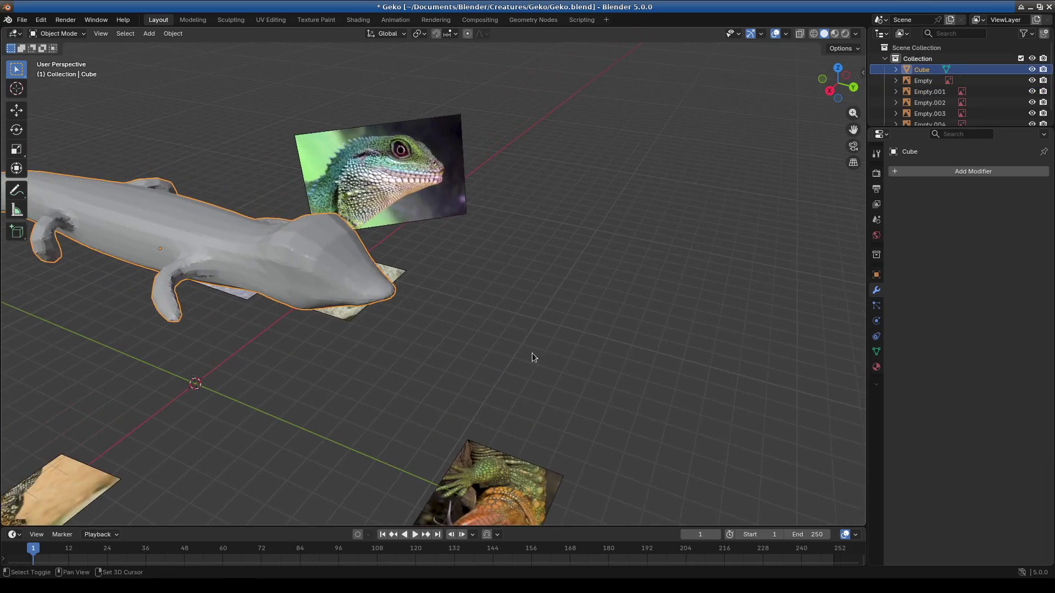
mouse_move(447, 312)
middle_down()
mouse_move(464, 170)
mouse_move(564, 323)
mouse_move(308, 283)
middle_up()
Step: Put the gecko back into Sculpt Mode and shrink the brush to 126 px
click(69, 36)
click(62, 53)
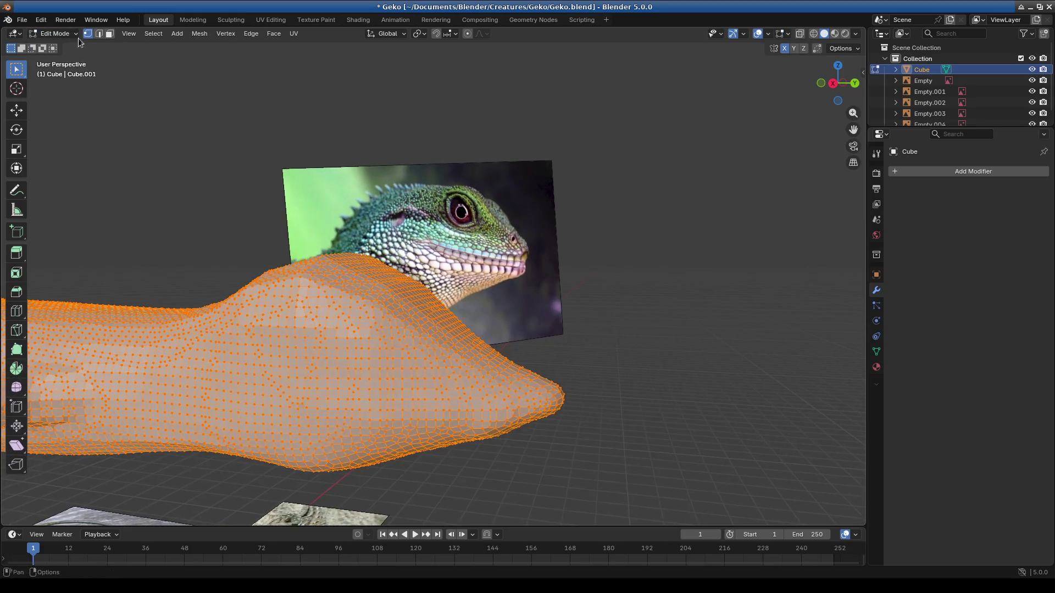
click(55, 34)
click(60, 70)
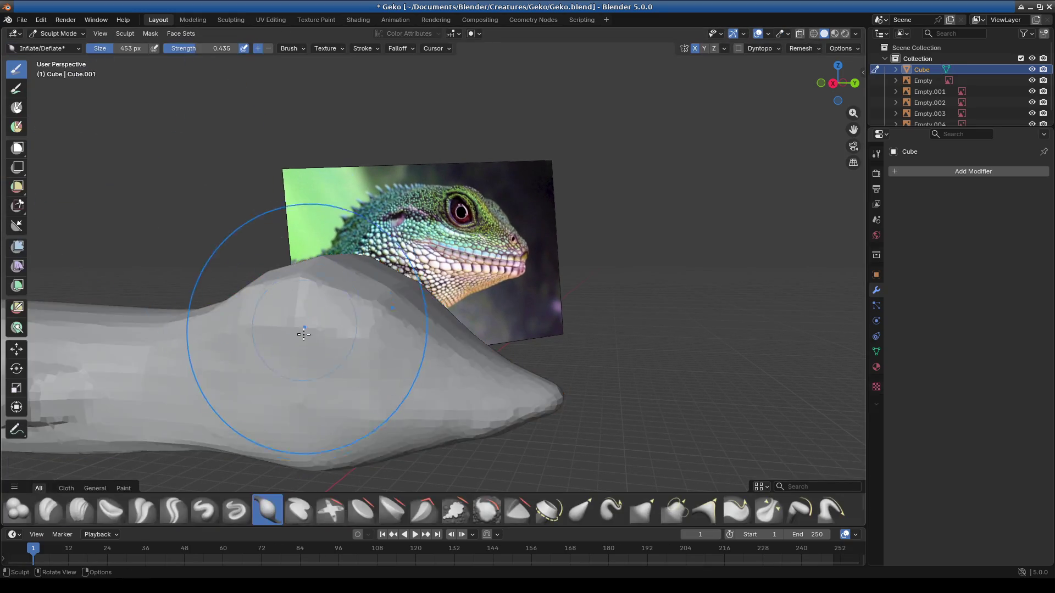
drag(344, 311, 371, 272)
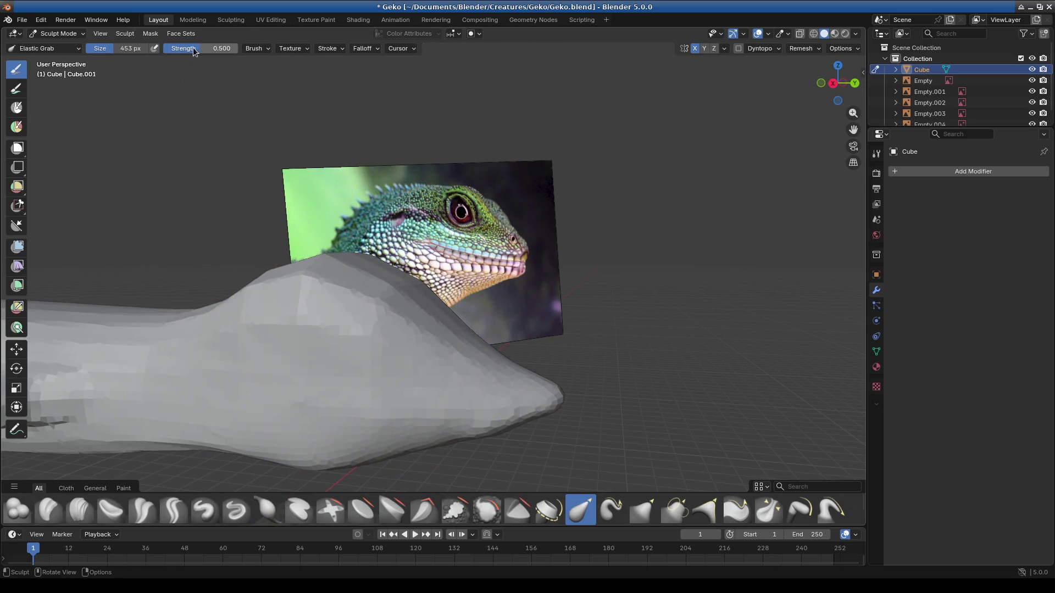
click(169, 127)
Step: Pull the head hump upward into a rounder shape and inspect it from several angles
drag(356, 320, 351, 282)
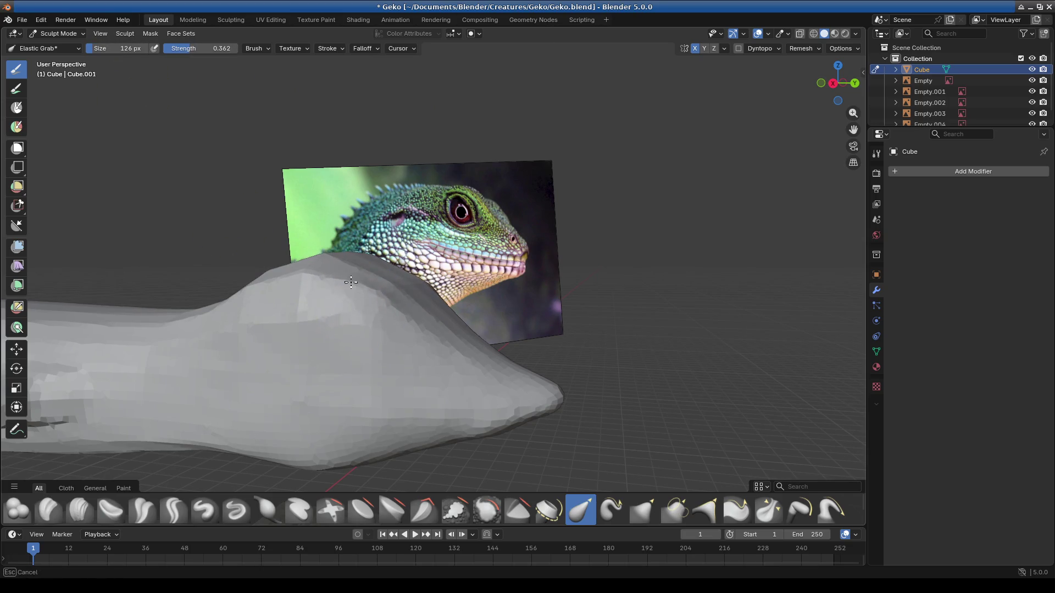
middle_drag(370, 363, 465, 382)
mouse_move(348, 312)
mouse_down()
mouse_move(343, 299)
mouse_move(286, 294)
mouse_up()
drag(336, 319, 382, 335)
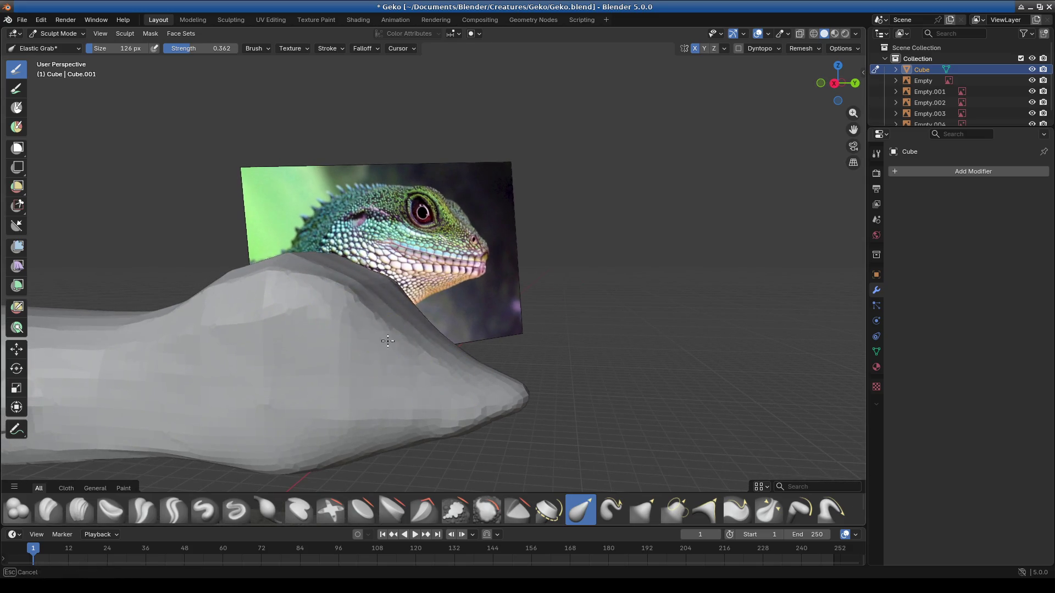
drag(426, 366, 455, 372)
middle_drag(471, 337, 539, 326)
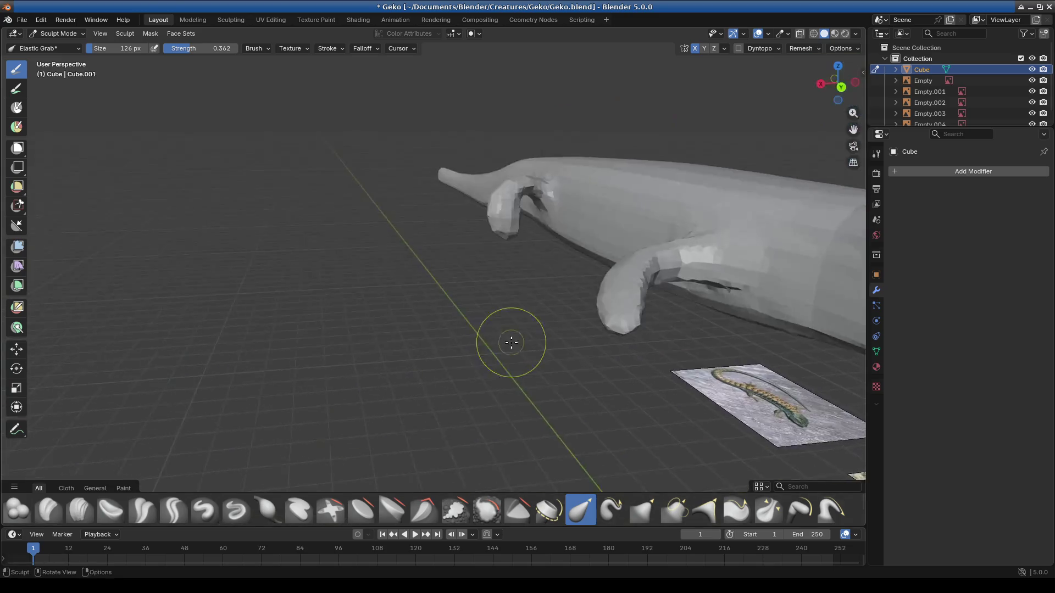
scroll(573, 297, up, 5)
scroll(569, 281, down, 4)
mouse_move(560, 259)
middle_down()
mouse_move(424, 242)
mouse_move(399, 252)
middle_up()
middle_drag(487, 236, 395, 264)
Step: Carve and deepen sharp lengthwise grooves along the top of the head with Draw Sharp
click(233, 513)
mouse_move(397, 207)
mouse_down()
mouse_move(430, 332)
mouse_move(411, 257)
mouse_up()
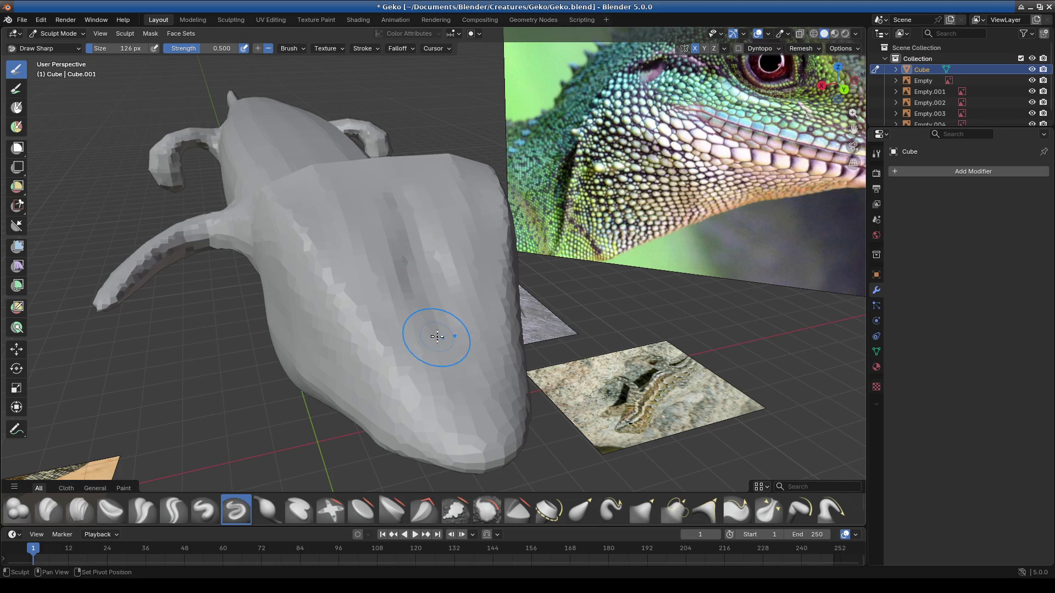
drag(437, 337, 408, 248)
mouse_move(422, 195)
mouse_down()
mouse_move(442, 160)
mouse_move(377, 164)
mouse_move(415, 164)
mouse_up()
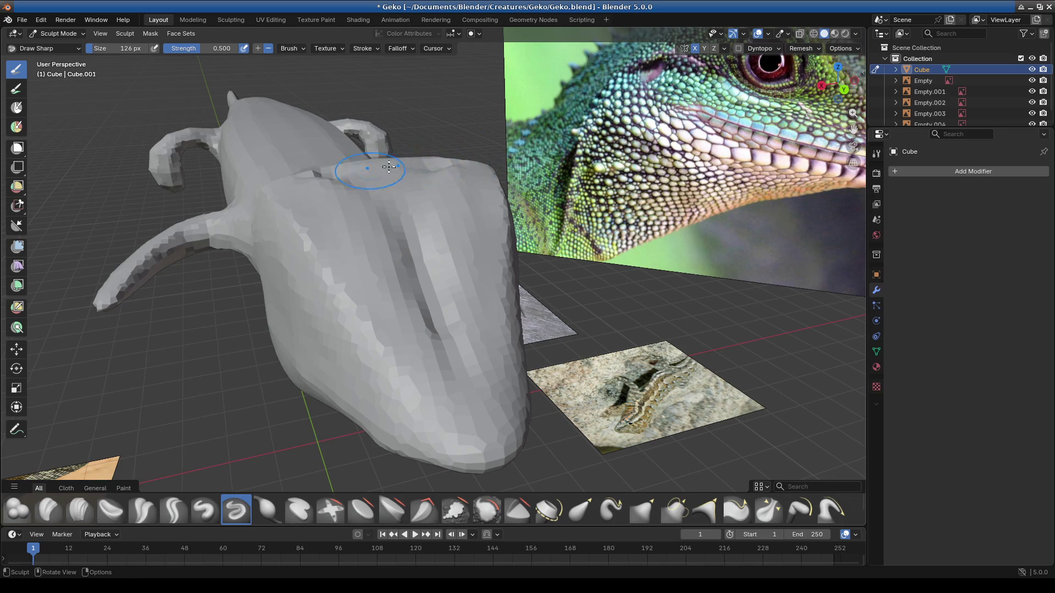
mouse_move(405, 192)
mouse_down()
mouse_move(464, 377)
mouse_move(430, 227)
mouse_up()
drag(448, 347, 411, 209)
mouse_move(444, 321)
middle_down()
mouse_move(388, 353)
mouse_move(570, 396)
middle_up()
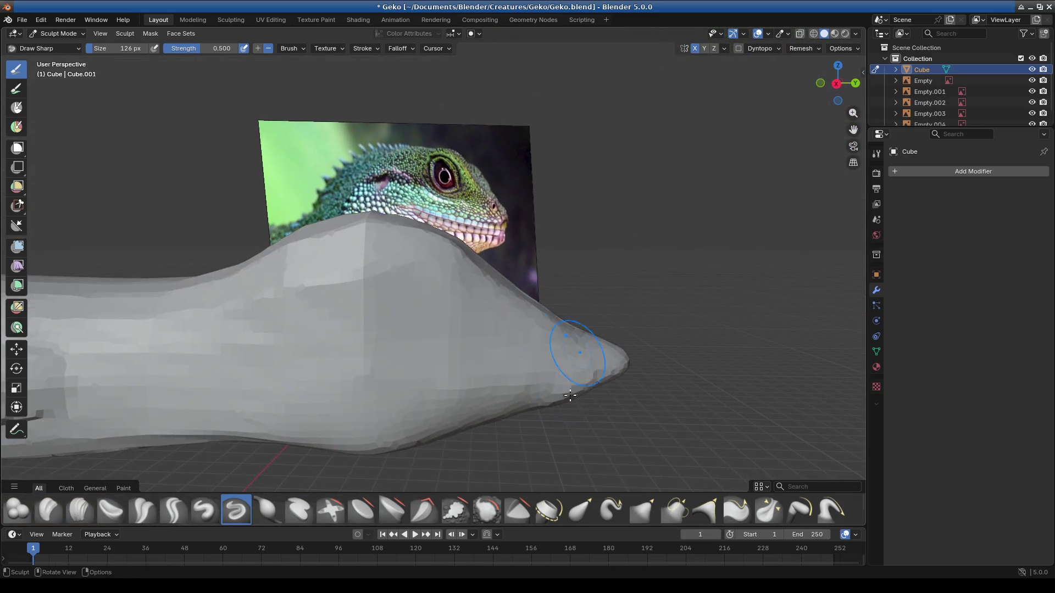
click(582, 513)
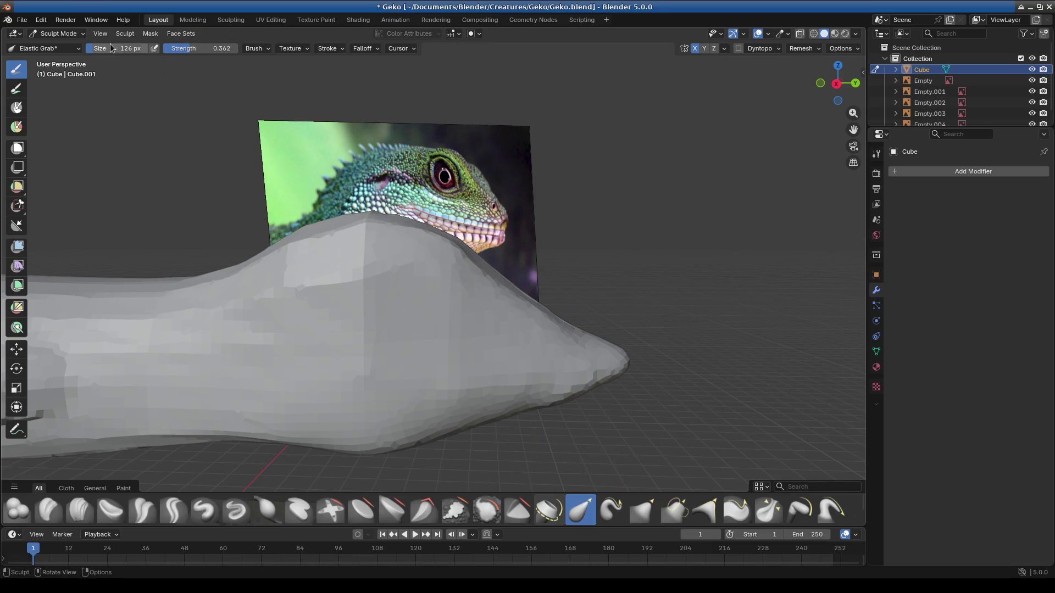
Step: With the enlarged grab brush, raise the hump over the lizard's jaw while orbiting
drag(424, 237, 423, 254)
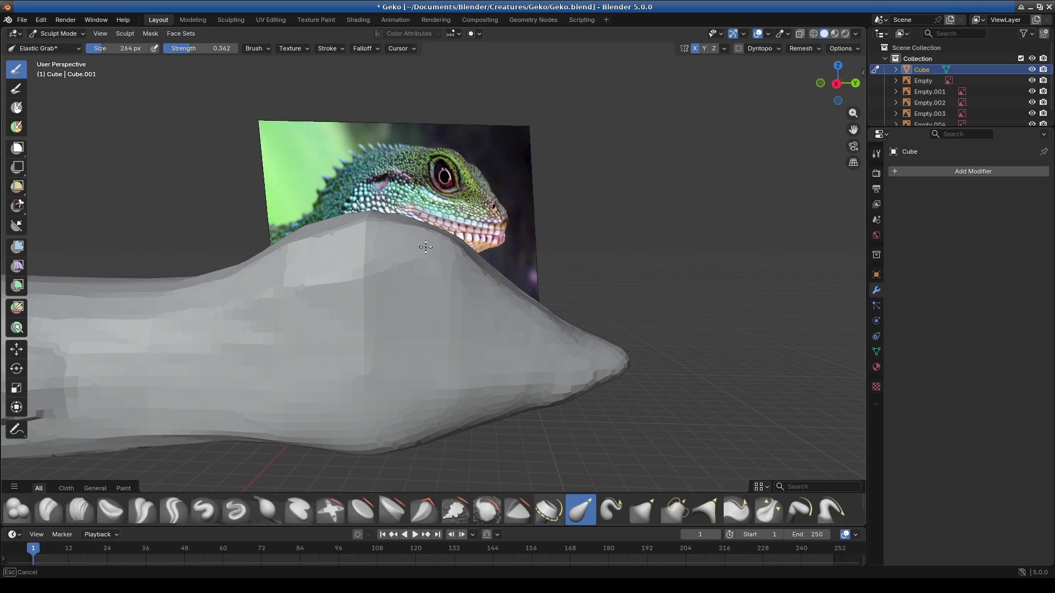
click(365, 49)
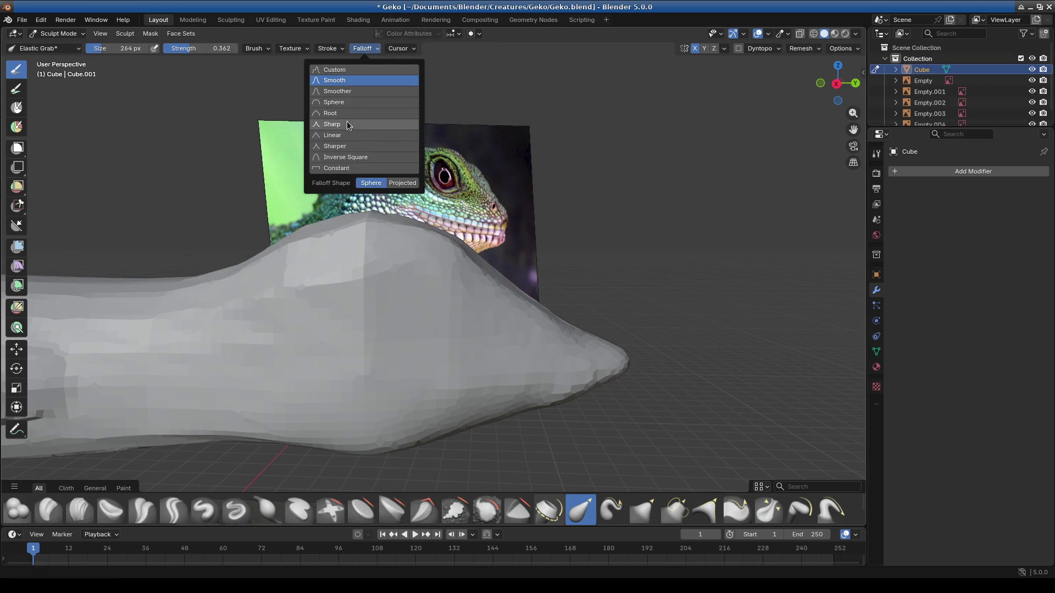
drag(448, 253, 560, 299)
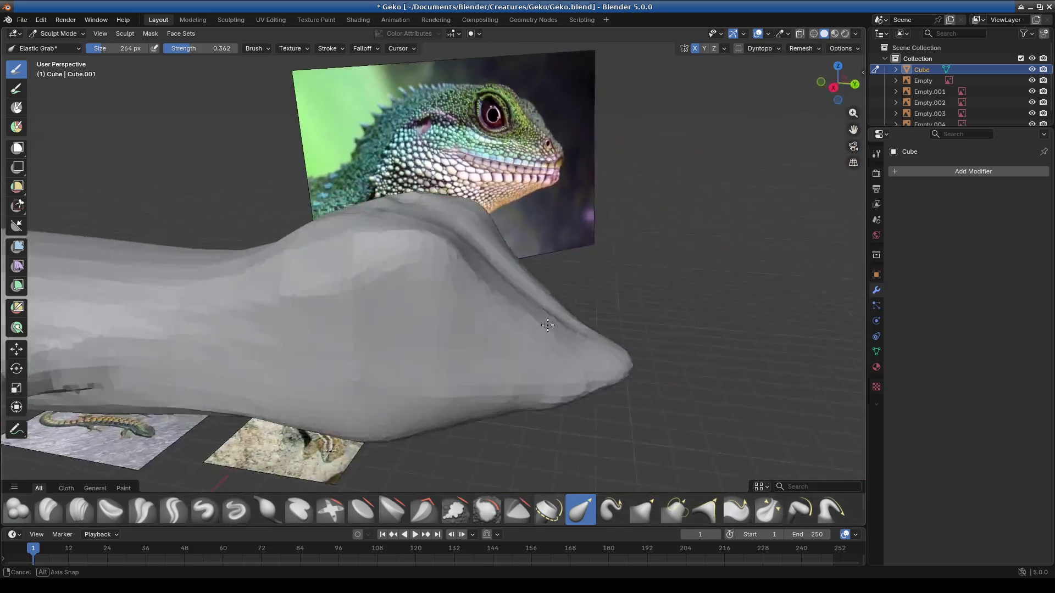
middle_drag(559, 298, 388, 271)
mouse_move(389, 271)
mouse_down()
mouse_move(372, 227)
mouse_move(499, 236)
mouse_up()
mouse_move(499, 236)
middle_down()
mouse_move(471, 323)
mouse_move(453, 306)
middle_up()
drag(452, 305, 448, 264)
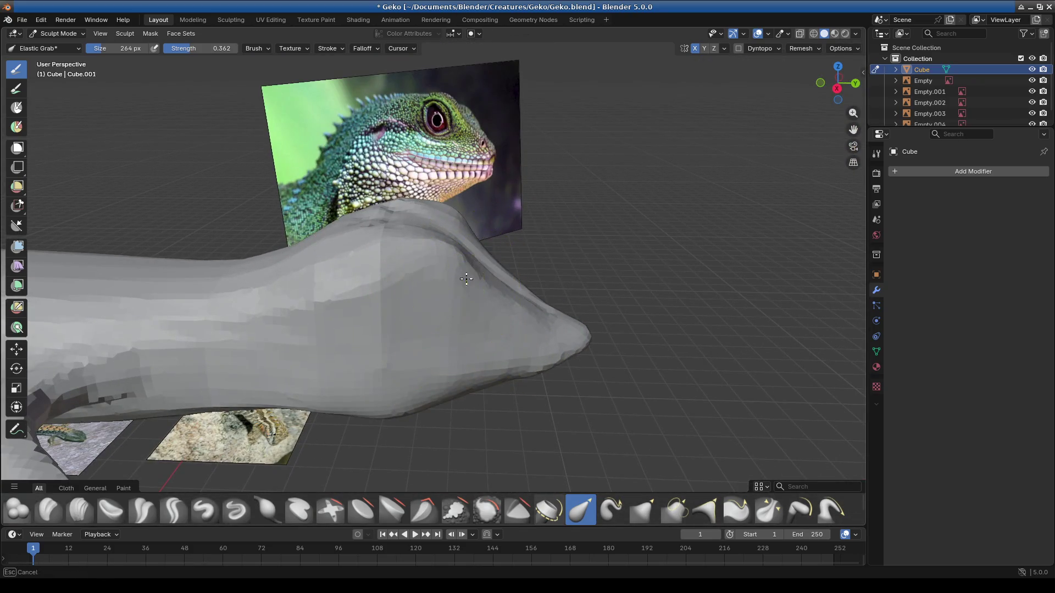
mouse_move(448, 265)
middle_down()
mouse_move(449, 288)
mouse_move(589, 299)
middle_up()
Step: Pull the underside of the snout into a longer, rounded tip
mouse_move(484, 396)
middle_down()
mouse_move(454, 361)
mouse_move(494, 358)
mouse_move(421, 375)
mouse_move(421, 360)
middle_up()
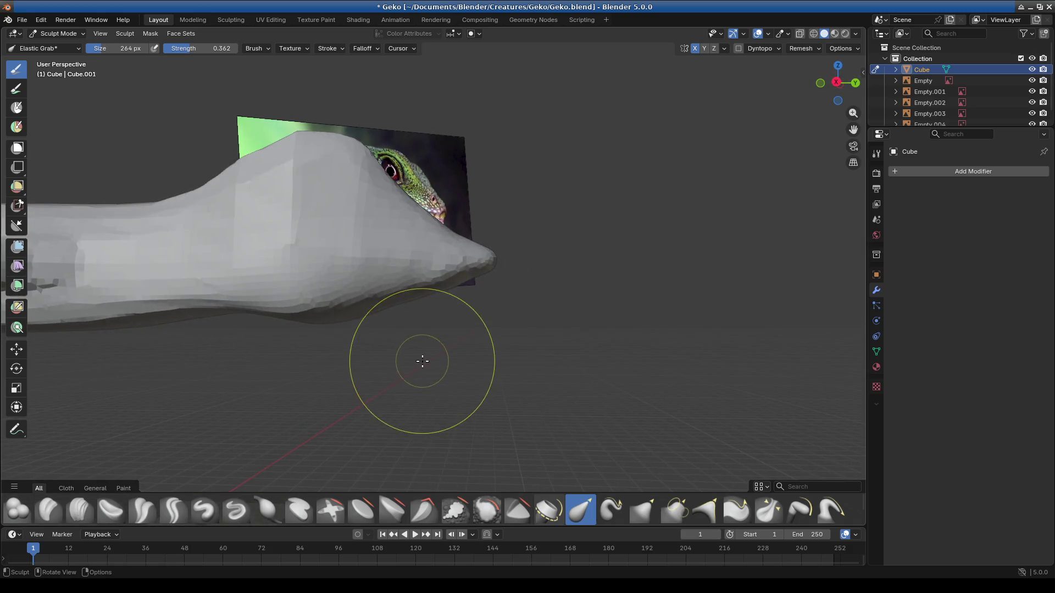
mouse_move(438, 264)
middle_down()
mouse_move(528, 311)
mouse_move(500, 260)
mouse_move(467, 258)
middle_up()
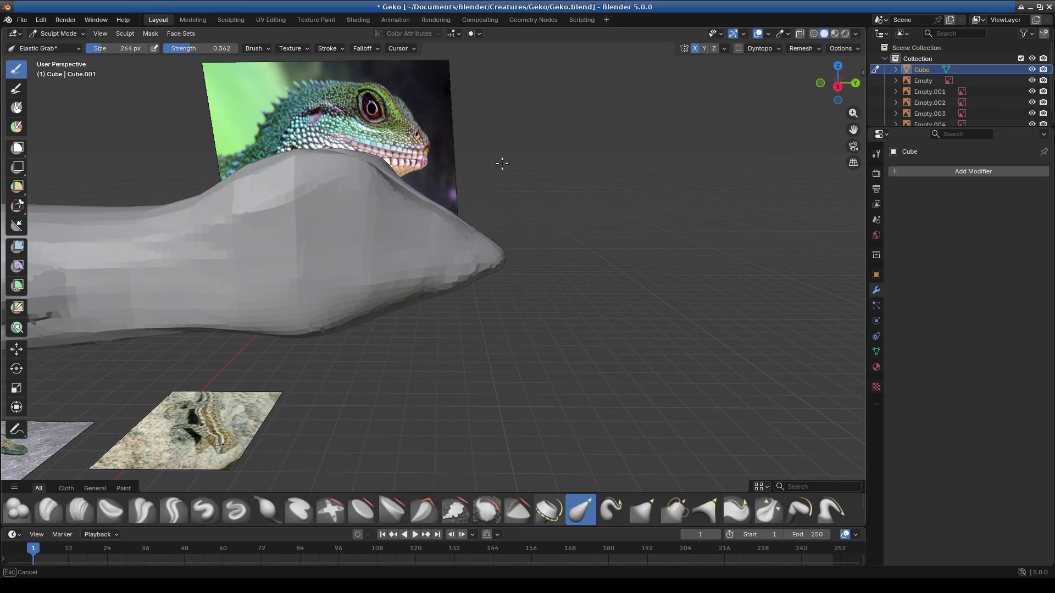
middle_drag(508, 161, 508, 164)
drag(440, 293, 422, 302)
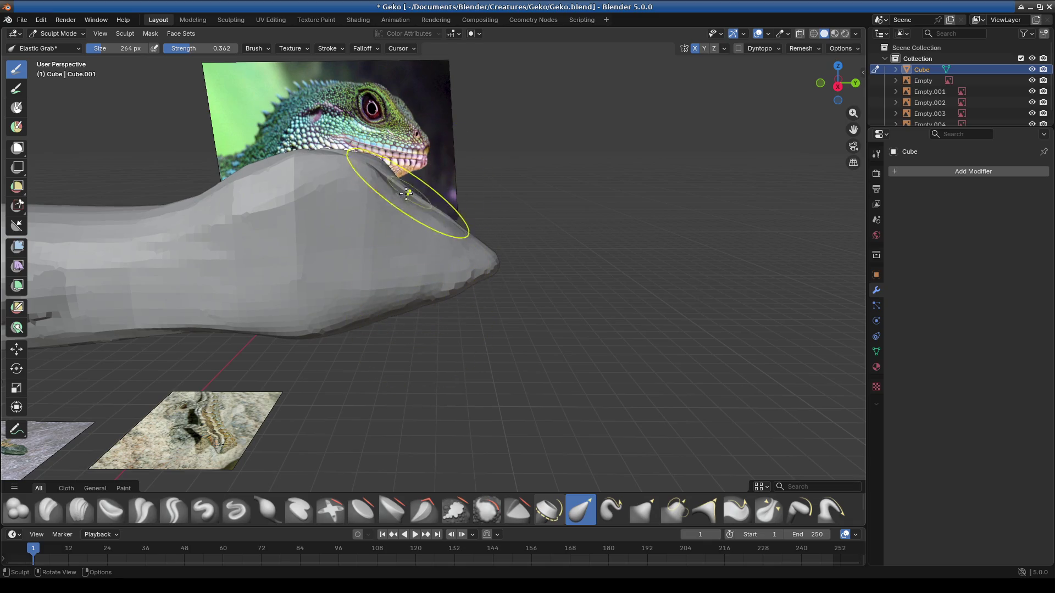
drag(403, 215, 427, 228)
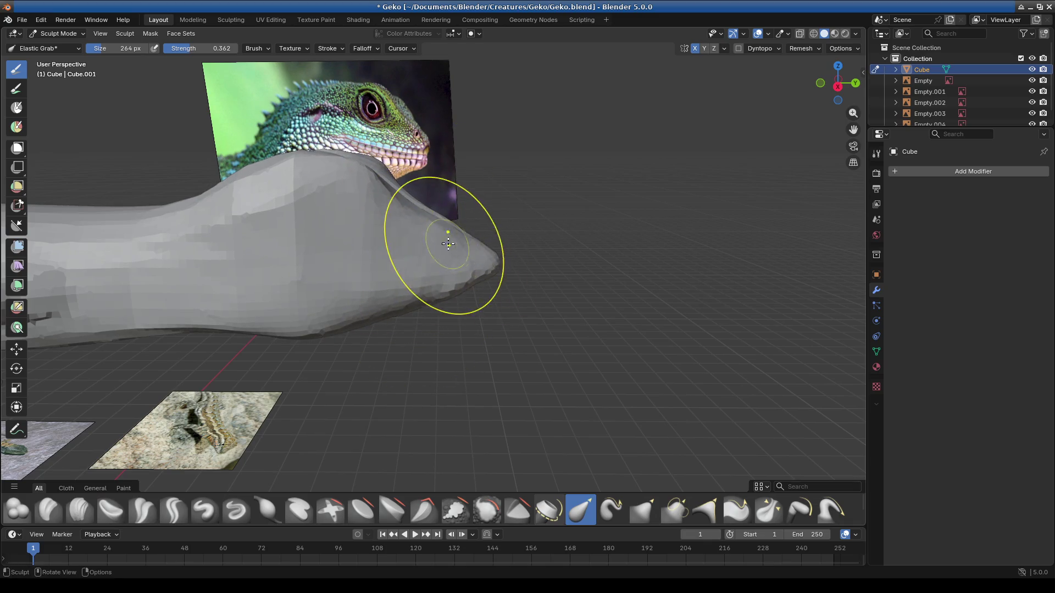
middle_drag(489, 267, 424, 314)
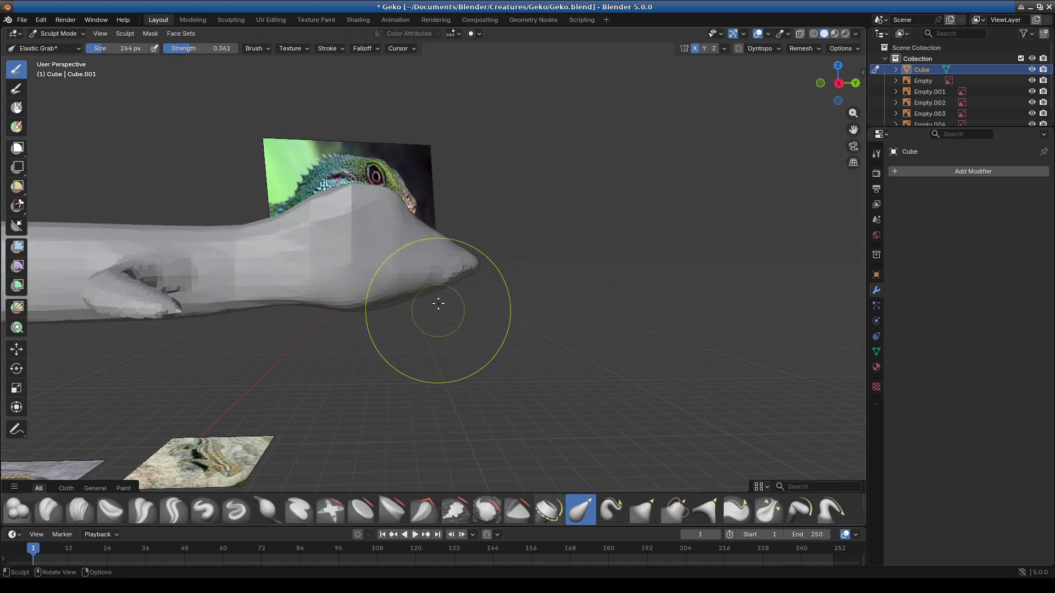
scroll(478, 300, up, 3)
scroll(426, 328, up, 2)
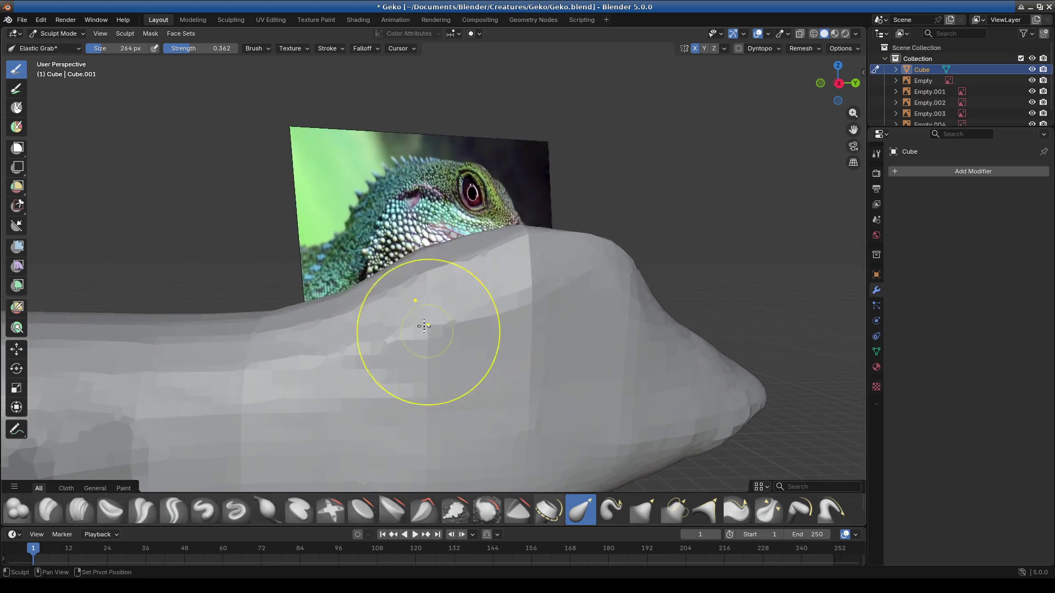
click(227, 511)
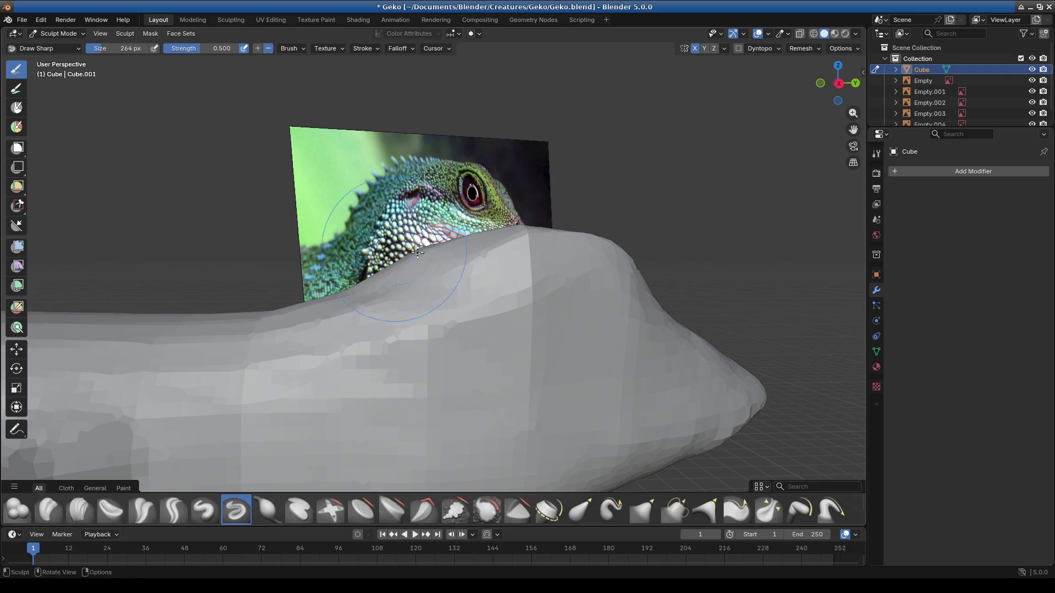
Step: Orbit to a front view and return to Elastic Grab
middle_drag(390, 275, 513, 375)
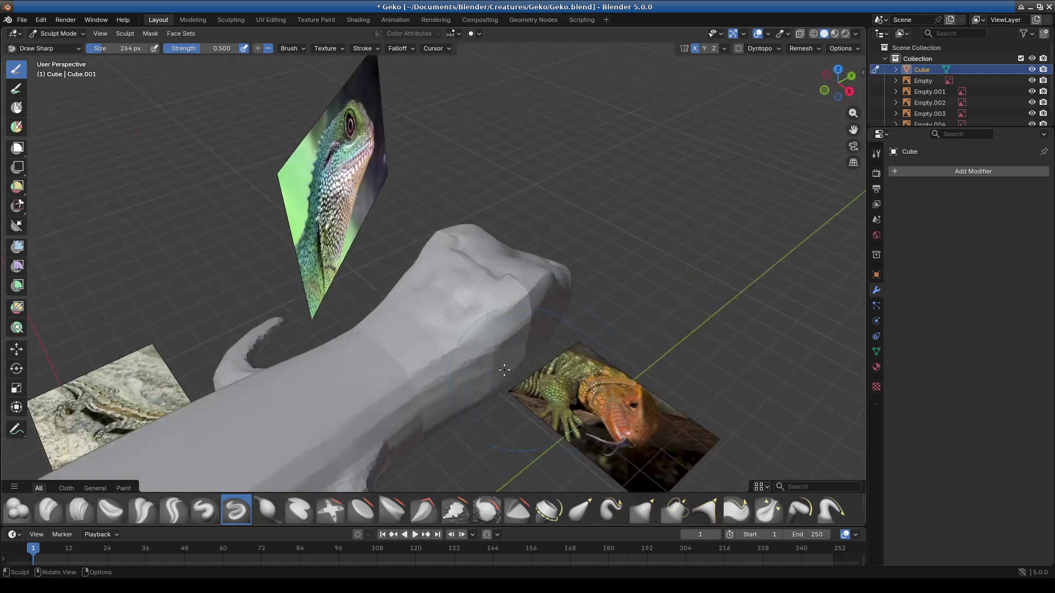
middle_drag(486, 430, 494, 329)
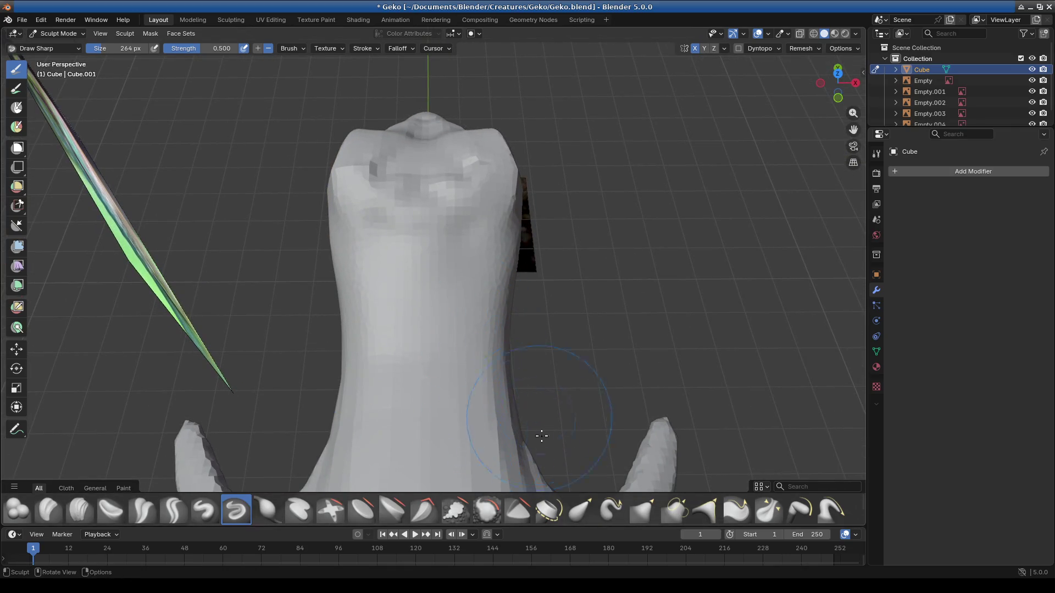
click(581, 510)
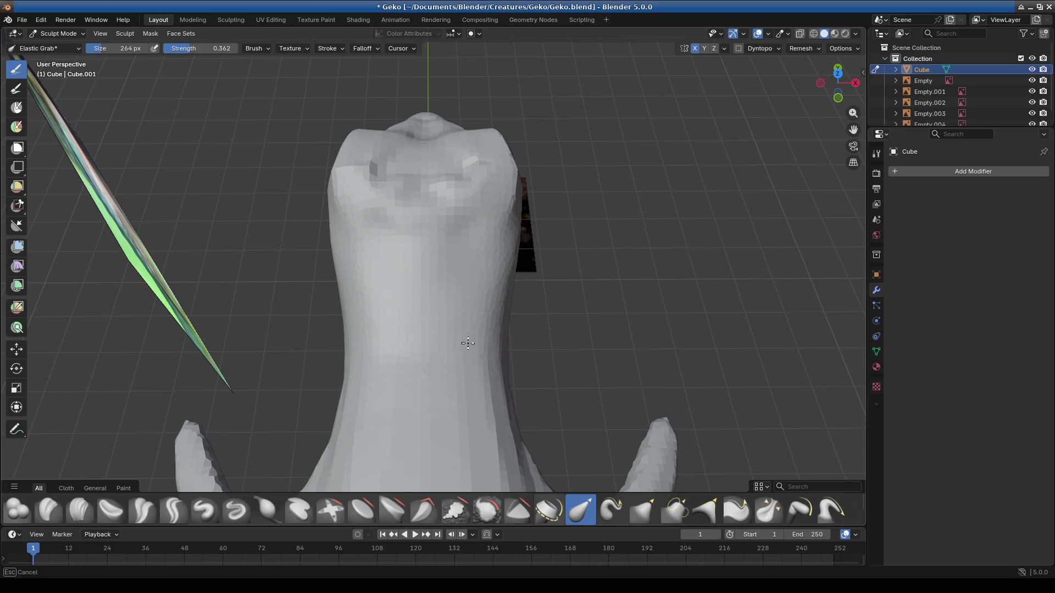
mouse_move(460, 424)
middle_down()
mouse_move(369, 382)
mouse_move(471, 318)
mouse_move(613, 353)
mouse_move(434, 374)
mouse_move(459, 401)
mouse_move(420, 233)
middle_up()
Step: Reshape the tip and underside of the snout, then leave for Object Mode
drag(415, 235, 395, 236)
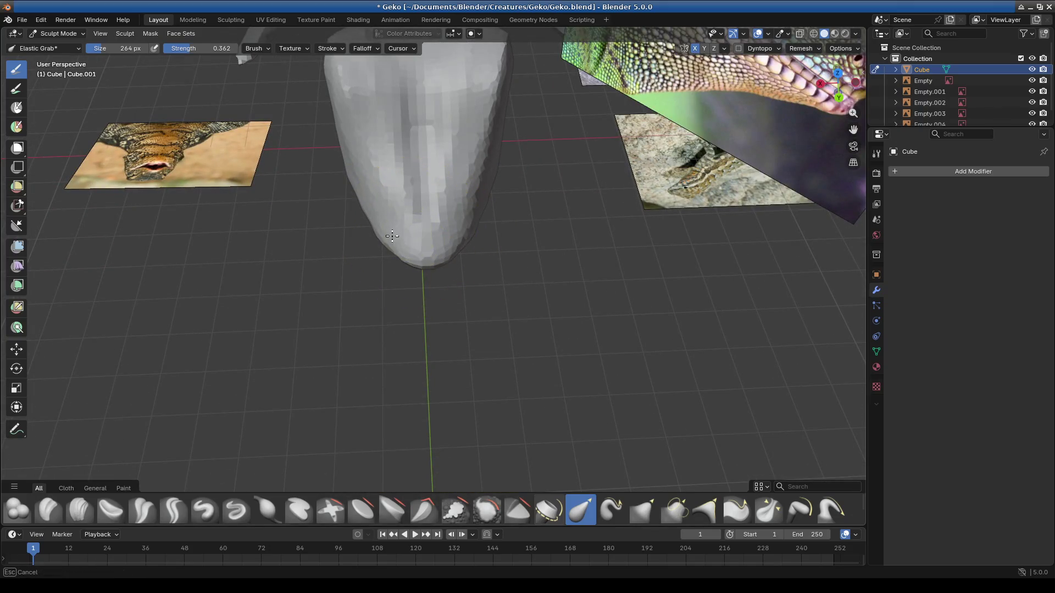
mouse_move(338, 251)
mouse_down()
mouse_move(304, 256)
mouse_move(336, 252)
mouse_up()
mouse_move(335, 252)
middle_down()
mouse_move(537, 243)
mouse_move(462, 223)
mouse_move(431, 171)
middle_up()
mouse_move(430, 171)
mouse_down()
mouse_move(459, 200)
mouse_move(442, 201)
mouse_up()
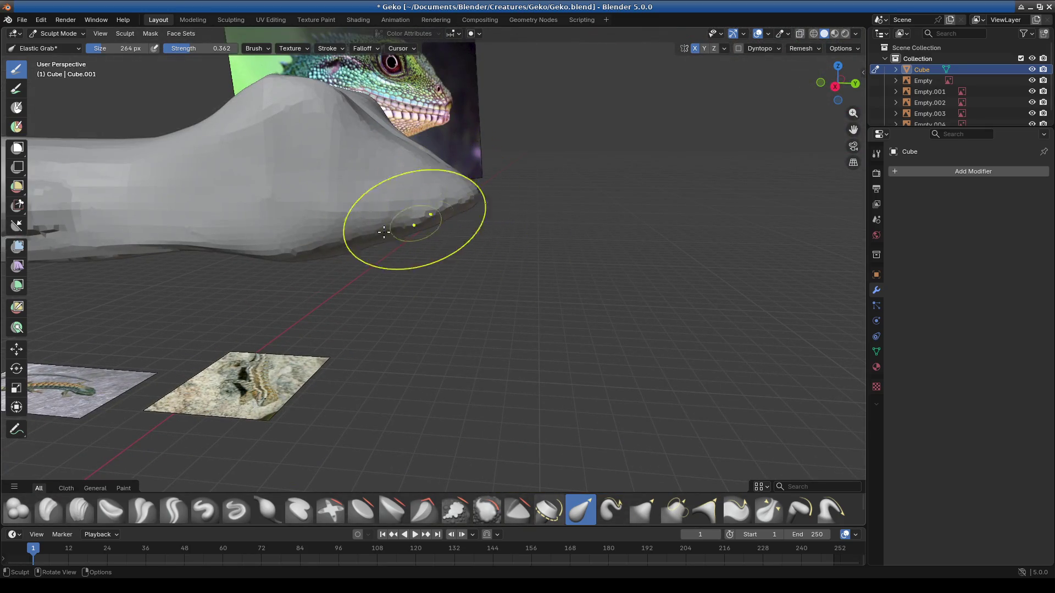
click(43, 34)
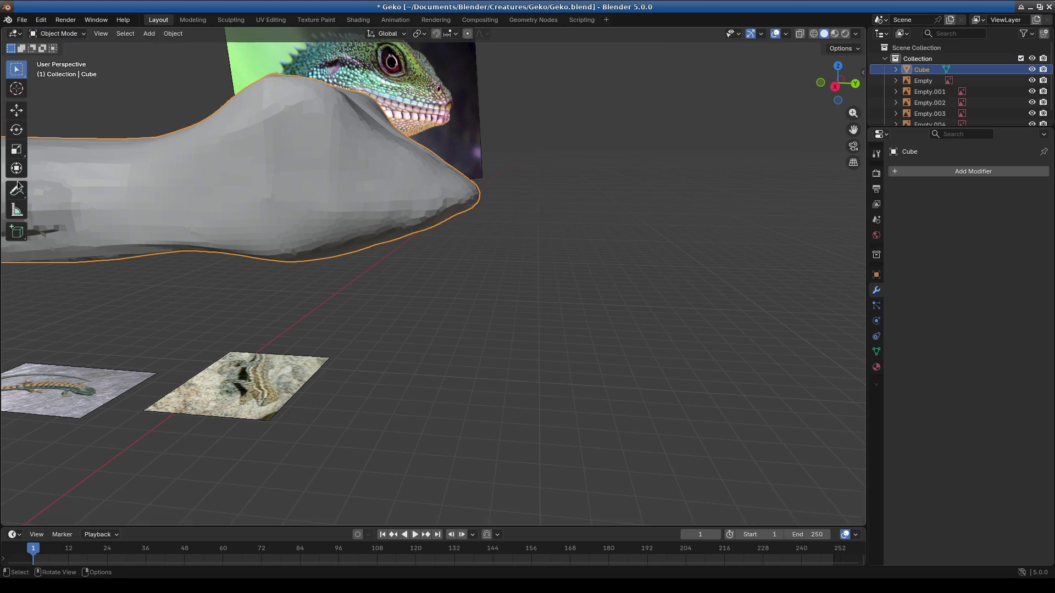
Step: Start annotating on the head and set Annotation Placement to Surface
click(16, 191)
scroll(353, 219, up, 3)
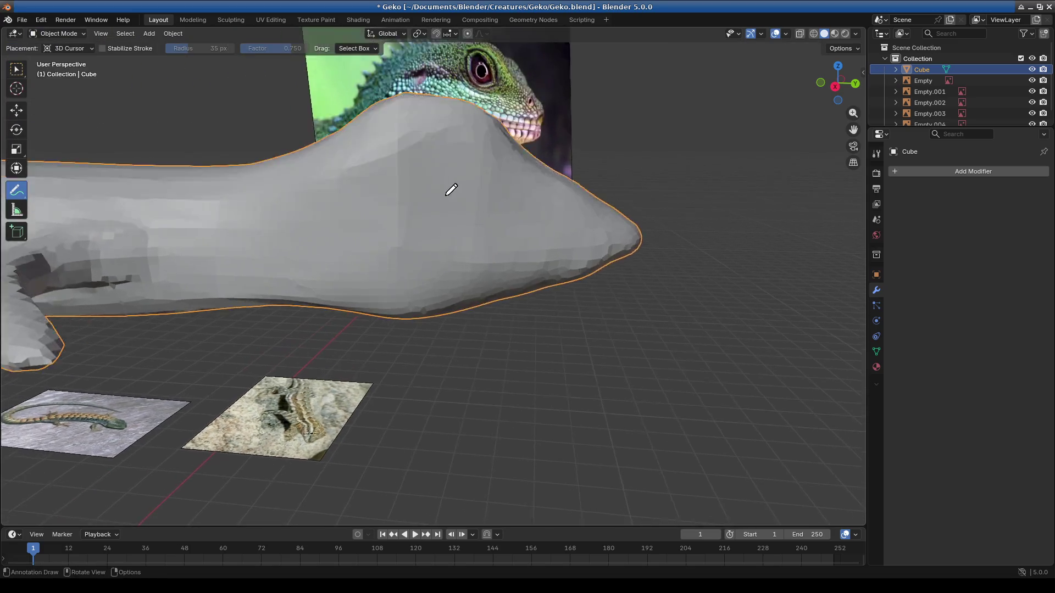
scroll(448, 189, up, 2)
drag(477, 104, 457, 130)
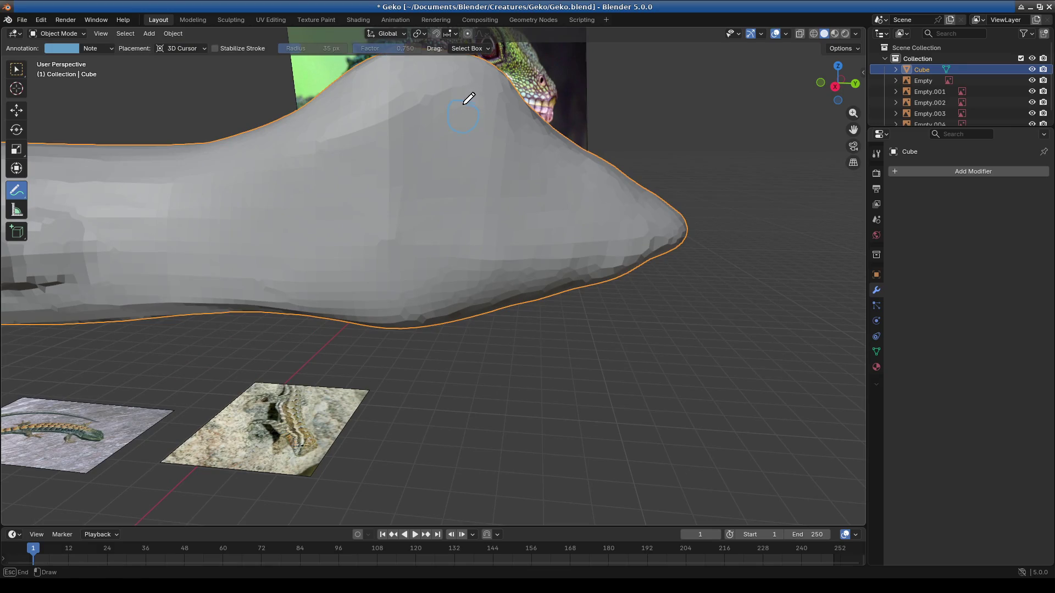
middle_drag(468, 98, 530, 205)
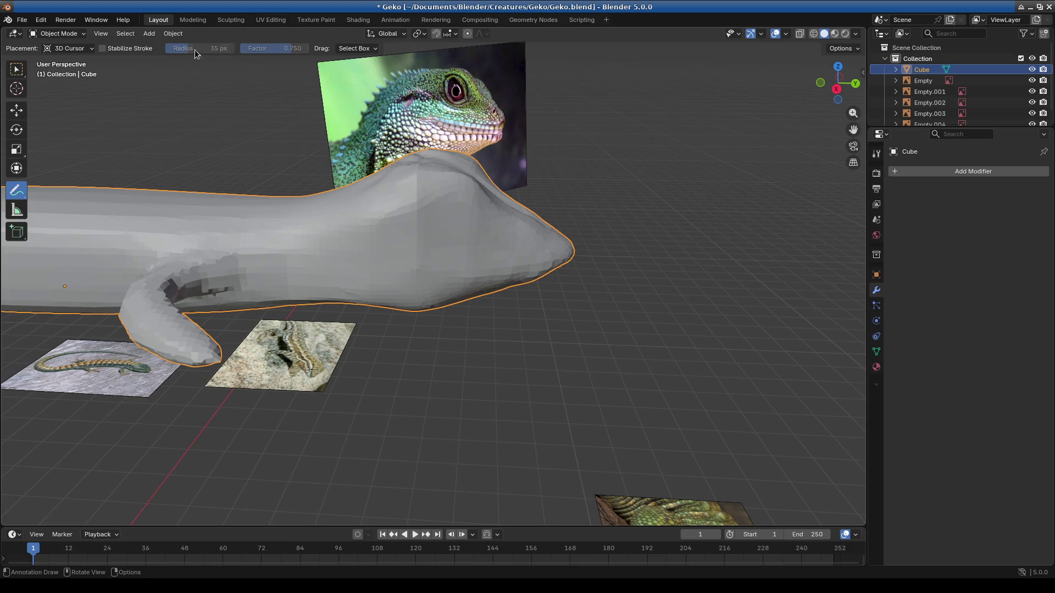
click(358, 49)
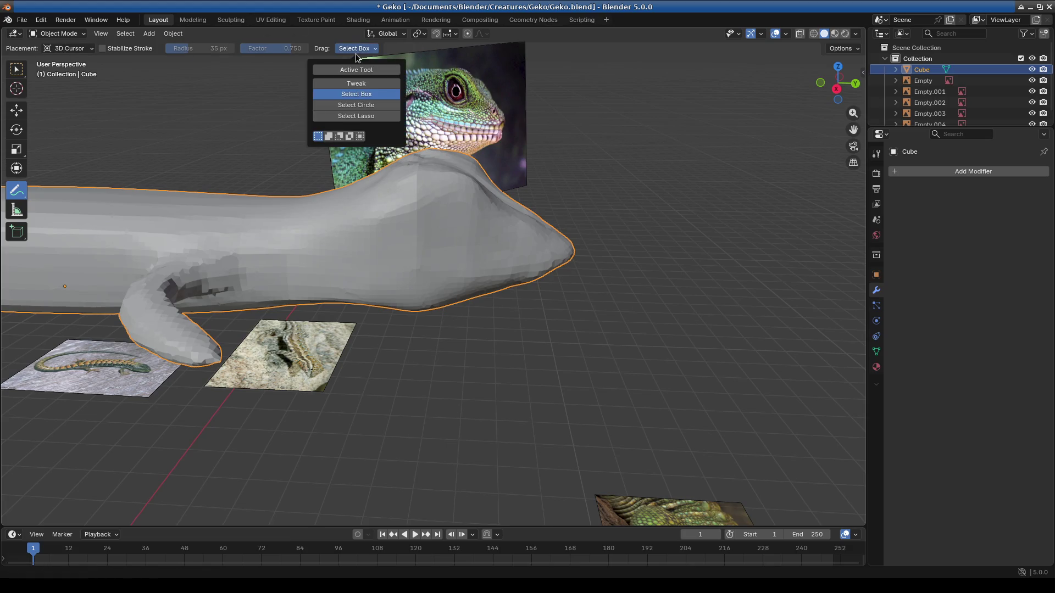
click(80, 52)
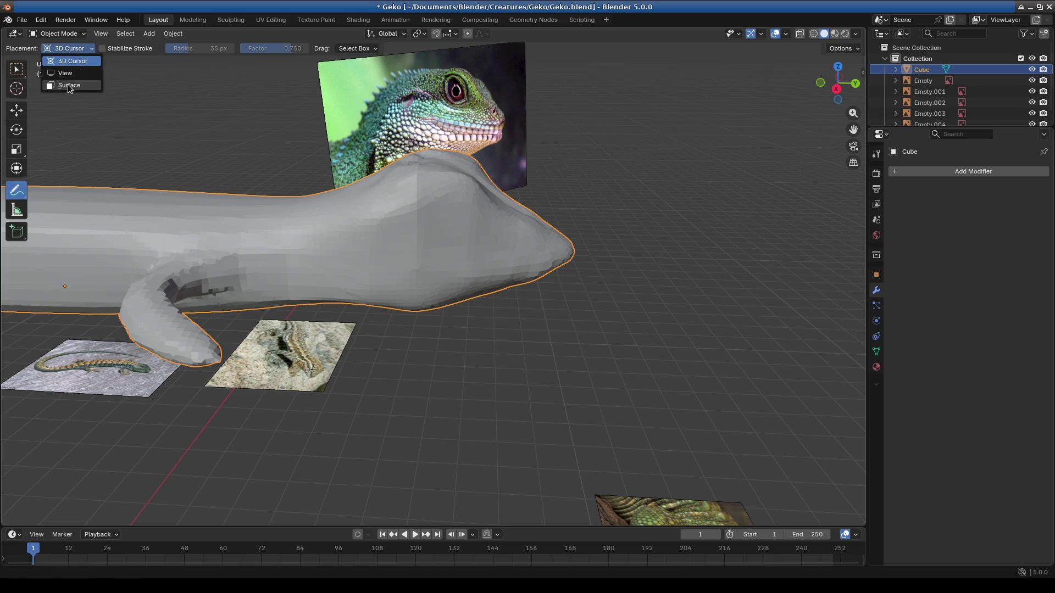
click(71, 87)
Step: Draw a blue spiral marking the eye on the head and check it from several angles
ctrl+middle_drag(466, 217, 431, 205)
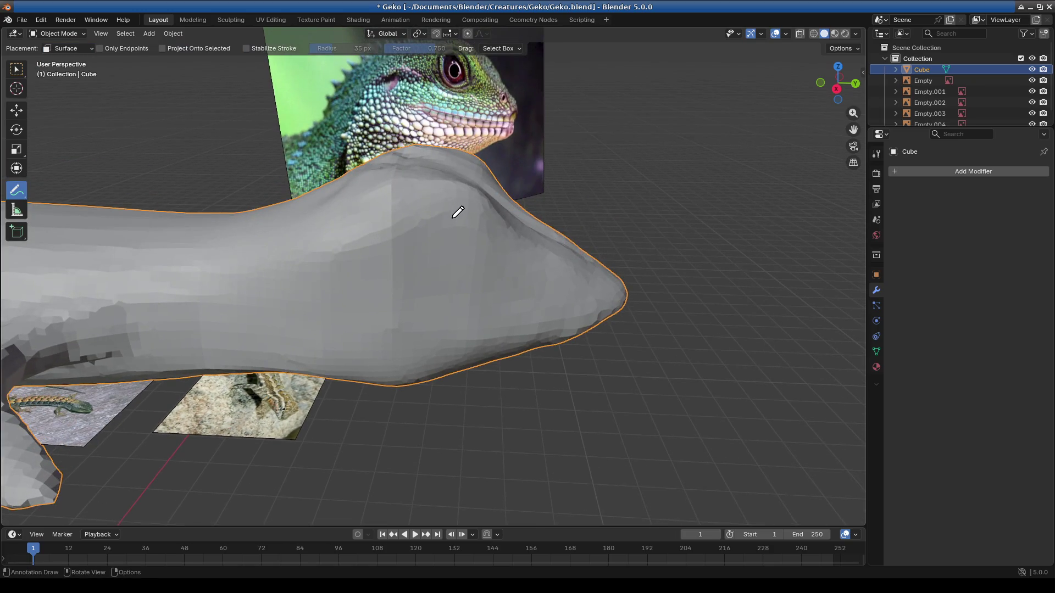
drag(458, 214, 441, 224)
mouse_move(540, 299)
middle_down()
mouse_move(501, 306)
mouse_move(485, 251)
middle_up()
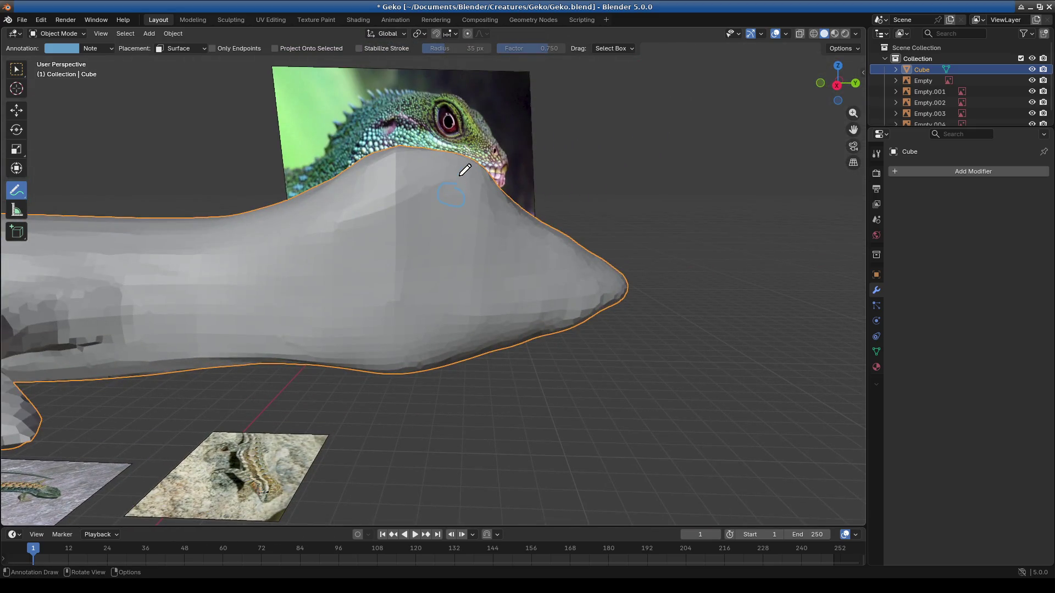
mouse_move(471, 172)
middle_down()
mouse_move(594, 264)
mouse_move(388, 301)
mouse_move(386, 286)
mouse_move(610, 275)
mouse_move(566, 308)
middle_up()
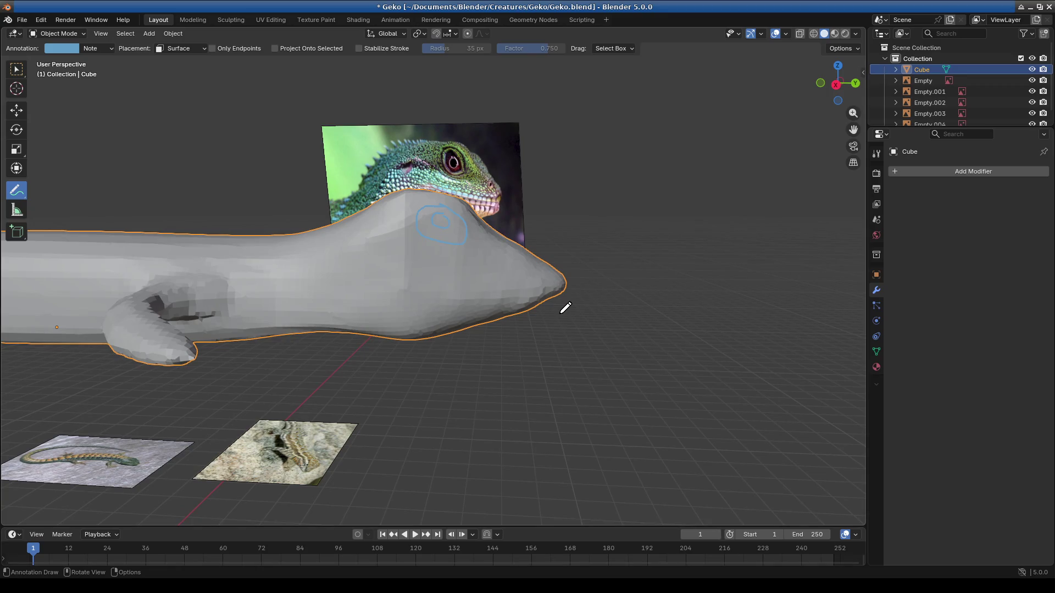
middle_drag(586, 218, 502, 221)
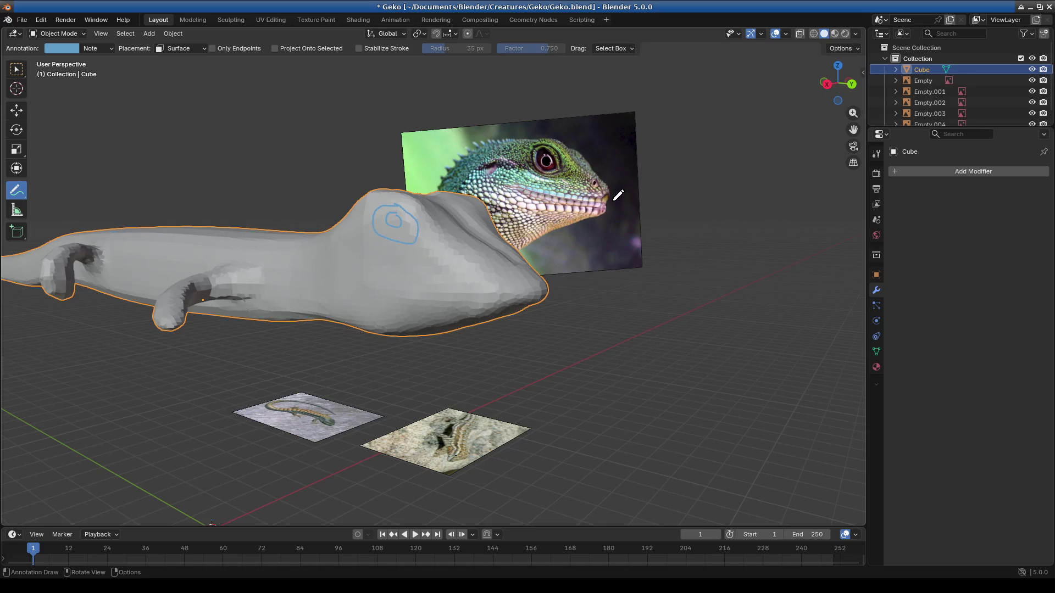
mouse_move(618, 195)
middle_down()
mouse_move(494, 247)
mouse_move(461, 239)
middle_up()
scroll(479, 243, up, 4)
click(58, 33)
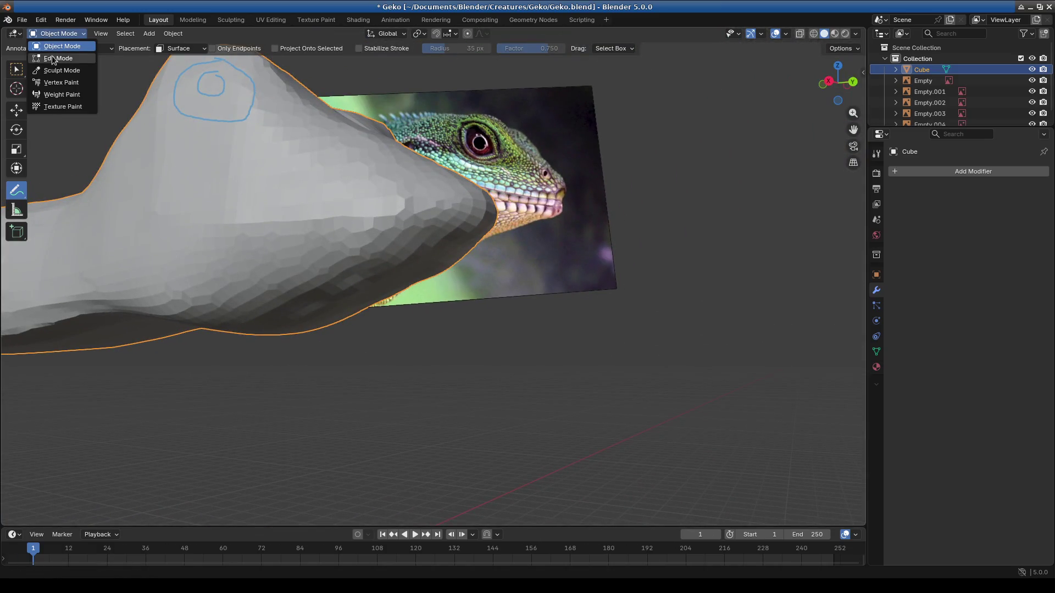
click(58, 71)
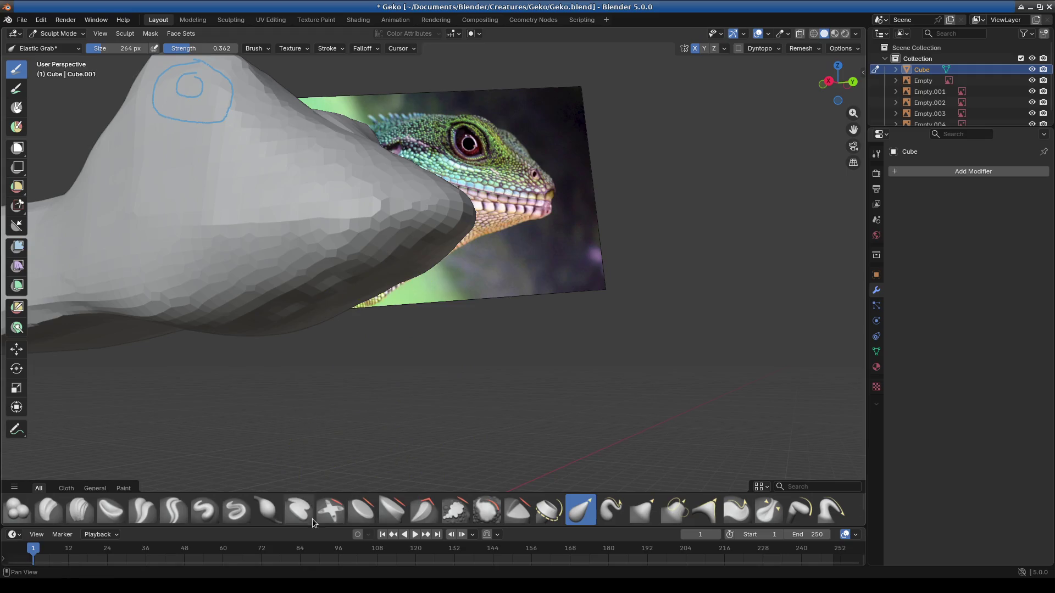
Step: Inflate the top of the gecko's head and compare it with the reference photo
click(267, 510)
mouse_move(337, 401)
middle_down()
mouse_move(325, 279)
mouse_move(337, 130)
middle_up()
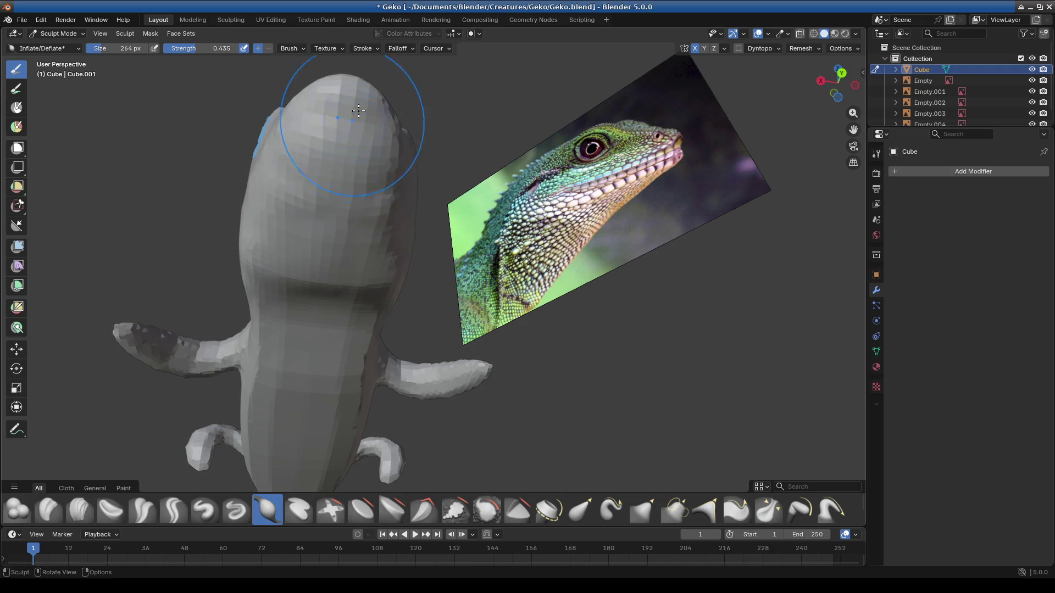
drag(277, 252, 355, 264)
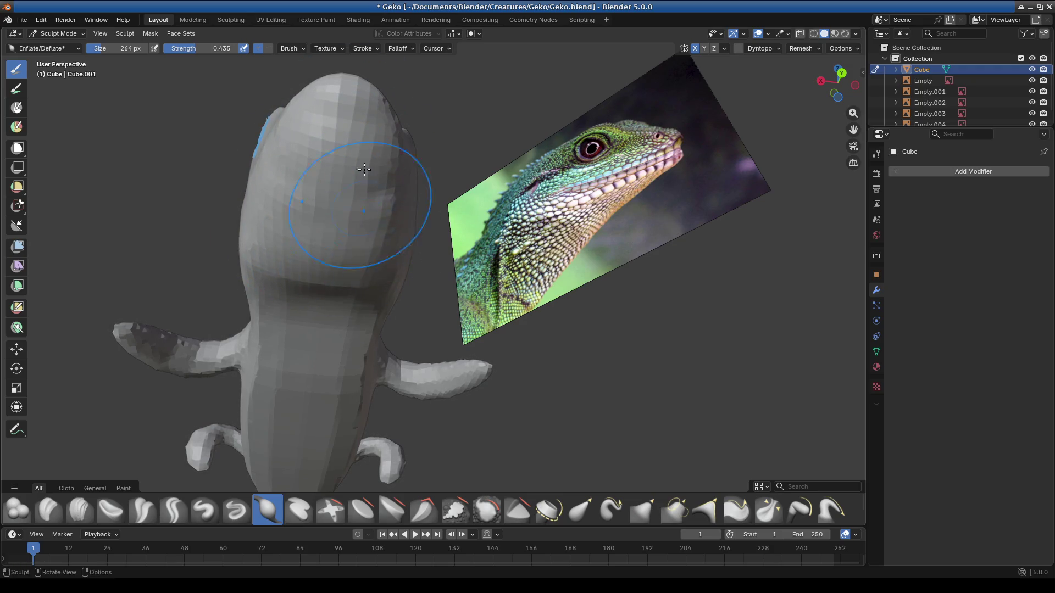
middle_drag(306, 201, 475, 291)
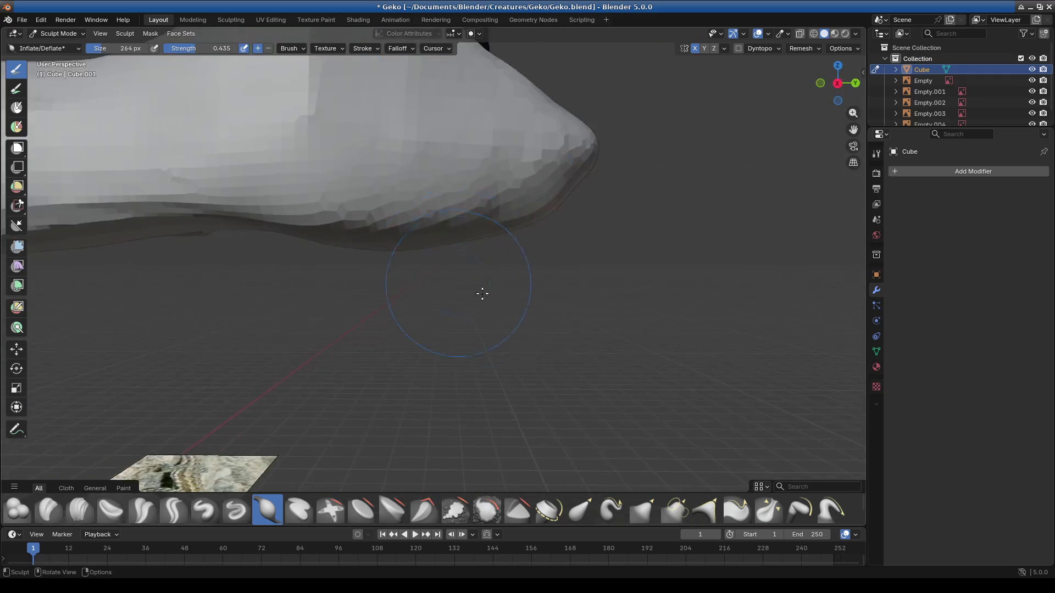
middle_drag(545, 255, 359, 311)
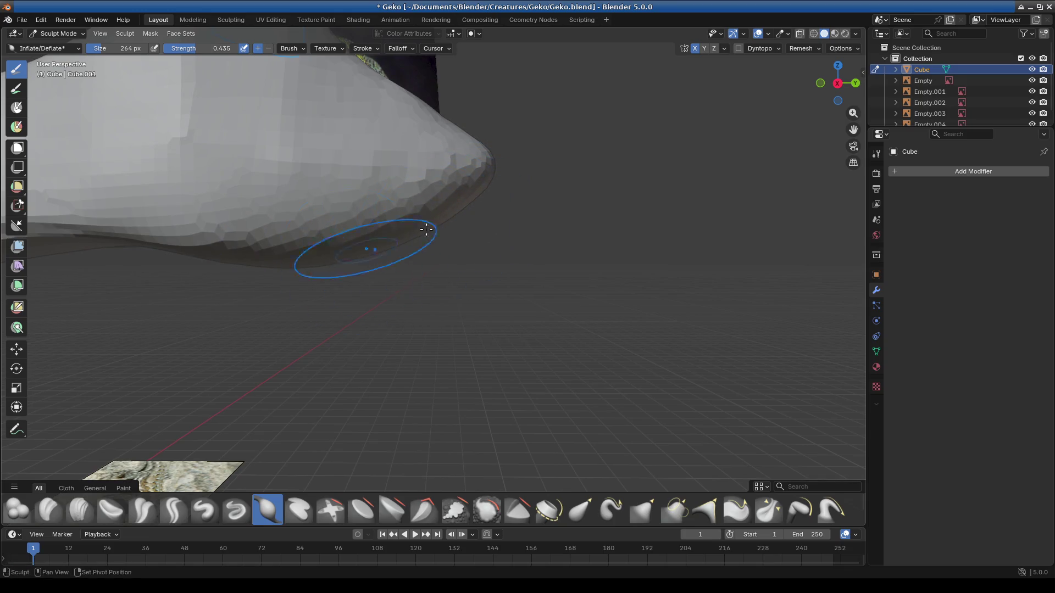
mouse_move(407, 279)
middle_down()
mouse_move(430, 303)
mouse_move(440, 245)
mouse_move(480, 236)
mouse_move(440, 167)
middle_up()
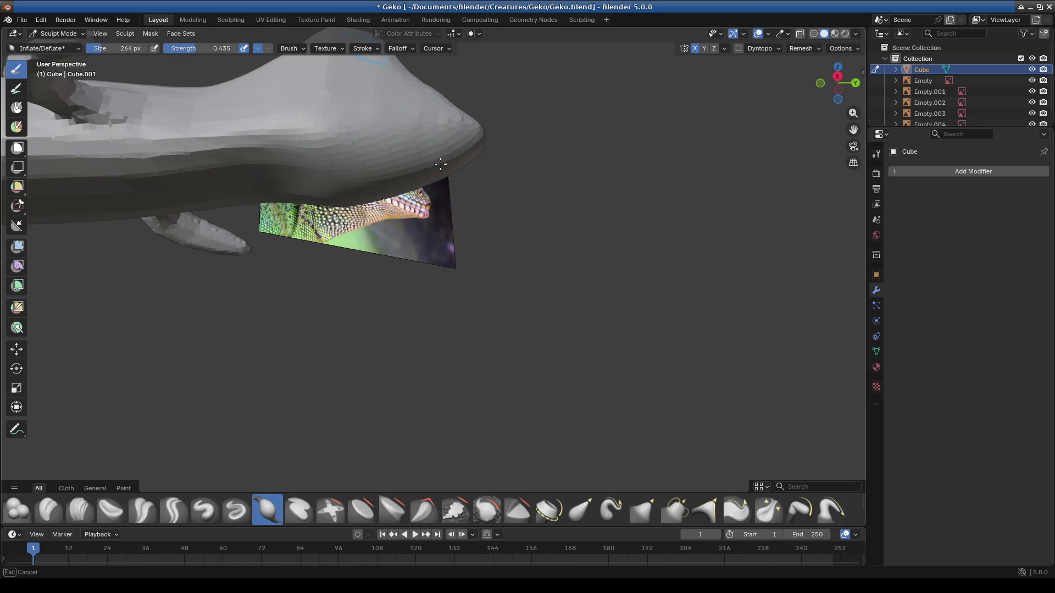
mouse_move(478, 208)
middle_down()
mouse_move(462, 264)
mouse_move(436, 266)
mouse_move(471, 259)
mouse_move(426, 285)
mouse_move(417, 321)
mouse_move(407, 264)
mouse_move(389, 278)
mouse_move(327, 269)
mouse_move(346, 260)
middle_up()
Step: Flatten the side of the head below the eye, ending back on Elastic Grab
click(361, 508)
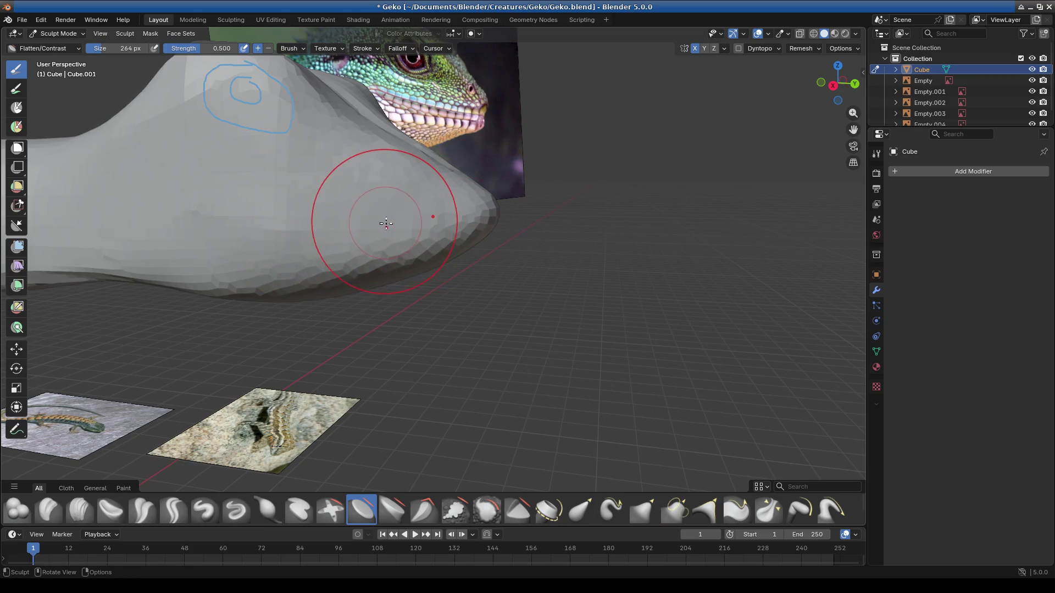
middle_drag(377, 212, 350, 236)
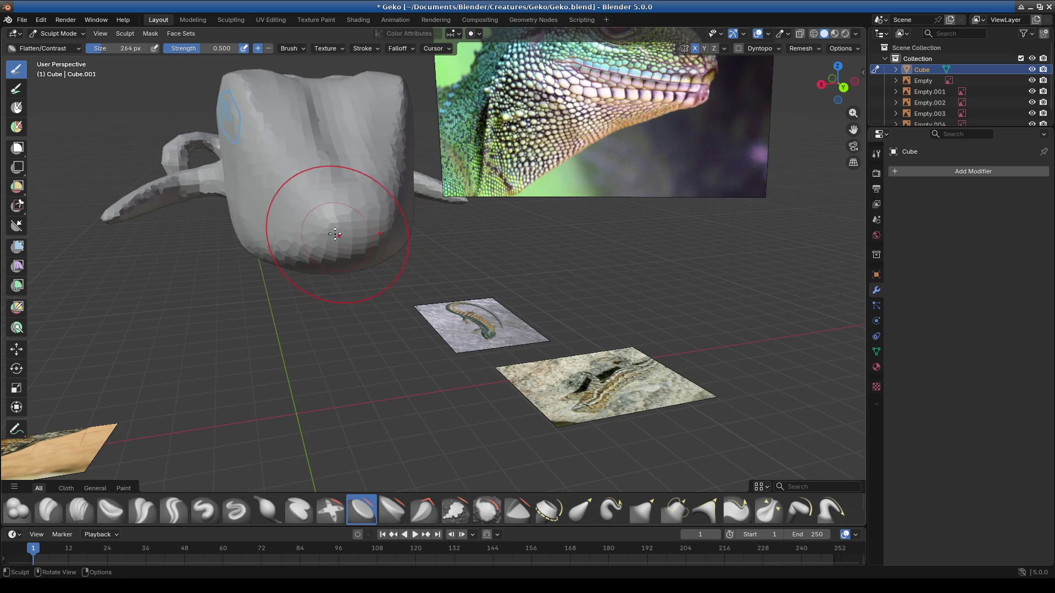
middle_drag(363, 290, 500, 273)
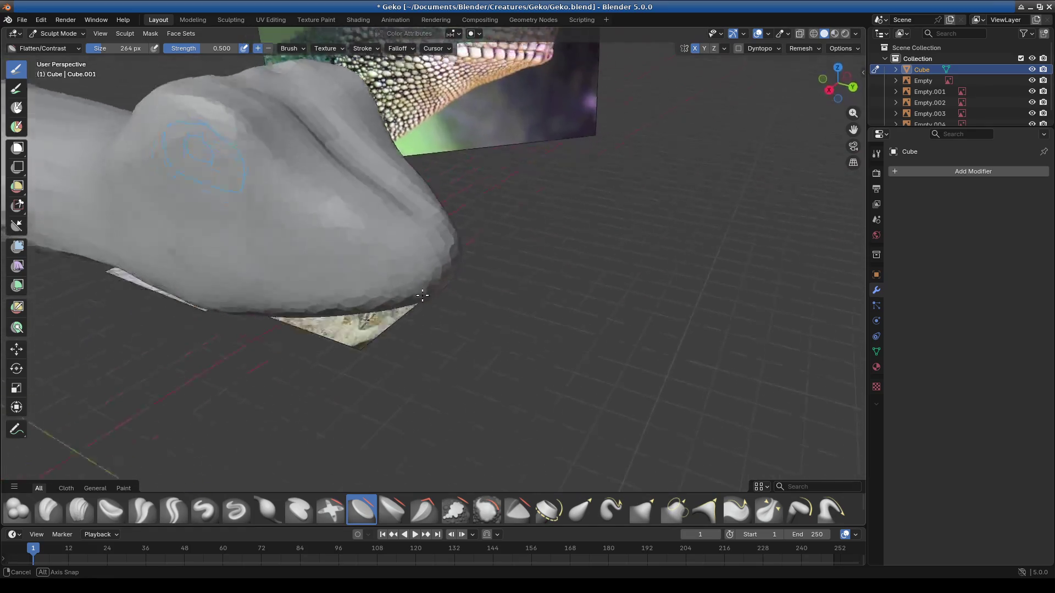
scroll(500, 274, up, 3)
scroll(487, 348, up, 3)
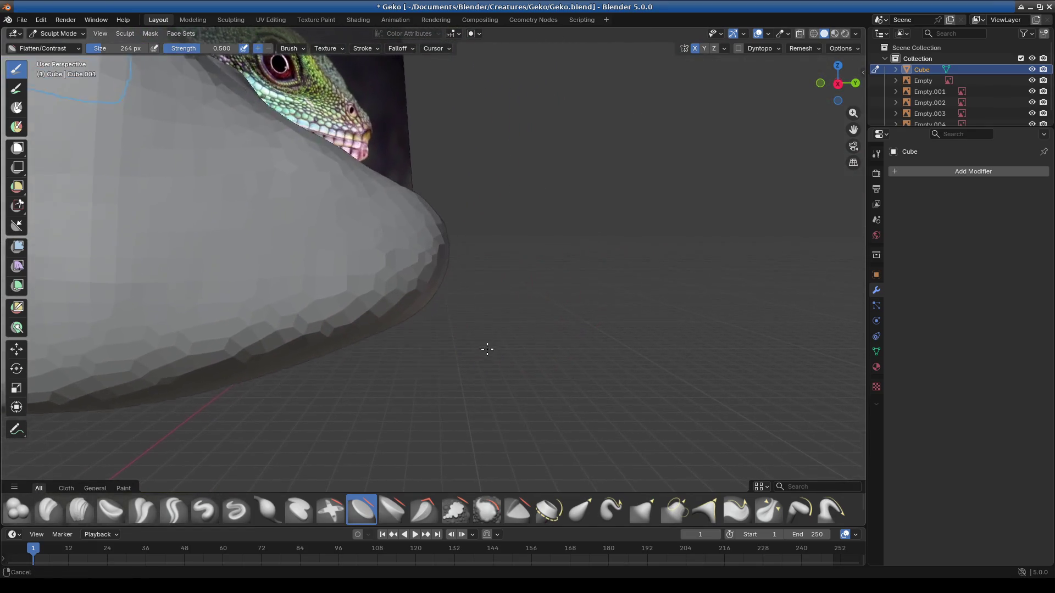
click(580, 510)
Step: Elastic-grab the underside of the gecko's head and jaw into shape below the eye mark
drag(413, 215, 397, 324)
drag(397, 274, 409, 216)
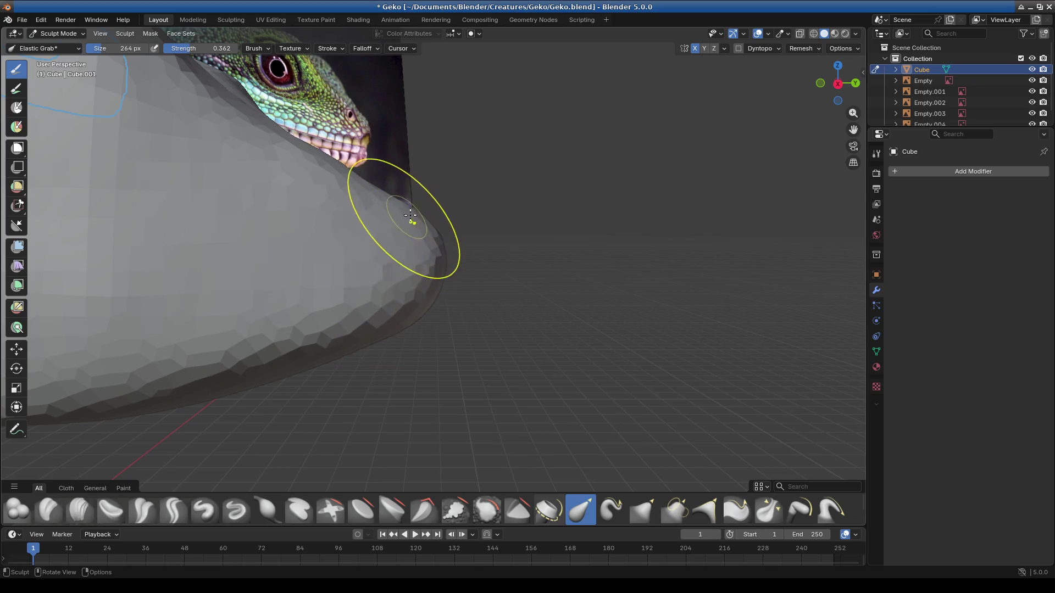
mouse_move(405, 261)
middle_down()
mouse_move(252, 388)
mouse_move(459, 272)
middle_up()
mouse_move(459, 271)
mouse_down()
mouse_move(439, 201)
mouse_move(494, 235)
mouse_up()
middle_drag(495, 236, 528, 313)
mouse_move(528, 313)
mouse_down()
mouse_move(532, 346)
mouse_move(388, 366)
mouse_up()
Step: Refine the tip of the snout, then return to a side view of the head
drag(503, 340, 525, 327)
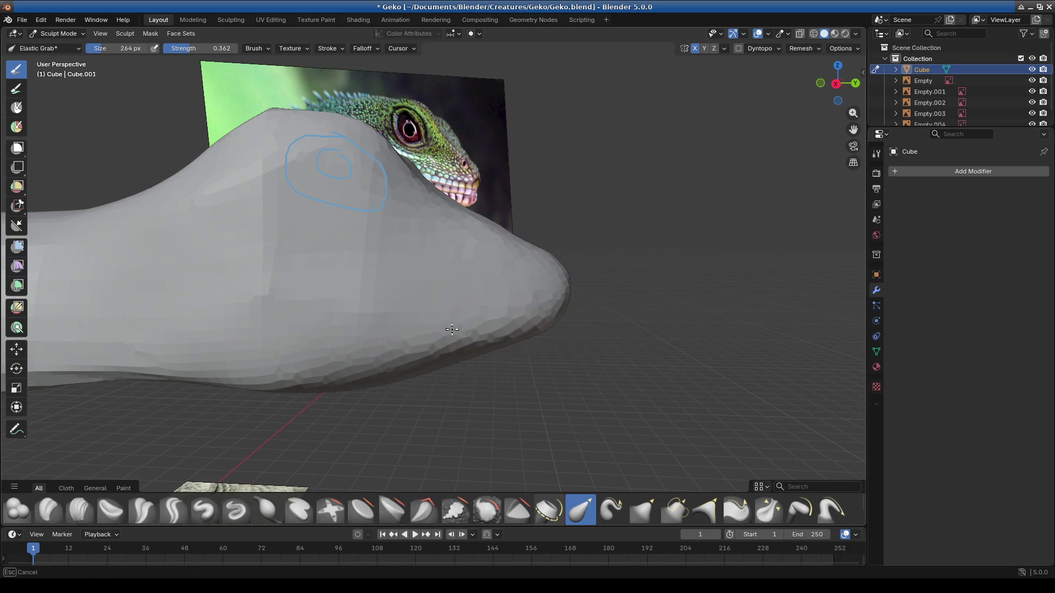
middle_drag(520, 332, 501, 302)
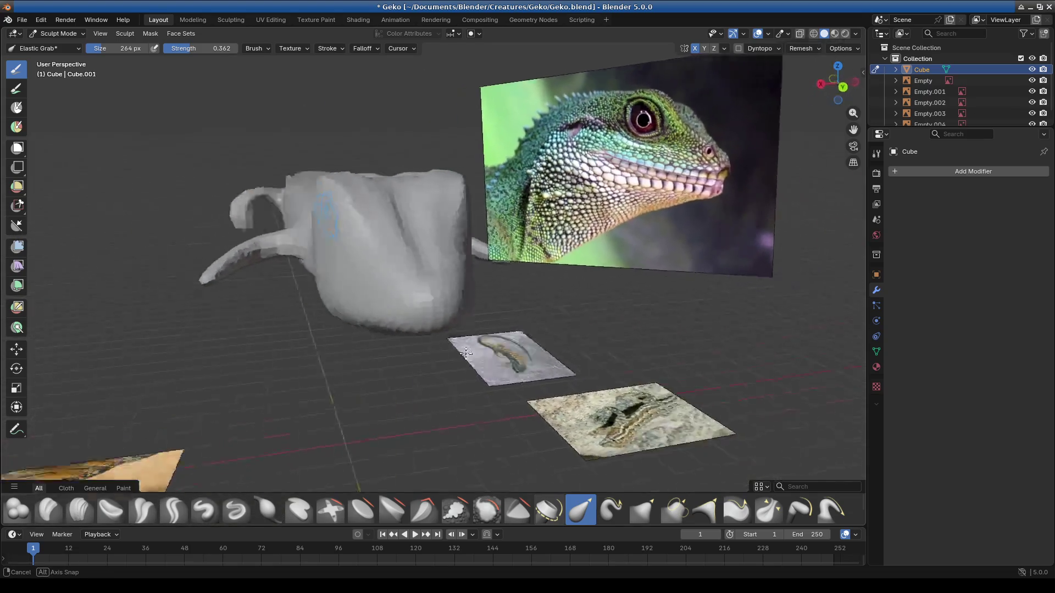
drag(501, 301, 505, 272)
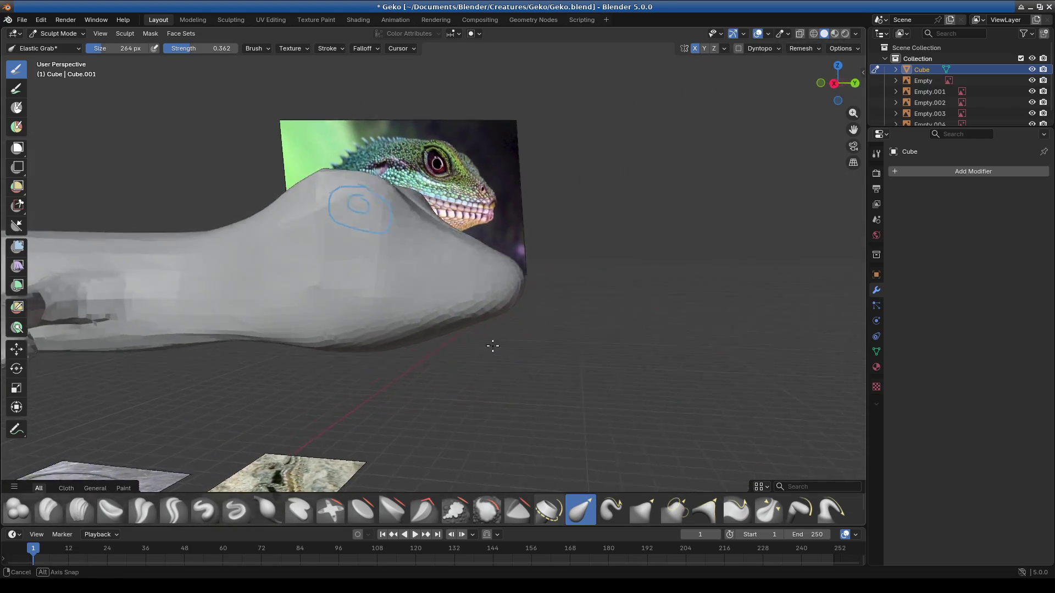
middle_drag(482, 254, 81, 77)
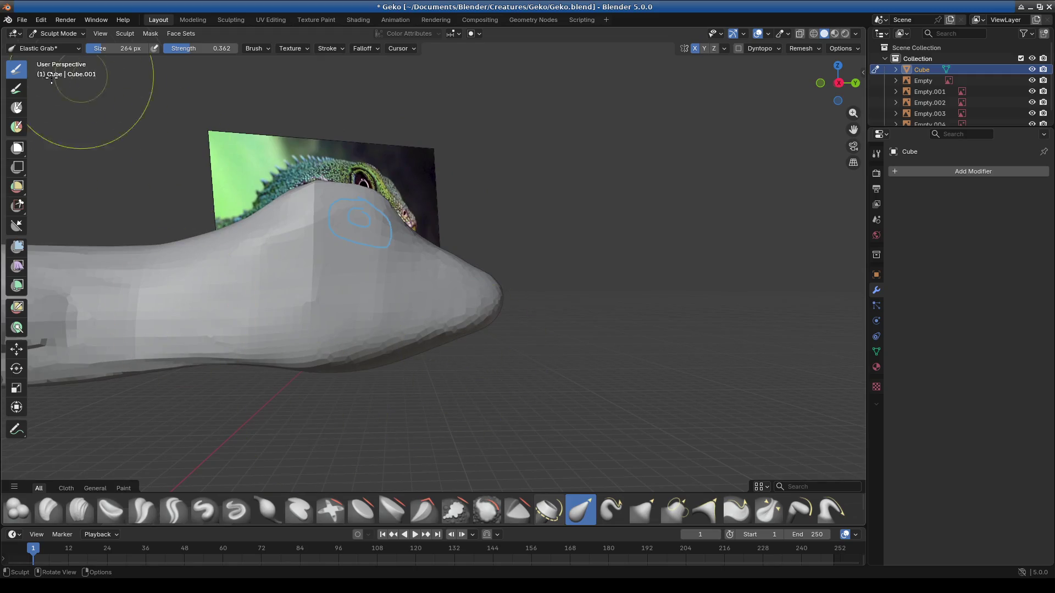
Step: Return to Object Mode and mark the blue jaw line beneath the eye, checking it from front and side
click(64, 36)
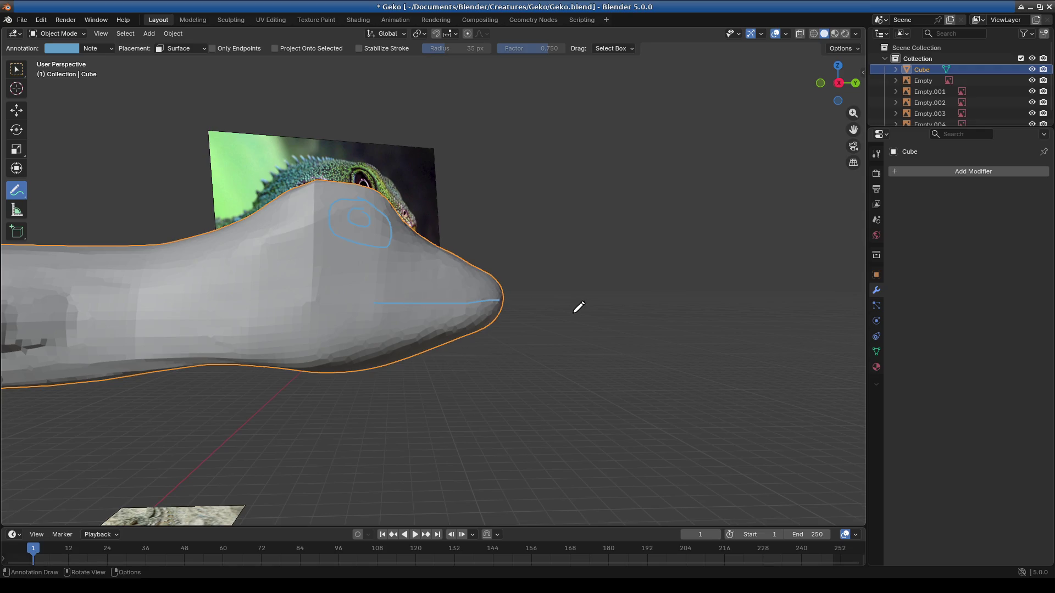
middle_drag(578, 308, 465, 288)
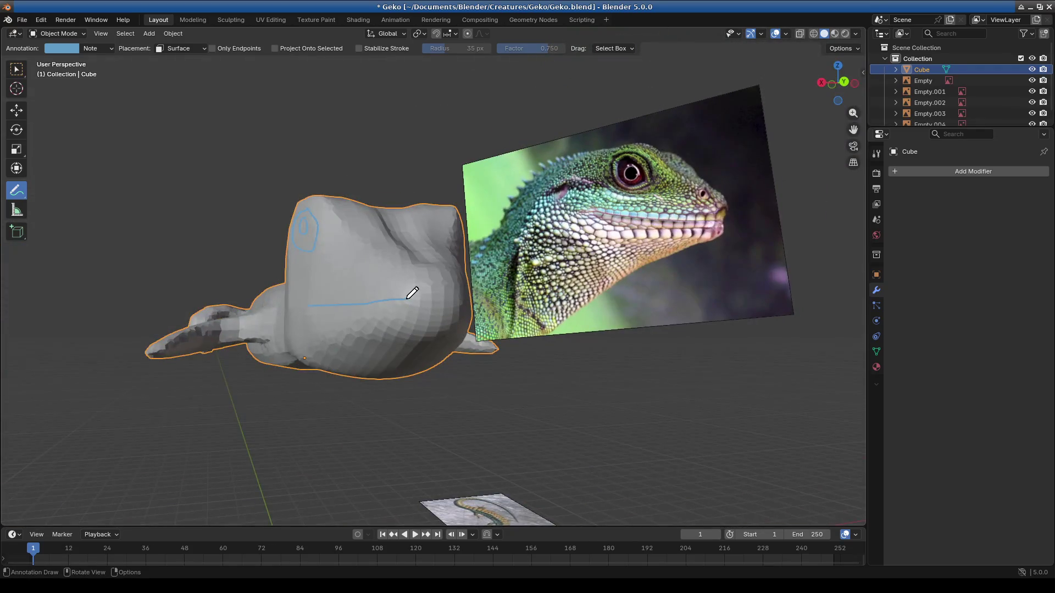
mouse_move(327, 349)
middle_down()
mouse_move(420, 355)
mouse_move(512, 321)
mouse_move(473, 330)
mouse_move(379, 295)
mouse_move(276, 337)
mouse_move(412, 292)
mouse_move(297, 330)
mouse_move(425, 305)
mouse_move(418, 366)
mouse_move(468, 296)
middle_up()
click(67, 38)
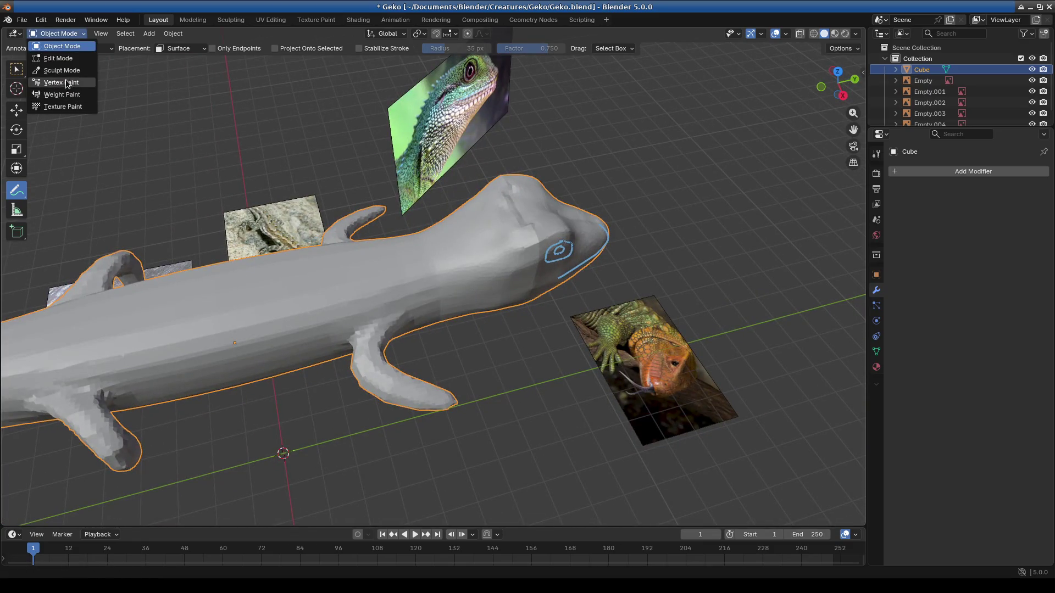
Step: Re-enter Sculpt Mode with the Draw Sharp brush at 0.225 strength aimed at the head
click(60, 71)
mouse_move(566, 283)
middle_down()
mouse_move(481, 172)
mouse_move(474, 266)
middle_up()
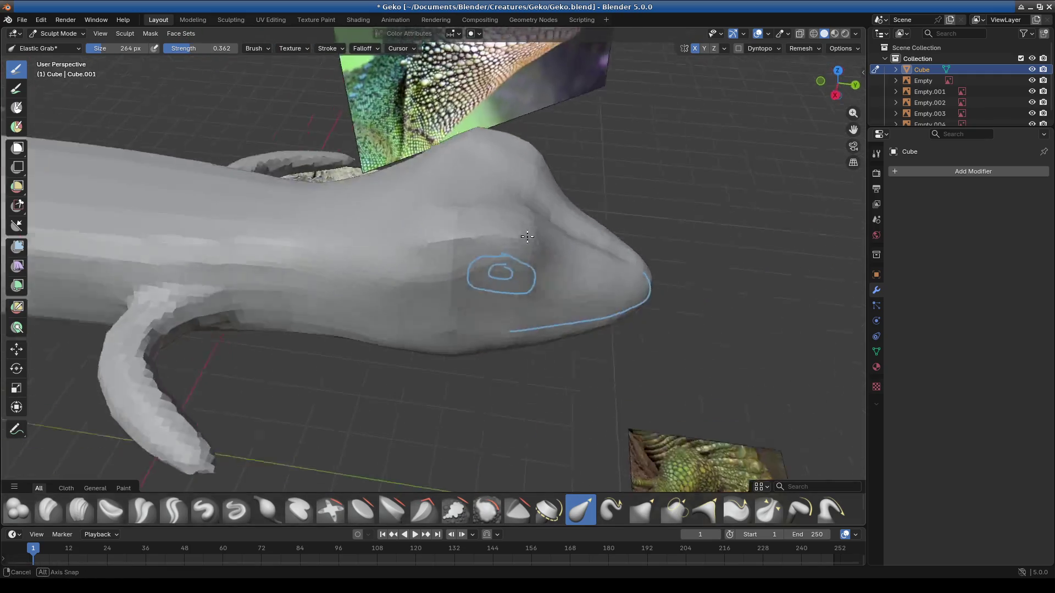
mouse_move(464, 208)
middle_down()
mouse_move(435, 271)
mouse_move(547, 255)
mouse_move(490, 268)
middle_up()
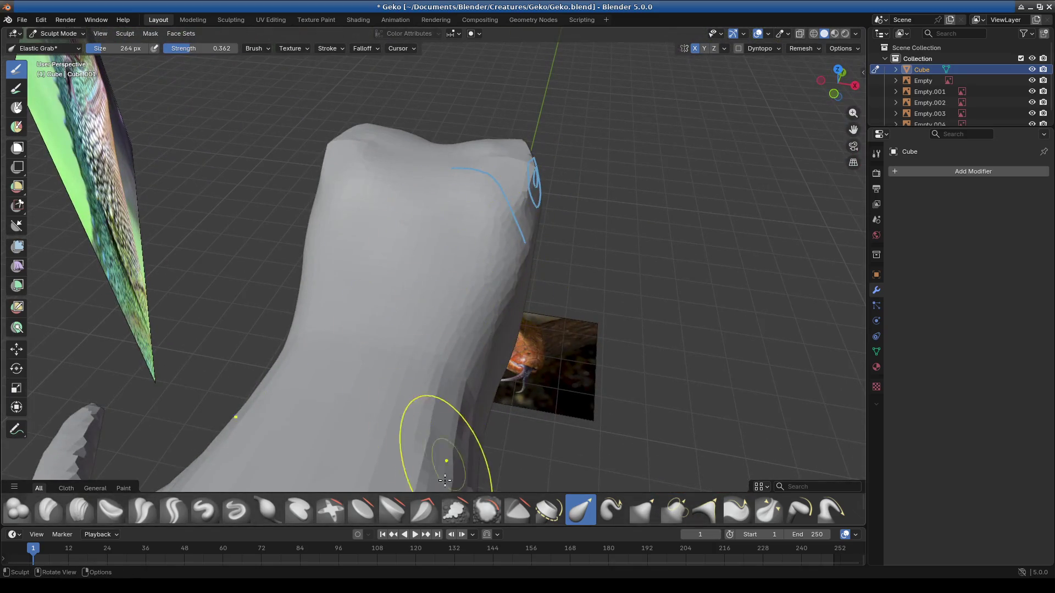
click(229, 513)
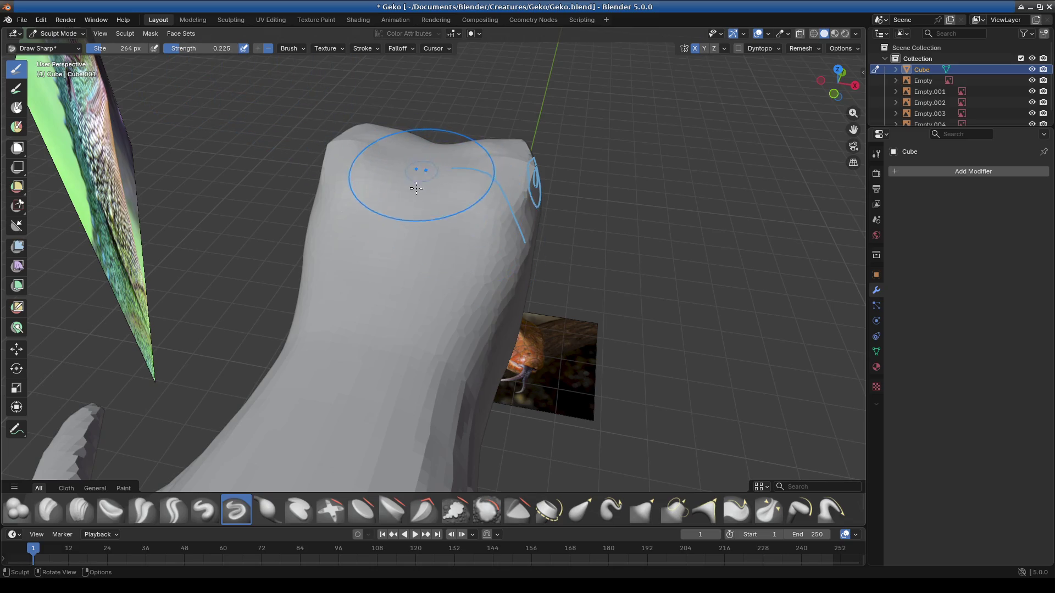
mouse_move(396, 291)
middle_down()
mouse_move(401, 322)
mouse_move(377, 384)
mouse_move(440, 438)
mouse_move(551, 322)
mouse_move(408, 326)
mouse_move(437, 191)
middle_up()
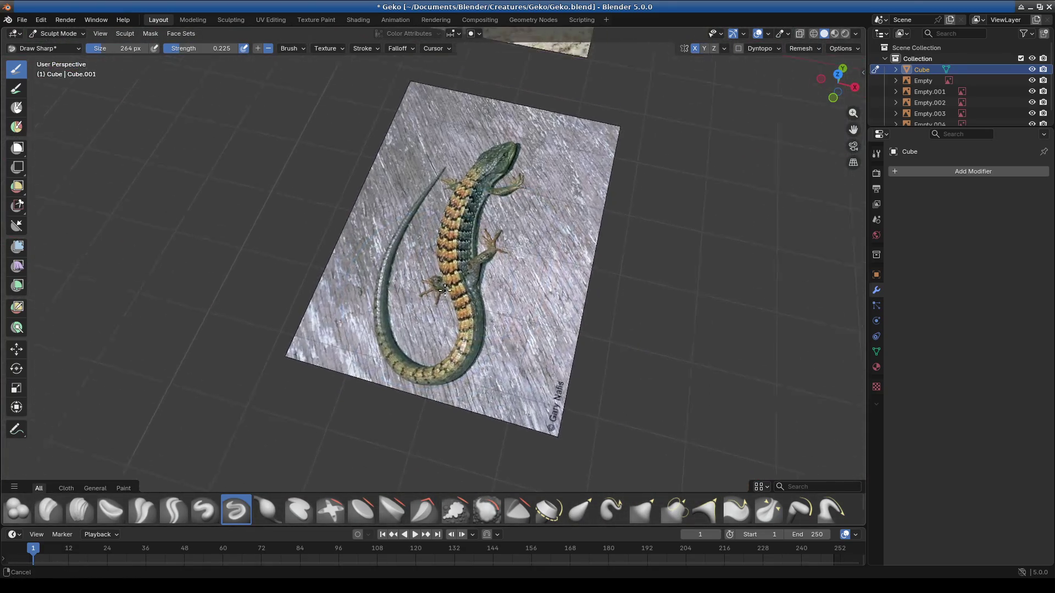
scroll(428, 211, down, 5)
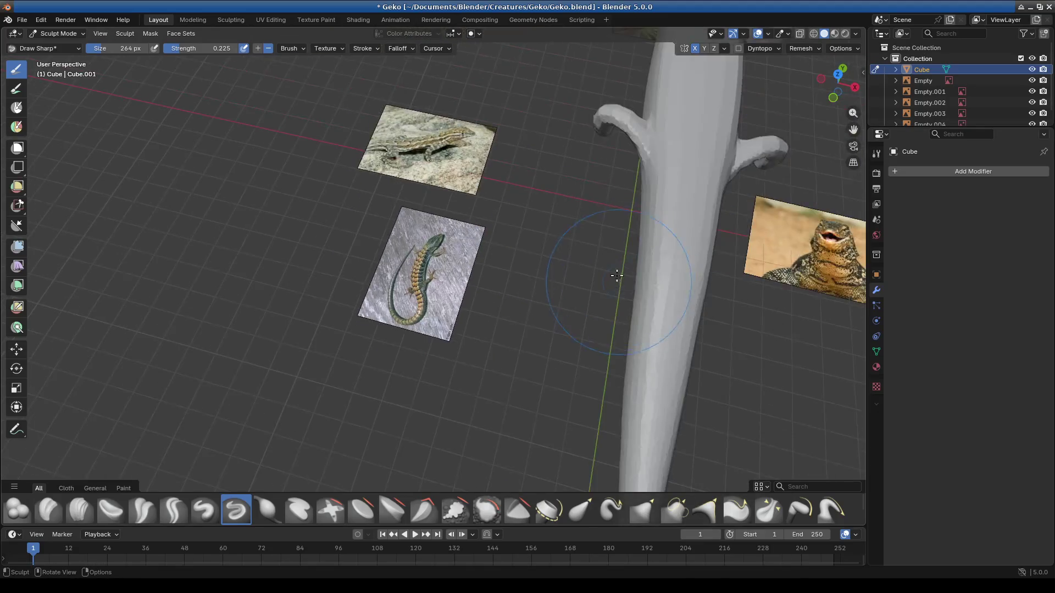
Step: View the gecko from directly above, then orbit in close around its body
mouse_move(617, 272)
middle_down()
mouse_move(649, 255)
mouse_move(636, 212)
middle_up()
key(KP_7)
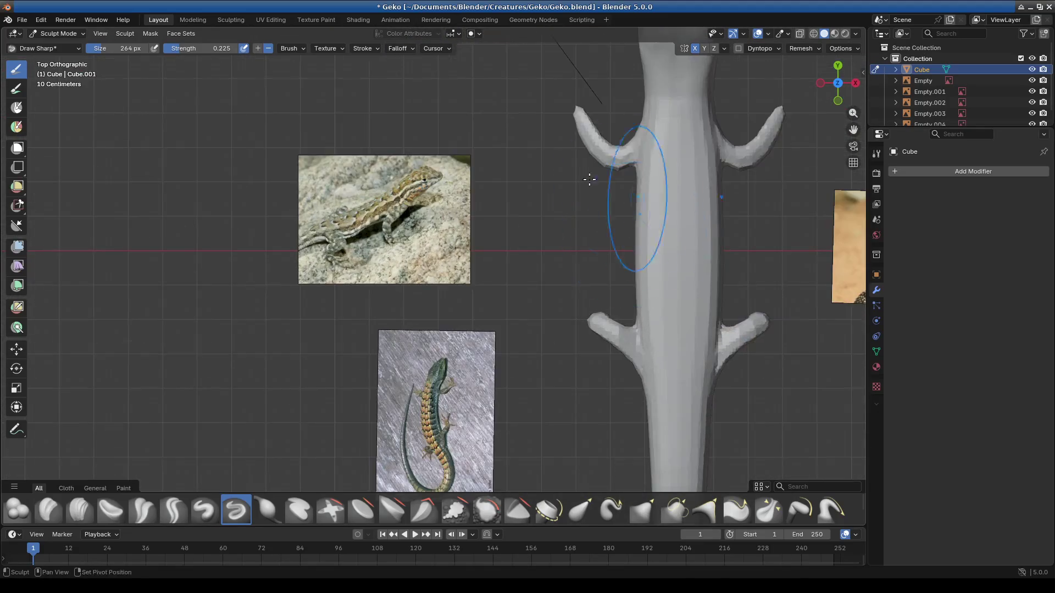
scroll(436, 236, down, 2)
scroll(456, 258, up, 5)
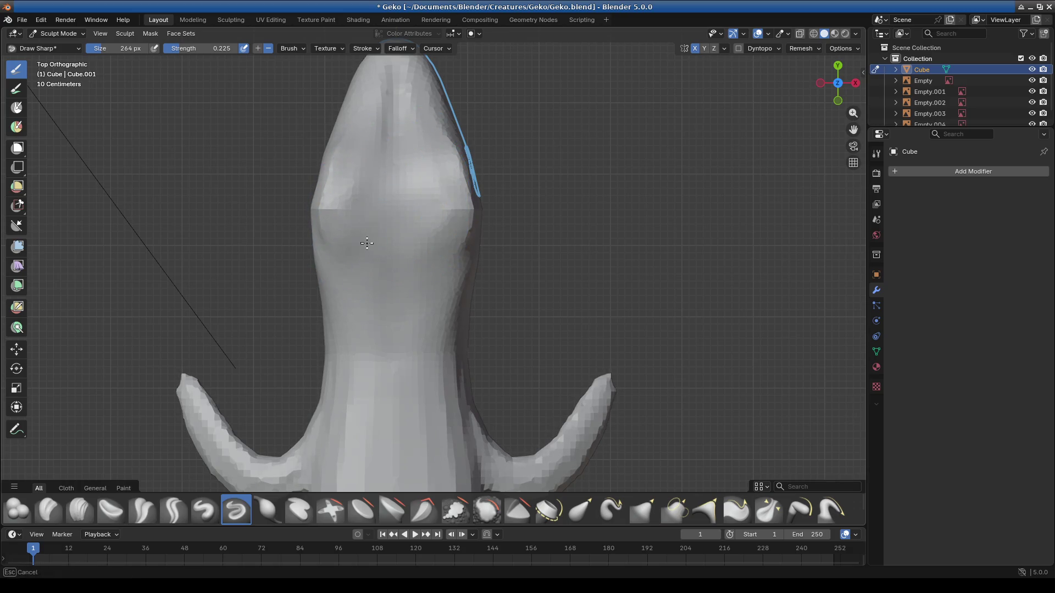
middle_drag(417, 201, 535, 169)
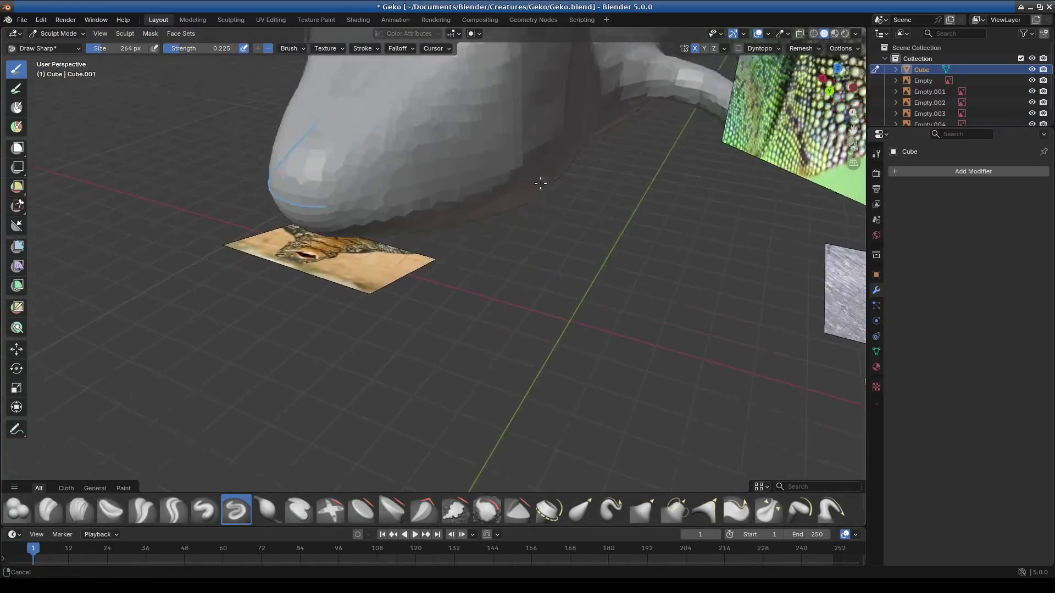
mouse_move(534, 169)
middle_down()
mouse_move(490, 252)
mouse_move(533, 271)
mouse_move(411, 454)
middle_up()
Step: With Elastic Grab, pull the gecko's shoulder and upper body outline into shape
click(582, 511)
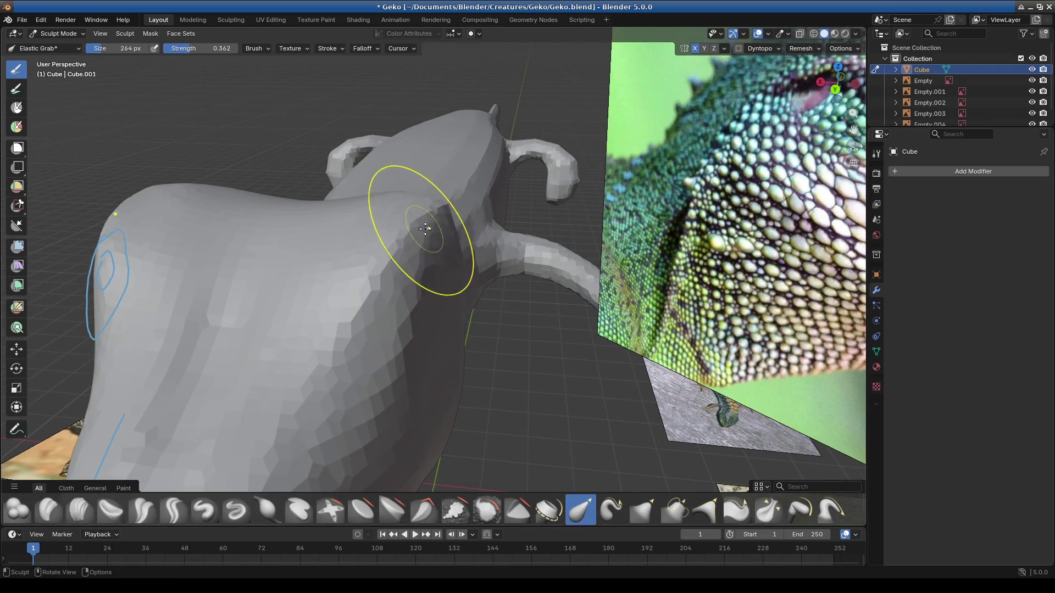
drag(374, 259, 443, 230)
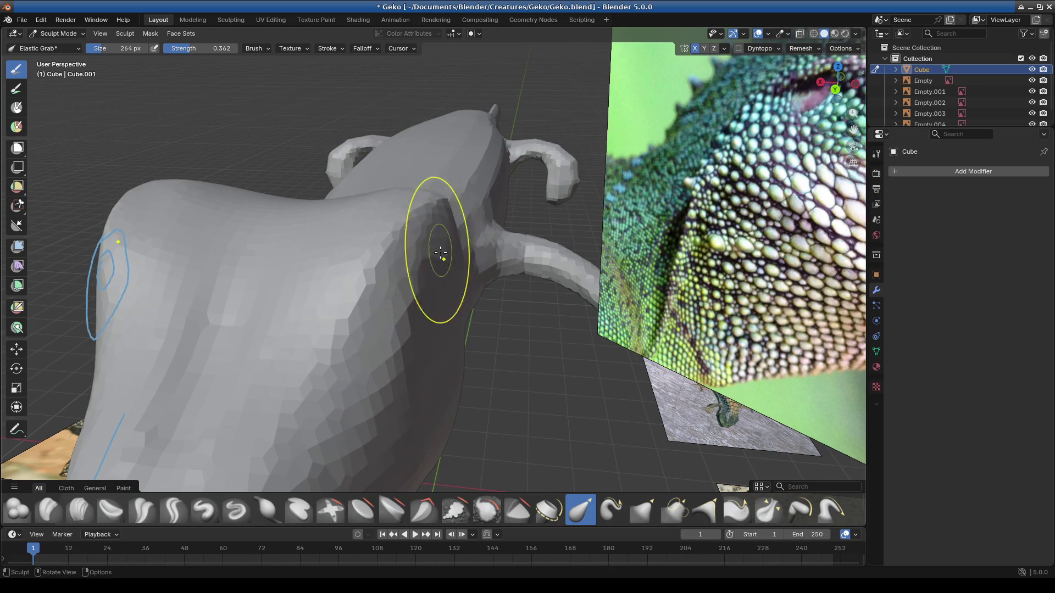
mouse_move(411, 375)
middle_down()
mouse_move(423, 208)
mouse_move(506, 350)
mouse_move(565, 341)
middle_up()
scroll(451, 378, up, 5)
drag(451, 378, 385, 344)
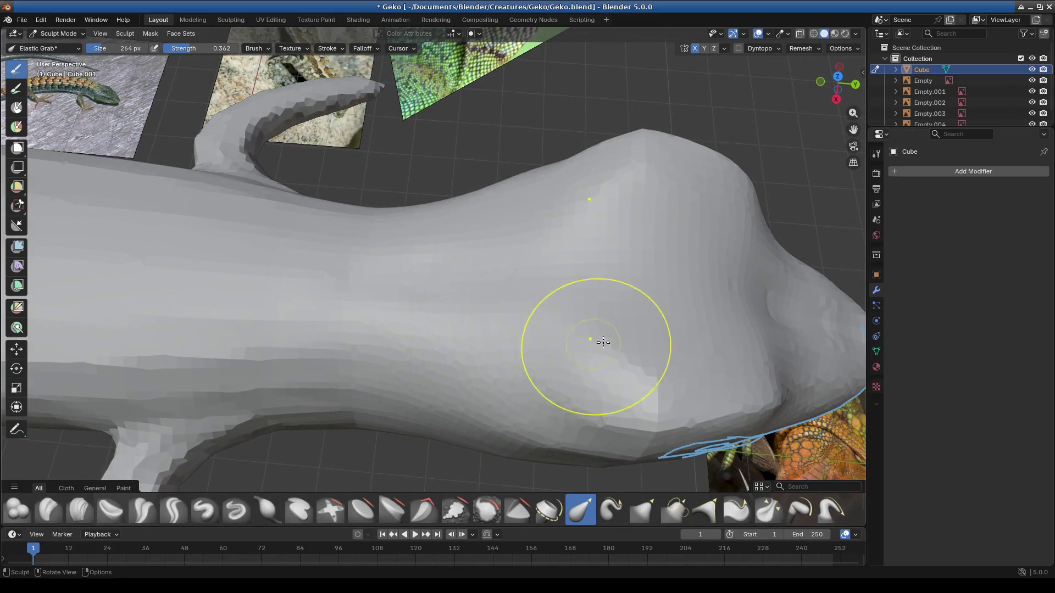
middle_drag(602, 343, 551, 284)
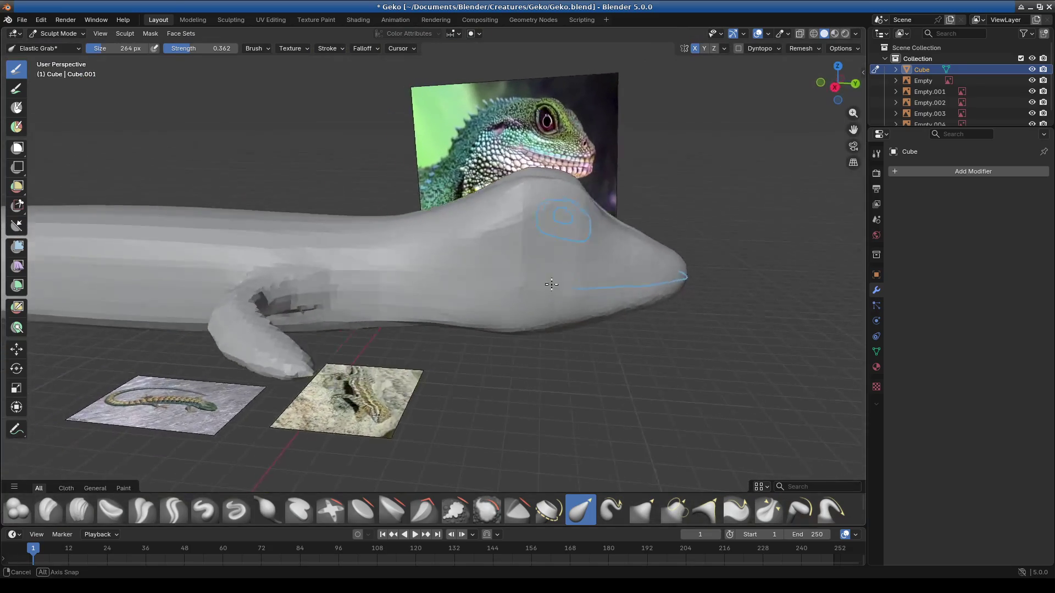
Step: Reshape the jaw and head ridge around the eye, pulling the ridge up into a crease
middle_drag(551, 284, 558, 200)
mouse_move(558, 200)
mouse_down()
mouse_move(568, 171)
mouse_move(590, 190)
mouse_up()
middle_drag(566, 195, 529, 206)
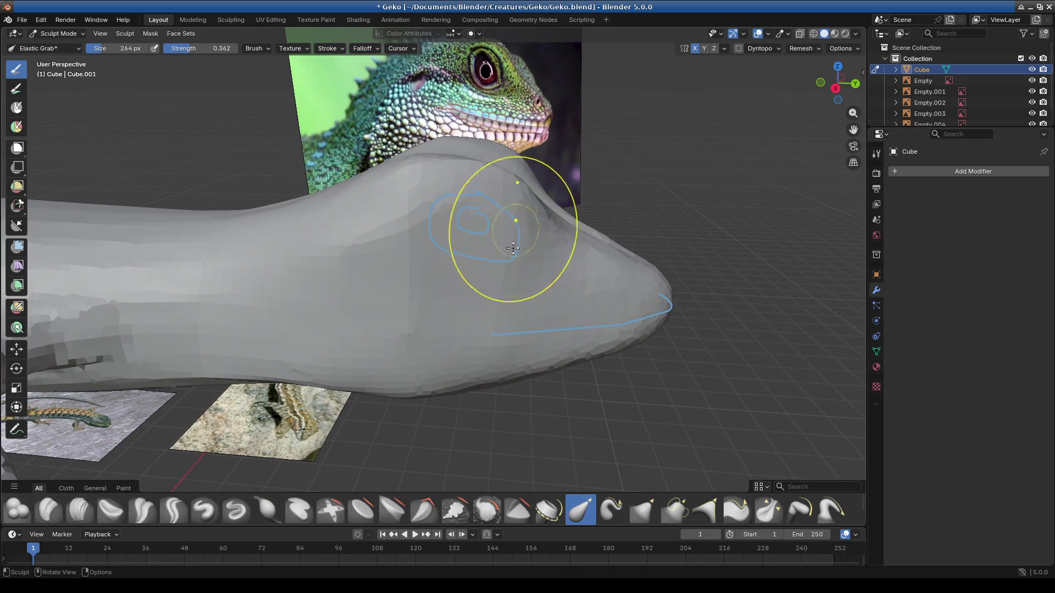
mouse_move(577, 264)
middle_down()
mouse_move(440, 276)
mouse_move(341, 136)
middle_up()
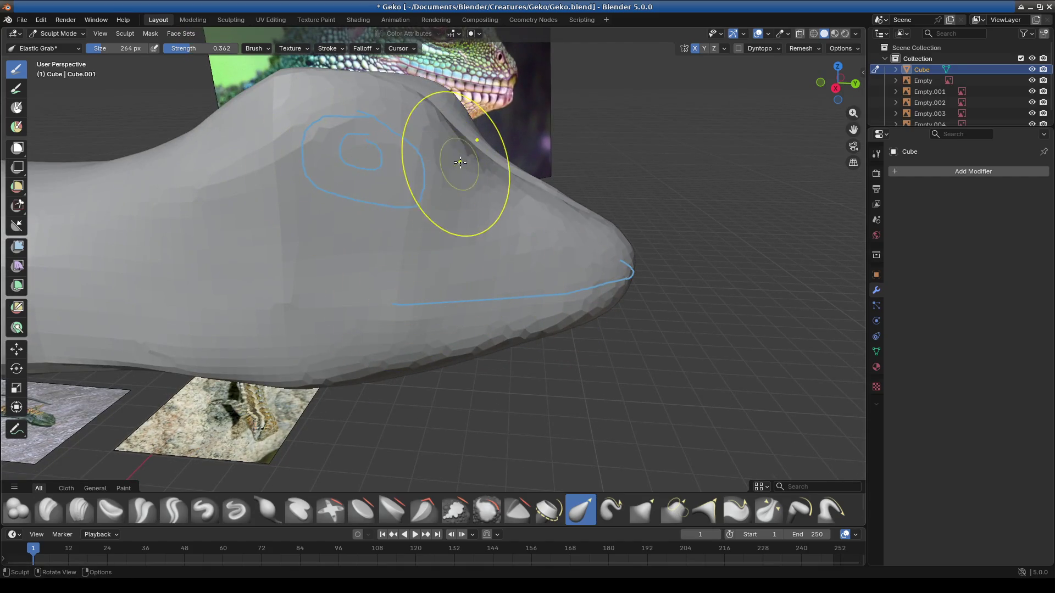
drag(461, 163, 449, 210)
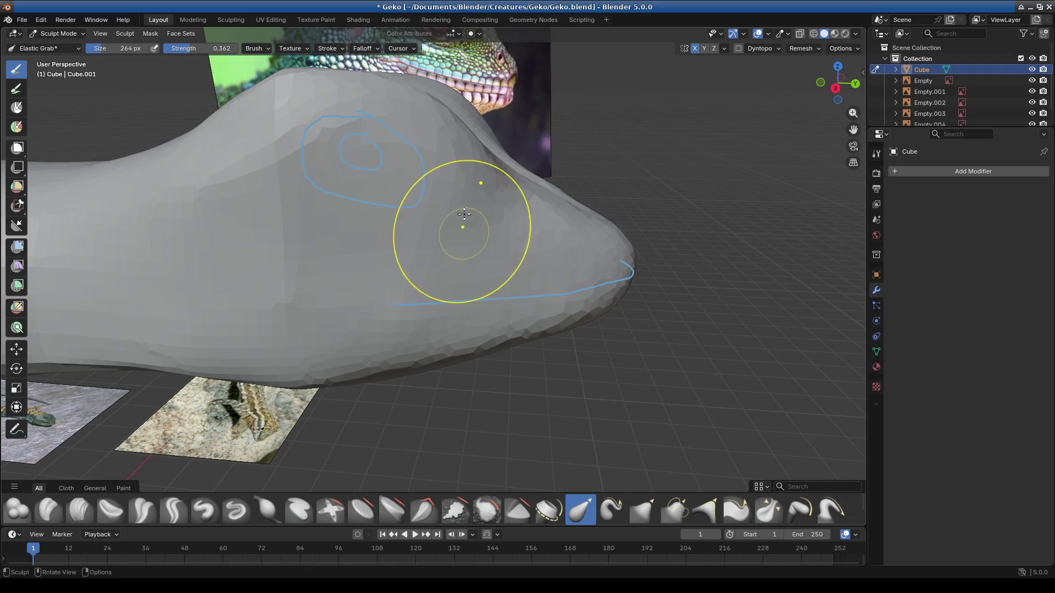
drag(237, 115, 238, 126)
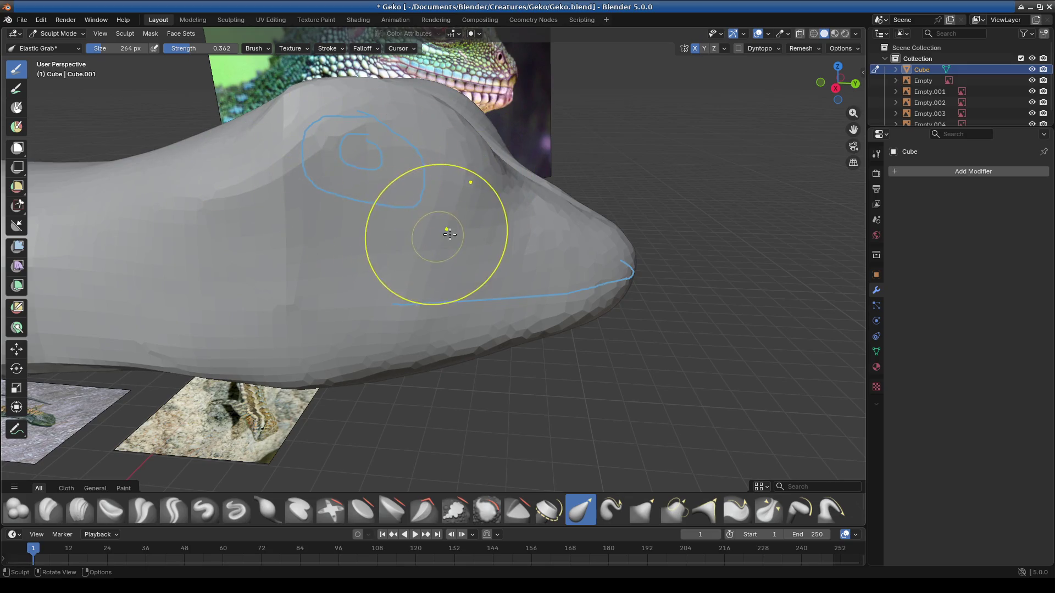
drag(444, 234, 443, 159)
Step: Undo the sharp head crease and elastic-grab the head near the mouth into a rounded brow
key(ctrl+z)
drag(272, 132, 221, 197)
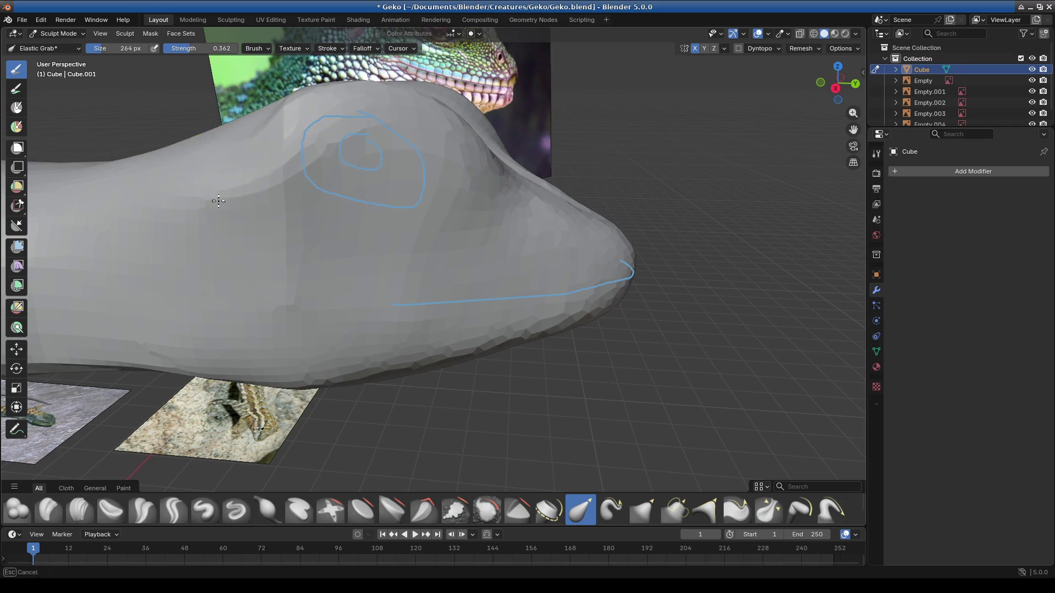
middle_drag(220, 197, 359, 320)
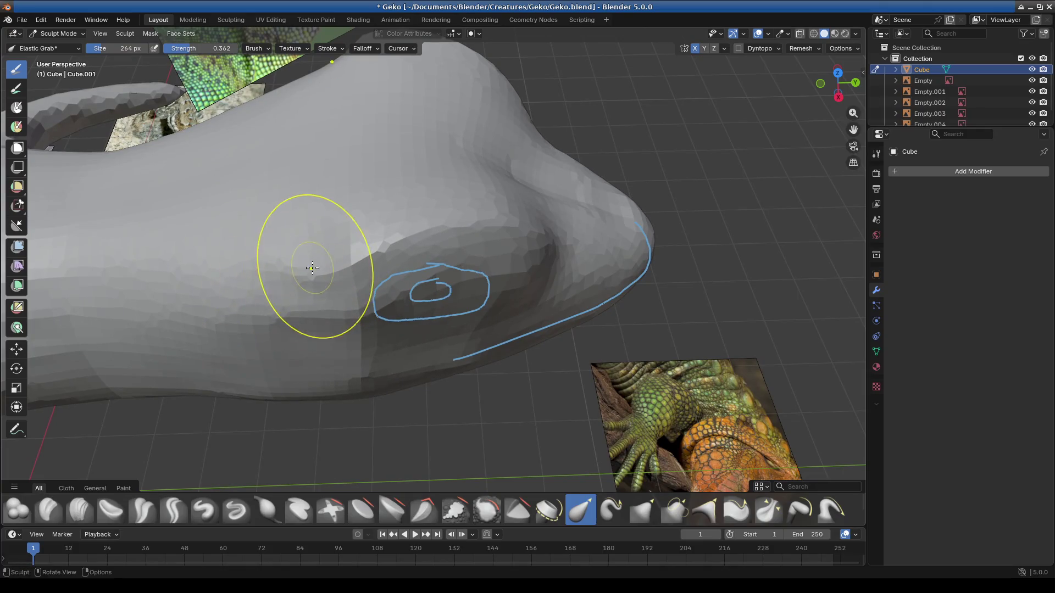
middle_drag(255, 283, 482, 289)
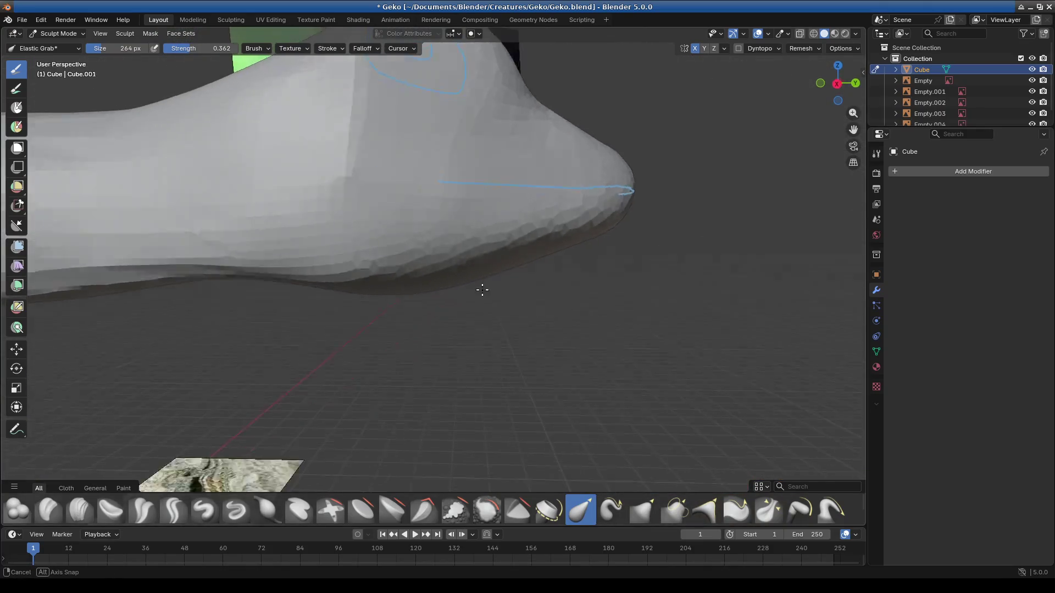
middle_drag(482, 289, 456, 203)
mouse_move(456, 203)
mouse_down()
mouse_move(202, 118)
mouse_move(153, 168)
mouse_up()
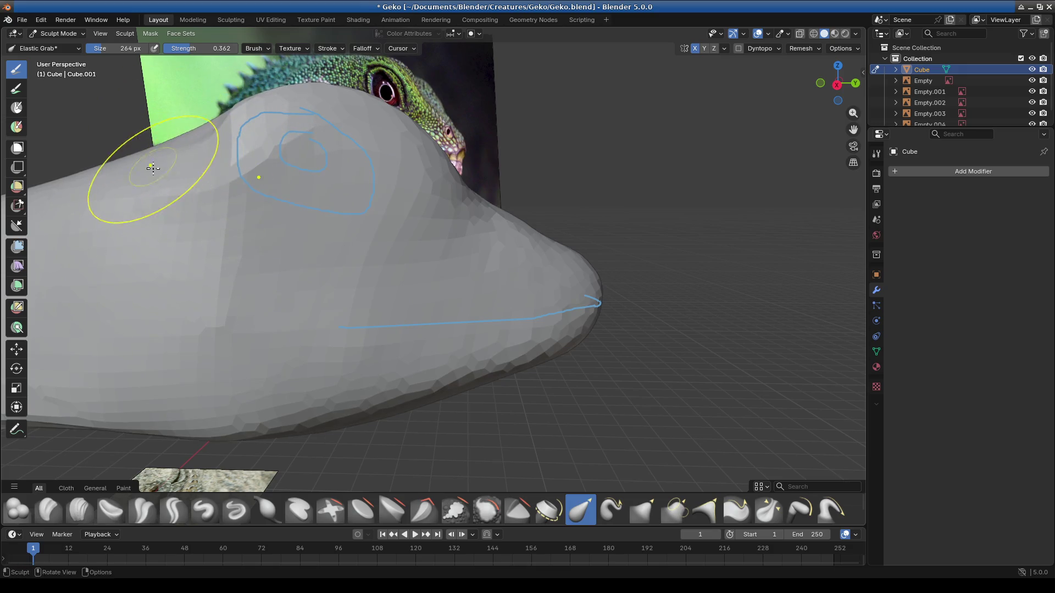
middle_drag(153, 167, 386, 288)
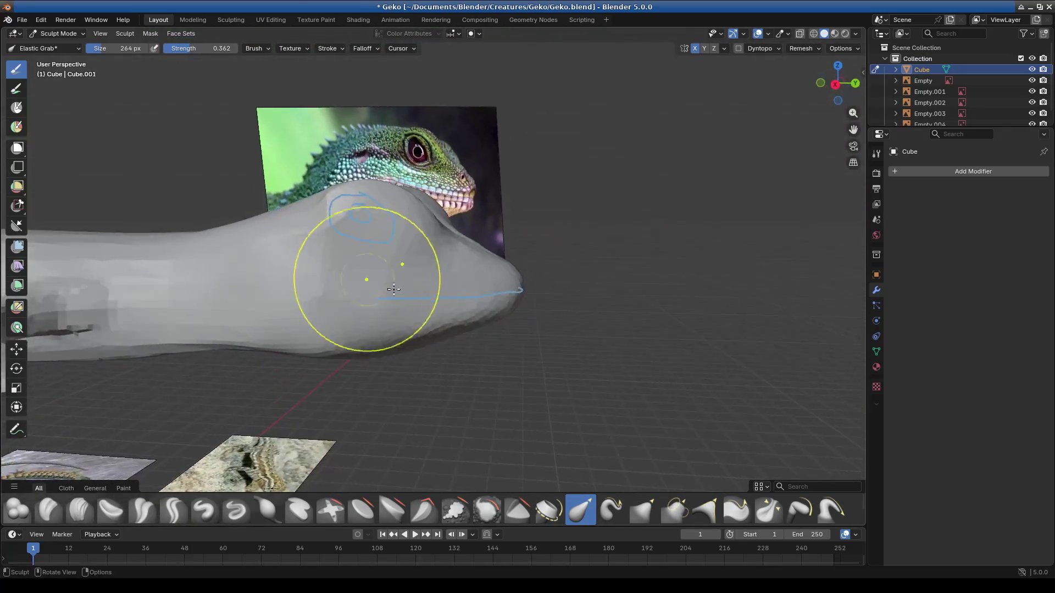
scroll(387, 290, up, 2)
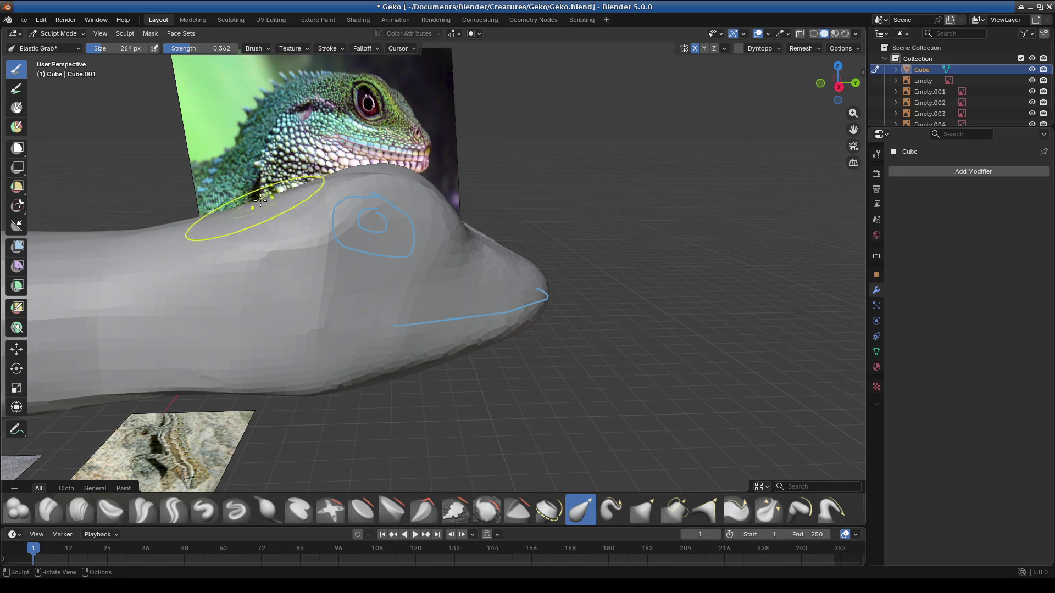
scroll(326, 257, down, 1)
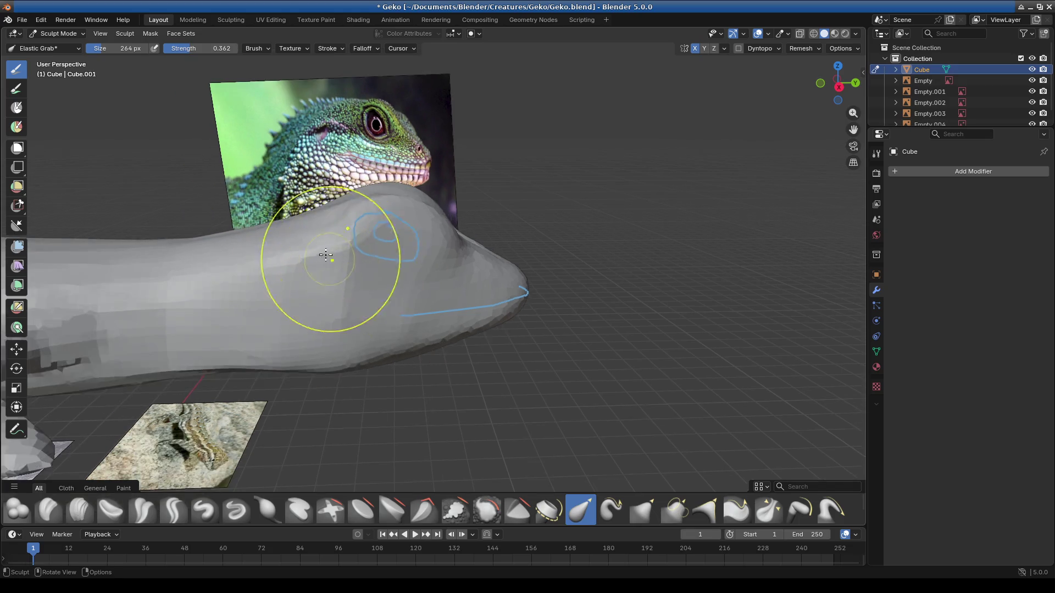
scroll(327, 256, up, 2)
scroll(343, 247, down, 2)
Step: Orbit around the gecko to compare the head against the reference photos
mouse_move(342, 248)
middle_down()
mouse_move(305, 288)
mouse_move(417, 339)
middle_up()
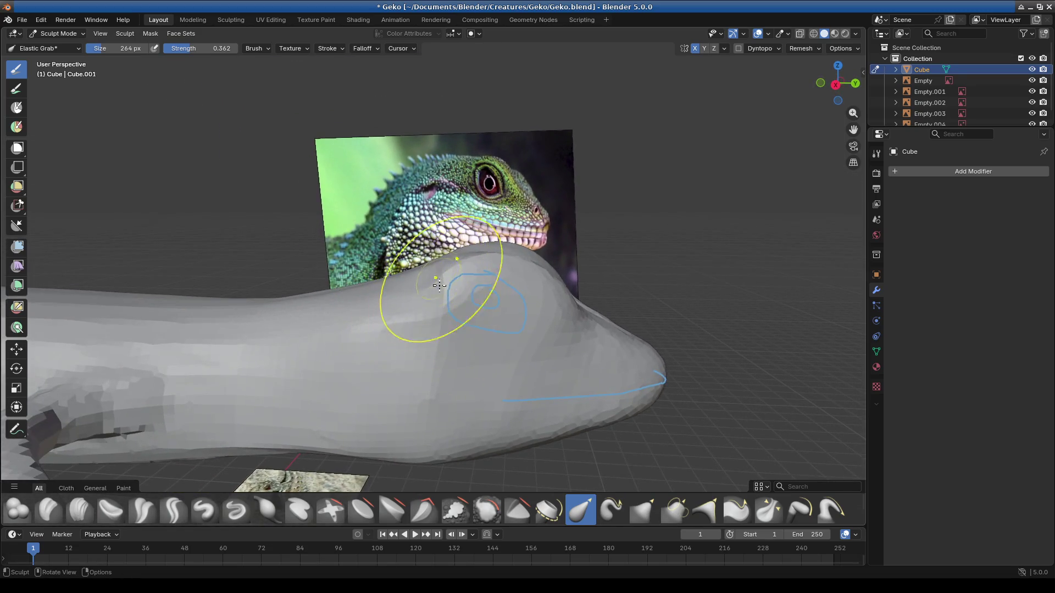
mouse_move(434, 314)
ctrl+middle_down()
mouse_move(482, 384)
mouse_move(471, 401)
ctrl+middle_up()
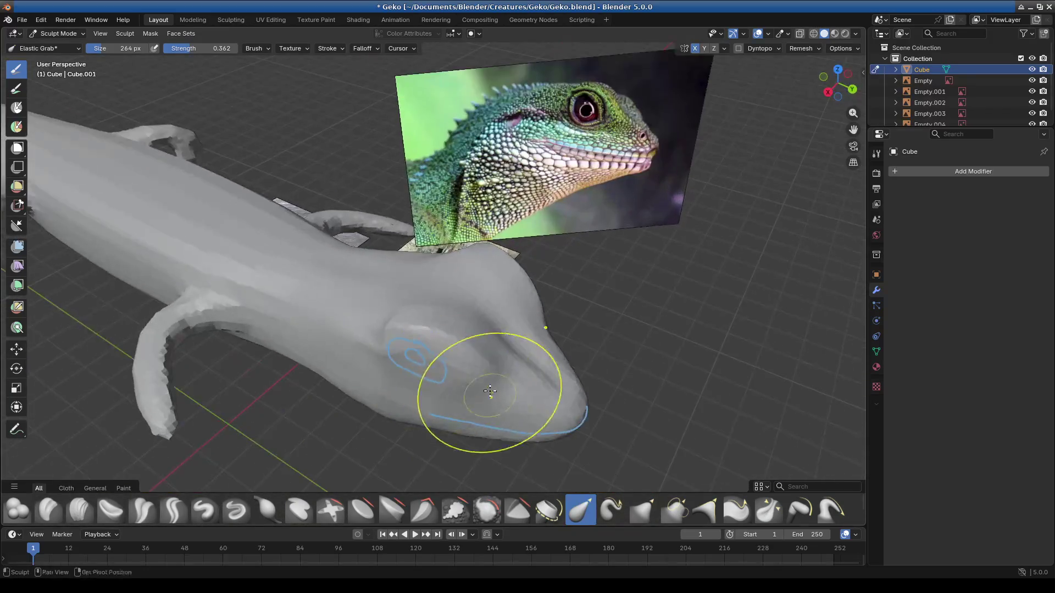
scroll(454, 322, up, 3)
mouse_move(448, 257)
middle_down()
mouse_move(471, 207)
mouse_move(102, 90)
middle_up()
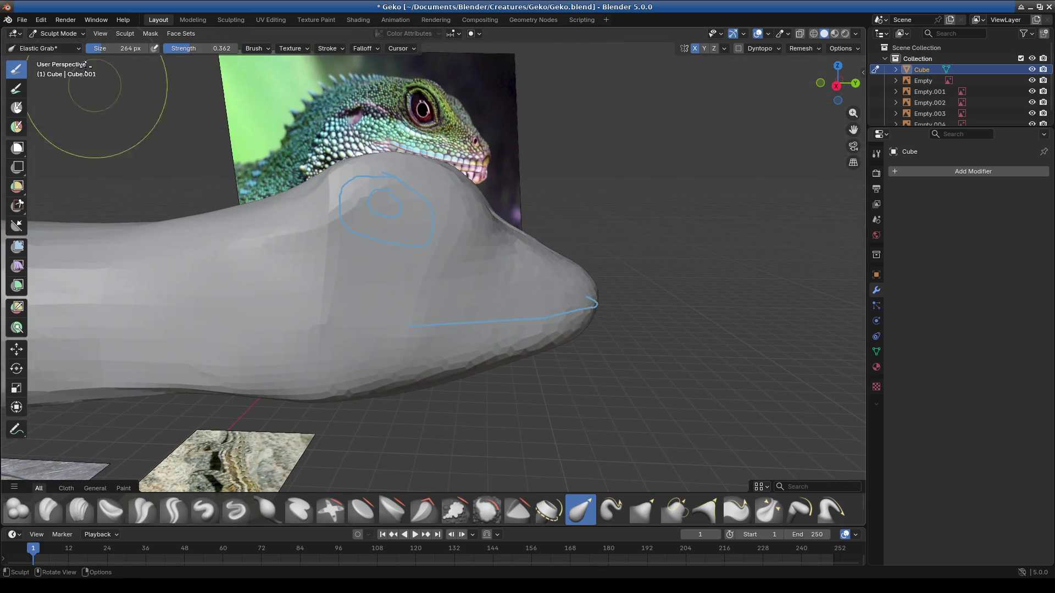
click(57, 33)
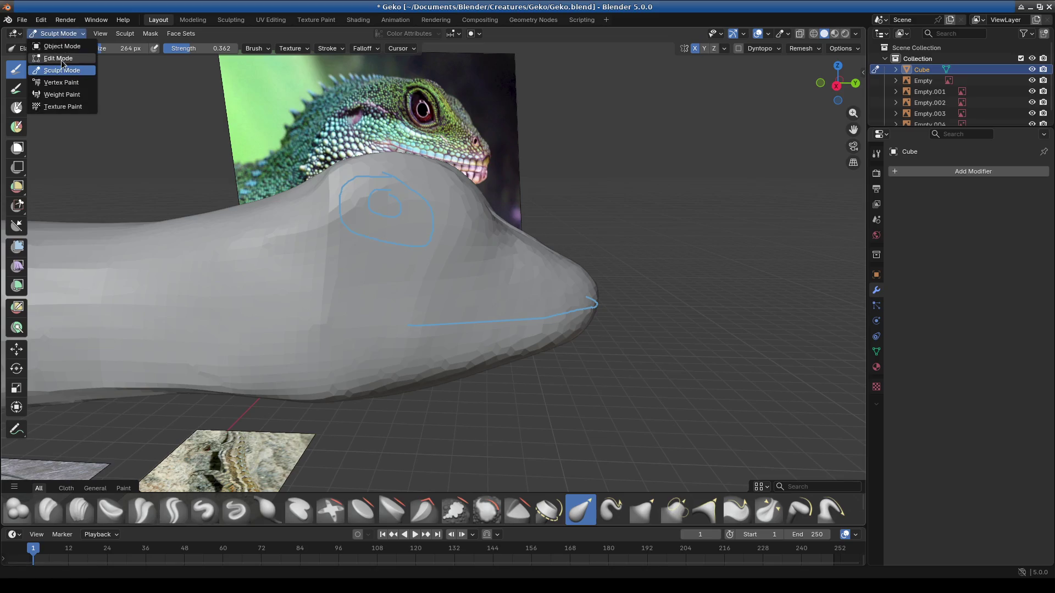
Step: In Object Mode, erase the old eye spiral and annotate a first new eye circle on the head
click(62, 46)
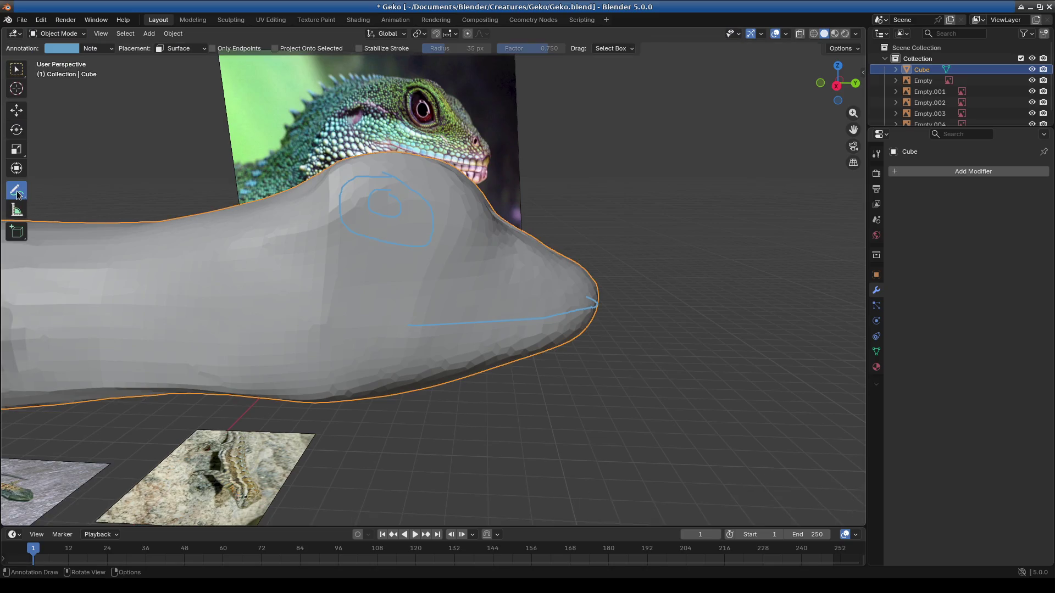
drag(17, 194, 98, 259)
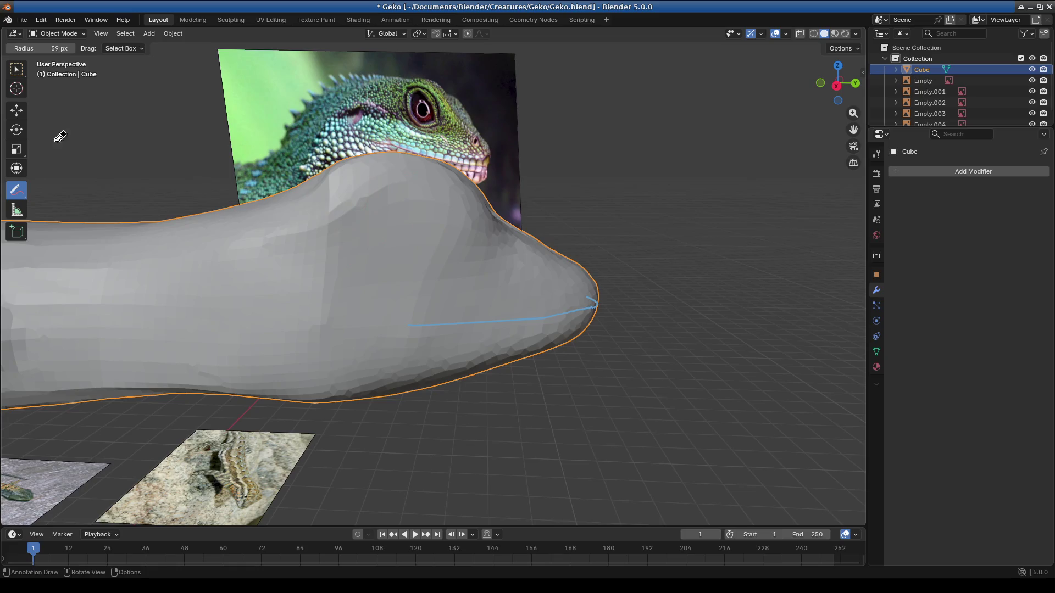
drag(16, 189, 80, 195)
click(80, 195)
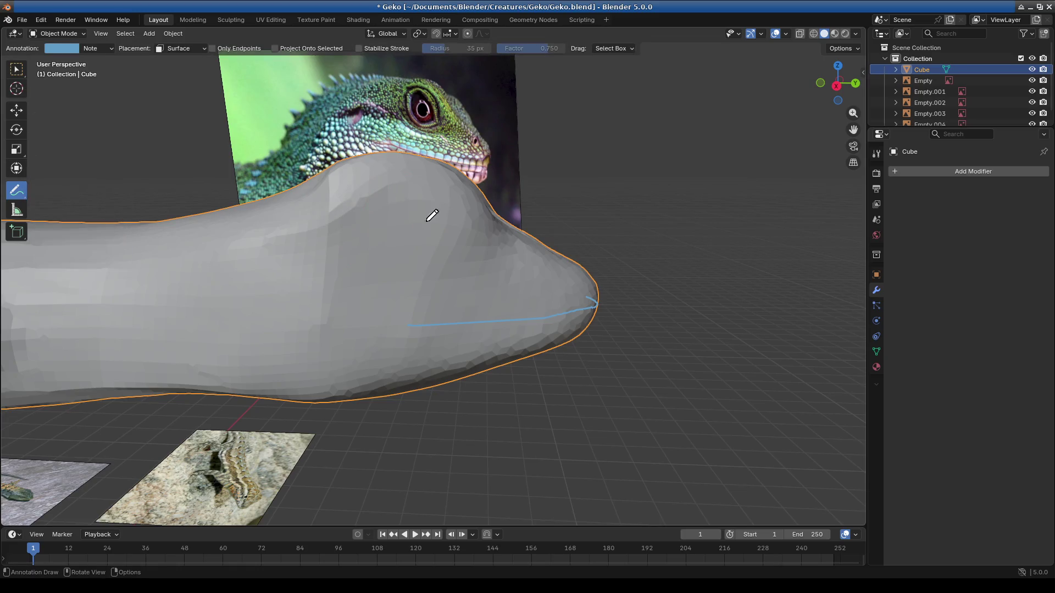
mouse_move(451, 194)
mouse_down()
mouse_move(420, 215)
mouse_move(451, 196)
mouse_up()
drag(415, 323, 377, 323)
middle_drag(459, 336, 453, 212)
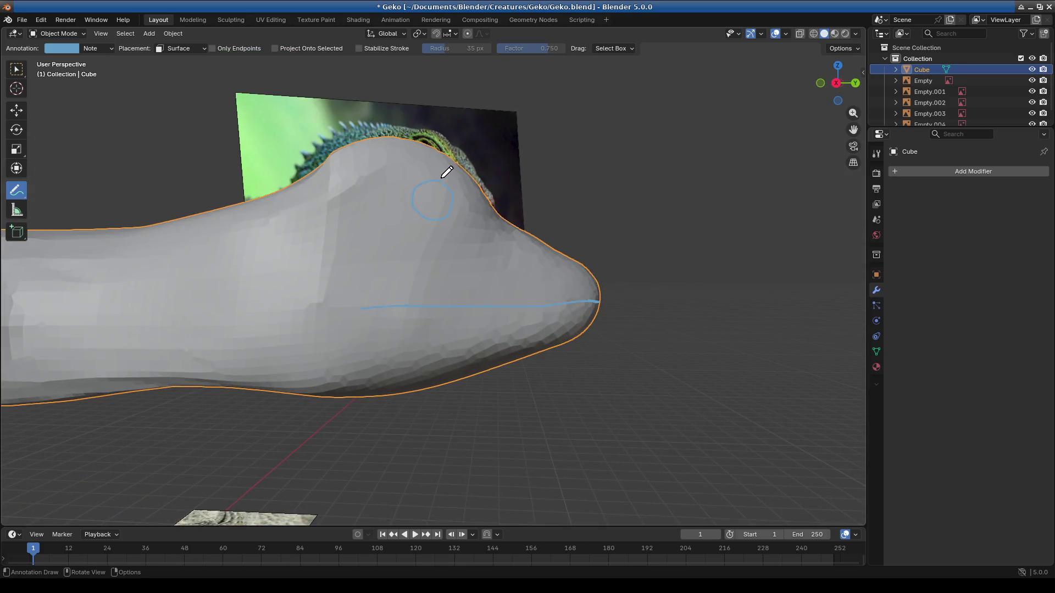
mouse_move(441, 170)
mouse_down()
mouse_move(404, 199)
mouse_move(432, 175)
mouse_up()
middle_drag(483, 239, 479, 324)
scroll(443, 290, up, 2)
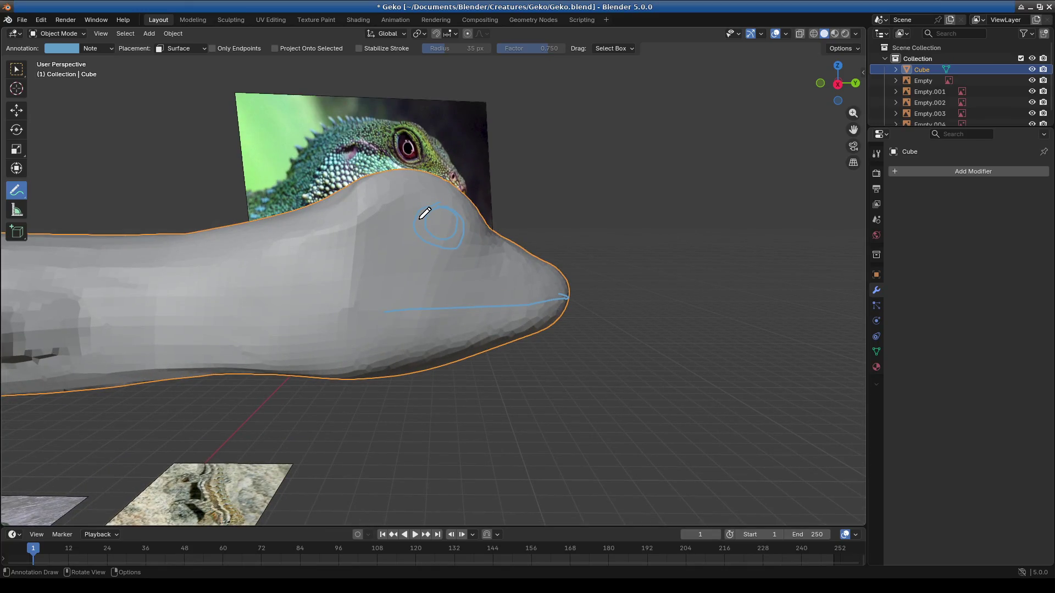
Step: Erase the stray blue scribble and redraw one small eye outline, keeping the mouth line
drag(427, 204, 445, 212)
drag(16, 190, 85, 245)
drag(430, 195, 517, 230)
drag(16, 190, 66, 195)
scroll(426, 172, up, 2)
scroll(416, 198, down, 2)
scroll(369, 226, up, 2)
mouse_move(412, 175)
mouse_down()
mouse_move(389, 162)
mouse_move(415, 167)
mouse_up()
mouse_move(443, 308)
middle_down()
mouse_move(470, 384)
mouse_move(435, 384)
mouse_move(443, 349)
mouse_move(492, 322)
mouse_move(544, 314)
middle_up()
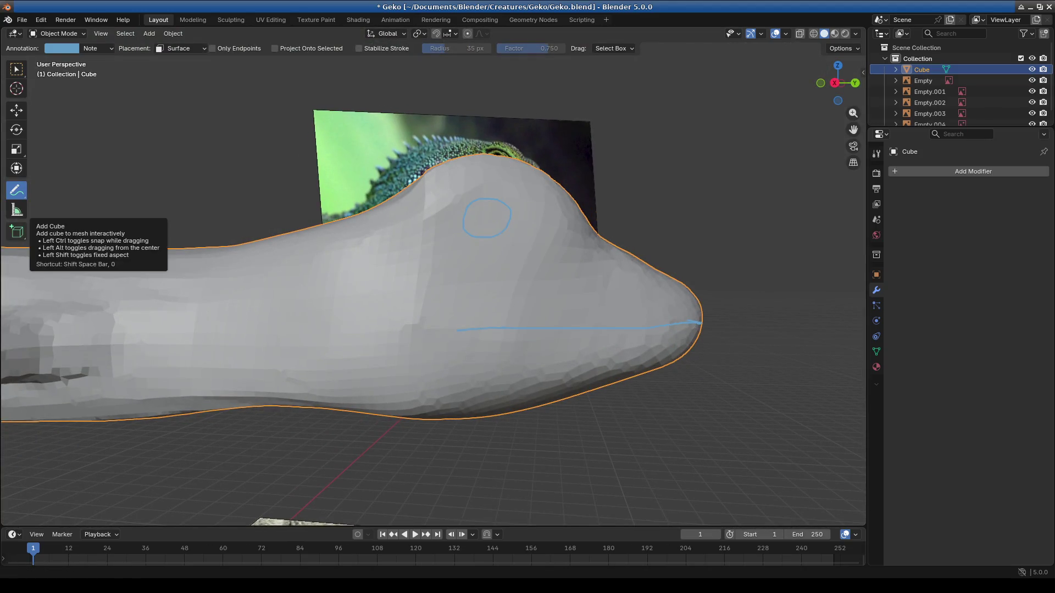
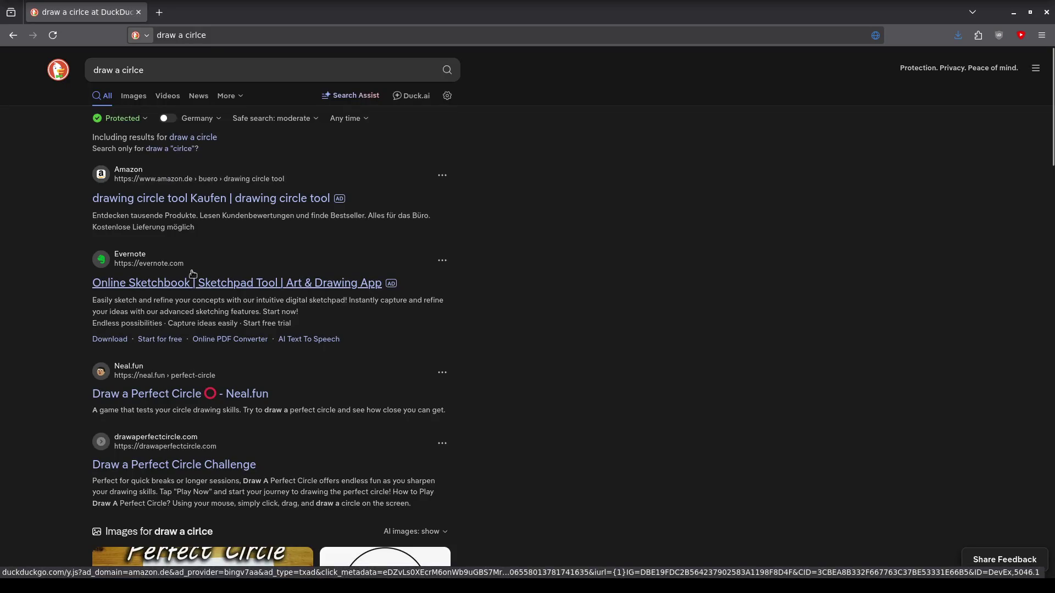
Step: Open the Neal.fun 'Draw a Perfect Circle' result and start the game
click(142, 394)
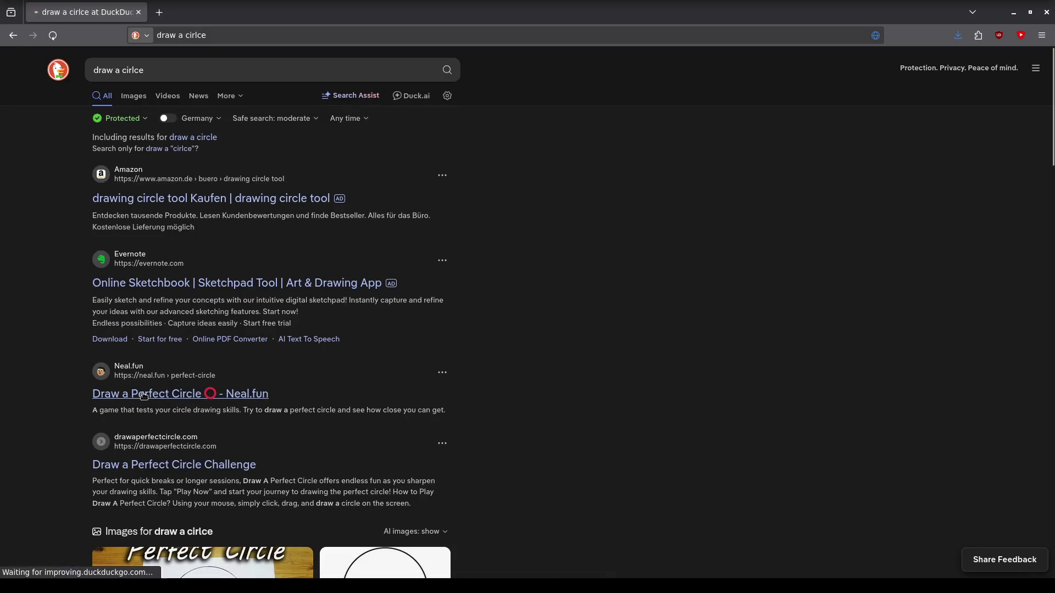
click(526, 304)
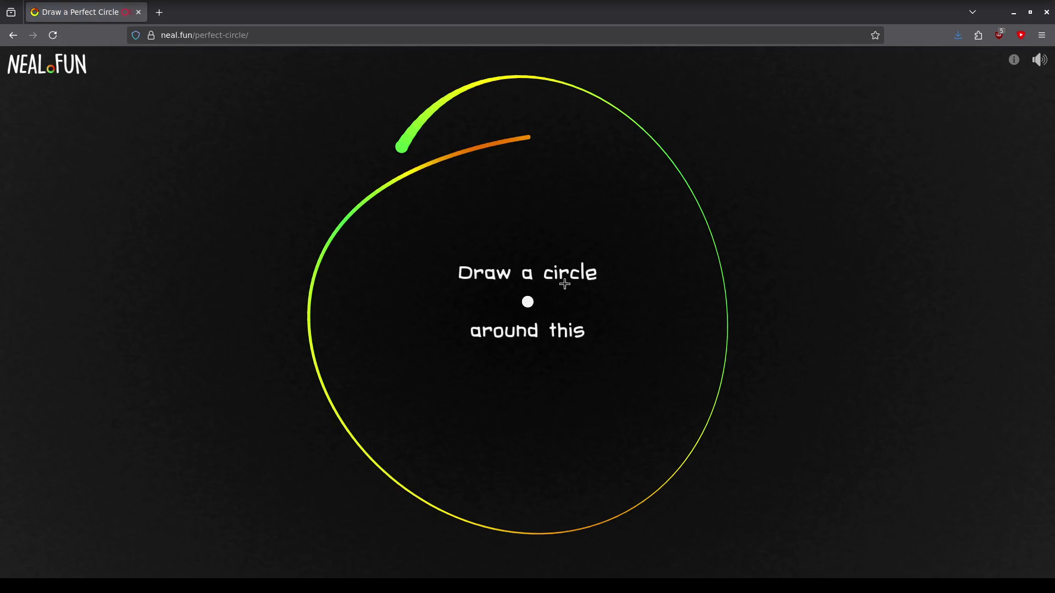
Step: Make several circle attempts around the centre dot, clearing an 85.0% result and failed strokes
drag(521, 258, 517, 278)
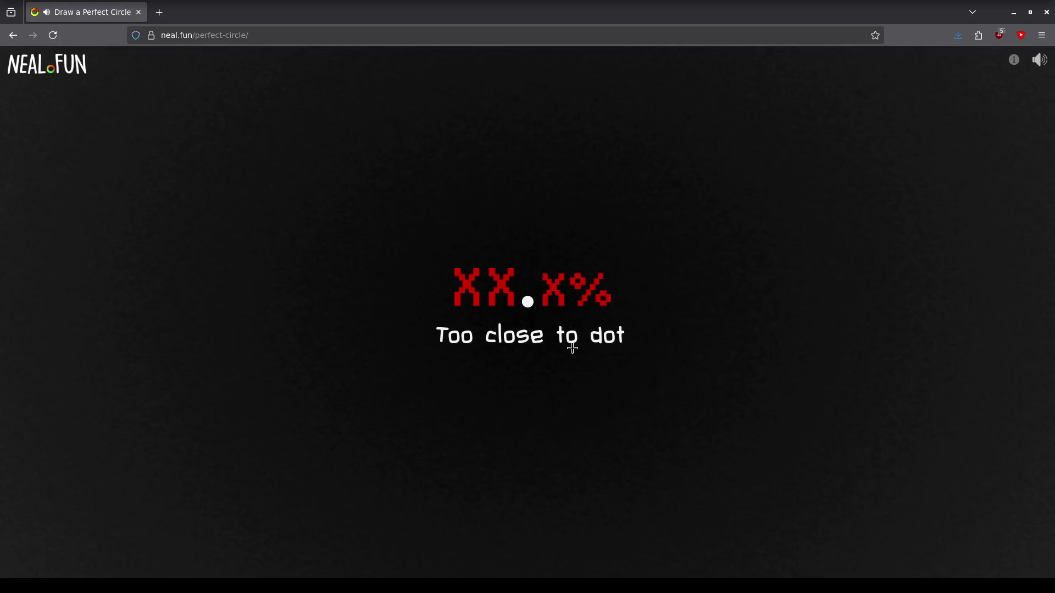
drag(529, 188, 517, 196)
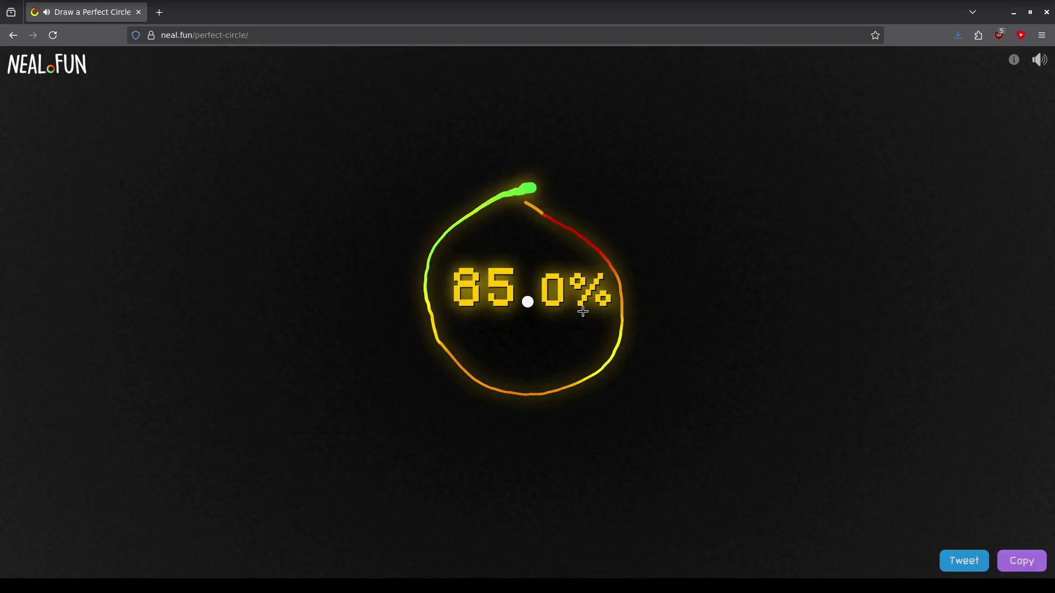
click(545, 256)
drag(532, 195, 558, 359)
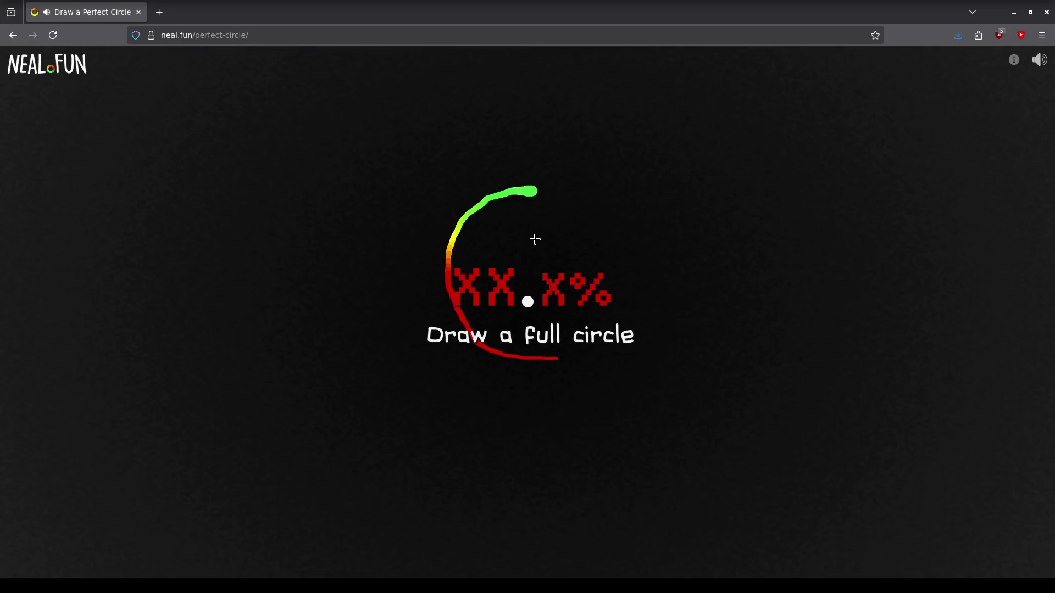
click(548, 278)
mouse_move(530, 234)
mouse_down()
mouse_move(494, 334)
mouse_move(520, 307)
mouse_up()
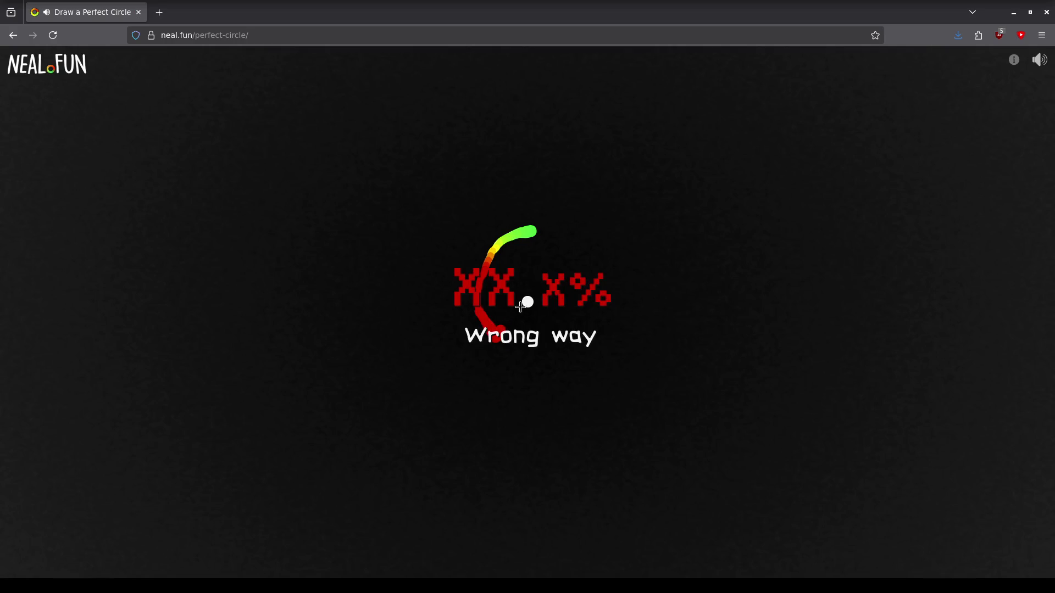
click(538, 229)
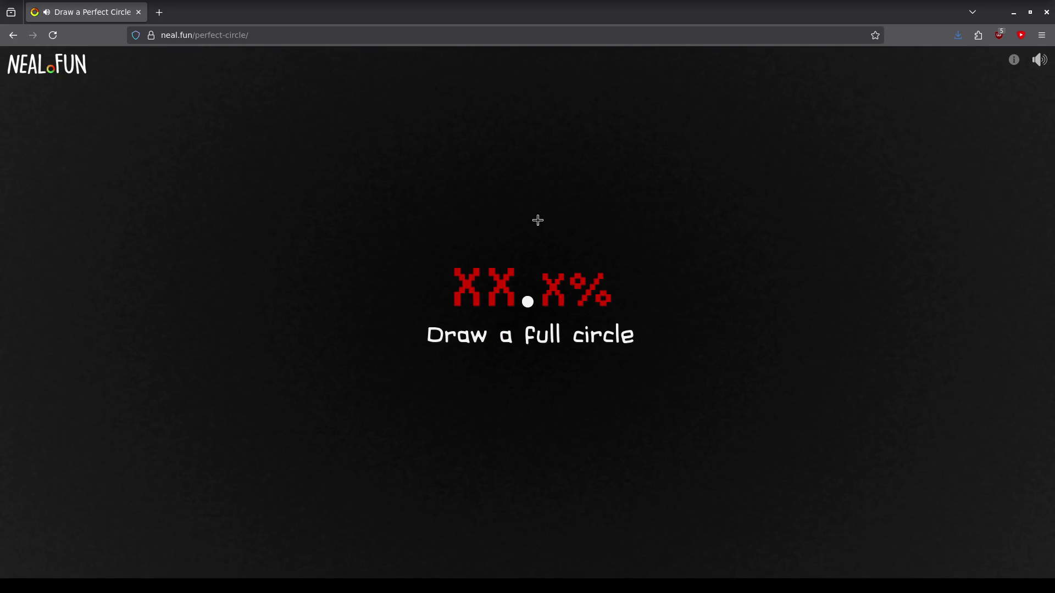
Step: Keep drawing and clearing circles (89.2% best, 77.3%) until one scores 93.7%
mouse_move(532, 224)
mouse_down()
mouse_move(468, 337)
mouse_move(597, 250)
mouse_move(536, 219)
mouse_up()
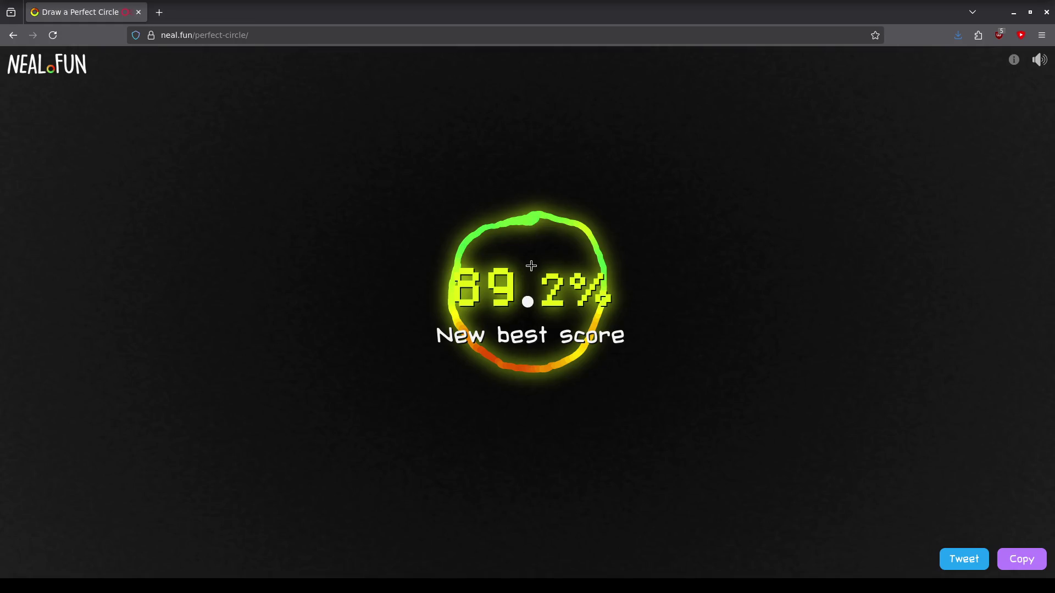
drag(520, 304, 539, 321)
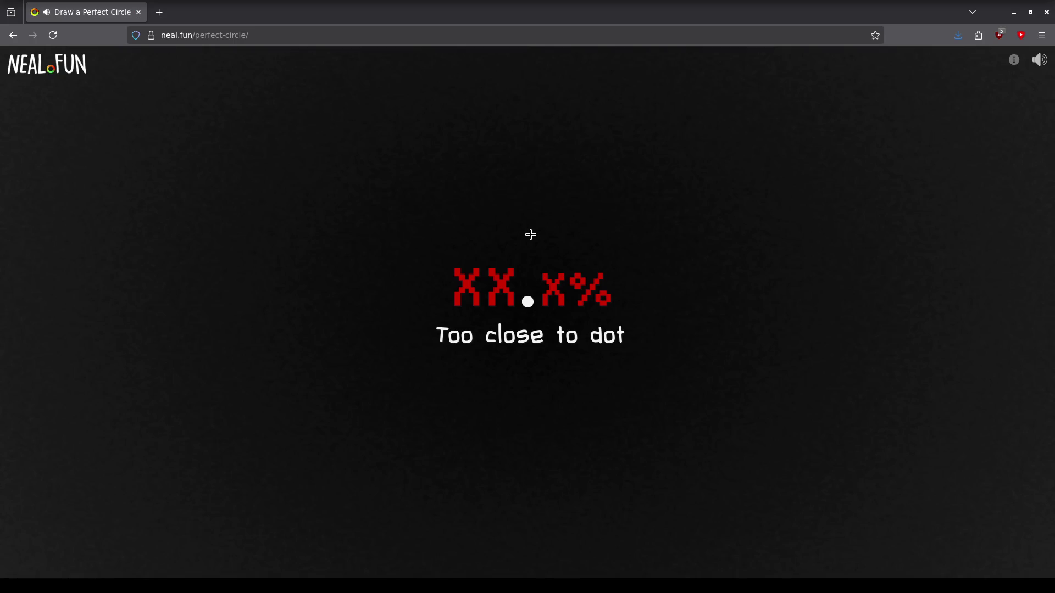
mouse_move(532, 232)
mouse_down()
mouse_move(455, 260)
mouse_move(441, 306)
mouse_move(472, 360)
mouse_move(542, 381)
mouse_move(594, 353)
mouse_move(604, 323)
mouse_move(593, 266)
mouse_move(528, 231)
mouse_up()
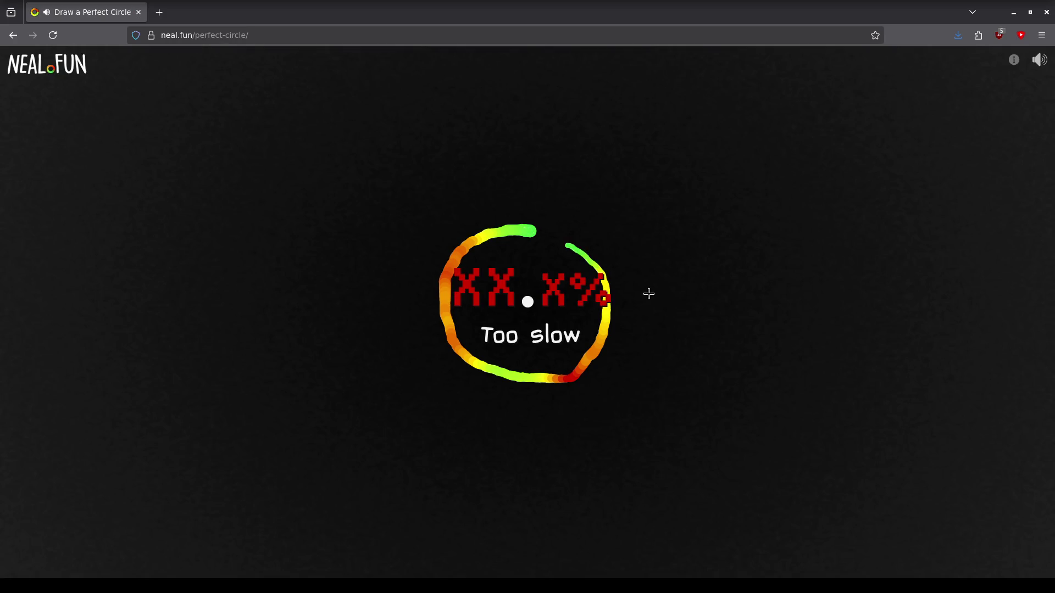
click(527, 251)
mouse_move(532, 227)
mouse_down()
mouse_move(426, 306)
mouse_move(611, 252)
mouse_move(518, 201)
mouse_move(613, 365)
mouse_move(536, 214)
mouse_move(478, 238)
mouse_move(521, 225)
mouse_up()
click(544, 251)
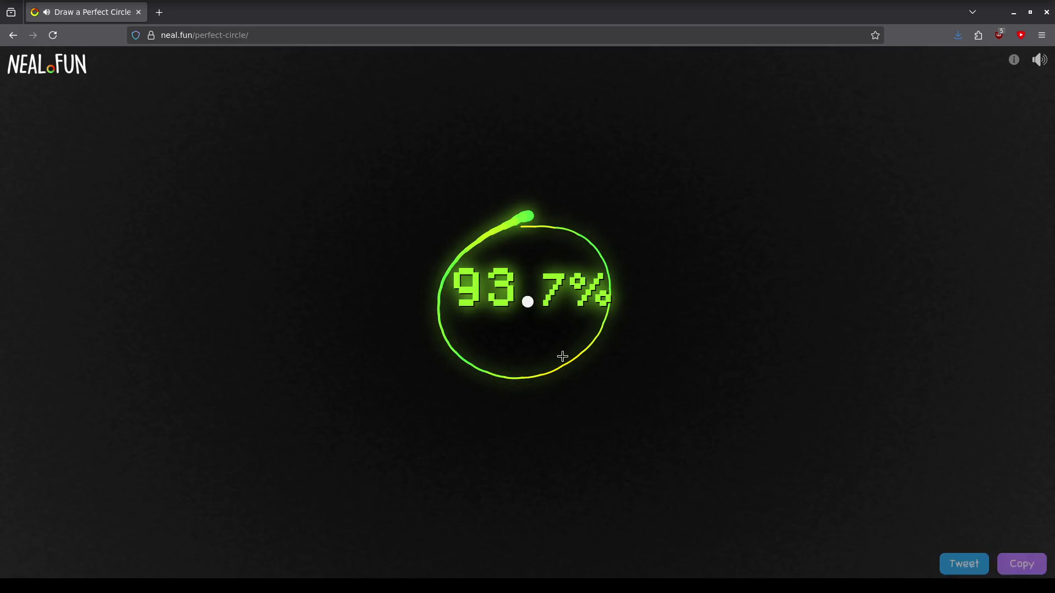
Step: Draw more circles around the dot, clearing 90.7% and 88.8% results
mouse_move(528, 223)
mouse_down()
mouse_move(469, 323)
mouse_move(532, 219)
mouse_move(476, 366)
mouse_up()
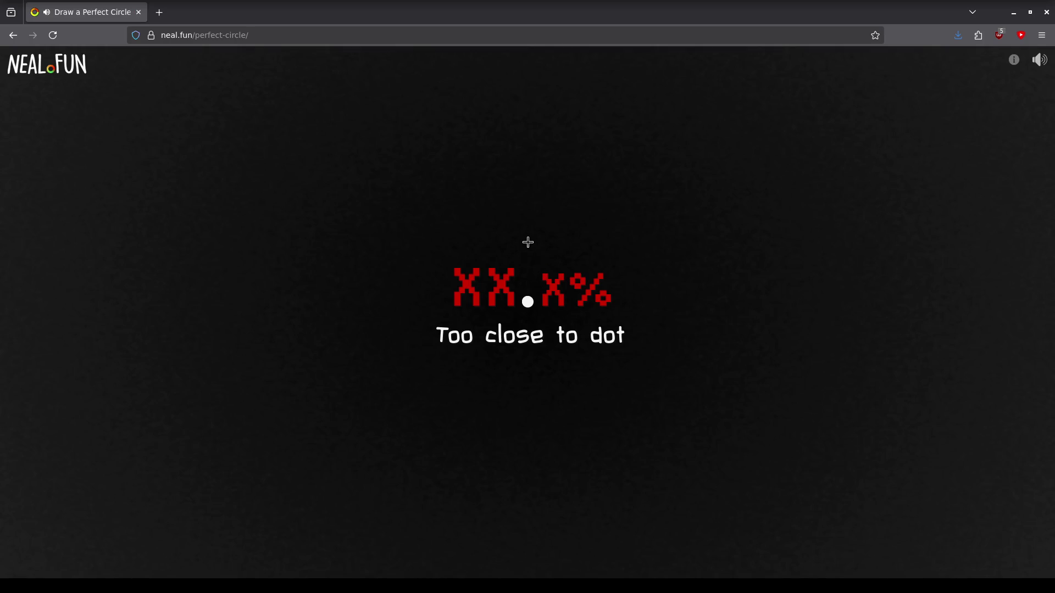
mouse_move(531, 205)
mouse_down()
mouse_move(417, 380)
mouse_move(528, 220)
mouse_move(672, 365)
mouse_move(526, 199)
mouse_move(640, 270)
mouse_move(519, 205)
mouse_move(511, 397)
mouse_move(514, 207)
mouse_move(418, 306)
mouse_move(636, 275)
mouse_move(528, 194)
mouse_move(488, 217)
mouse_move(532, 207)
mouse_move(606, 356)
mouse_move(532, 211)
mouse_move(590, 244)
mouse_move(532, 213)
mouse_up()
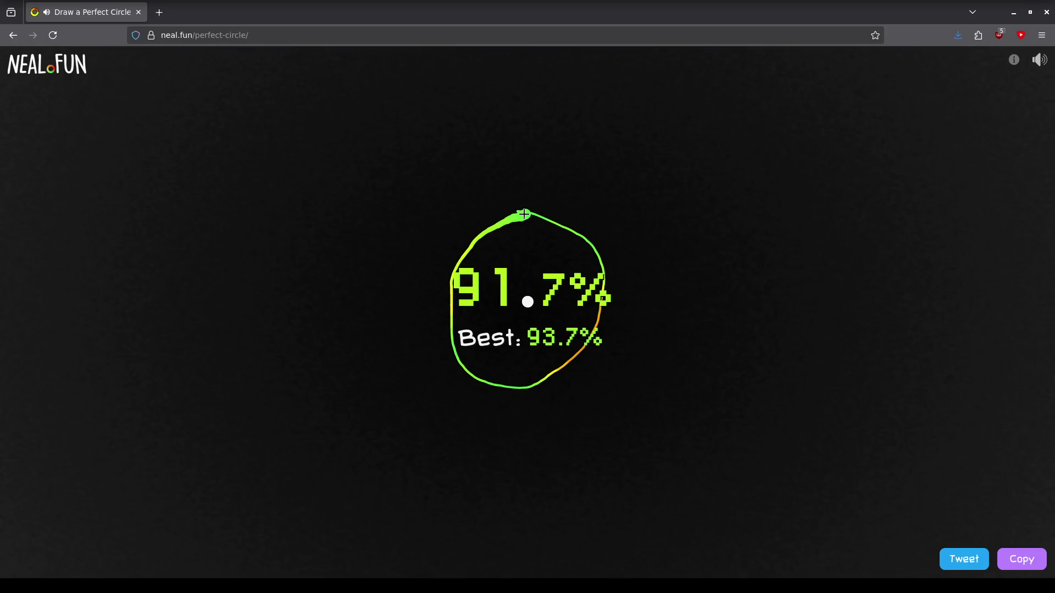
mouse_move(531, 216)
mouse_down()
mouse_move(520, 215)
mouse_move(551, 380)
mouse_move(524, 227)
mouse_up()
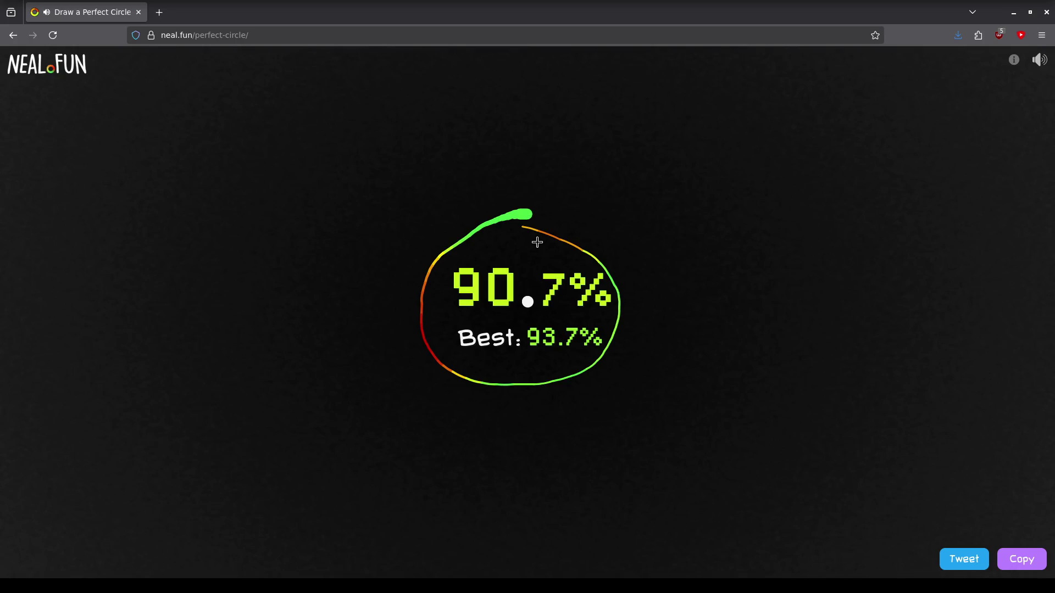
click(533, 219)
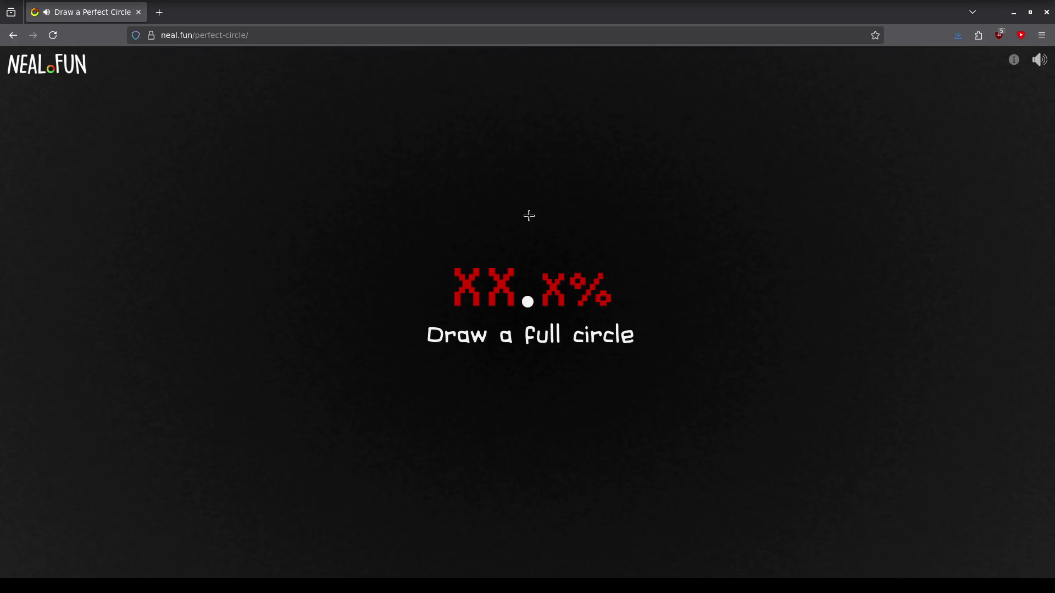
mouse_move(535, 203)
mouse_down()
mouse_move(478, 218)
mouse_move(443, 337)
mouse_move(605, 370)
mouse_move(608, 252)
mouse_move(561, 200)
mouse_move(528, 196)
mouse_move(450, 224)
mouse_move(436, 283)
mouse_move(438, 338)
mouse_move(487, 372)
mouse_move(574, 396)
mouse_move(602, 381)
mouse_move(614, 251)
mouse_up()
click(540, 218)
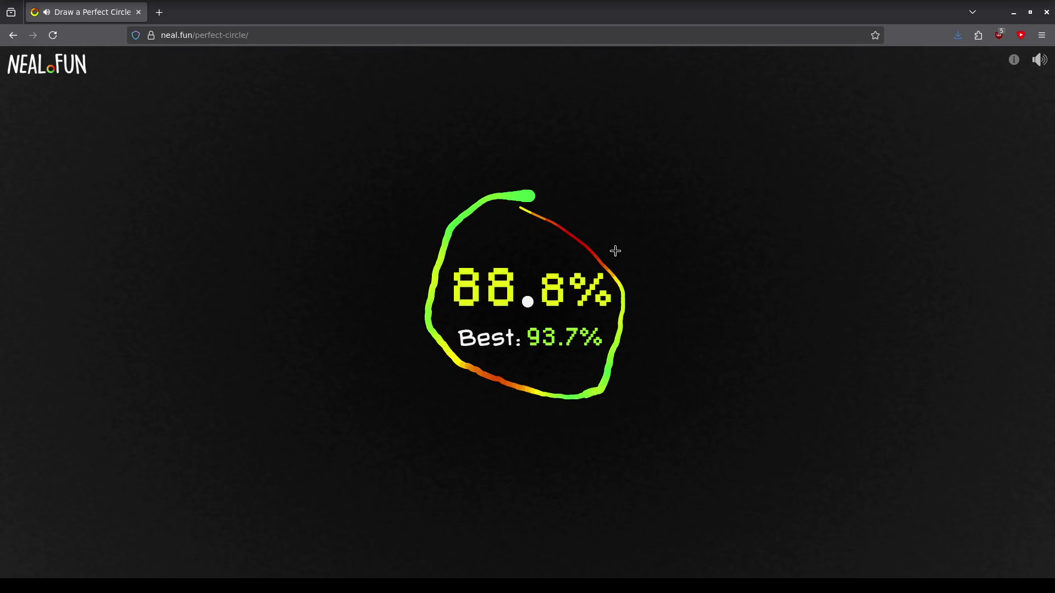
click(528, 241)
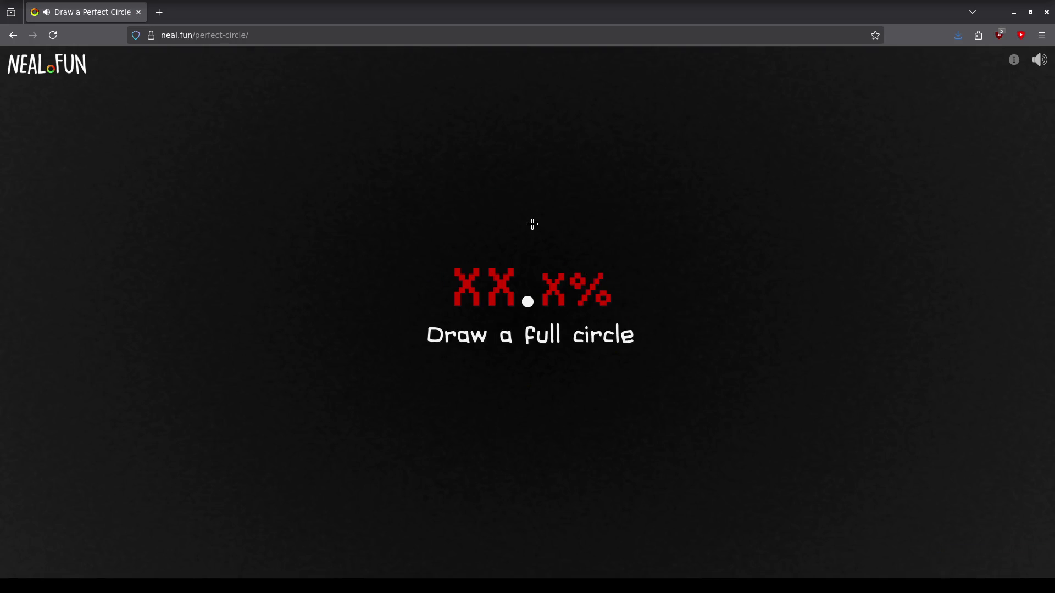
Step: Trace a rounder circle in stages around the dot for a 96.1% new best score
mouse_move(531, 215)
mouse_down()
mouse_move(445, 244)
mouse_move(424, 321)
mouse_move(474, 388)
mouse_up()
mouse_move(542, 209)
mouse_down()
mouse_move(484, 216)
mouse_move(454, 252)
mouse_move(445, 297)
mouse_move(456, 344)
mouse_move(509, 379)
mouse_move(582, 388)
mouse_move(619, 338)
mouse_move(625, 281)
mouse_up()
mouse_move(599, 237)
mouse_down()
mouse_move(540, 207)
mouse_move(459, 233)
mouse_move(431, 282)
mouse_move(435, 340)
mouse_up()
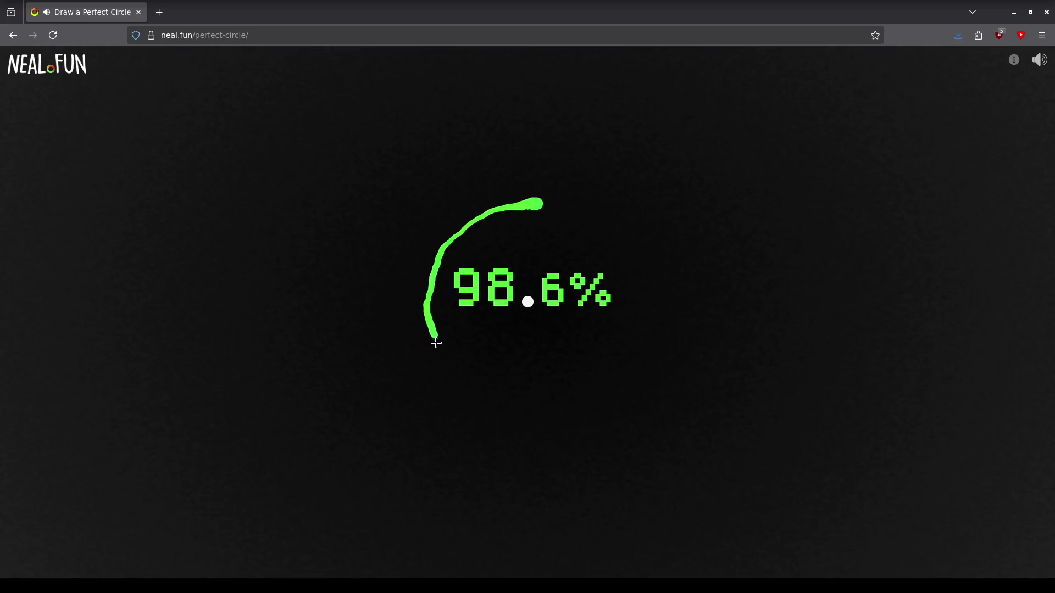
mouse_move(467, 380)
mouse_down()
mouse_move(530, 398)
mouse_move(588, 394)
mouse_move(623, 343)
mouse_up()
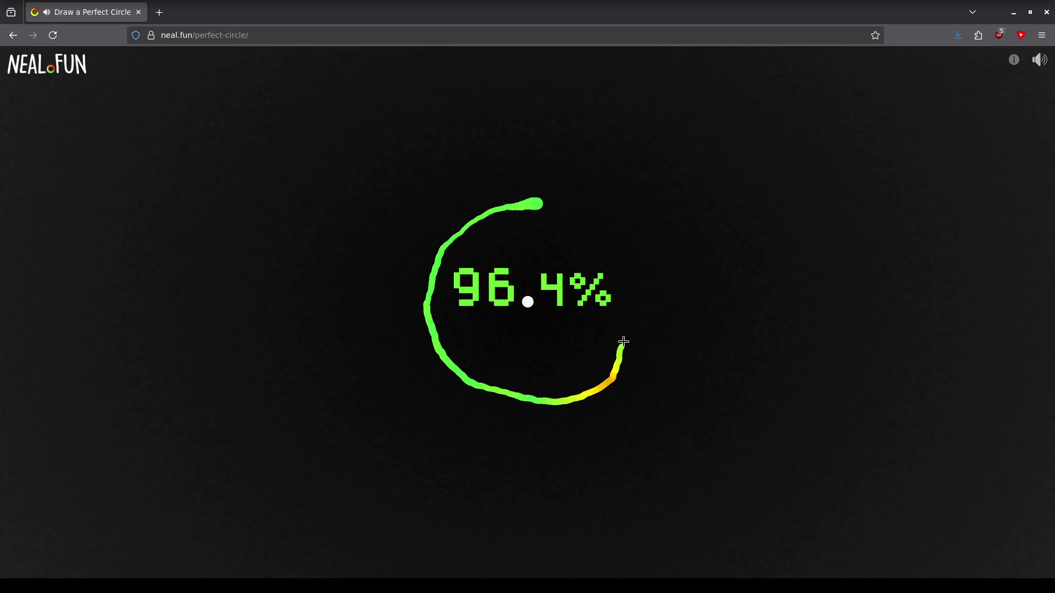
drag(580, 222, 538, 205)
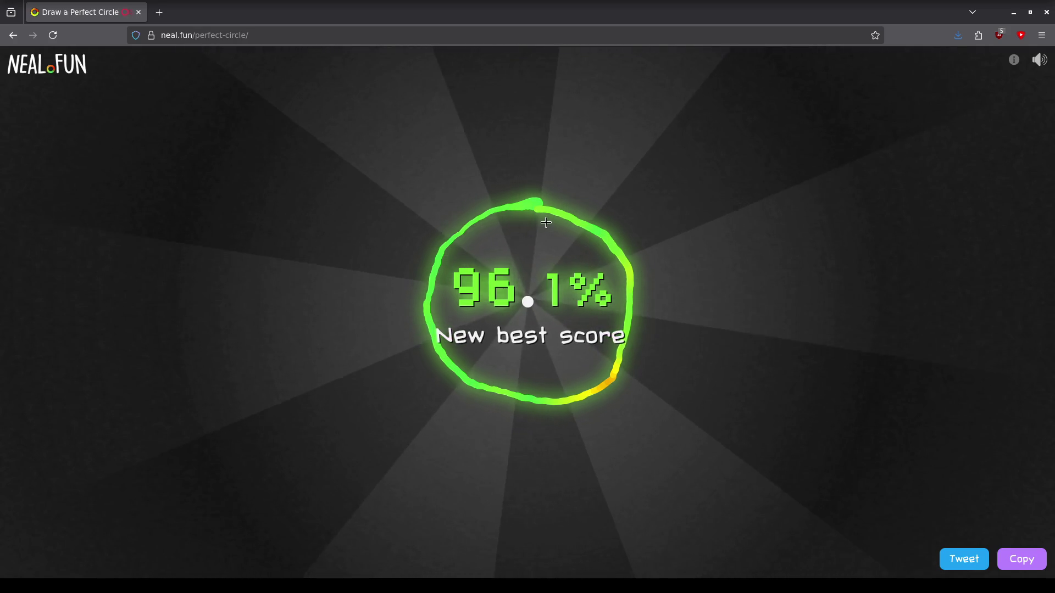
Step: Clear the 96.1% circle and make more attempts, resetting too-slow and wrong-way strokes
click(532, 201)
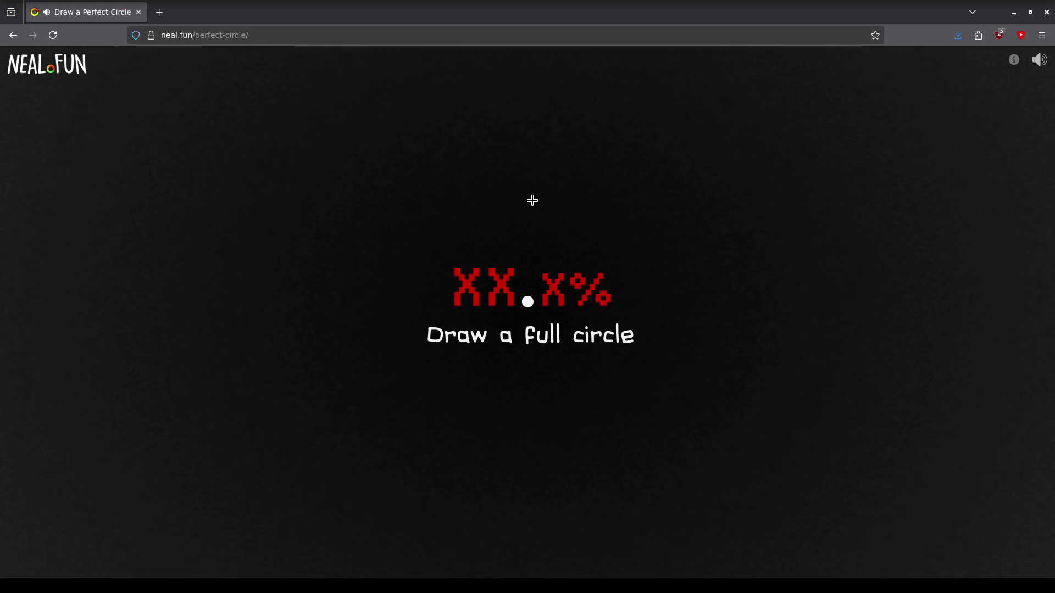
mouse_move(531, 193)
mouse_down()
mouse_move(419, 330)
mouse_move(455, 376)
mouse_move(539, 415)
mouse_move(612, 396)
mouse_move(649, 343)
mouse_up()
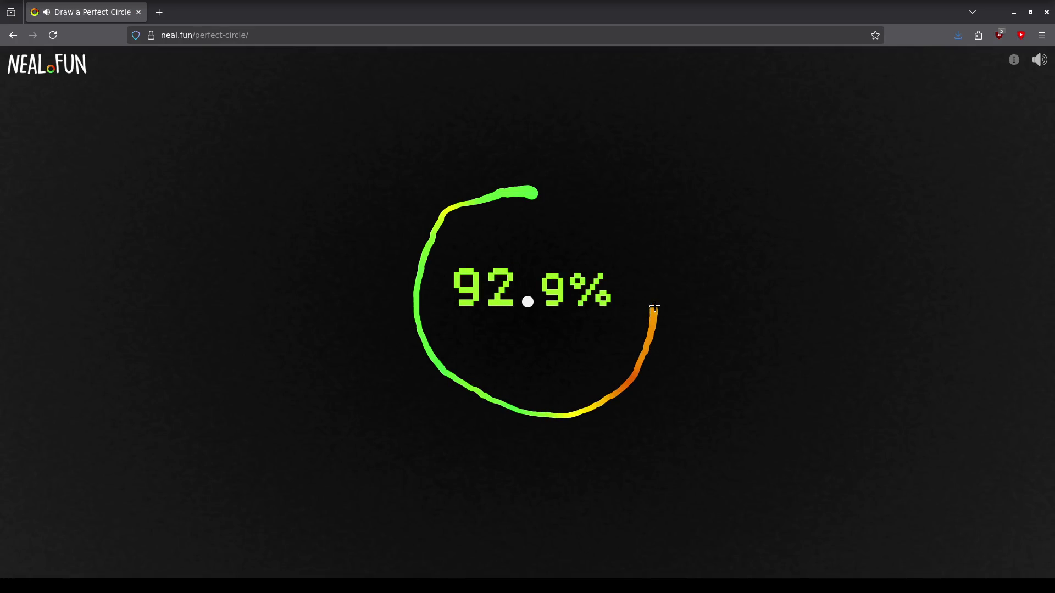
drag(655, 300, 569, 203)
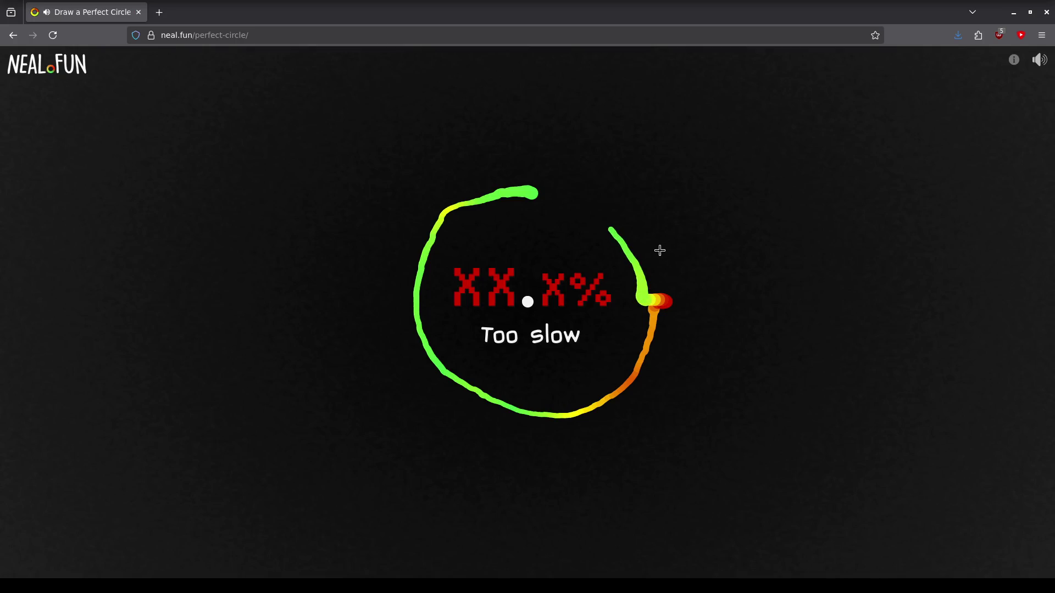
click(541, 200)
mouse_move(543, 191)
mouse_down()
mouse_move(440, 206)
mouse_move(430, 196)
mouse_up()
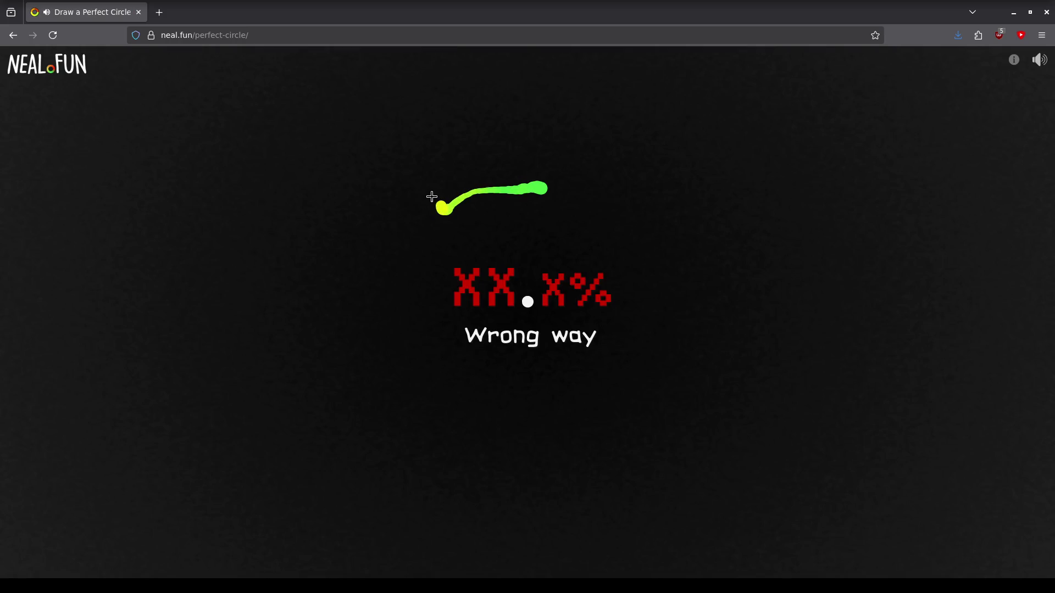
click(540, 199)
mouse_move(554, 178)
mouse_down()
mouse_move(487, 173)
mouse_move(429, 200)
mouse_move(412, 242)
mouse_move(412, 299)
mouse_move(426, 349)
mouse_move(465, 386)
mouse_move(551, 410)
mouse_move(589, 405)
mouse_move(616, 379)
mouse_move(641, 293)
mouse_move(617, 217)
mouse_up()
click(564, 196)
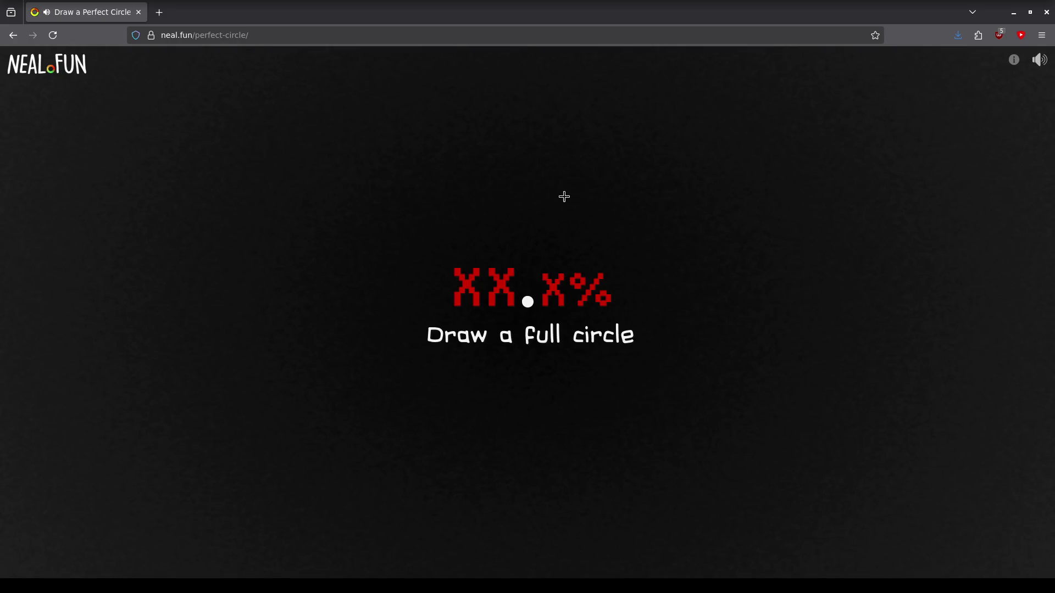
Step: Draw further circles from the top, clear an 89.5% result and start another attempt
drag(527, 184, 506, 184)
drag(540, 179, 489, 180)
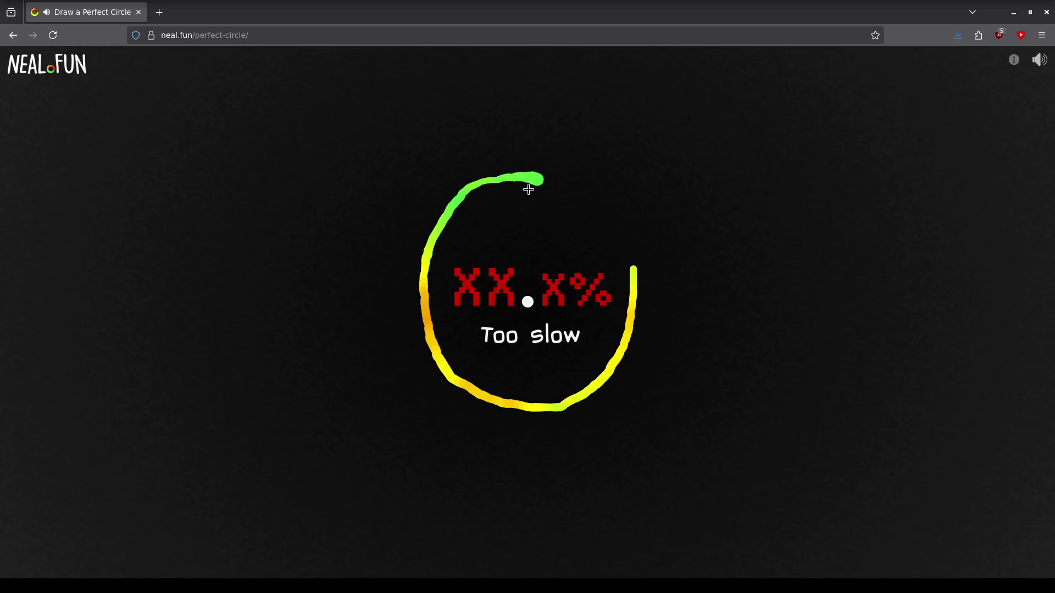
drag(537, 182, 488, 188)
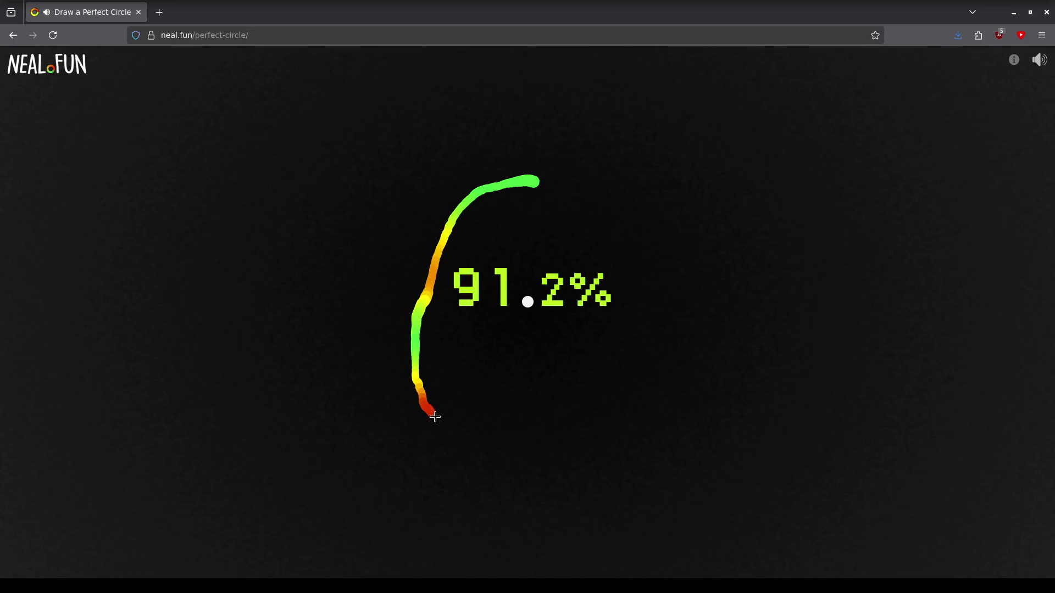
drag(594, 223, 527, 192)
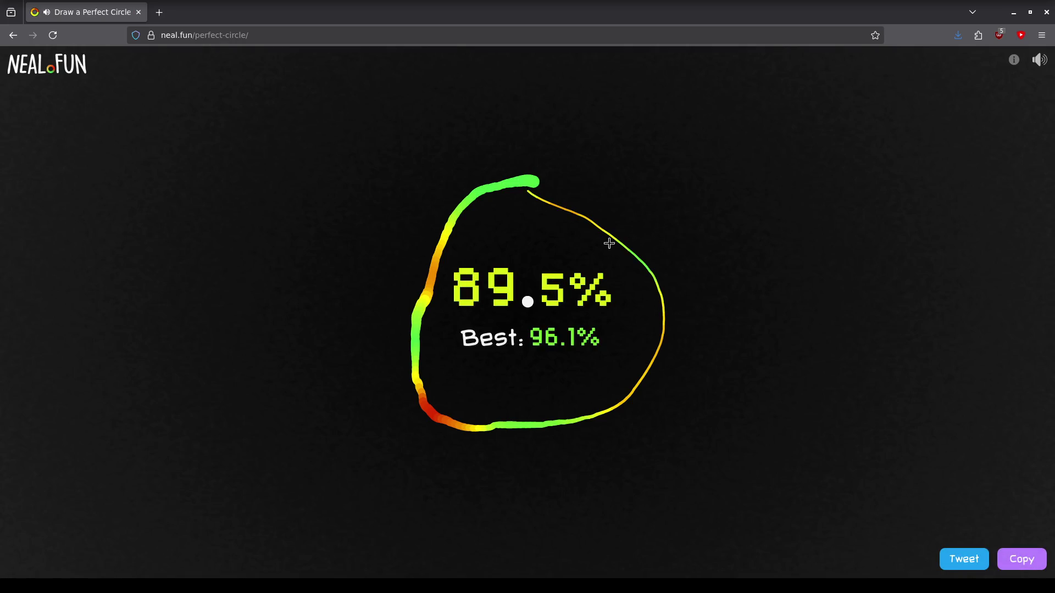
click(539, 198)
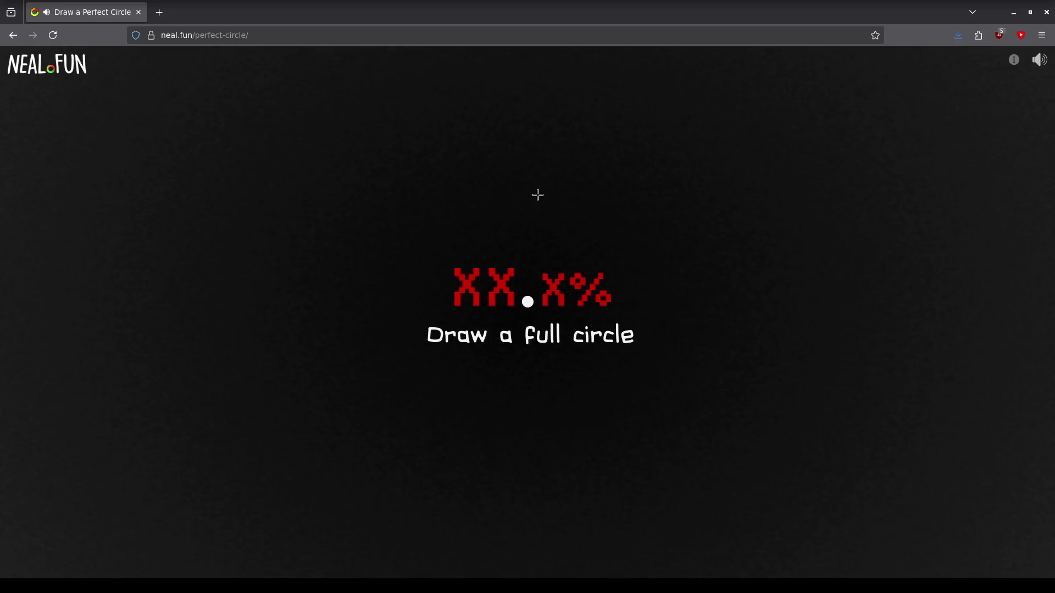
mouse_move(539, 178)
mouse_down()
mouse_move(586, 388)
mouse_move(537, 174)
mouse_move(386, 283)
mouse_move(540, 169)
mouse_move(544, 215)
mouse_move(585, 230)
mouse_move(462, 200)
mouse_move(599, 259)
mouse_move(523, 209)
mouse_move(431, 219)
mouse_move(584, 228)
mouse_move(520, 205)
mouse_move(412, 257)
mouse_move(528, 188)
mouse_move(401, 302)
mouse_move(516, 191)
mouse_move(488, 200)
mouse_move(549, 217)
mouse_move(528, 206)
mouse_move(469, 223)
mouse_move(519, 205)
mouse_move(636, 275)
mouse_move(519, 208)
mouse_move(607, 299)
mouse_move(518, 211)
mouse_move(470, 233)
mouse_move(523, 198)
mouse_move(453, 233)
mouse_move(518, 207)
mouse_move(412, 309)
mouse_move(512, 213)
mouse_move(490, 388)
mouse_move(522, 219)
mouse_move(552, 224)
mouse_move(530, 230)
mouse_move(495, 382)
mouse_move(524, 219)
mouse_move(619, 261)
mouse_move(532, 225)
mouse_move(501, 387)
mouse_move(532, 226)
mouse_move(412, 300)
mouse_move(488, 240)
mouse_move(615, 374)
mouse_move(544, 252)
mouse_up()
Step: Clear 87.4% and 77.2% circles, draw two more, then return to the gecko scene in Blender
click(544, 183)
click(536, 186)
click(542, 216)
mouse_move(528, 201)
mouse_down()
mouse_move(415, 228)
mouse_move(503, 188)
mouse_move(577, 224)
mouse_move(436, 238)
mouse_move(531, 208)
mouse_move(530, 396)
mouse_move(545, 202)
mouse_move(508, 195)
mouse_move(566, 370)
mouse_move(536, 200)
mouse_move(563, 228)
mouse_move(522, 222)
mouse_up()
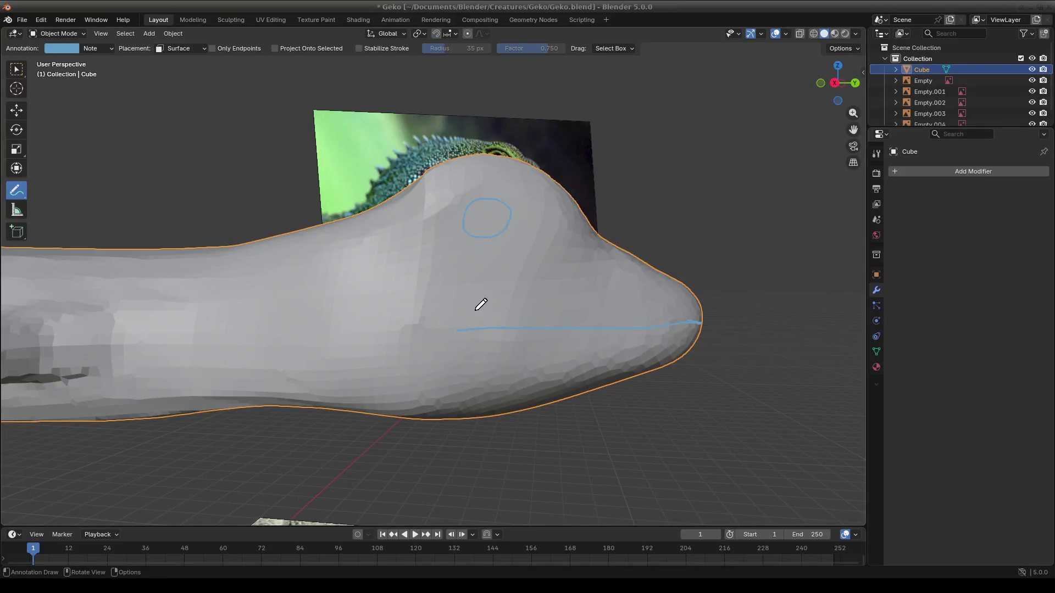
mouse_move(480, 305)
middle_down()
mouse_move(498, 346)
mouse_move(498, 318)
mouse_move(511, 321)
mouse_move(493, 399)
mouse_move(507, 401)
mouse_move(455, 389)
mouse_move(542, 420)
mouse_move(599, 404)
mouse_move(316, 438)
mouse_move(481, 399)
mouse_move(405, 391)
mouse_move(328, 403)
middle_up()
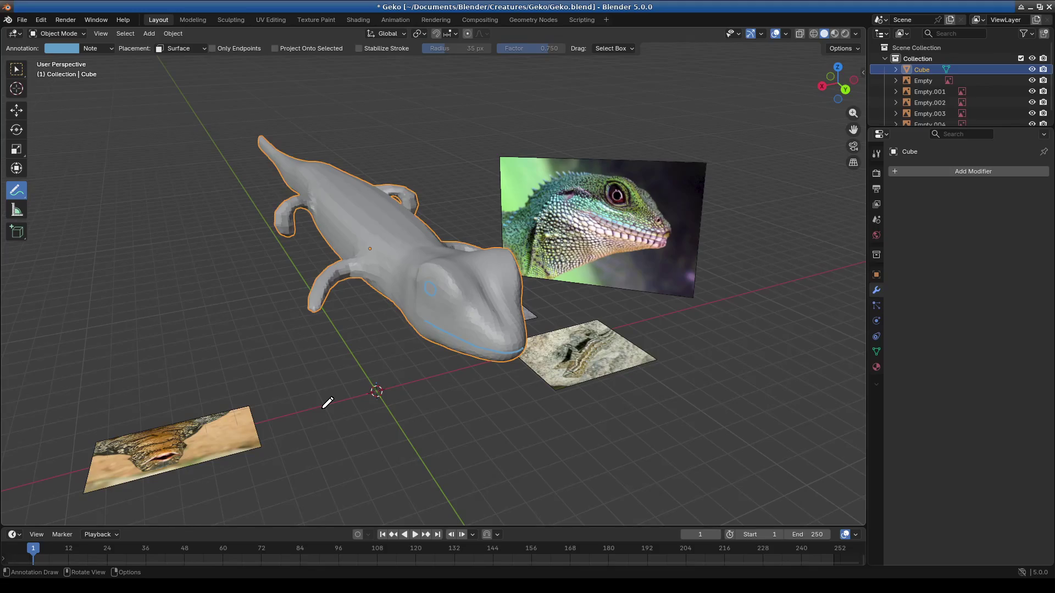
Step: Switch the gecko to Sculpt Mode and inspect the leg, swapping Inflate/Deflate and Elastic Grab brushes
mouse_move(314, 289)
middle_down()
mouse_move(464, 301)
mouse_move(546, 253)
mouse_move(494, 308)
mouse_move(583, 249)
mouse_move(536, 281)
mouse_move(471, 354)
mouse_move(500, 398)
mouse_move(607, 337)
mouse_move(468, 368)
mouse_move(184, 104)
middle_up()
click(63, 35)
click(62, 70)
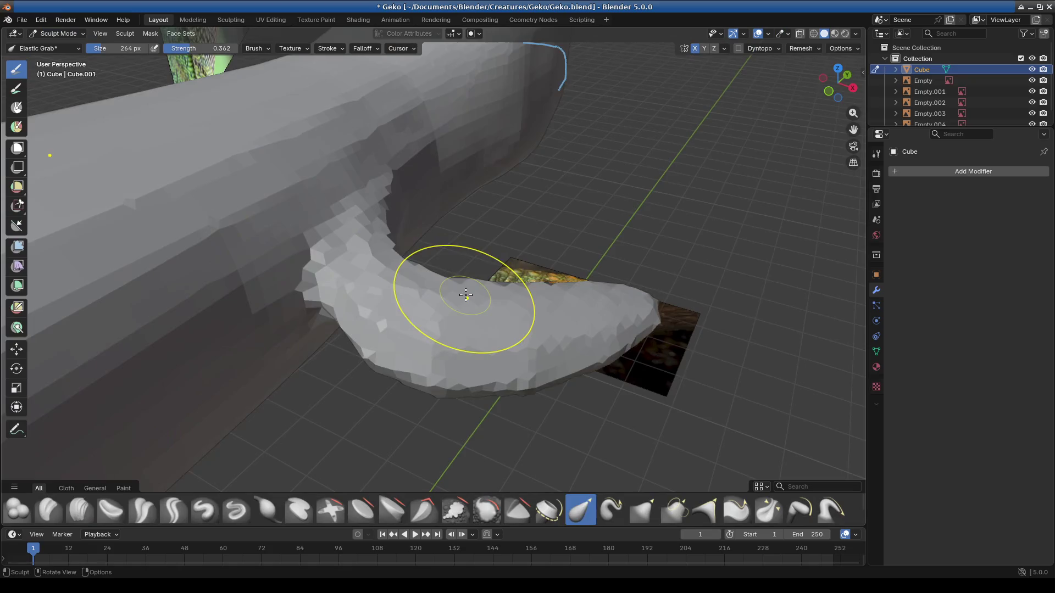
middle_drag(447, 306, 464, 352)
click(268, 514)
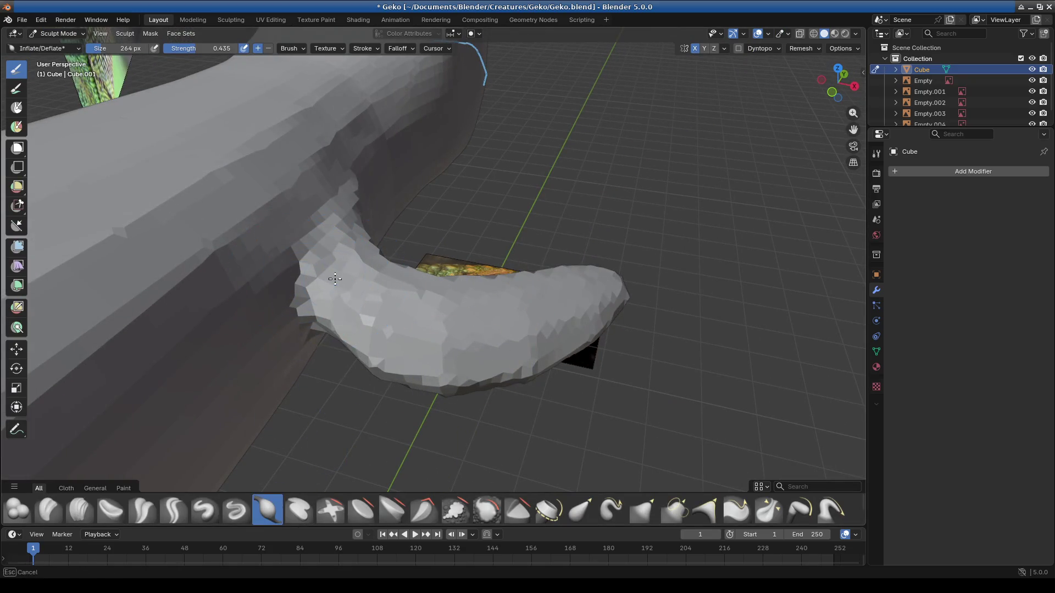
mouse_move(408, 396)
middle_down()
mouse_move(455, 366)
mouse_move(364, 371)
middle_up()
mouse_move(340, 277)
middle_down()
mouse_move(448, 341)
mouse_move(519, 334)
middle_up()
mouse_move(445, 377)
middle_down()
mouse_move(550, 396)
mouse_move(479, 271)
mouse_move(435, 248)
mouse_move(457, 318)
mouse_move(467, 295)
middle_up()
click(581, 510)
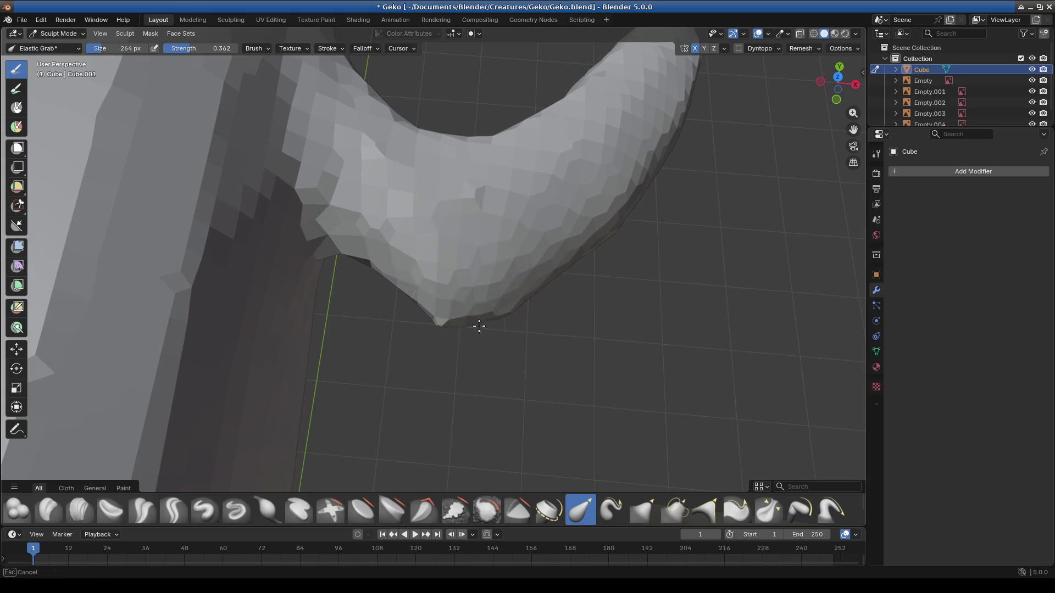
Step: Pull the leg-body junction right and down with Elastic Grab into a new bend, checking it closely
mouse_move(459, 329)
middle_down()
mouse_move(502, 360)
mouse_move(453, 306)
mouse_move(537, 236)
mouse_move(399, 291)
mouse_move(380, 321)
mouse_move(388, 337)
middle_up()
mouse_move(409, 370)
middle_down()
mouse_move(385, 414)
mouse_move(437, 268)
middle_up()
mouse_move(459, 234)
middle_down()
mouse_move(464, 276)
mouse_move(502, 318)
mouse_move(448, 365)
mouse_move(521, 288)
middle_up()
drag(521, 288, 527, 300)
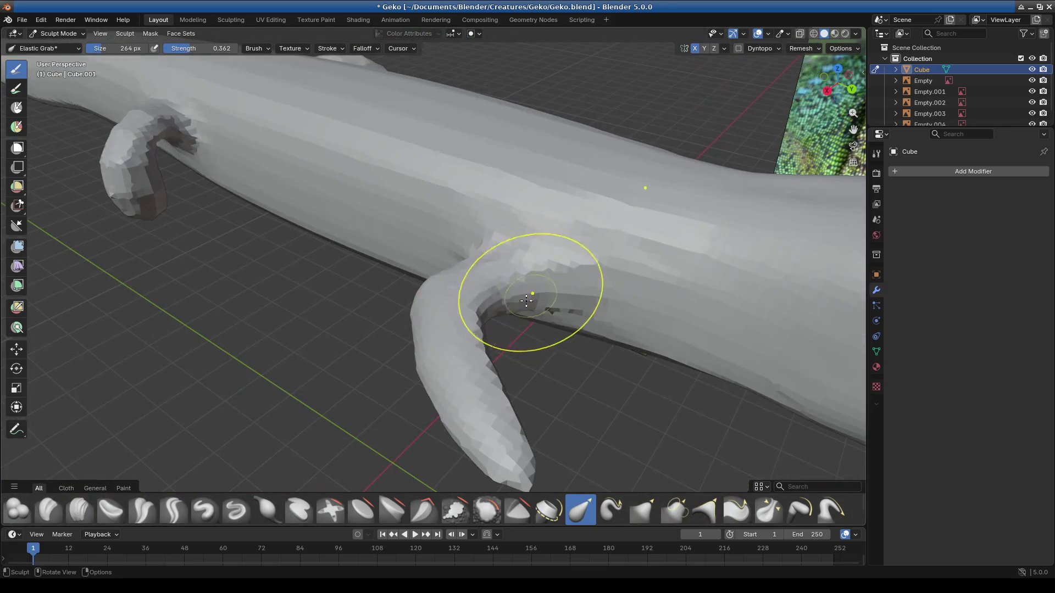
mouse_move(557, 326)
middle_down()
mouse_move(613, 353)
mouse_move(397, 270)
middle_up()
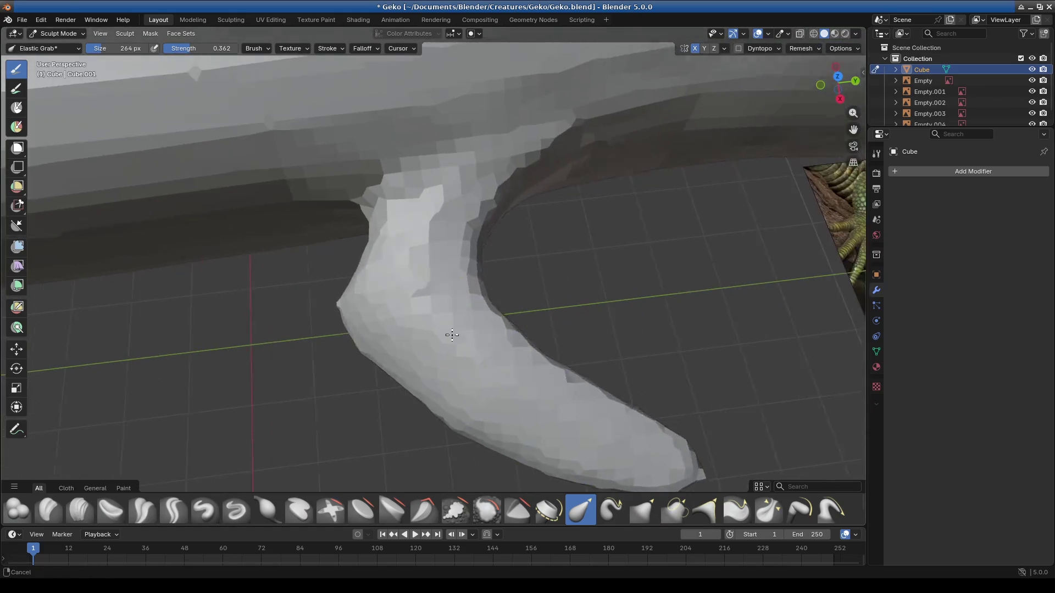
click(268, 511)
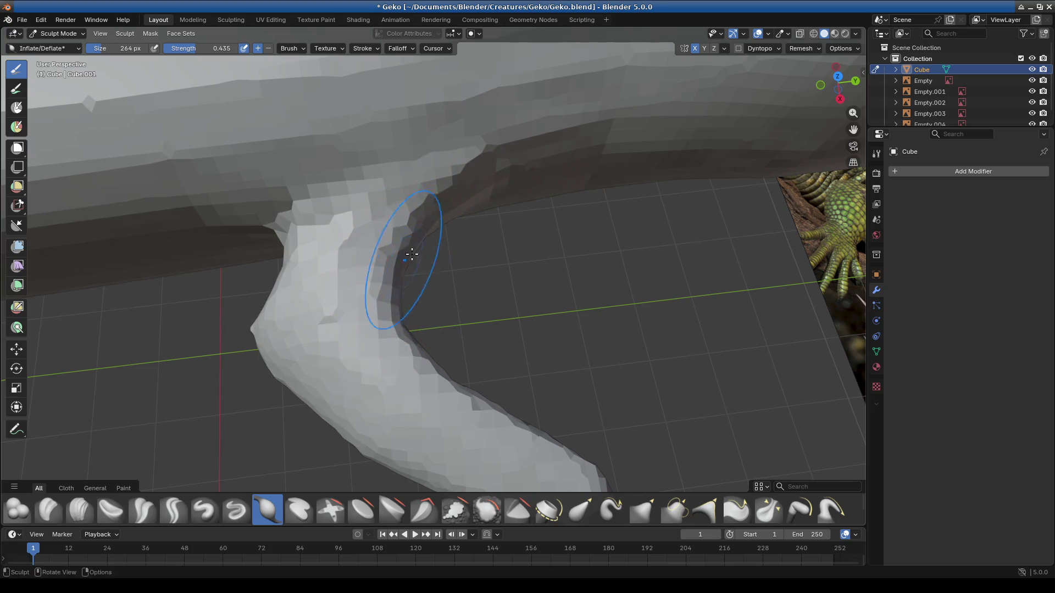
middle_drag(411, 255, 403, 264)
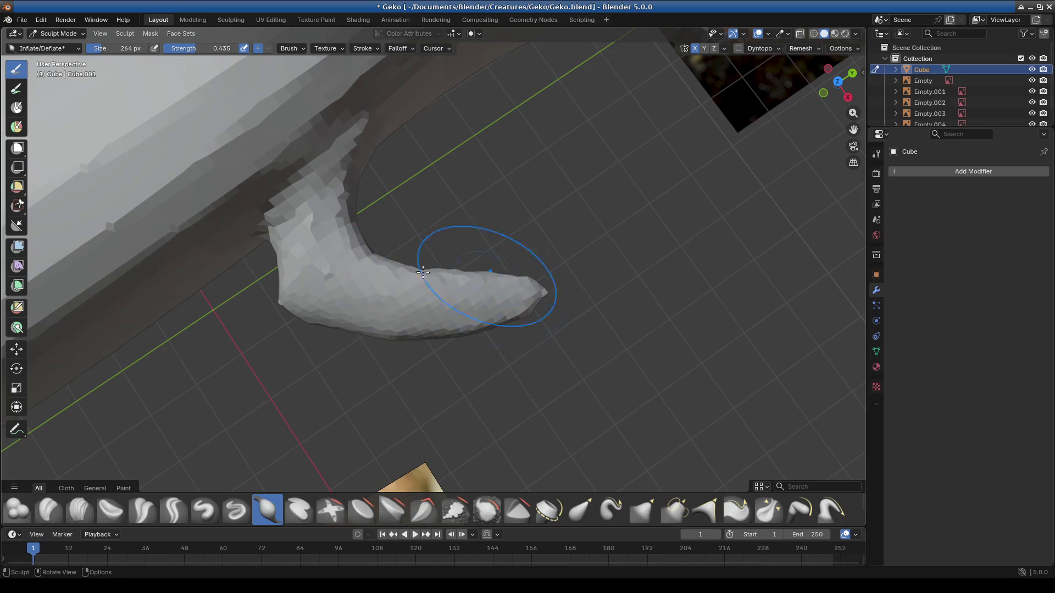
middle_drag(480, 318, 476, 317)
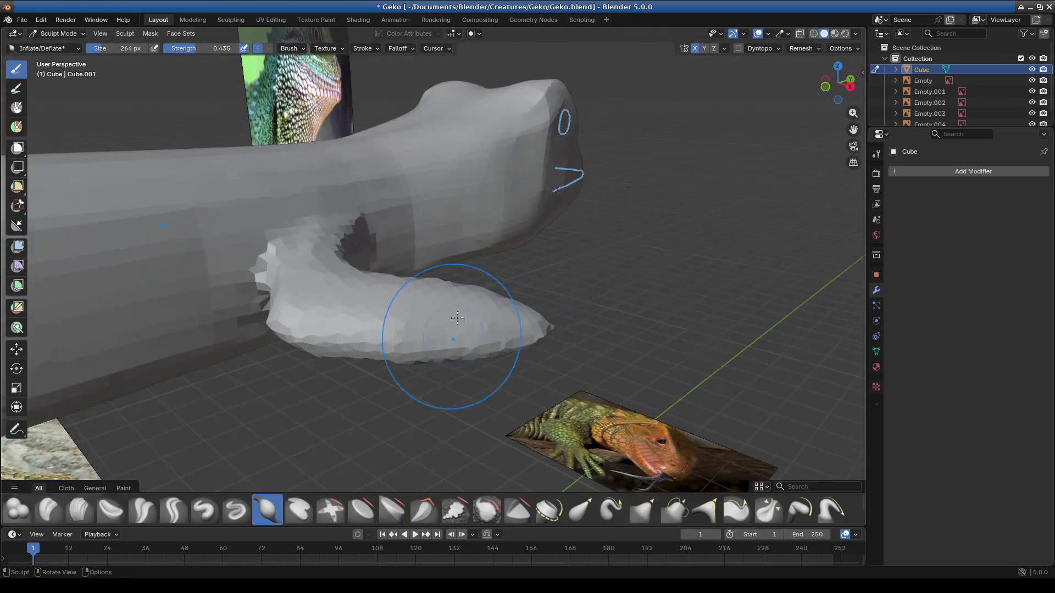
click(582, 512)
Step: Pull the snout right, then bend, thin and pull down the front leg tip with Elastic Grab
drag(470, 306, 491, 316)
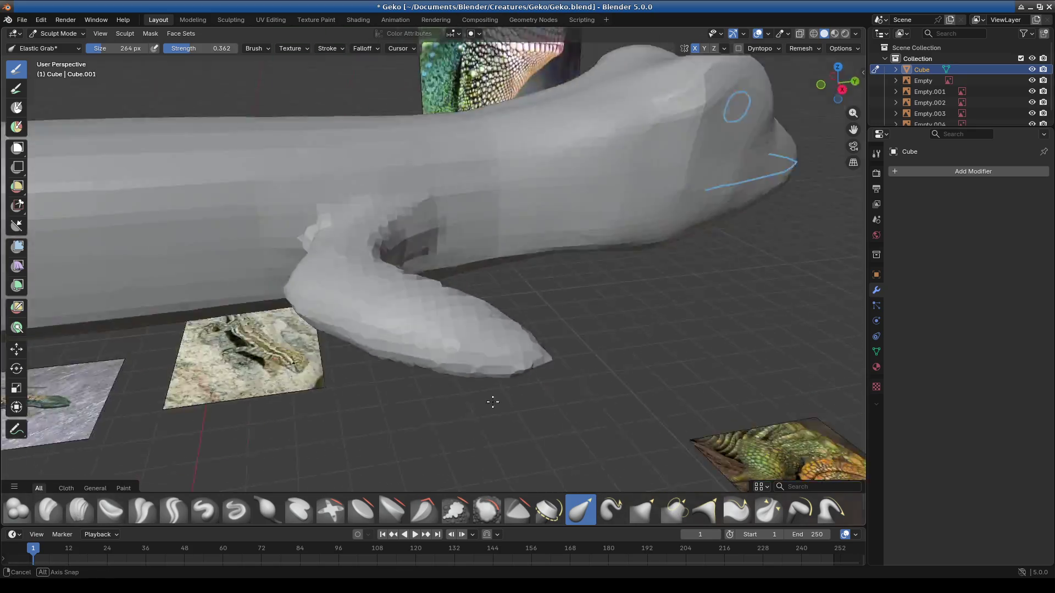
middle_drag(537, 338, 384, 361)
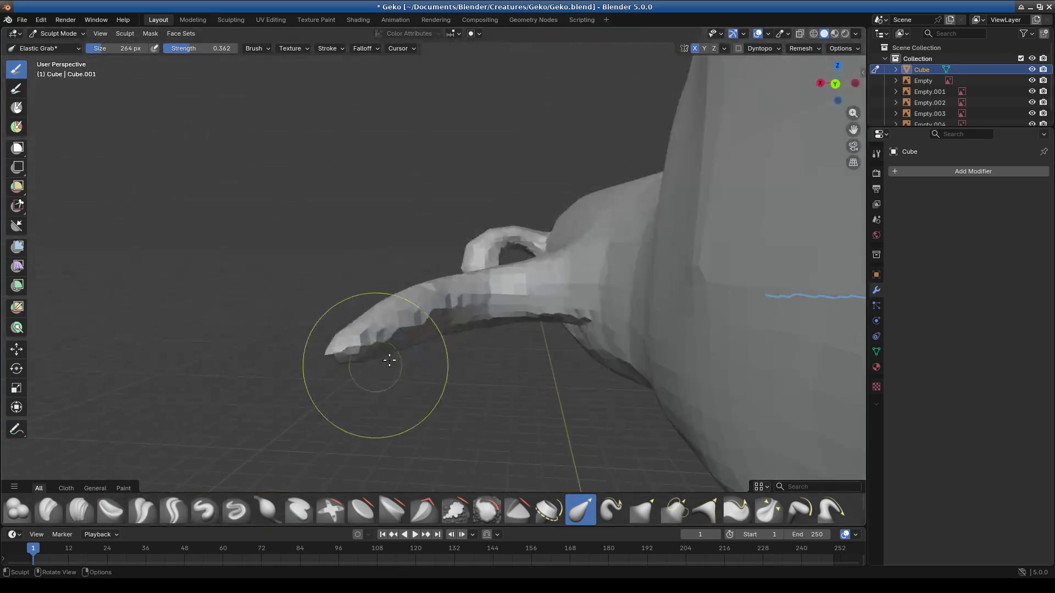
drag(422, 316, 353, 373)
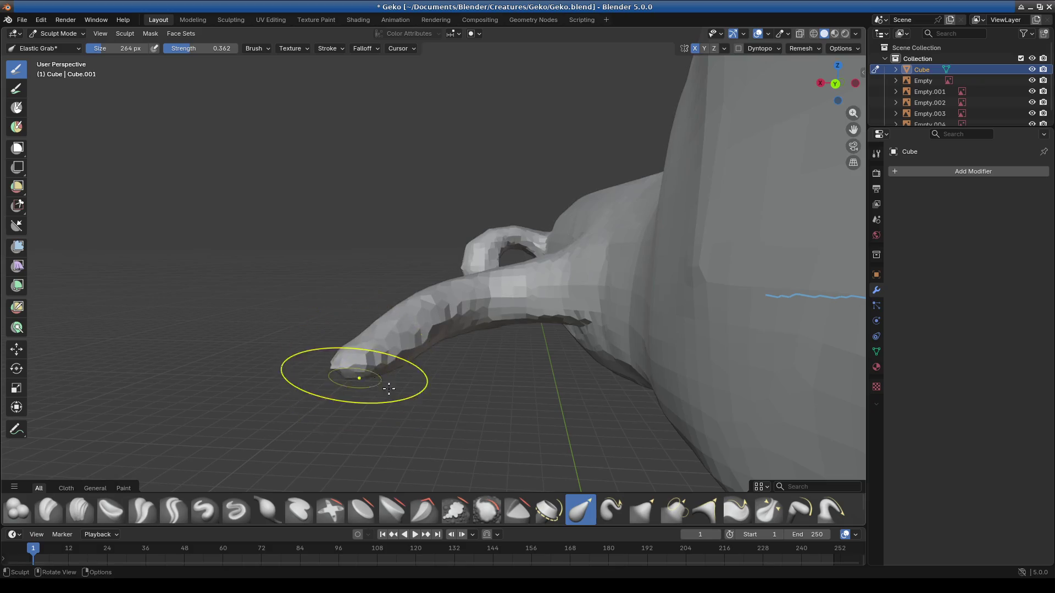
middle_drag(353, 373, 430, 349)
drag(429, 349, 448, 318)
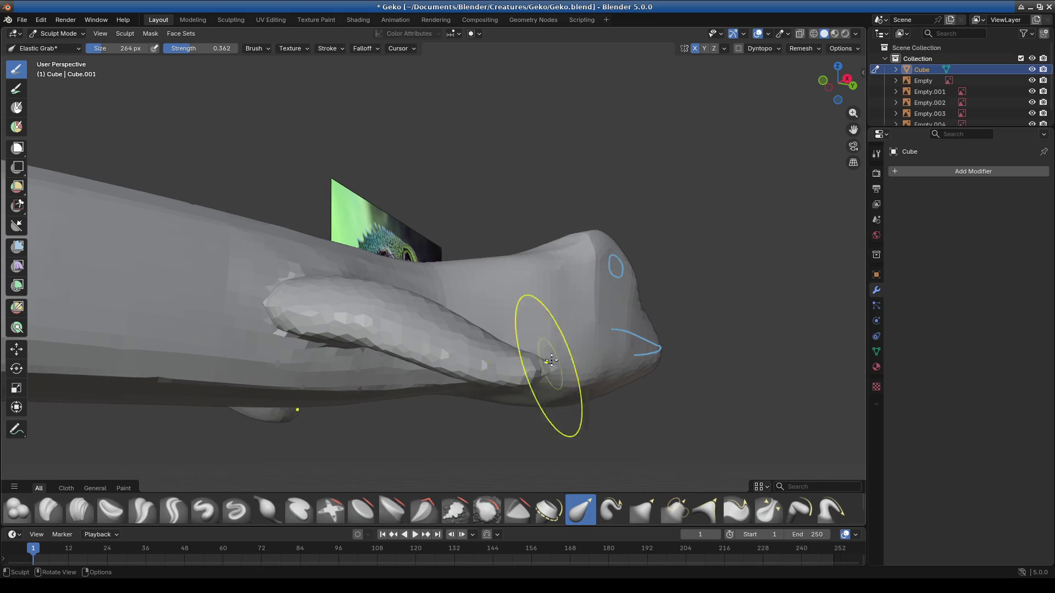
drag(557, 366, 549, 419)
mouse_move(448, 377)
mouse_down()
mouse_move(383, 359)
mouse_move(449, 376)
mouse_up()
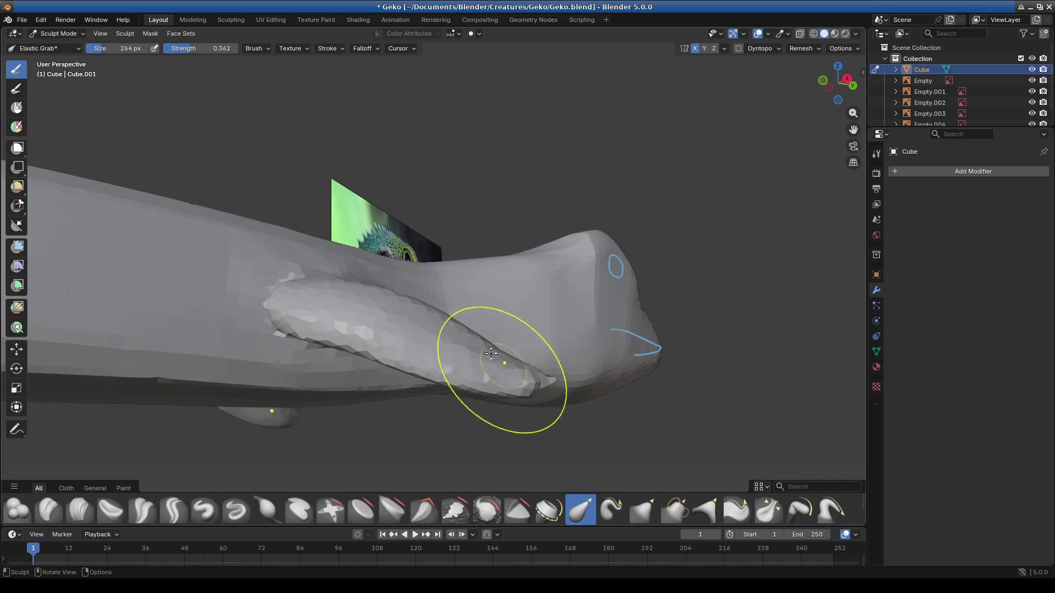
drag(523, 377, 524, 402)
drag(537, 364, 519, 388)
Step: Shift the leg mesh left and widen the upper part of the leg
mouse_move(518, 388)
middle_down()
mouse_move(401, 467)
mouse_move(424, 377)
middle_up()
drag(448, 306, 458, 328)
middle_drag(495, 351, 424, 283)
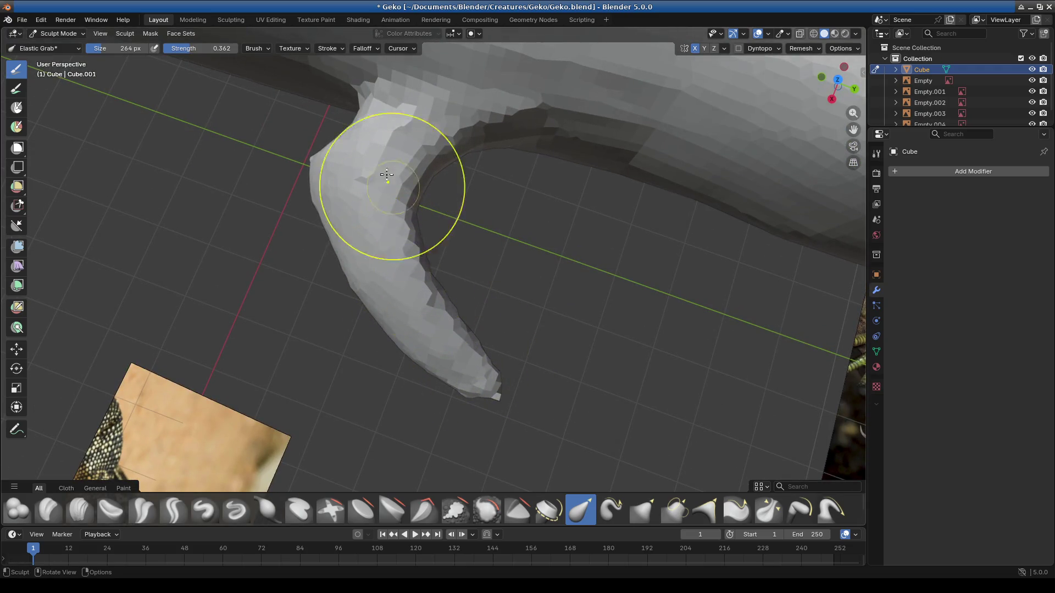
middle_drag(377, 189, 556, 266)
drag(556, 266, 490, 253)
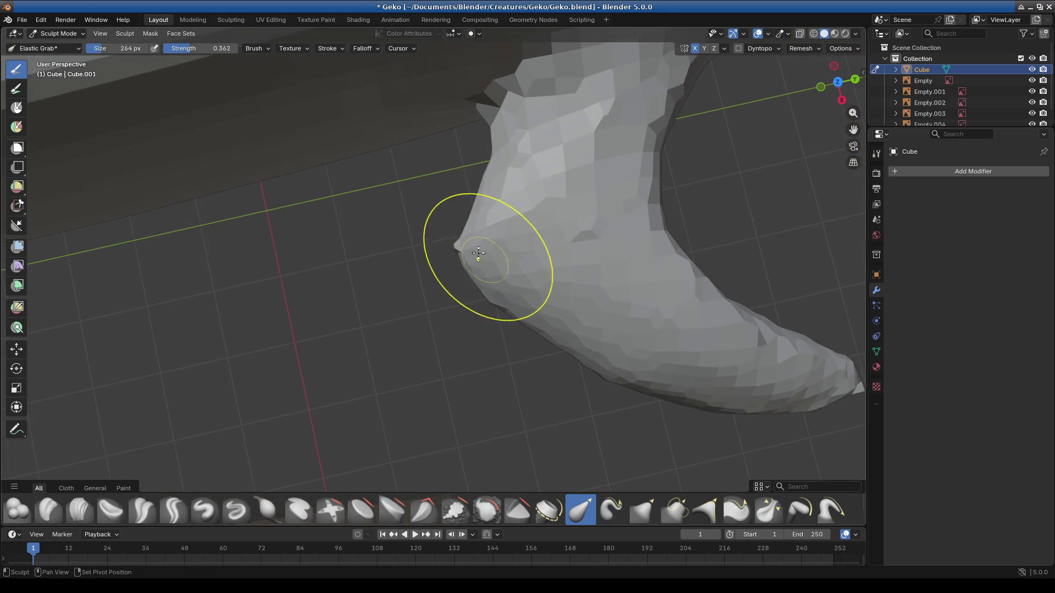
drag(481, 175, 593, 213)
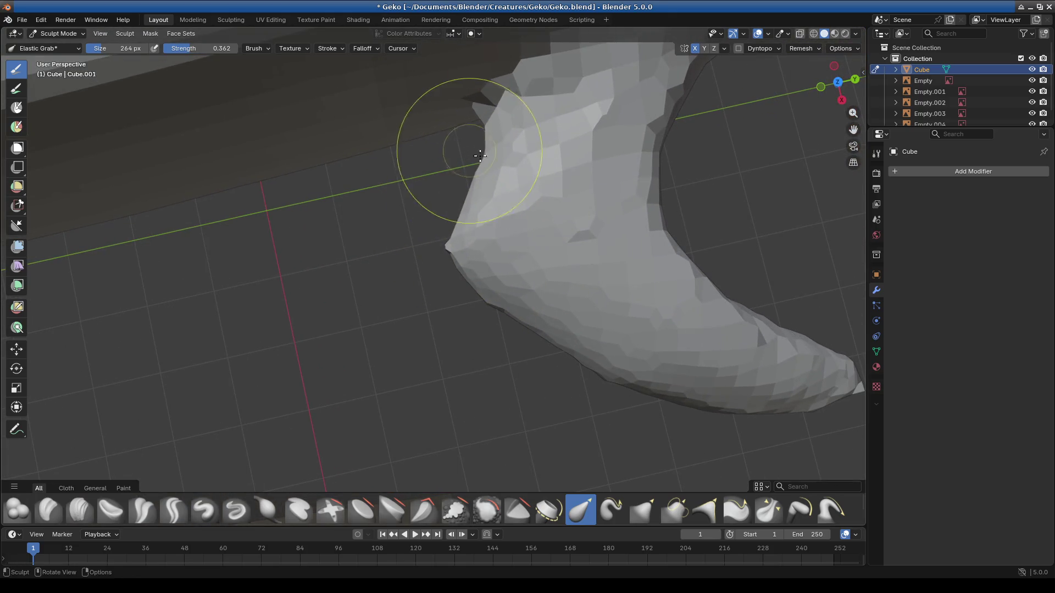
mouse_move(593, 213)
middle_down()
mouse_move(496, 341)
mouse_move(440, 337)
mouse_move(427, 377)
middle_up()
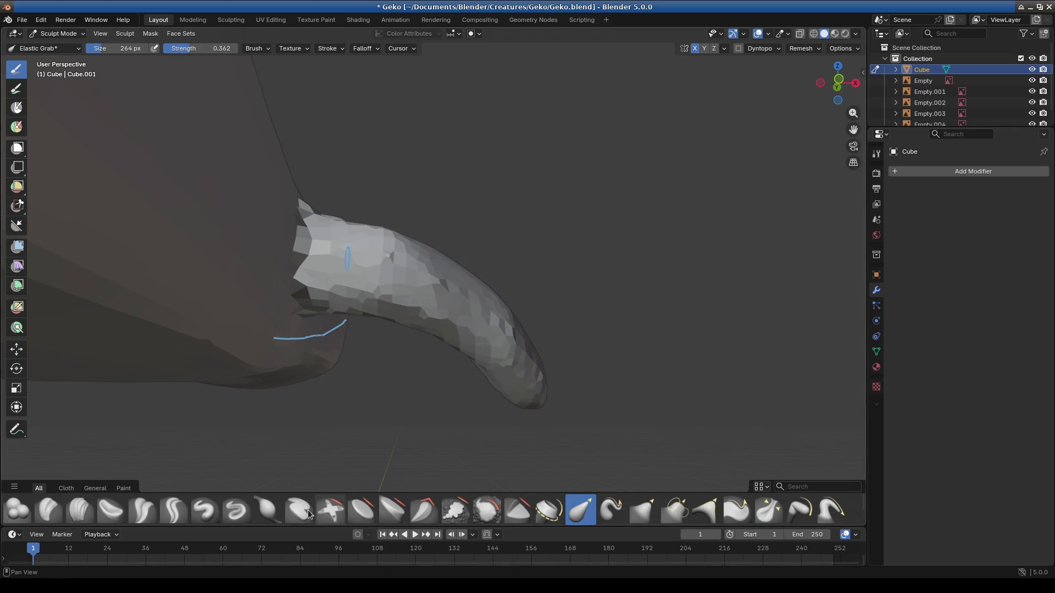
Step: Try Crease Sharp, return to Elastic Grab and thicken the foot's toe region
click(175, 510)
middle_drag(354, 346, 377, 313)
scroll(387, 329, up, 3)
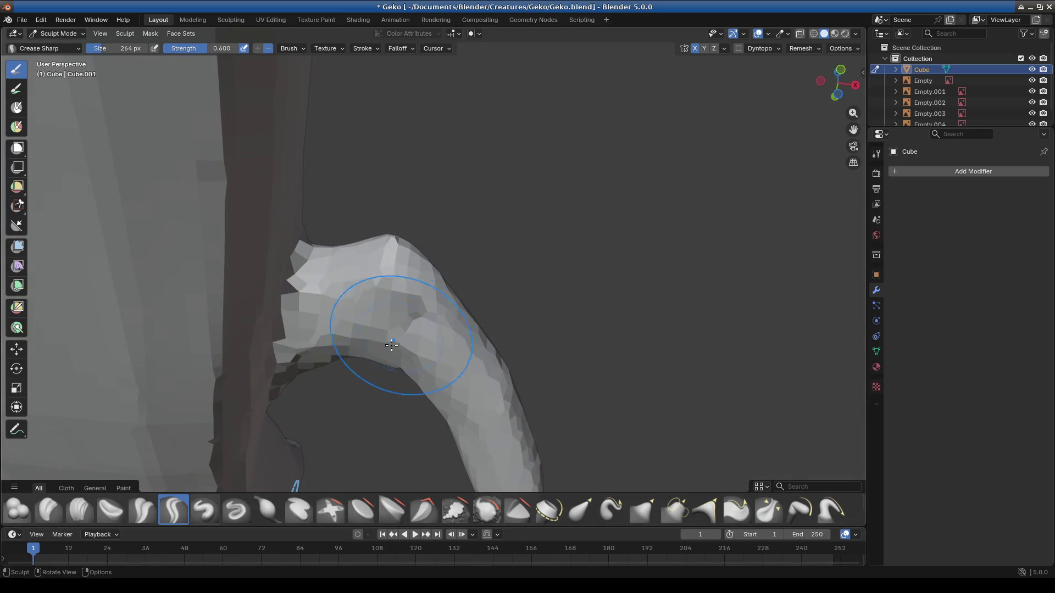
mouse_move(419, 346)
middle_down()
mouse_move(372, 426)
mouse_move(415, 389)
mouse_move(468, 380)
mouse_move(453, 347)
mouse_move(439, 393)
middle_up()
click(581, 511)
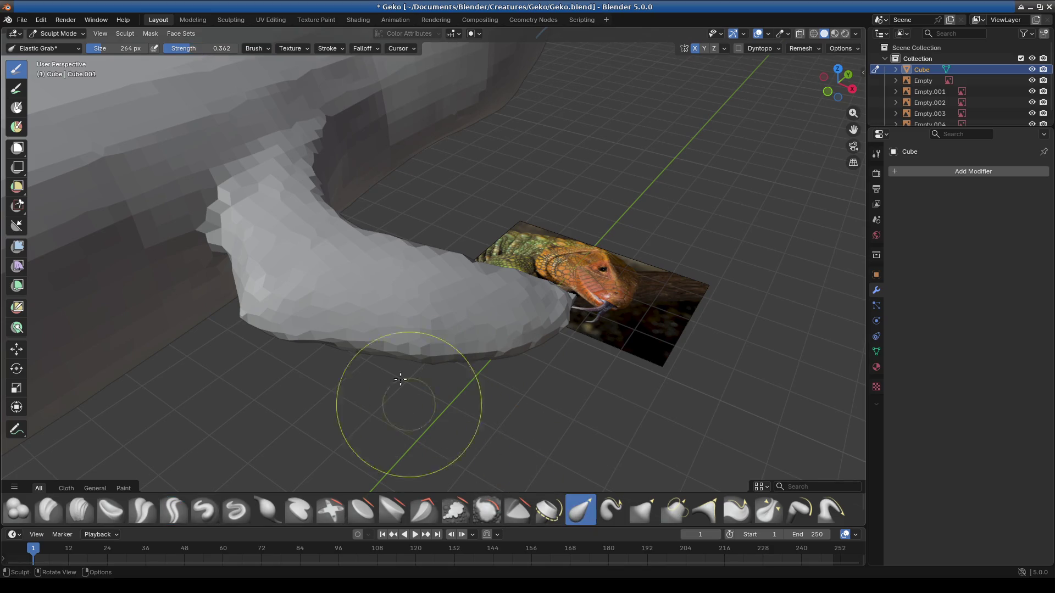
mouse_move(512, 351)
middle_down()
mouse_move(417, 405)
mouse_move(424, 320)
middle_up()
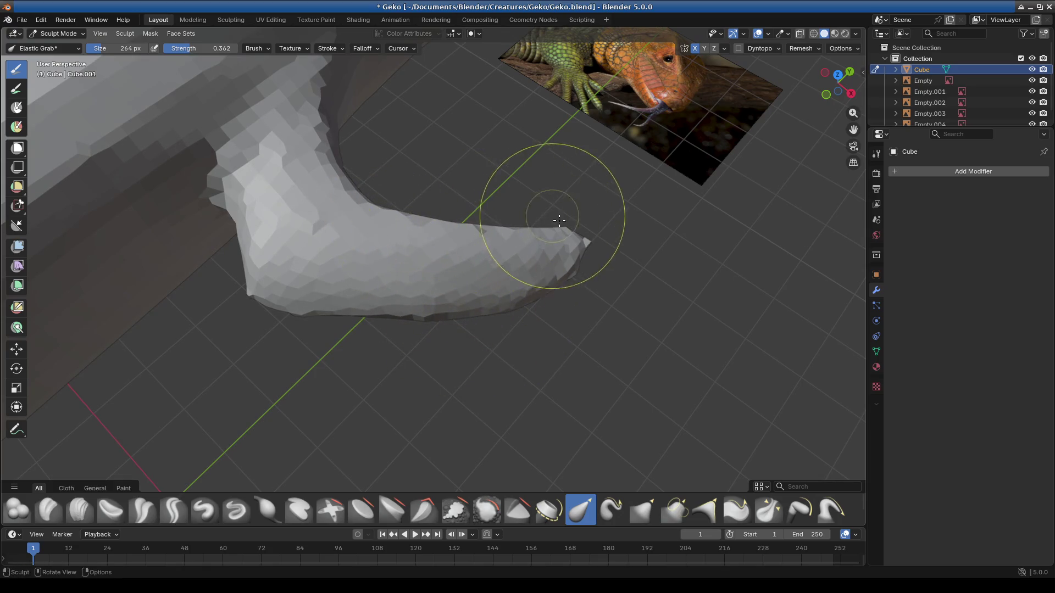
drag(482, 279, 489, 296)
mouse_move(489, 295)
middle_down()
mouse_move(421, 333)
mouse_move(421, 322)
mouse_move(565, 295)
mouse_move(577, 331)
mouse_move(437, 286)
mouse_move(398, 253)
mouse_move(424, 283)
mouse_move(347, 474)
middle_up()
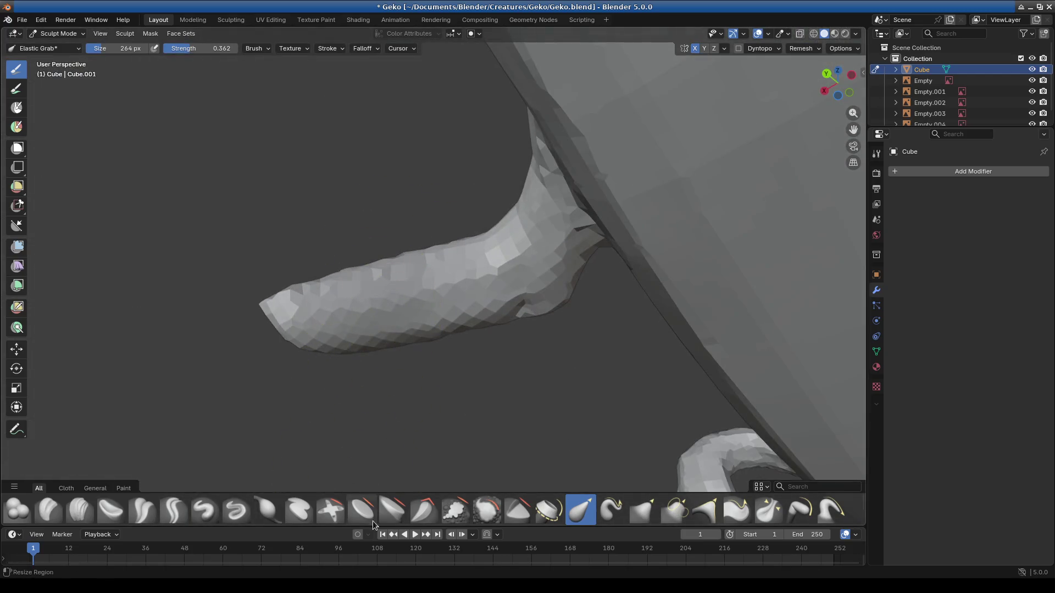
Step: Briefly use Inflate/Deflate, then pull the leg outward and shift its tip with Elastic Grab (G)
click(256, 511)
drag(390, 304, 360, 307)
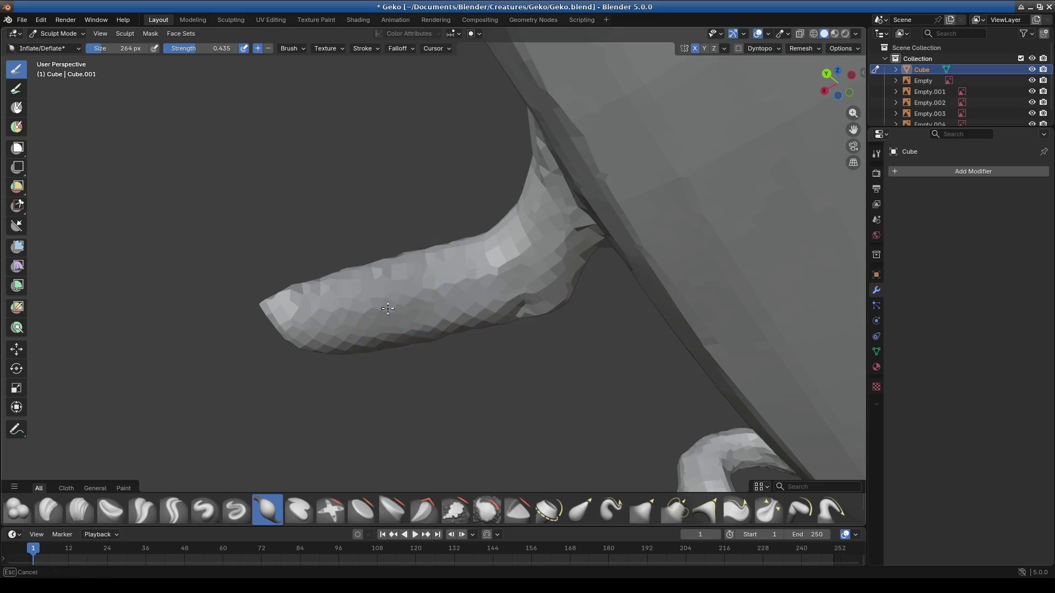
mouse_move(435, 297)
middle_down()
mouse_move(608, 431)
mouse_move(558, 424)
mouse_move(616, 326)
mouse_move(481, 390)
middle_up()
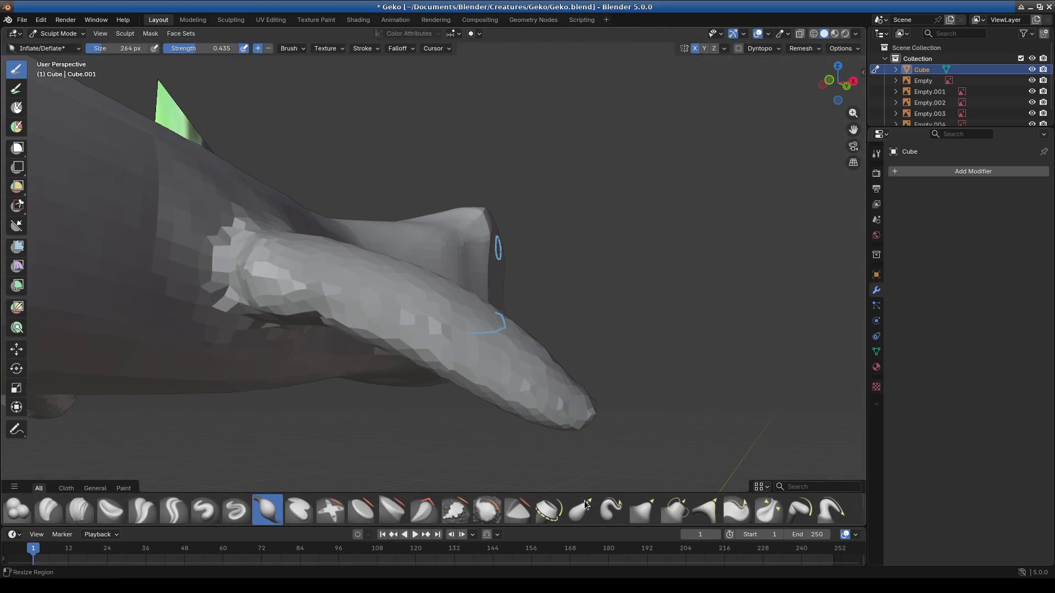
key(g)
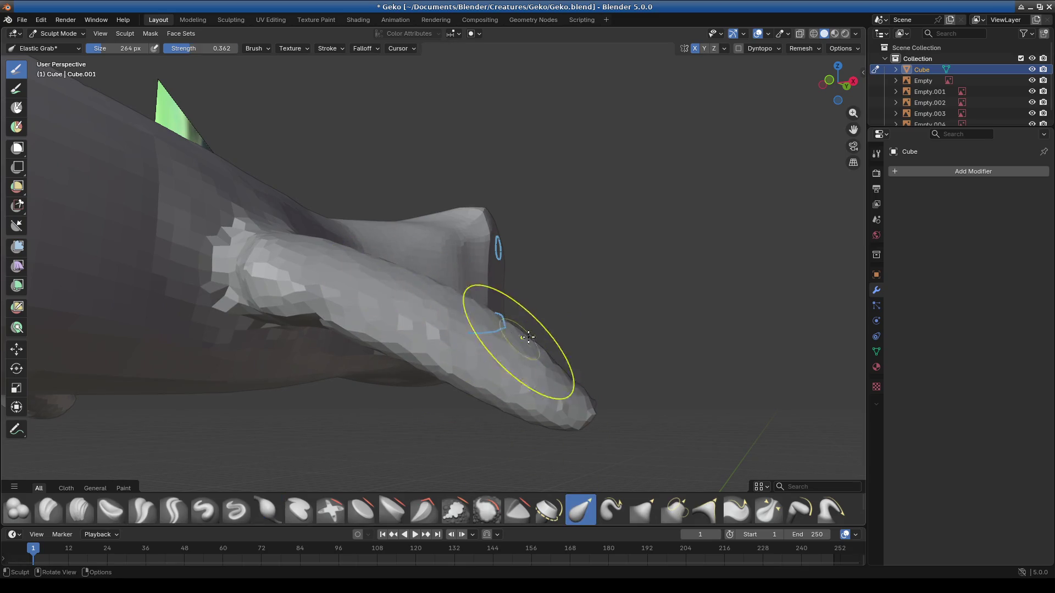
drag(356, 300, 370, 300)
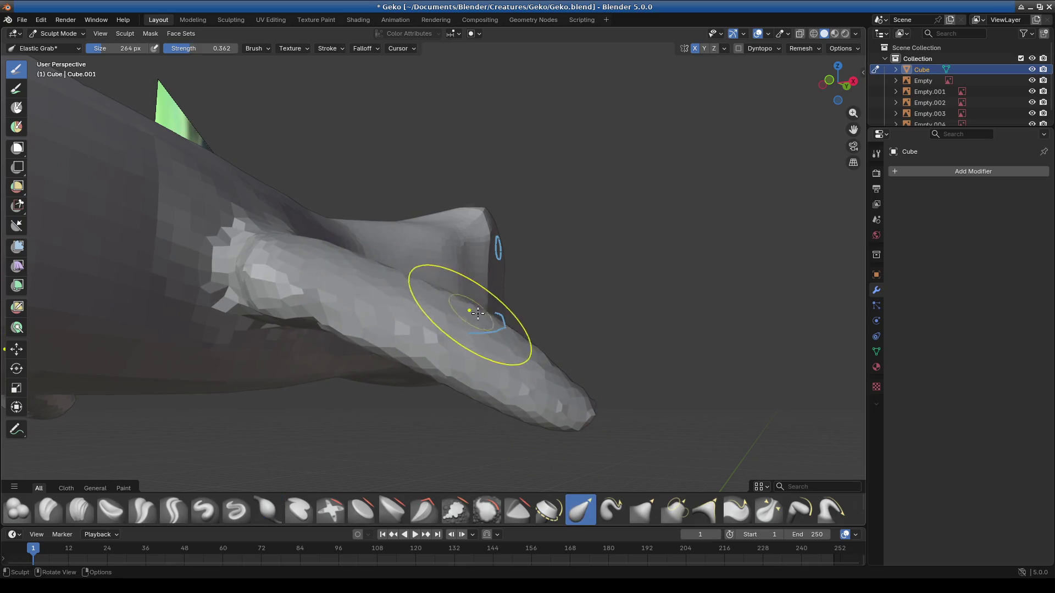
drag(572, 371, 572, 382)
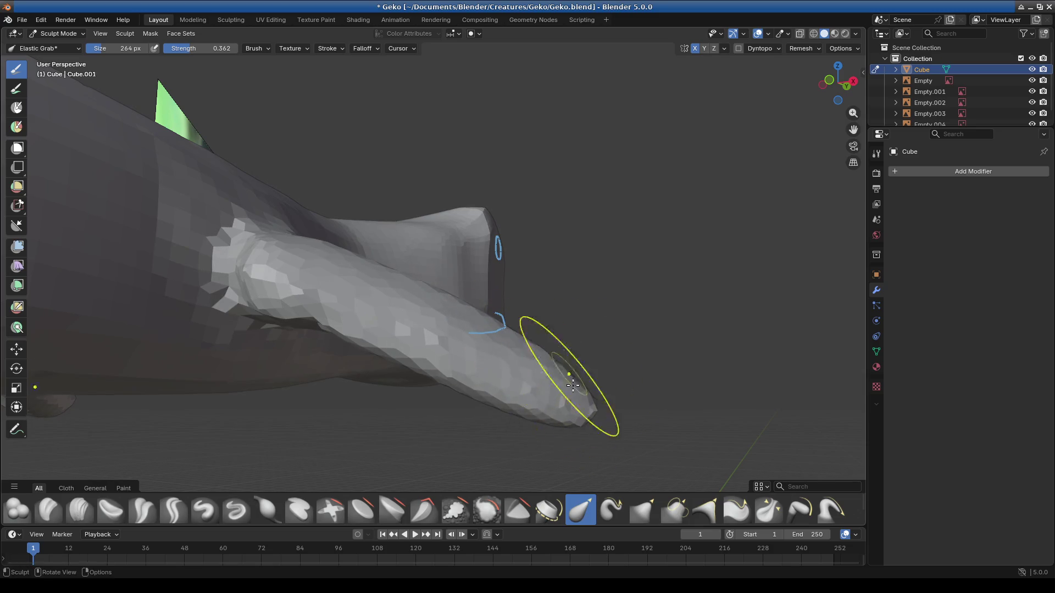
mouse_move(408, 377)
middle_down()
mouse_move(452, 264)
mouse_move(361, 253)
mouse_move(330, 272)
mouse_move(321, 259)
mouse_move(506, 330)
mouse_move(524, 365)
mouse_move(518, 377)
mouse_move(448, 377)
middle_up()
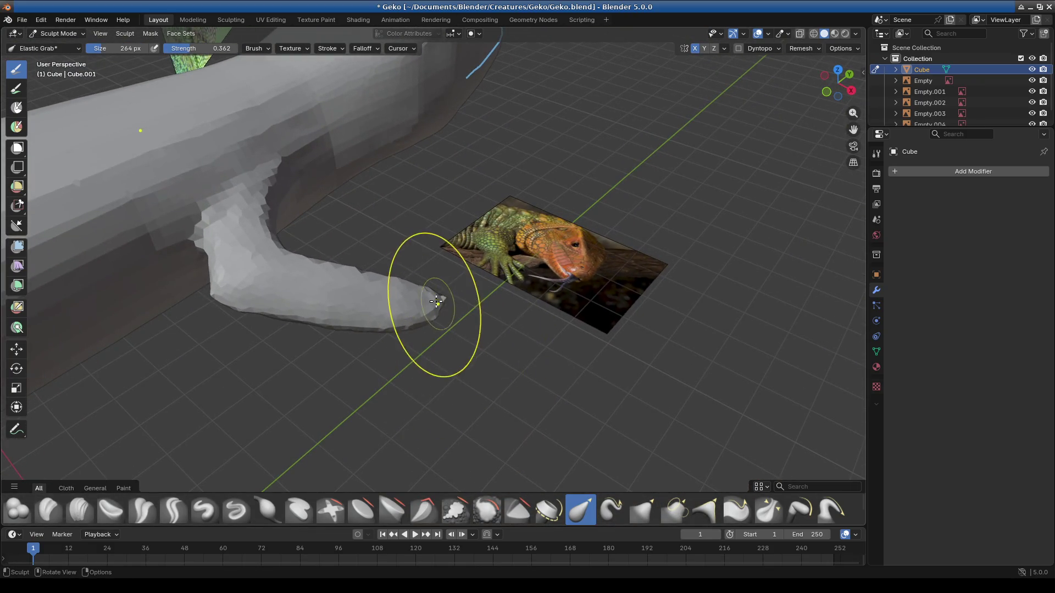
Step: Pull the limb tip up and left and nudge the foot into shape, viewing from several sides
mouse_move(399, 325)
middle_down()
mouse_move(462, 278)
mouse_move(373, 326)
mouse_move(344, 388)
mouse_move(400, 346)
middle_up()
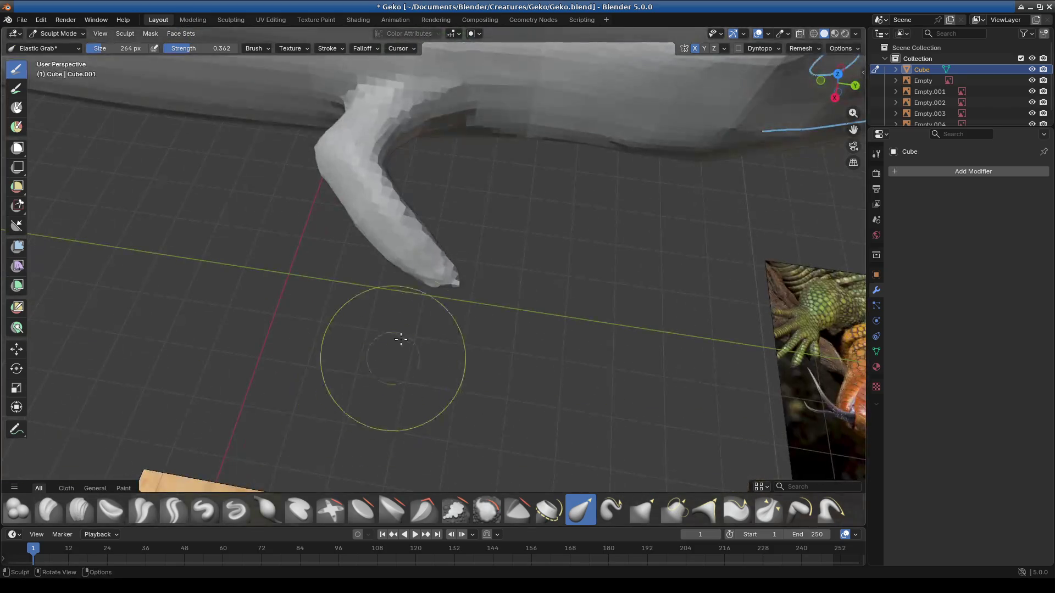
drag(434, 261, 410, 254)
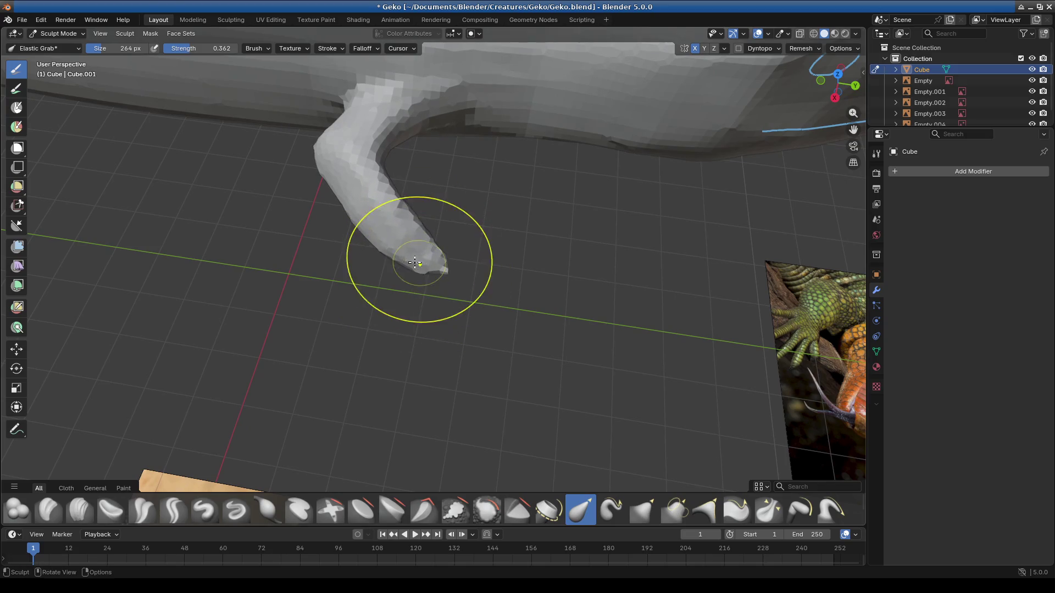
mouse_move(383, 227)
middle_down()
mouse_move(502, 231)
mouse_move(420, 318)
mouse_move(436, 348)
mouse_move(484, 317)
middle_up()
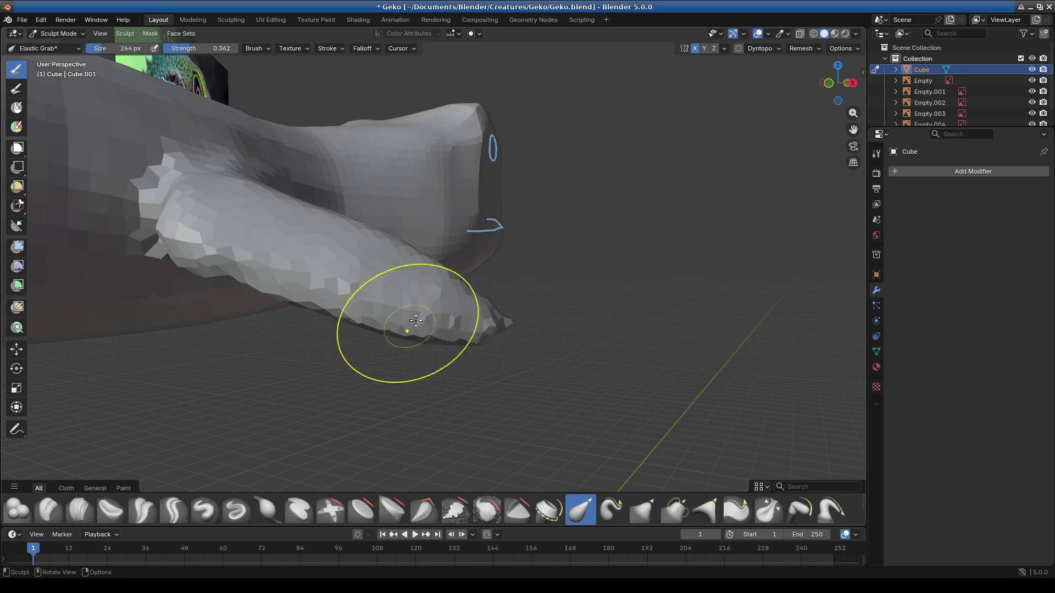
mouse_move(350, 308)
middle_down()
mouse_move(384, 353)
mouse_move(412, 299)
middle_up()
drag(350, 279, 354, 285)
mouse_move(355, 284)
middle_down()
mouse_move(387, 330)
mouse_move(365, 354)
mouse_move(364, 318)
middle_up()
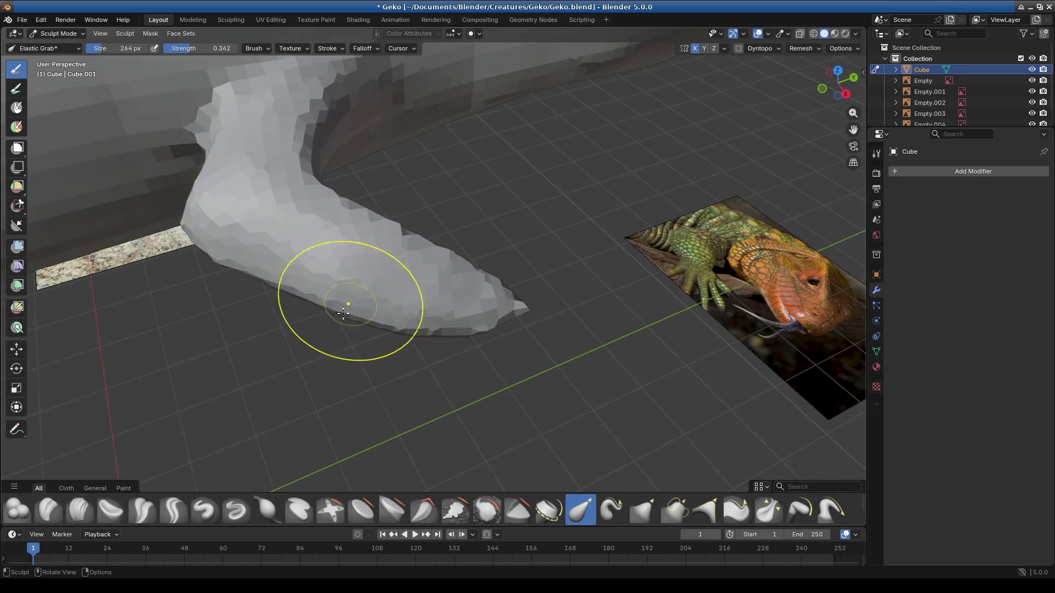
Step: Orbit around the leg and foot to inspect the bend, then check brush size and strength
mouse_move(497, 273)
middle_down()
mouse_move(429, 272)
mouse_move(442, 311)
middle_up()
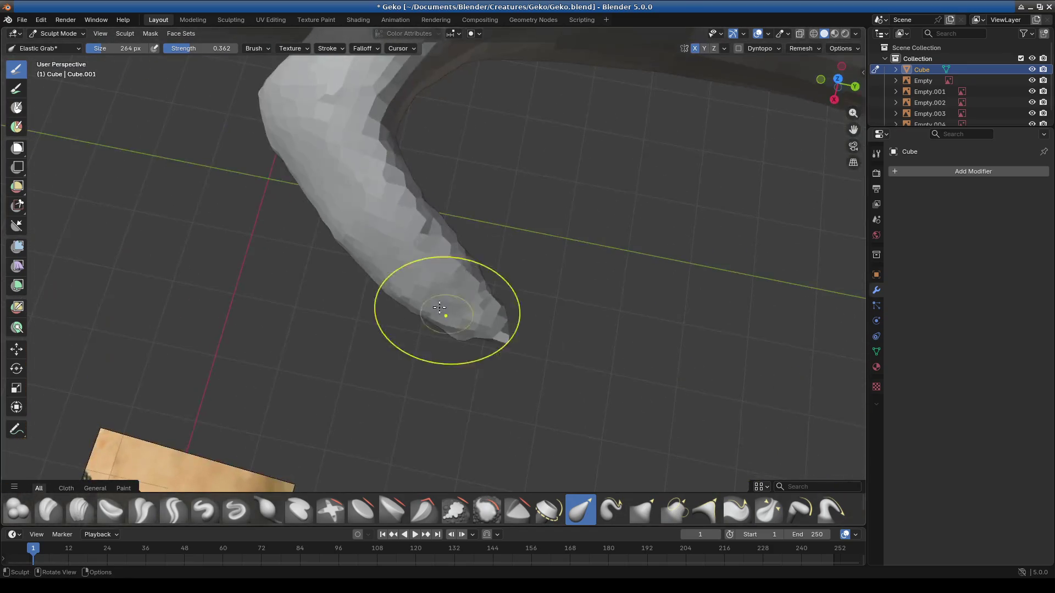
mouse_move(403, 222)
middle_down()
mouse_move(401, 160)
mouse_move(358, 104)
mouse_move(425, 158)
mouse_move(443, 248)
middle_up()
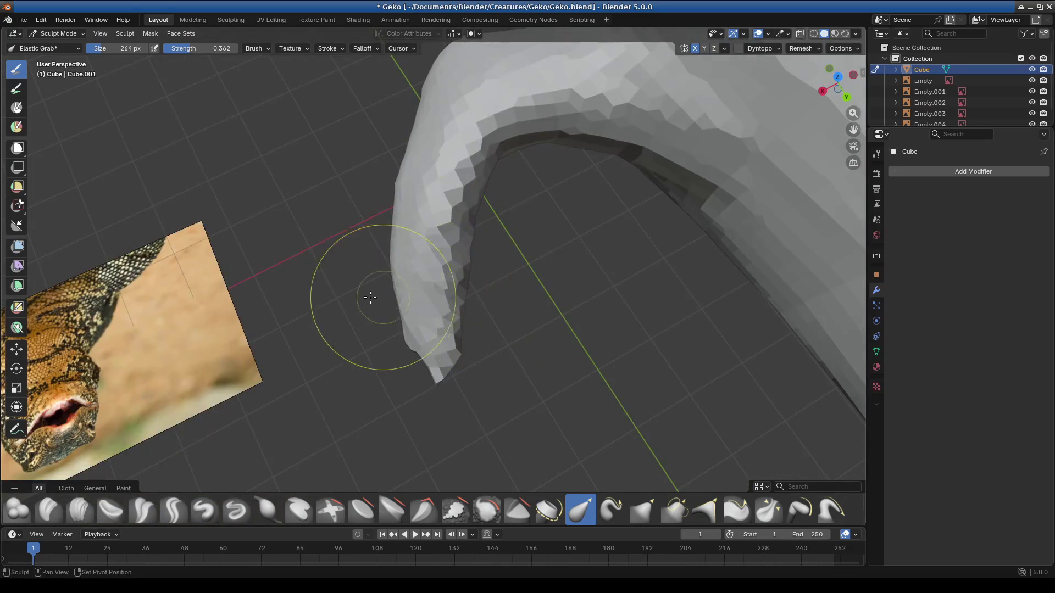
middle_drag(442, 319, 455, 309)
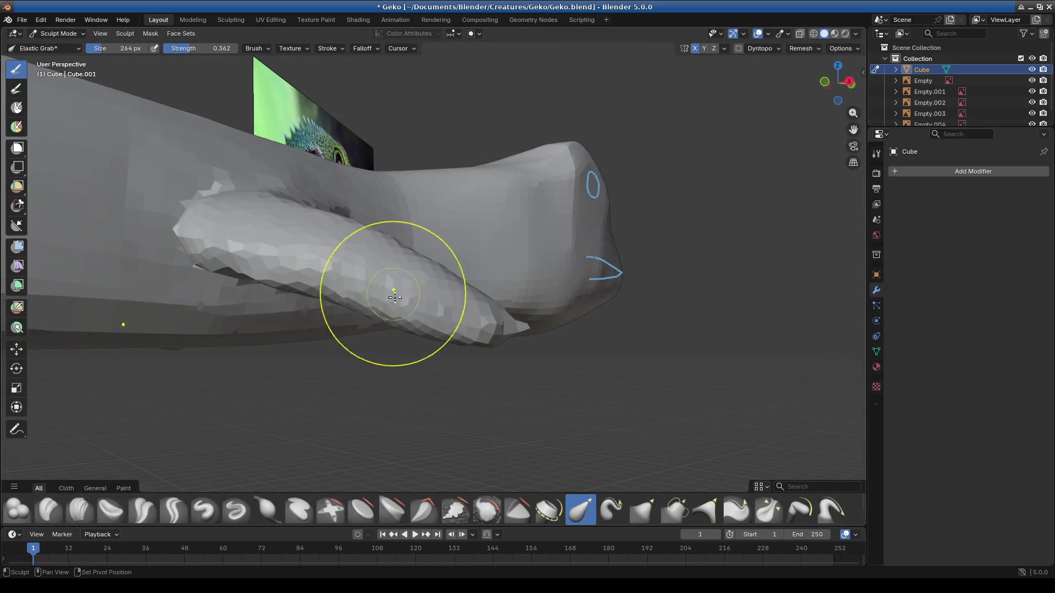
mouse_move(490, 341)
middle_down()
mouse_move(330, 387)
mouse_move(464, 352)
mouse_move(561, 365)
mouse_move(665, 306)
mouse_move(632, 358)
middle_up()
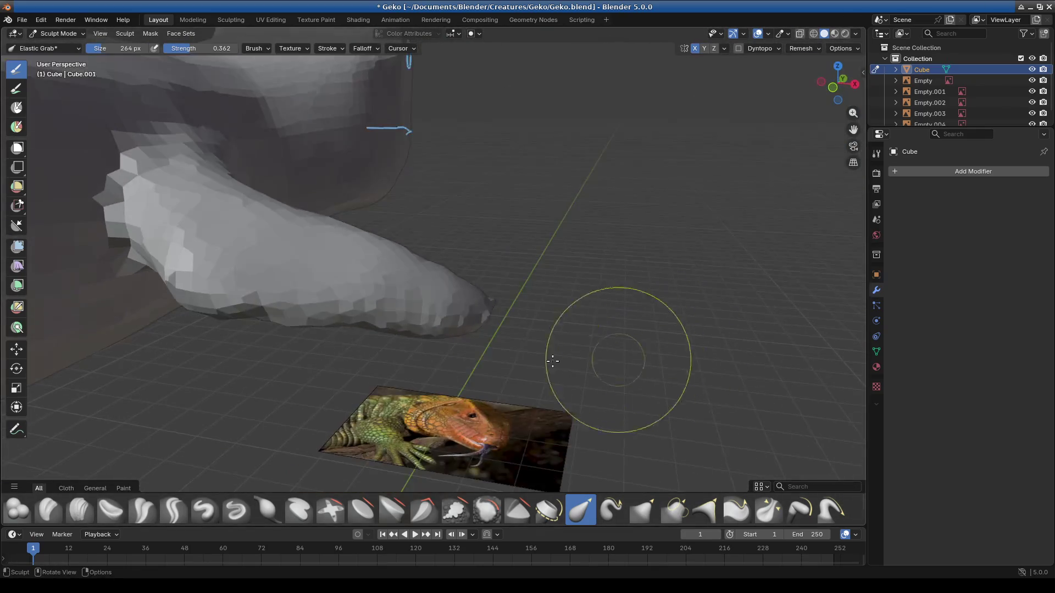
mouse_move(270, 283)
middle_down()
mouse_move(275, 341)
mouse_move(314, 331)
mouse_move(417, 365)
middle_up()
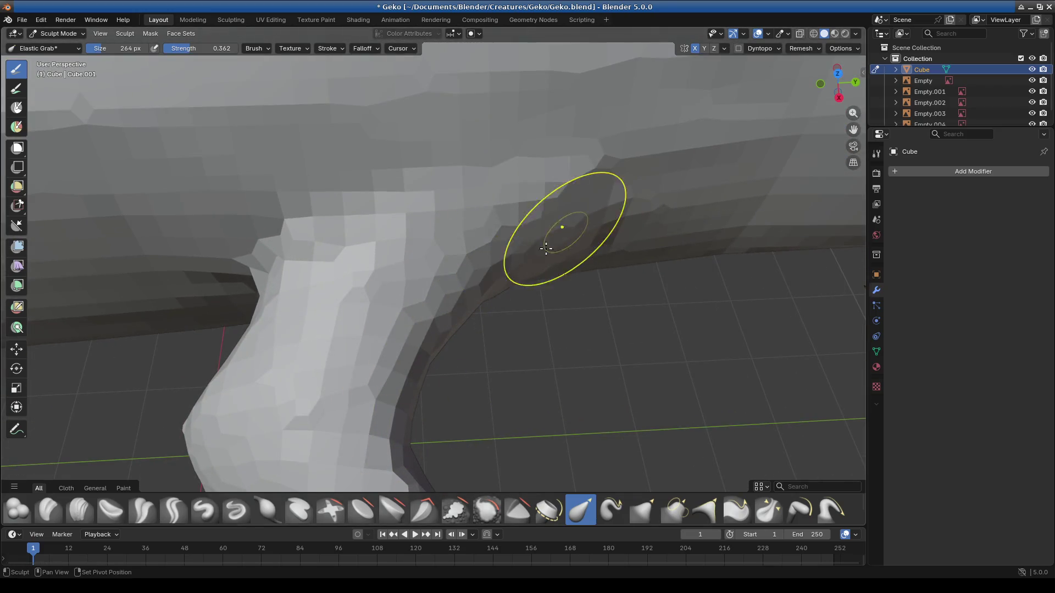
mouse_move(431, 427)
middle_down()
mouse_move(470, 372)
mouse_move(396, 371)
mouse_move(487, 299)
mouse_move(455, 295)
middle_up()
right_click(421, 308)
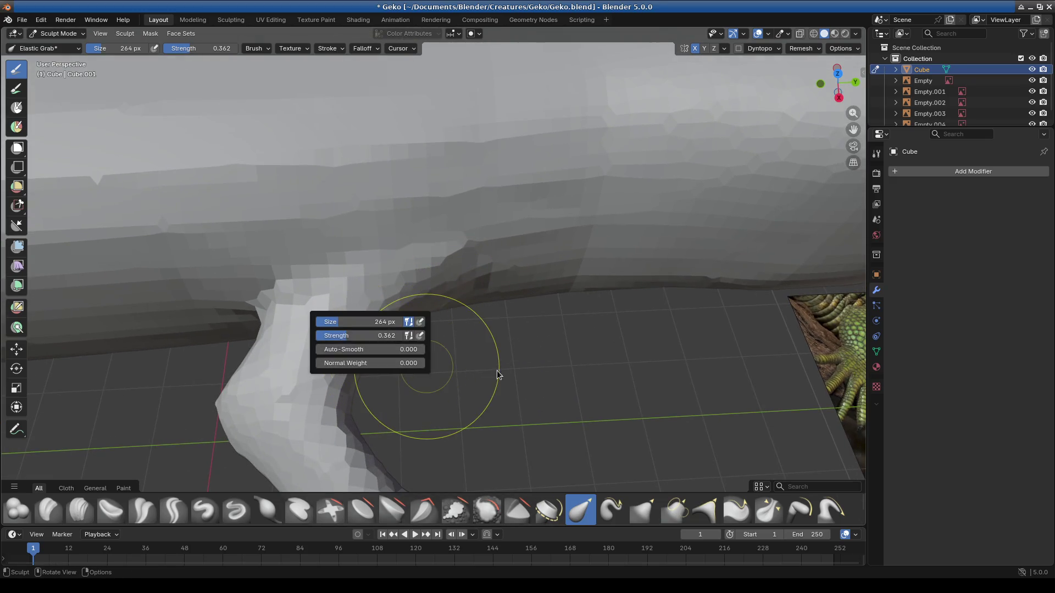
Step: Stroke the foot with Inflate/Deflate to bulk it up, then reselect Elastic Grab and review the leg
mouse_move(489, 370)
middle_down()
mouse_move(561, 350)
mouse_move(405, 436)
middle_up()
click(267, 510)
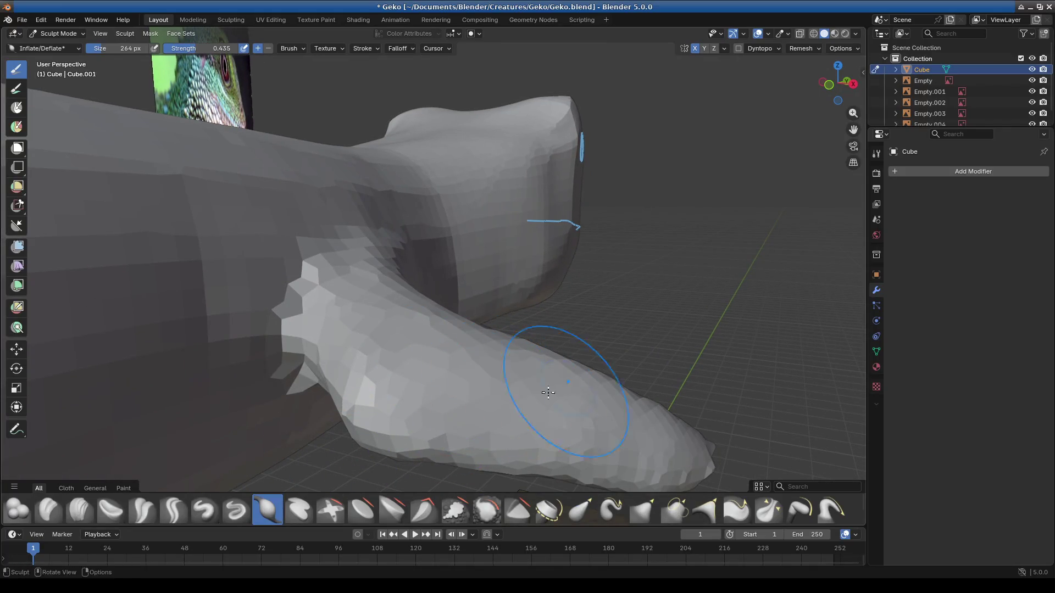
mouse_move(565, 388)
middle_down()
mouse_move(387, 388)
mouse_move(487, 321)
middle_up()
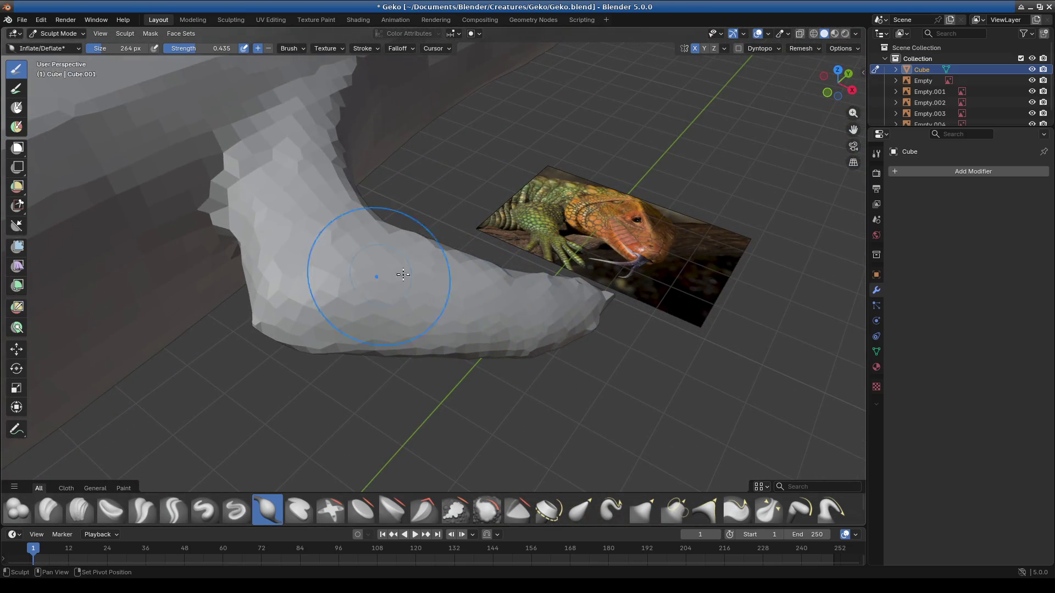
mouse_move(344, 292)
middle_down()
mouse_move(507, 403)
mouse_move(461, 387)
middle_up()
click(581, 511)
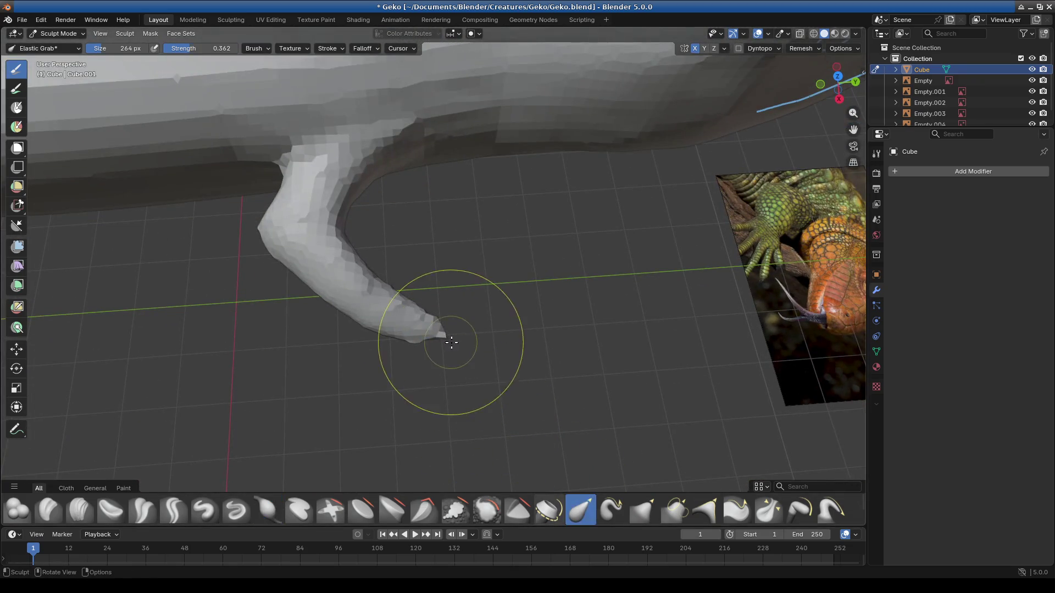
mouse_move(423, 356)
middle_down()
mouse_move(376, 331)
mouse_move(509, 222)
mouse_move(440, 309)
mouse_move(550, 193)
mouse_move(448, 177)
middle_up()
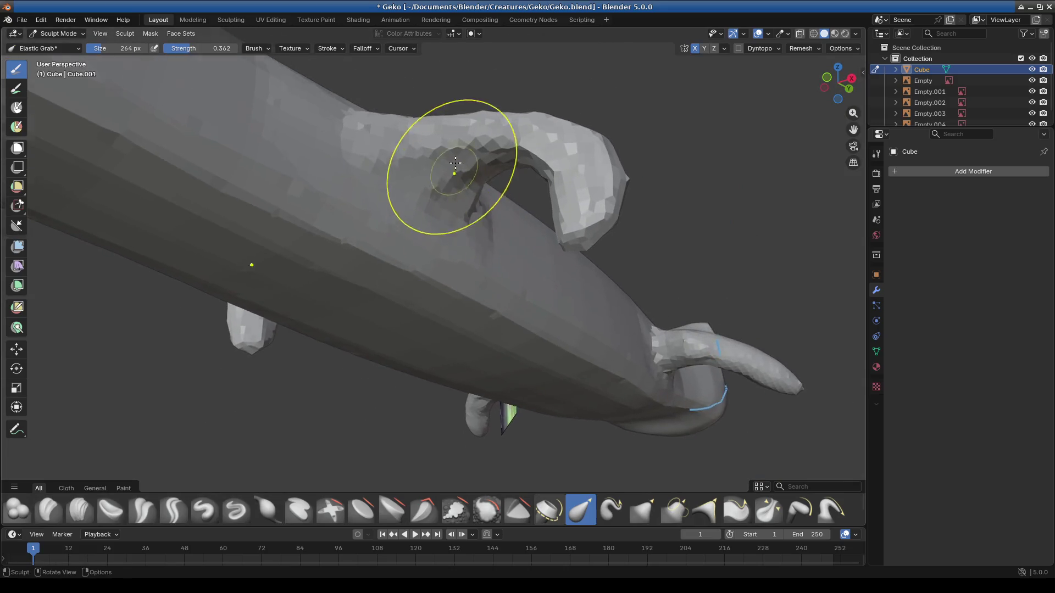
scroll(429, 247, up, 3)
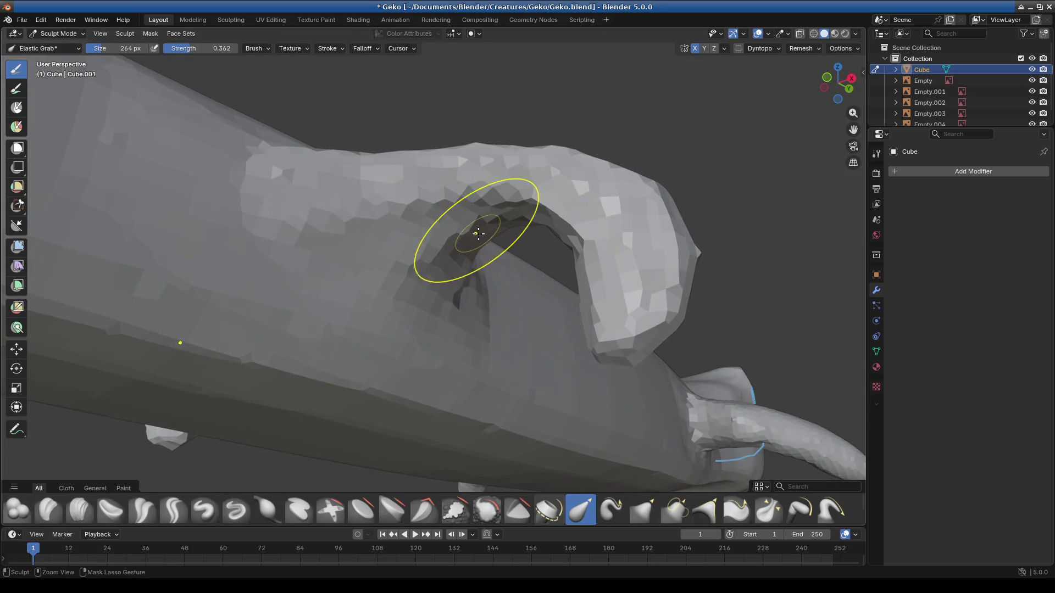
Step: Pull the leg joint's inner surface down into a smoother arch and check it from the side
drag(476, 233, 422, 388)
click(267, 510)
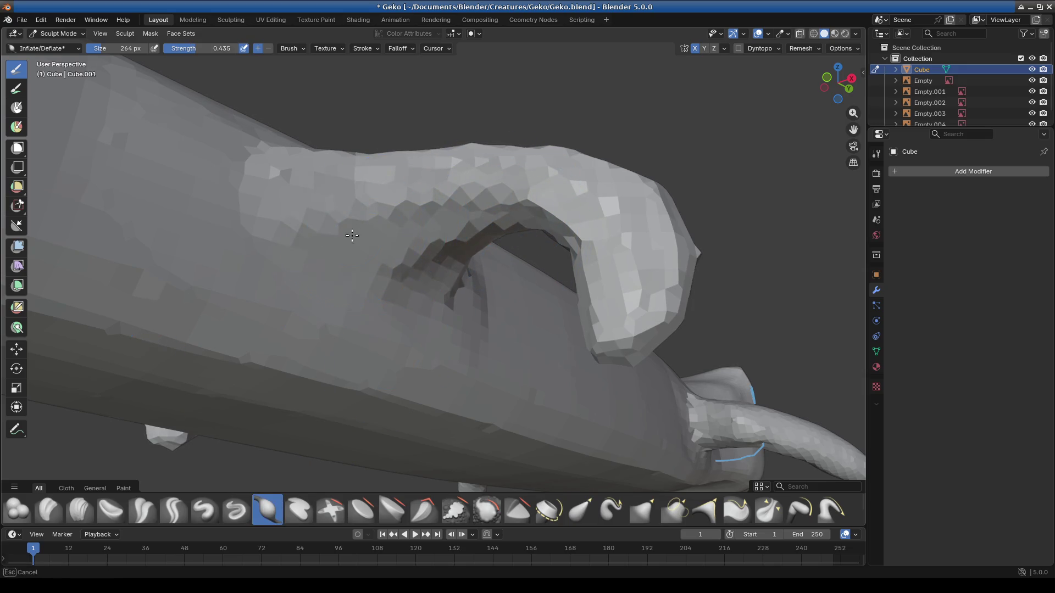
middle_drag(472, 255, 490, 242)
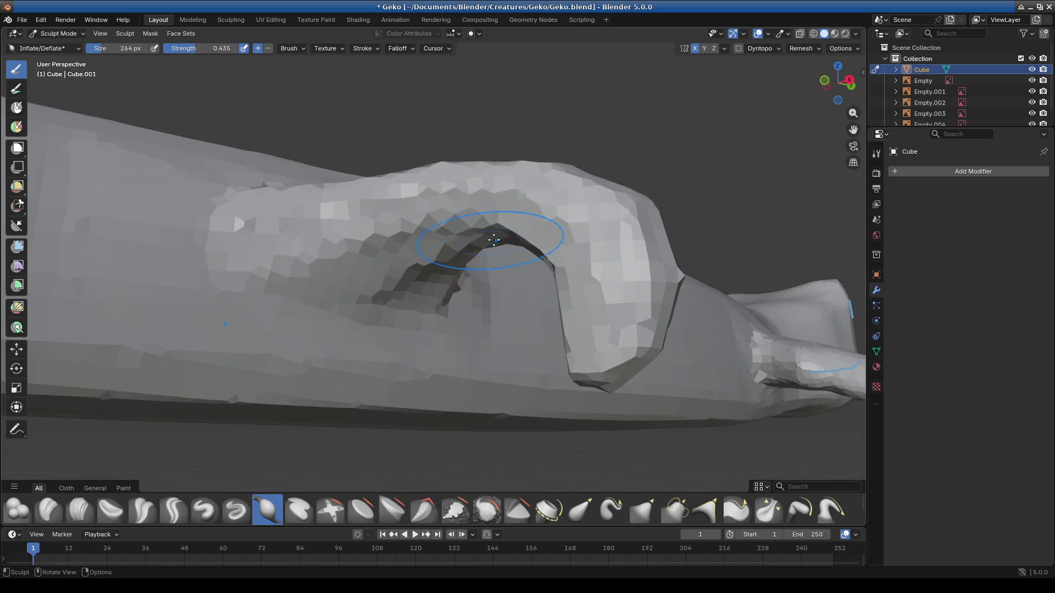
middle_drag(567, 246, 538, 222)
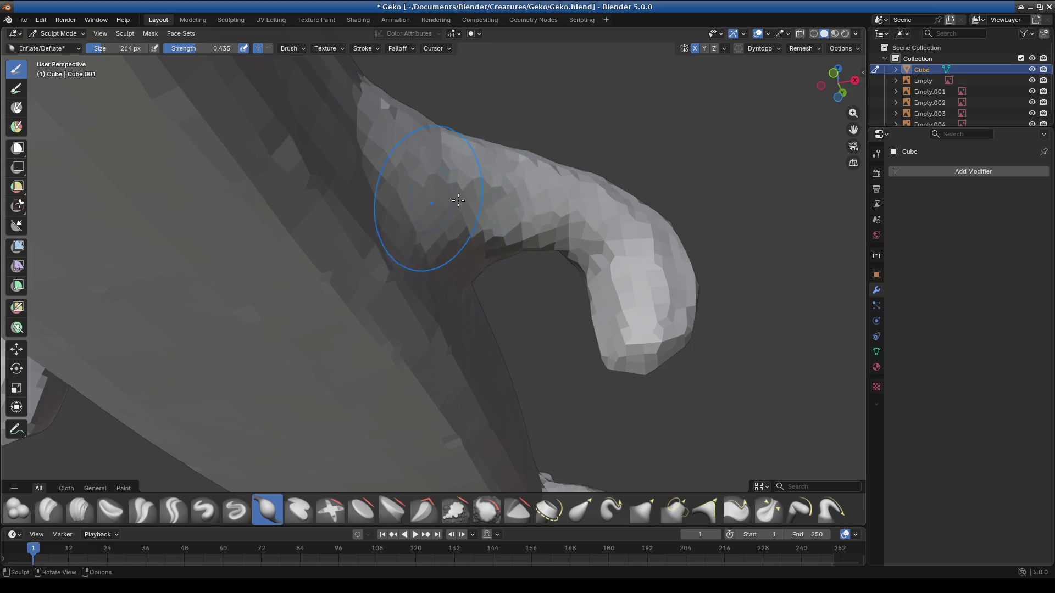
middle_drag(440, 198, 365, 322)
scroll(504, 333, down, 5)
middle_drag(504, 333, 471, 351)
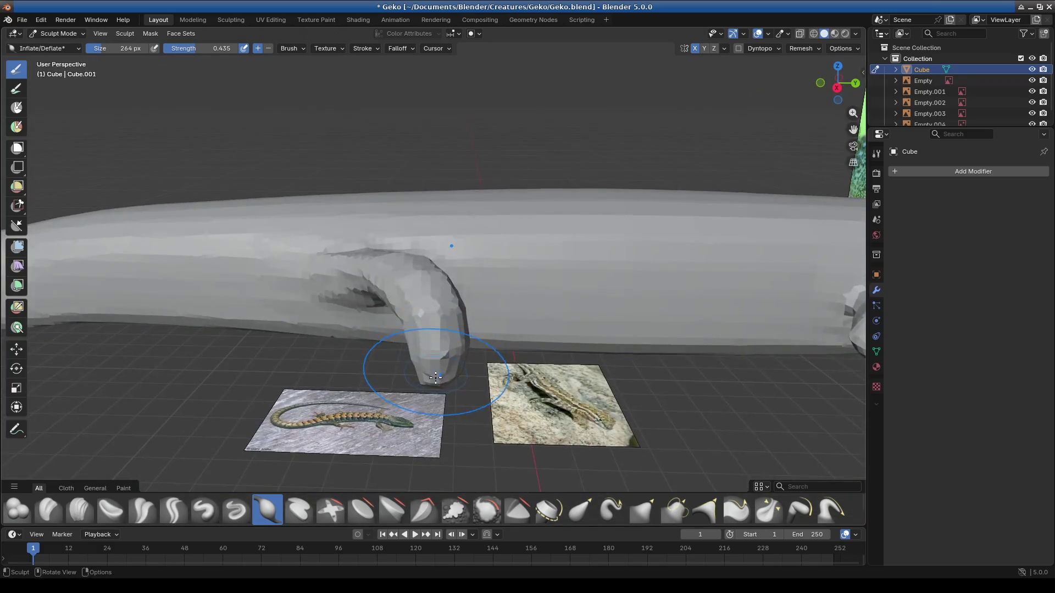
Step: Stretch the foot tip down toward the ground with Elastic Grab and inspect it from low angles
click(582, 509)
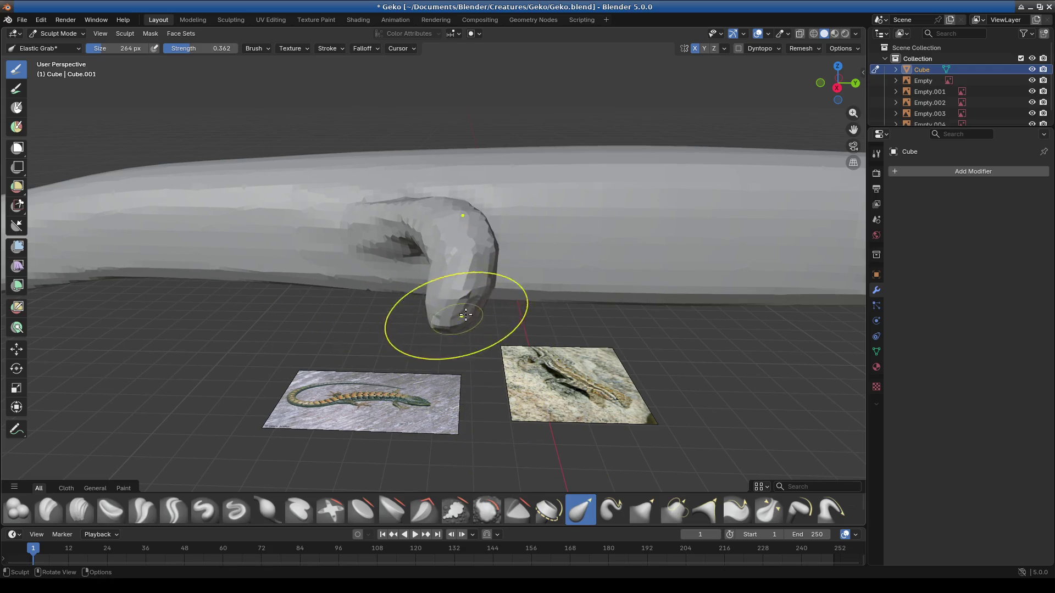
drag(454, 328, 456, 325)
mouse_move(491, 267)
middle_down()
mouse_move(551, 306)
mouse_move(544, 266)
middle_up()
mouse_move(558, 321)
middle_down()
mouse_move(432, 376)
mouse_move(489, 298)
middle_up()
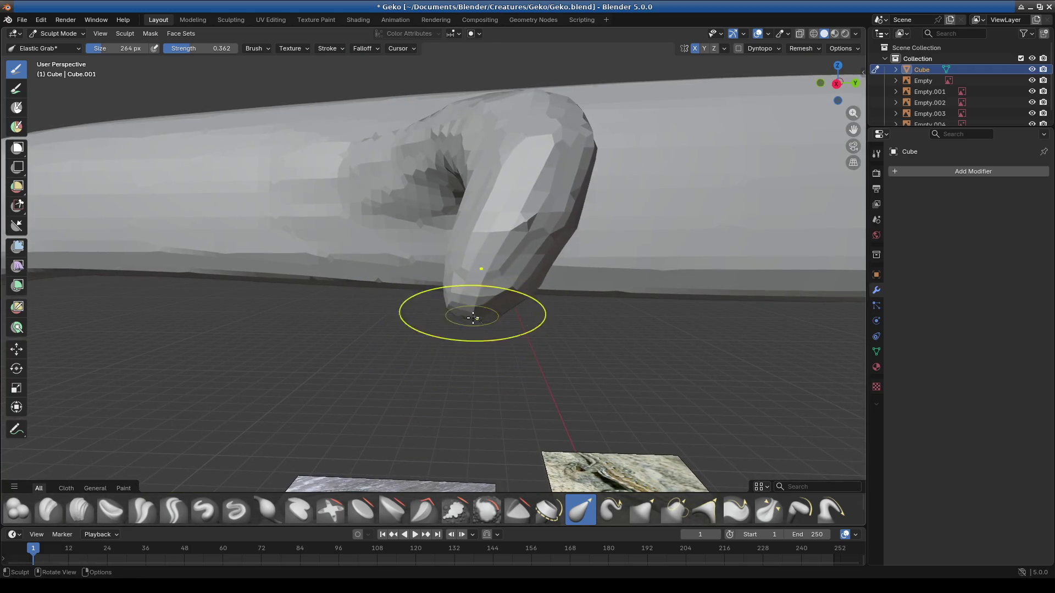
mouse_move(457, 341)
middle_down()
mouse_move(607, 270)
mouse_move(605, 236)
mouse_move(575, 232)
middle_up()
scroll(561, 295, down, 3)
mouse_move(551, 140)
middle_down()
mouse_move(566, 177)
mouse_move(474, 175)
middle_up()
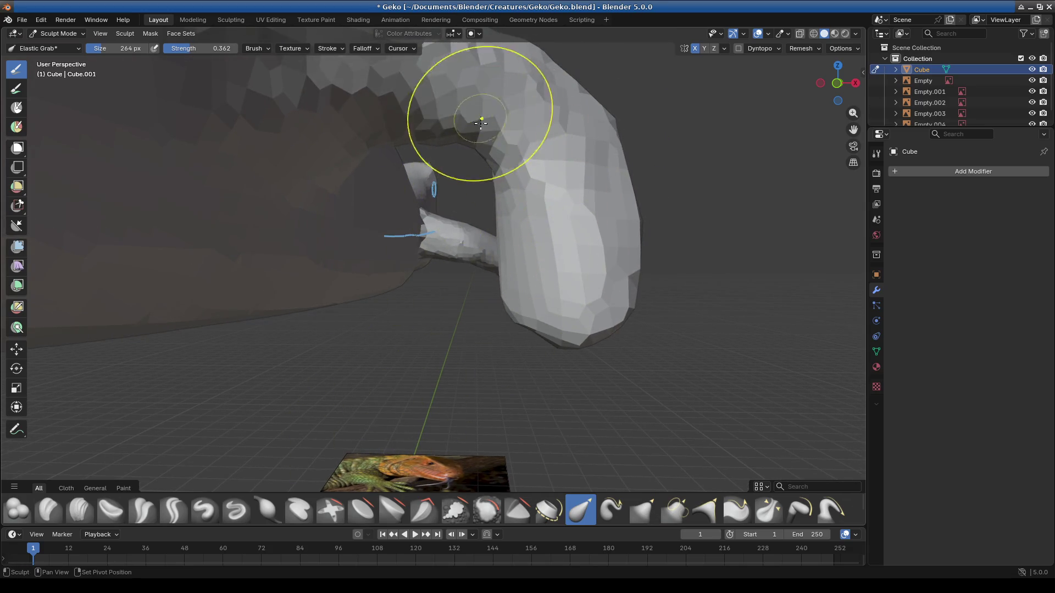
middle_drag(366, 130, 482, 279)
middle_drag(416, 209, 537, 253)
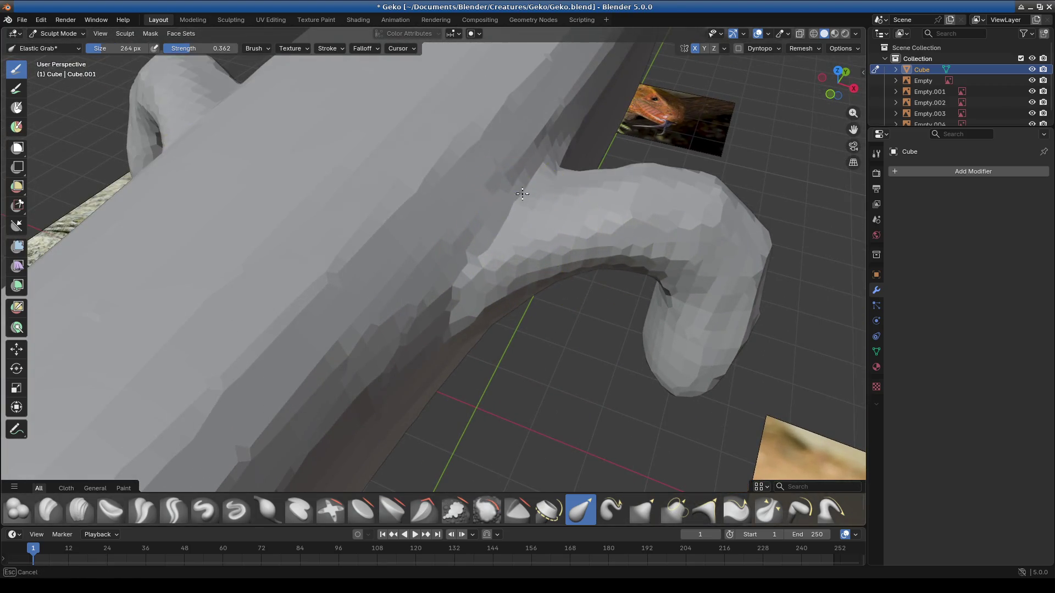
Step: Pull the end of the bent leg into shape and nudge the leg mesh leftward
mouse_move(514, 201)
middle_down()
mouse_move(629, 236)
mouse_move(376, 294)
middle_up()
mouse_move(377, 295)
mouse_down()
mouse_move(405, 224)
mouse_move(405, 239)
mouse_up()
middle_drag(405, 240, 428, 308)
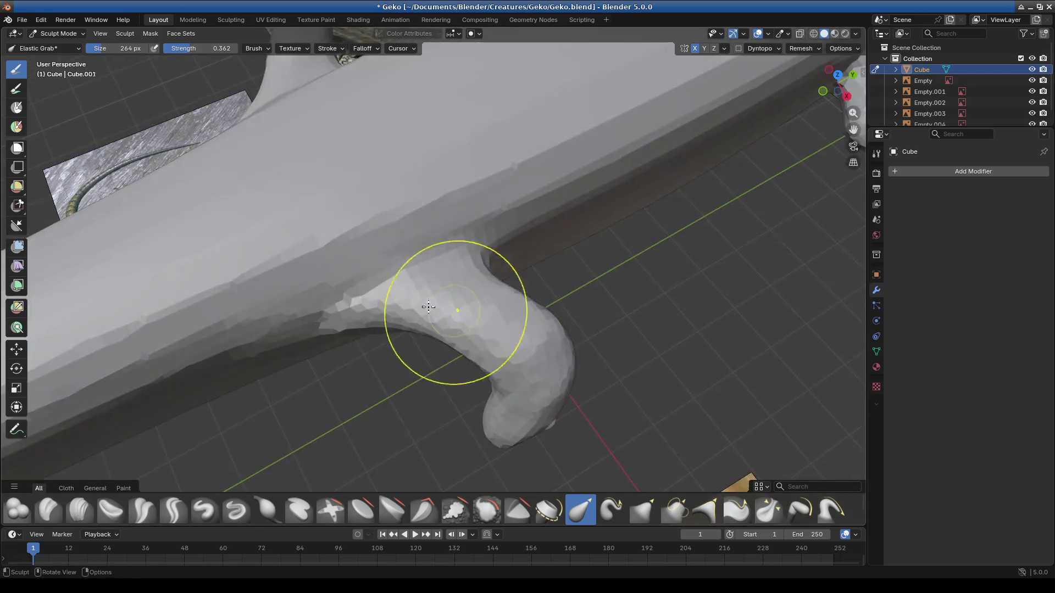
drag(428, 308, 399, 313)
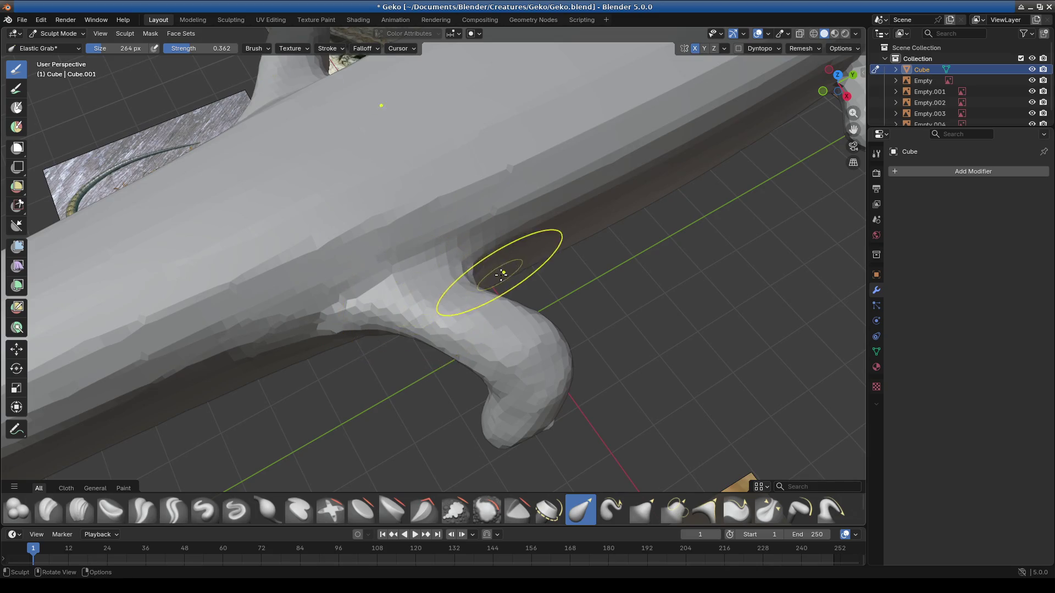
middle_drag(500, 275, 497, 318)
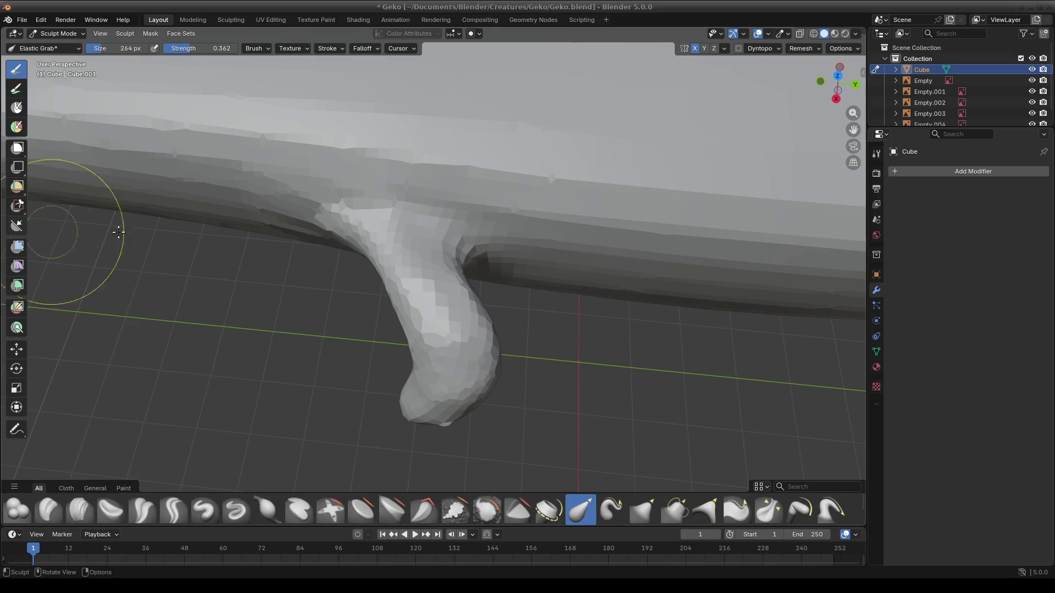
scroll(528, 313, up, 1)
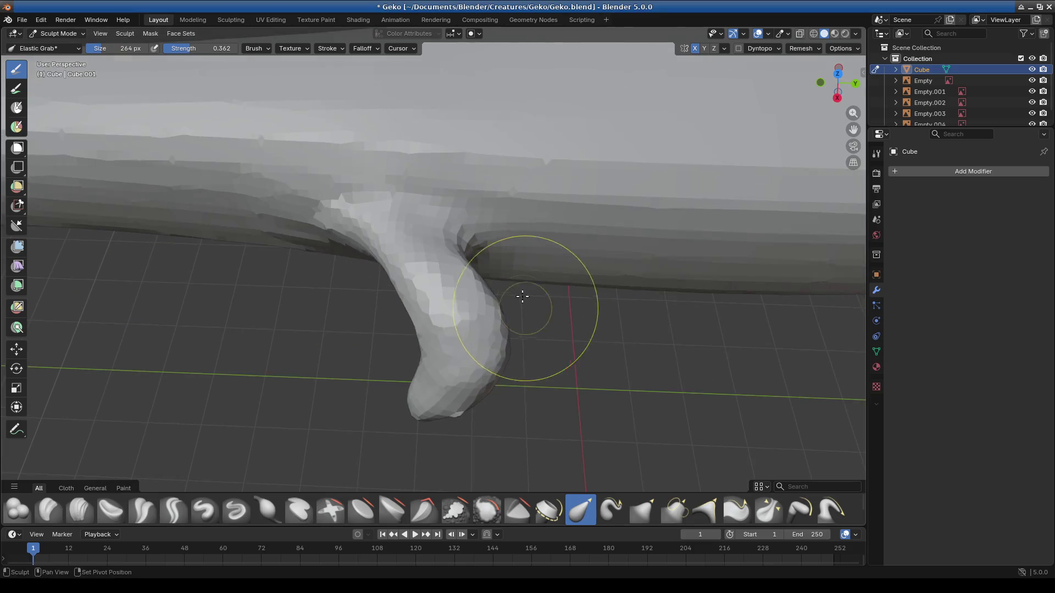
scroll(511, 314, up, 3)
scroll(469, 266, up, 2)
Step: Pull the mesh at the leg-body junction and its underside so the joint blends in
drag(463, 253, 538, 243)
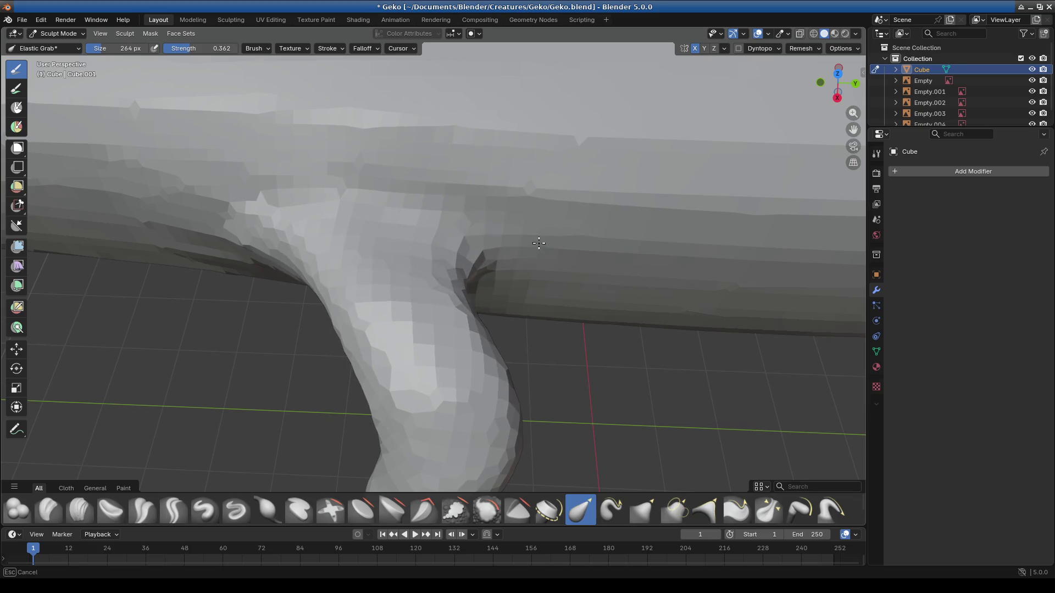
scroll(494, 273, down, 3)
mouse_move(459, 325)
middle_down()
mouse_move(448, 212)
mouse_move(432, 271)
mouse_move(435, 158)
mouse_move(589, 260)
mouse_move(629, 228)
mouse_move(530, 271)
middle_up()
scroll(456, 268, up, 2)
scroll(557, 267, up, 5)
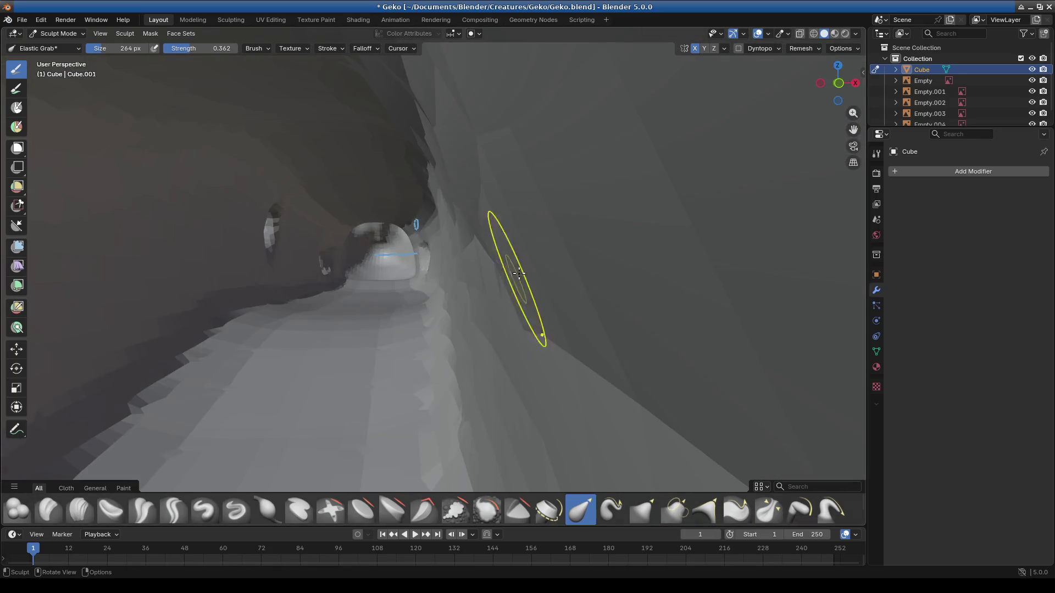
scroll(519, 274, down, 5)
mouse_move(516, 302)
middle_down()
mouse_move(447, 293)
mouse_move(424, 244)
mouse_move(252, 260)
mouse_move(456, 204)
middle_up()
middle_drag(428, 139, 570, 222)
drag(364, 286, 354, 272)
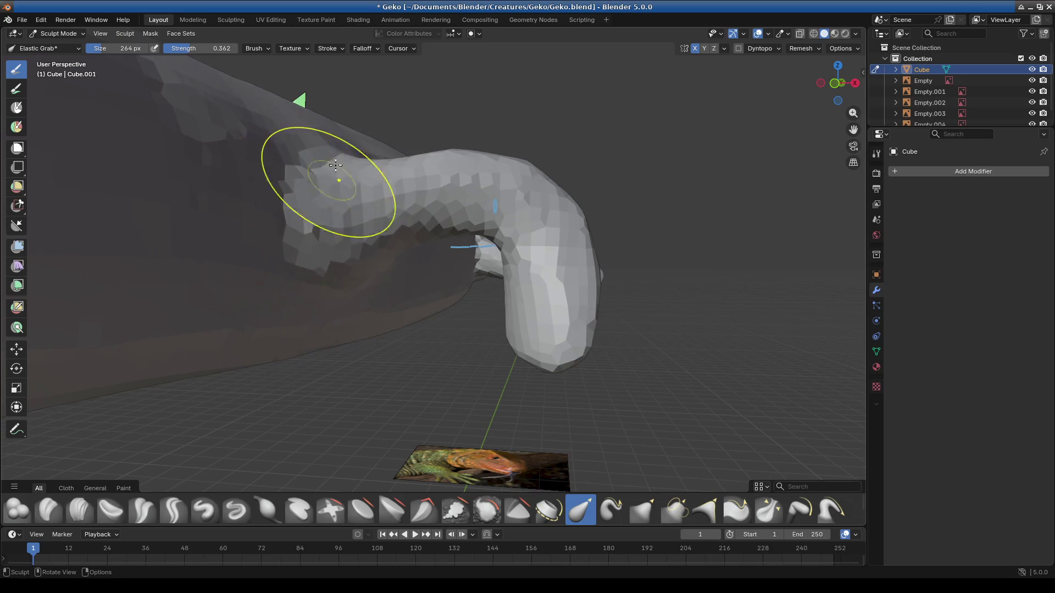
Step: Nudge the leg tip and pull the mesh around the crease where the leg meets the body
mouse_move(318, 189)
middle_down()
mouse_move(235, 258)
mouse_move(449, 231)
middle_up()
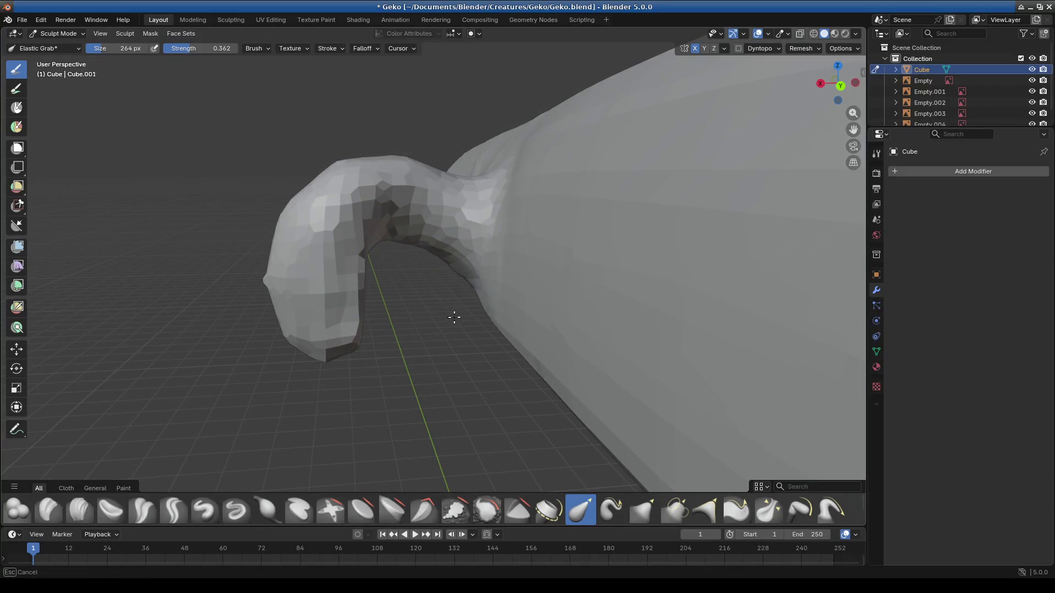
mouse_move(348, 304)
middle_down()
mouse_move(561, 332)
mouse_move(635, 360)
mouse_move(645, 345)
mouse_move(577, 317)
middle_up()
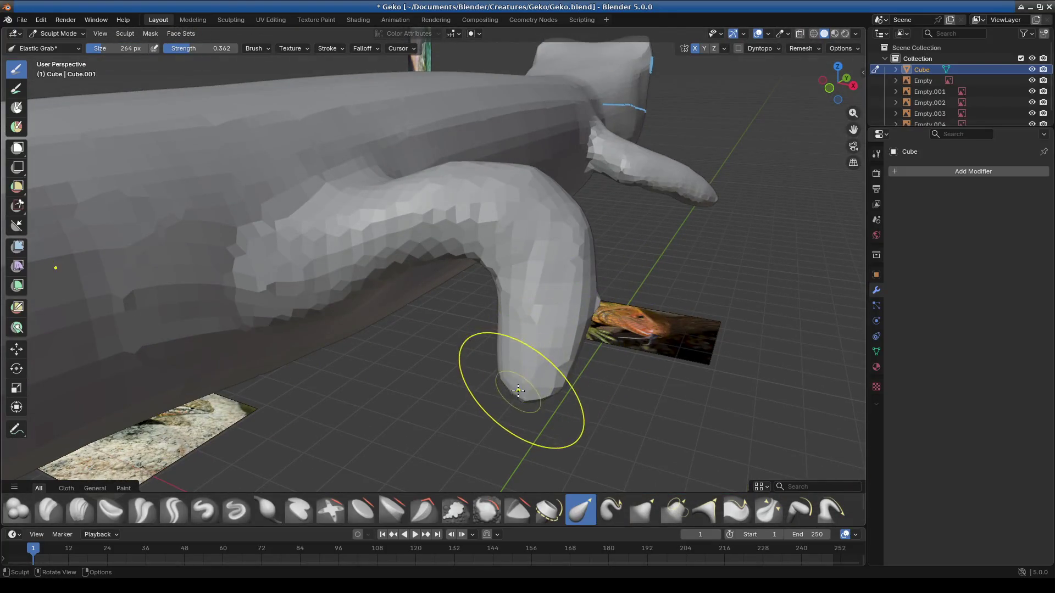
drag(506, 377, 495, 373)
mouse_move(551, 377)
middle_down()
mouse_move(507, 349)
mouse_move(541, 366)
mouse_move(529, 238)
mouse_move(554, 319)
mouse_move(641, 278)
middle_up()
mouse_move(672, 306)
mouse_down()
mouse_move(628, 316)
mouse_move(655, 318)
mouse_up()
mouse_move(643, 313)
middle_down()
mouse_move(518, 295)
mouse_move(470, 225)
mouse_move(434, 210)
middle_up()
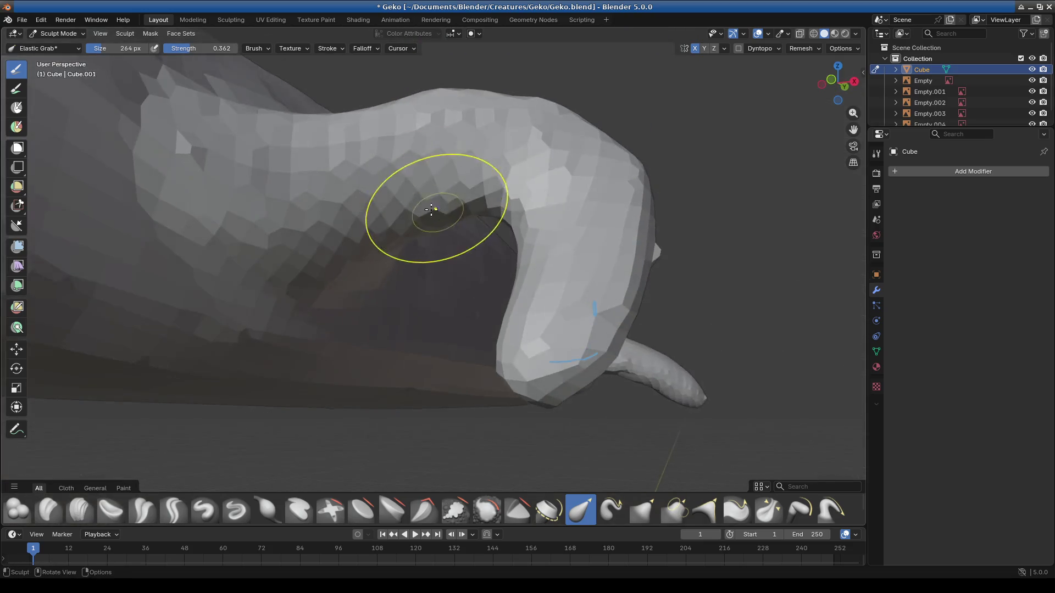
drag(394, 240, 353, 278)
Step: Orbit above and around the bent leg to inspect the reshaped crease
mouse_move(501, 217)
middle_down()
mouse_move(584, 271)
mouse_move(536, 316)
middle_up()
middle_drag(585, 260, 462, 204)
mouse_move(558, 239)
middle_down()
mouse_move(436, 236)
mouse_move(470, 334)
mouse_move(423, 342)
middle_up()
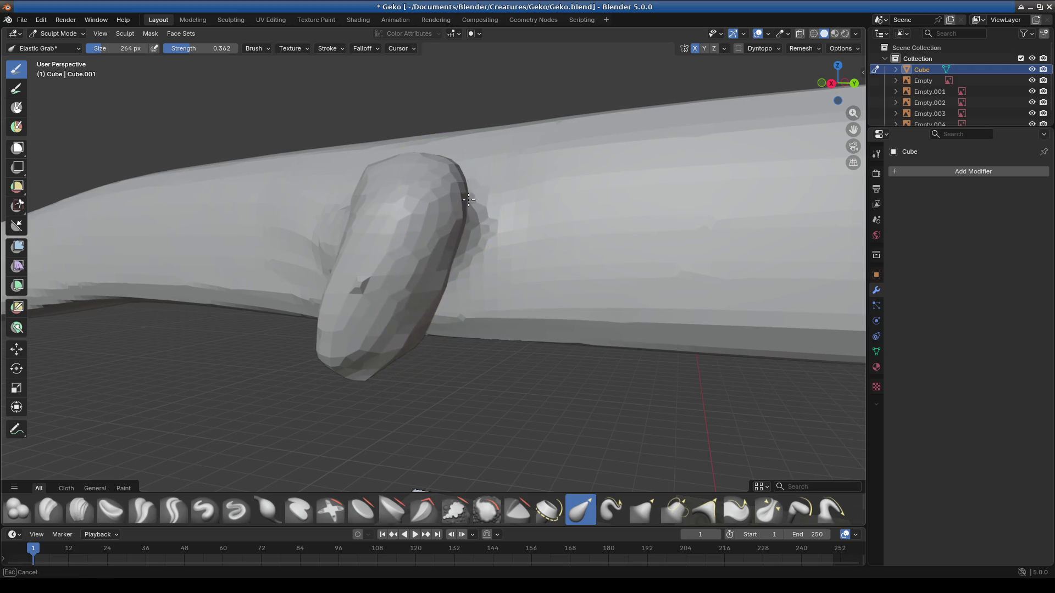
middle_drag(474, 196, 510, 193)
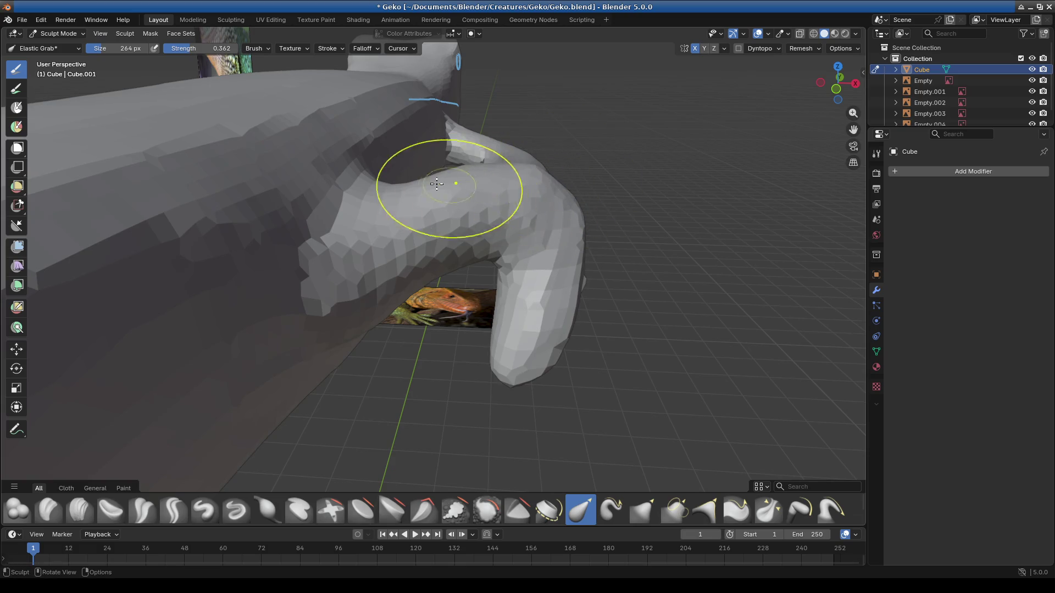
mouse_move(605, 197)
middle_down()
mouse_move(502, 206)
mouse_move(457, 307)
mouse_move(464, 255)
mouse_move(605, 272)
mouse_move(522, 329)
mouse_move(596, 313)
mouse_move(575, 353)
mouse_move(547, 353)
mouse_move(426, 183)
middle_up()
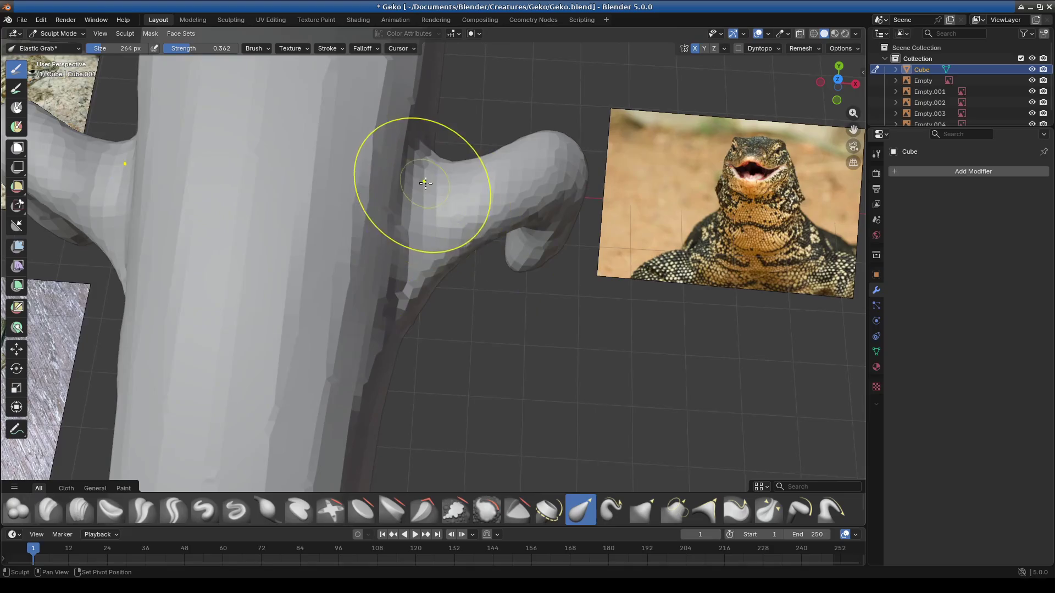
Step: Pull the front leg's underside edge up and reshape its outline with X-mirrored strokes
mouse_move(582, 195)
middle_down()
mouse_move(572, 148)
mouse_move(520, 321)
mouse_move(460, 328)
middle_up()
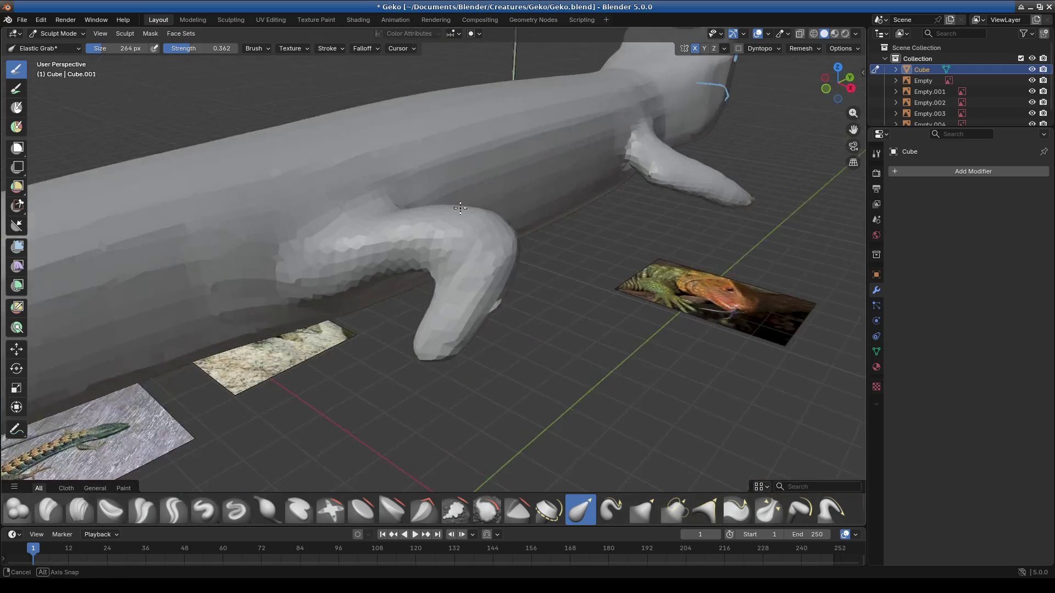
middle_drag(486, 218, 490, 235)
scroll(513, 177, up, 2)
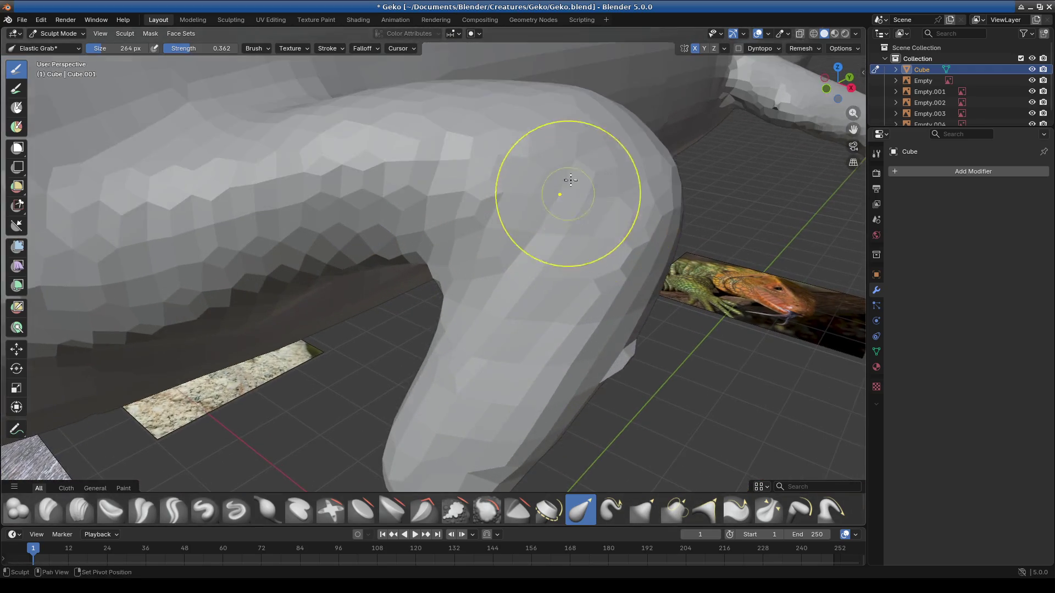
scroll(566, 188, up, 2)
scroll(502, 231, up, 1)
scroll(570, 152, down, 2)
mouse_move(588, 212)
middle_down()
mouse_move(525, 203)
mouse_move(304, 365)
mouse_move(306, 330)
middle_up()
mouse_move(306, 413)
middle_down()
mouse_move(449, 431)
mouse_move(432, 377)
middle_up()
drag(428, 332, 444, 297)
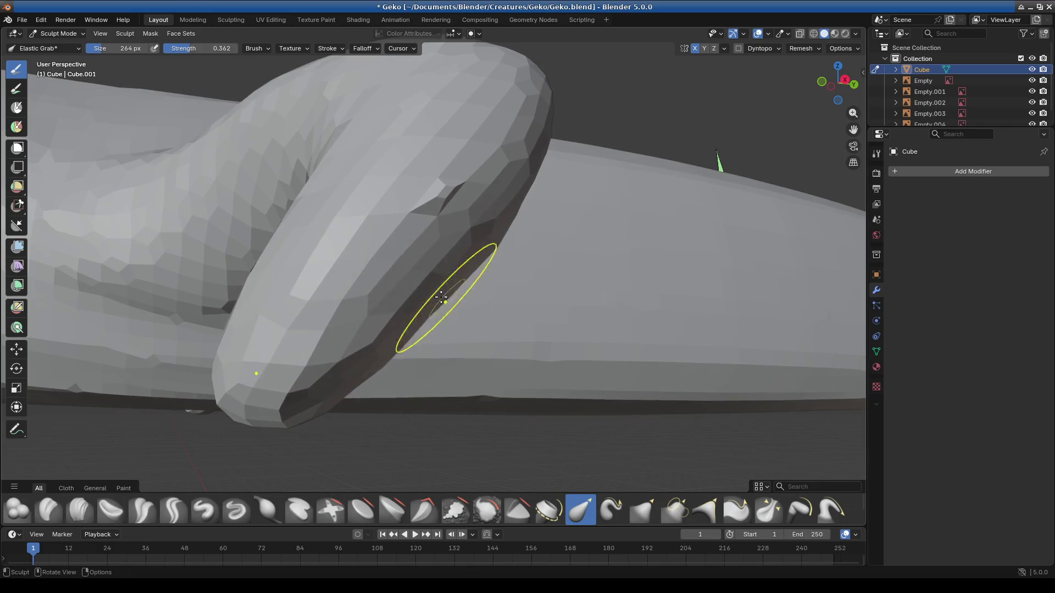
middle_drag(477, 311, 463, 351)
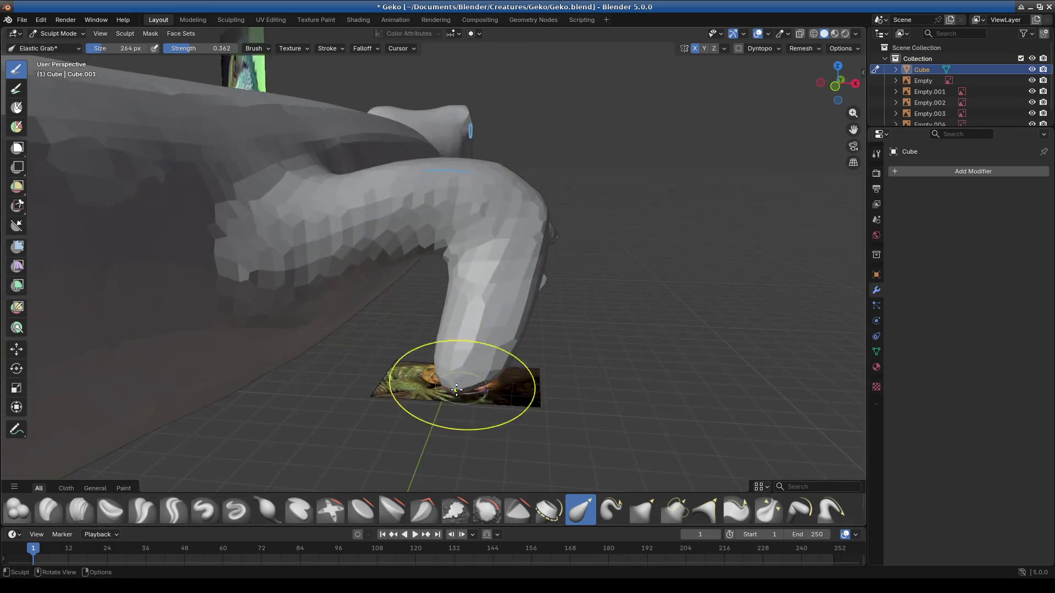
middle_drag(439, 288, 466, 284)
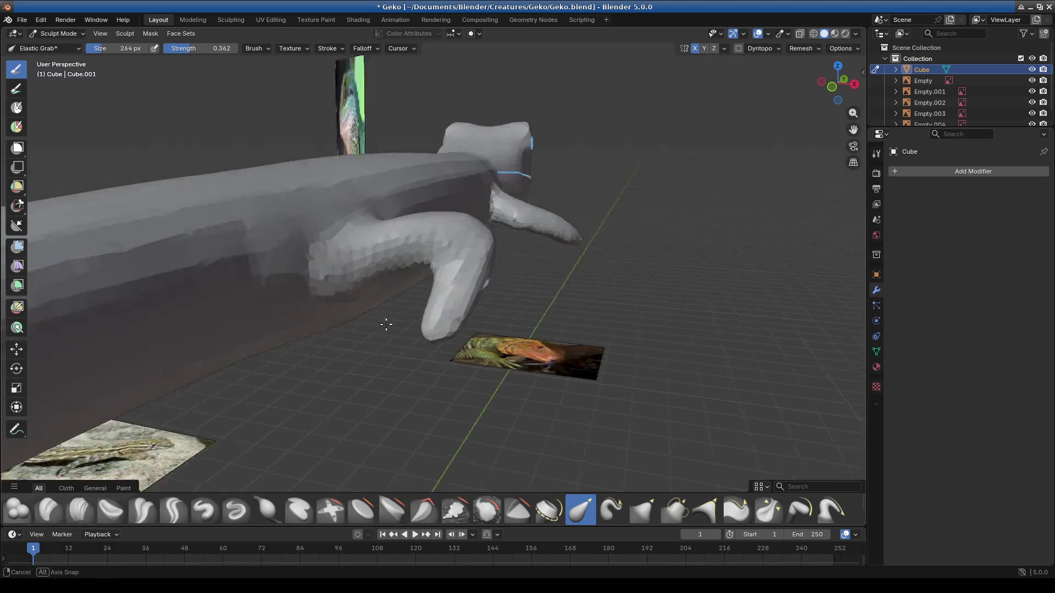
drag(448, 272, 425, 268)
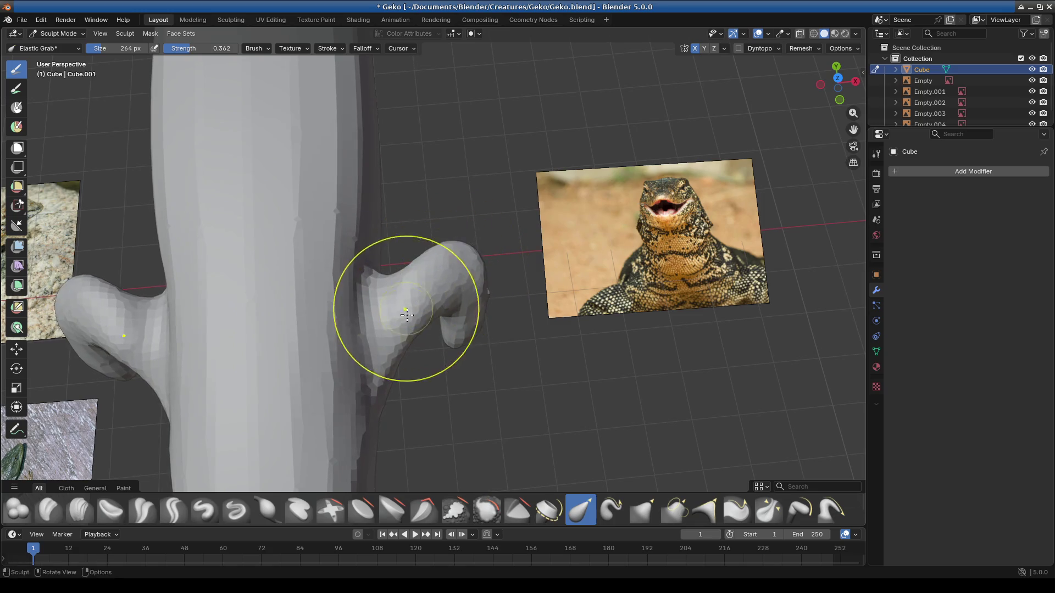
Step: Orbit over the body and tail to review, then pick the Scrape Multiplane brush
mouse_move(453, 277)
middle_down()
mouse_move(472, 360)
mouse_move(460, 341)
mouse_move(462, 248)
middle_up()
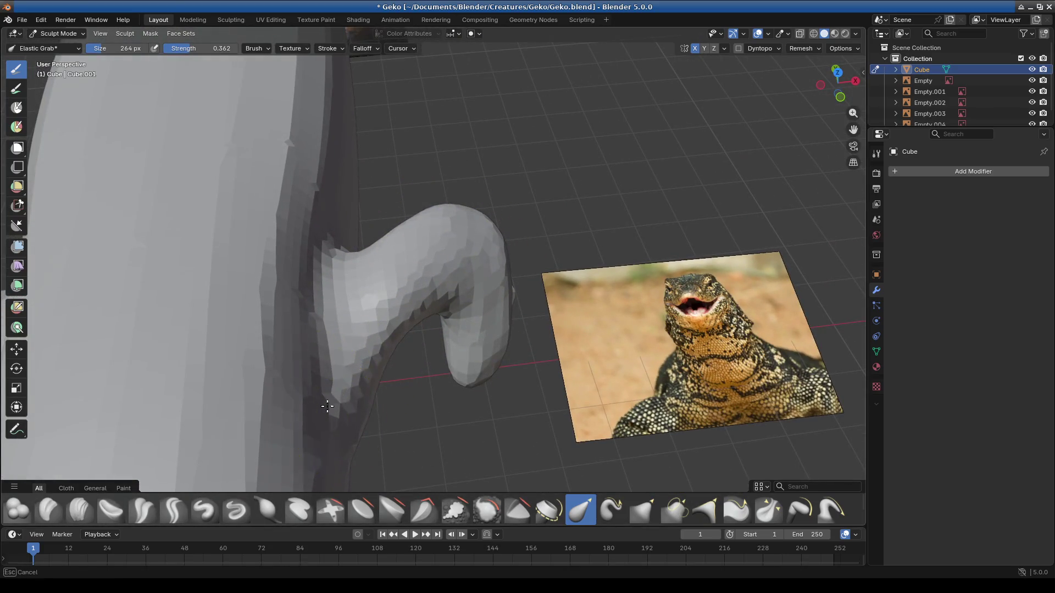
middle_drag(348, 371, 375, 289)
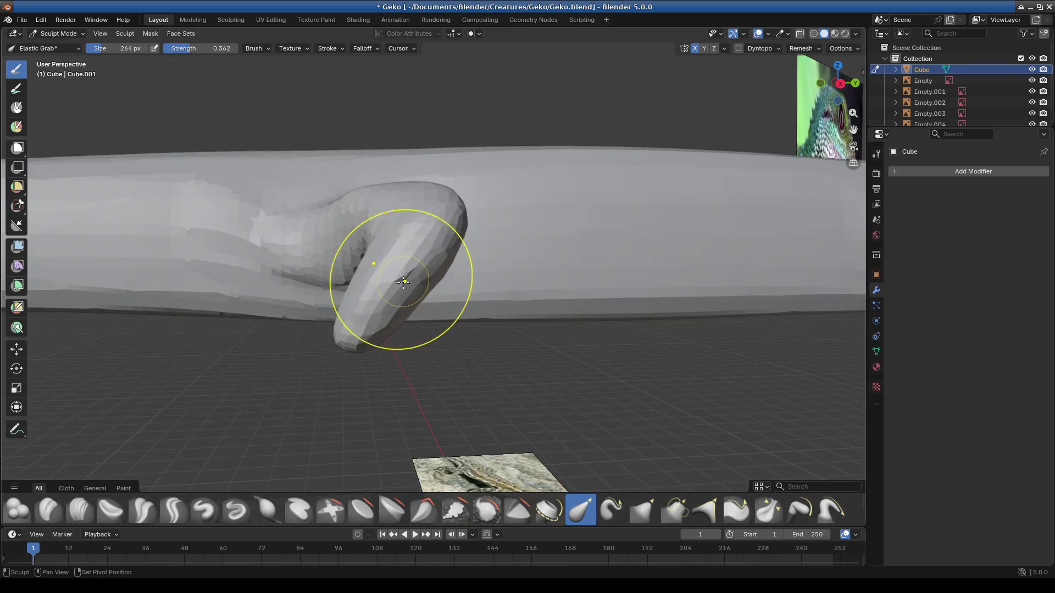
mouse_move(402, 276)
middle_down()
mouse_move(495, 353)
mouse_move(502, 293)
mouse_move(443, 323)
mouse_move(341, 295)
mouse_move(388, 318)
mouse_move(388, 271)
mouse_move(443, 194)
mouse_move(502, 313)
middle_up()
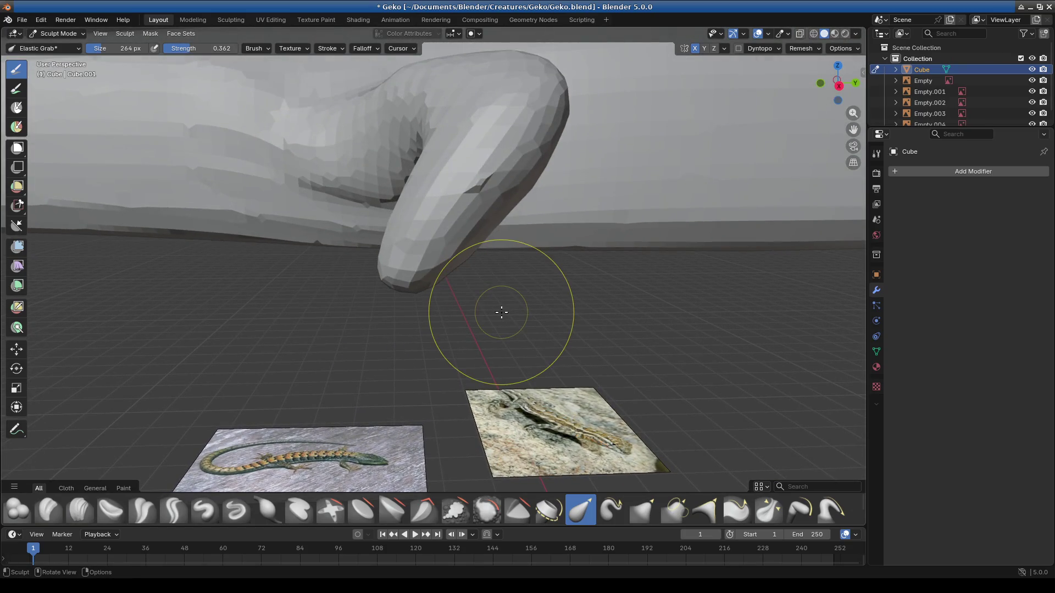
scroll(502, 313, down, 3)
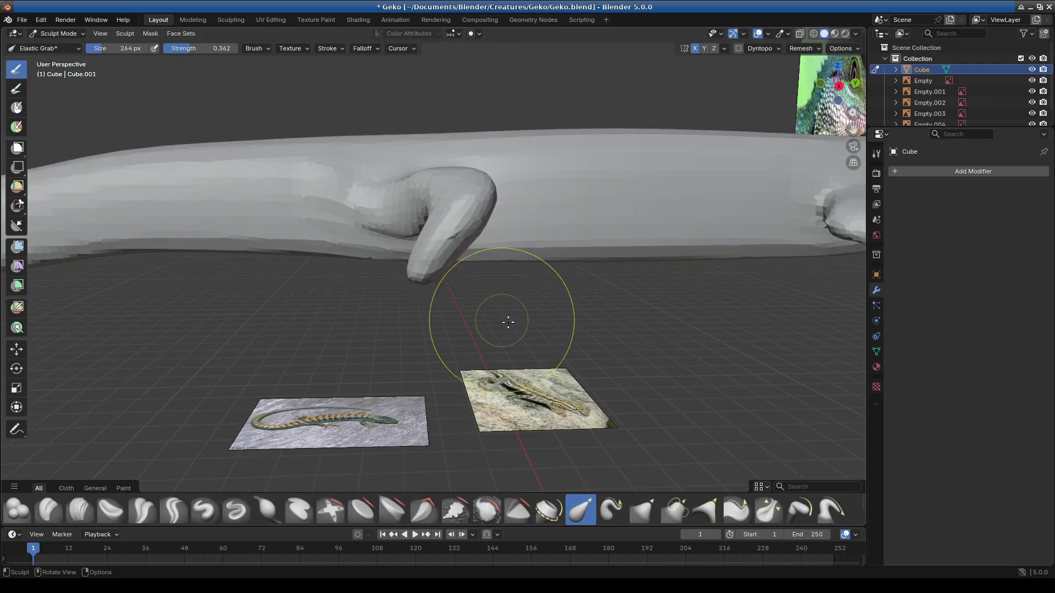
scroll(511, 366, down, 3)
mouse_move(354, 349)
middle_down()
mouse_move(460, 330)
mouse_move(400, 353)
mouse_move(337, 337)
mouse_move(330, 318)
middle_up()
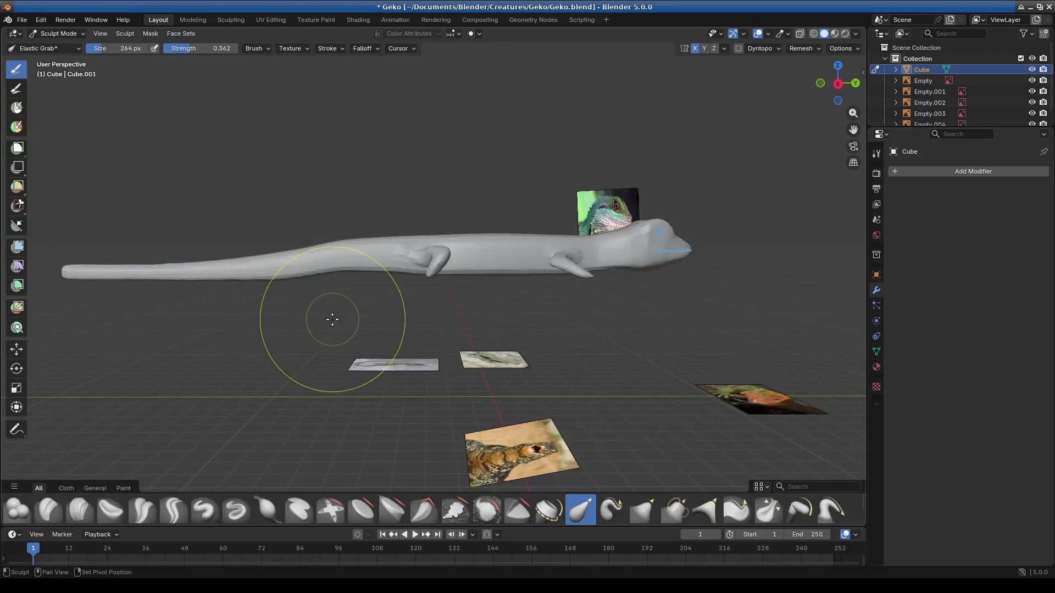
scroll(530, 271, up, 3)
mouse_move(530, 271)
middle_down()
mouse_move(591, 279)
mouse_move(419, 360)
mouse_move(483, 324)
mouse_move(431, 283)
middle_up()
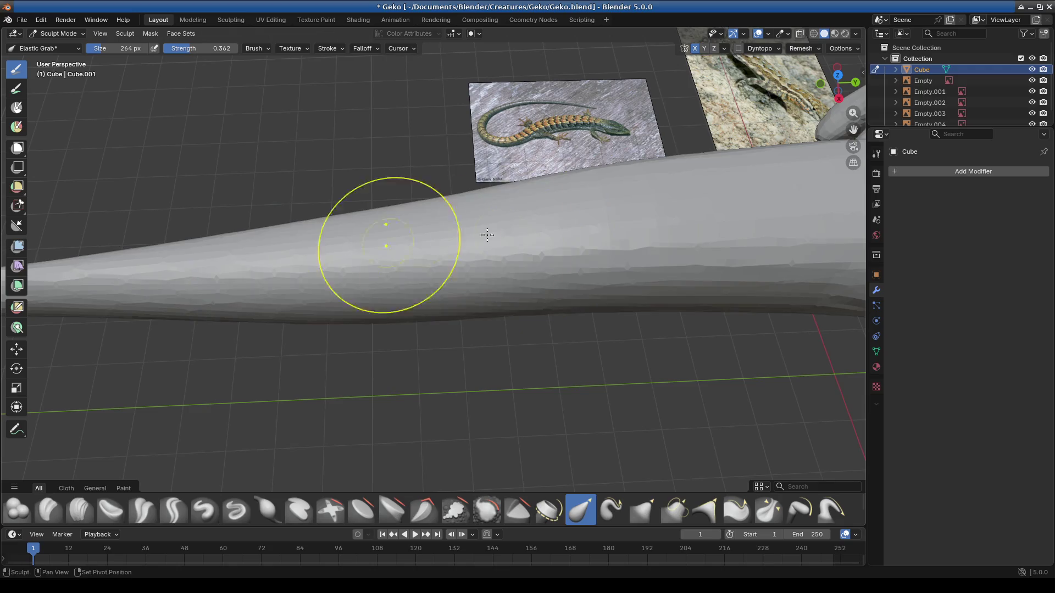
mouse_move(424, 247)
middle_down()
mouse_move(474, 232)
mouse_move(496, 283)
middle_up()
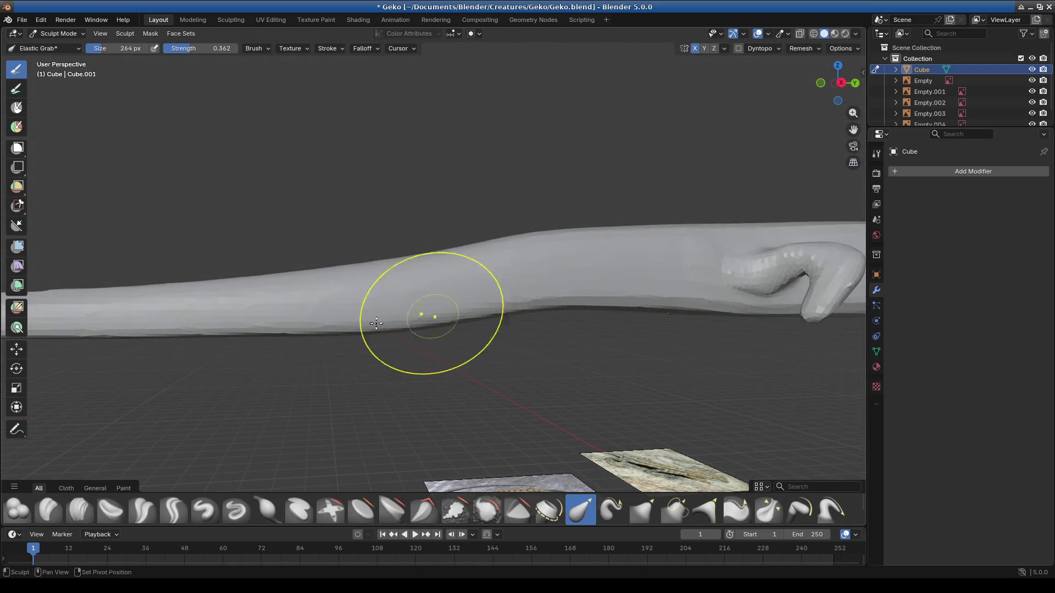
scroll(475, 291, up, 2)
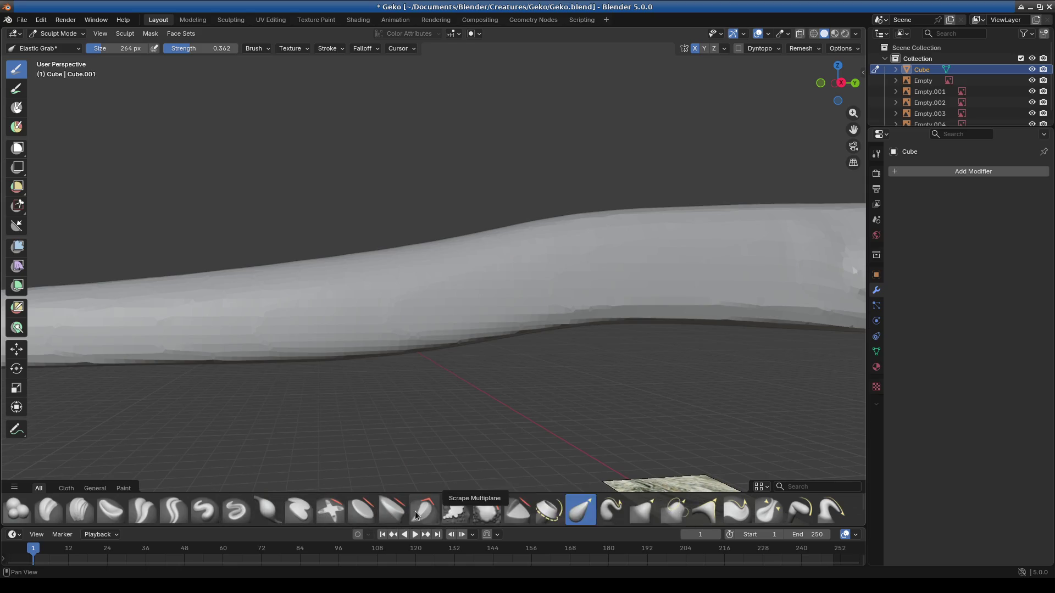
click(424, 511)
Step: Scrape the tail surface flatter with the Scrape/Fill brush along its length
drag(437, 308, 337, 301)
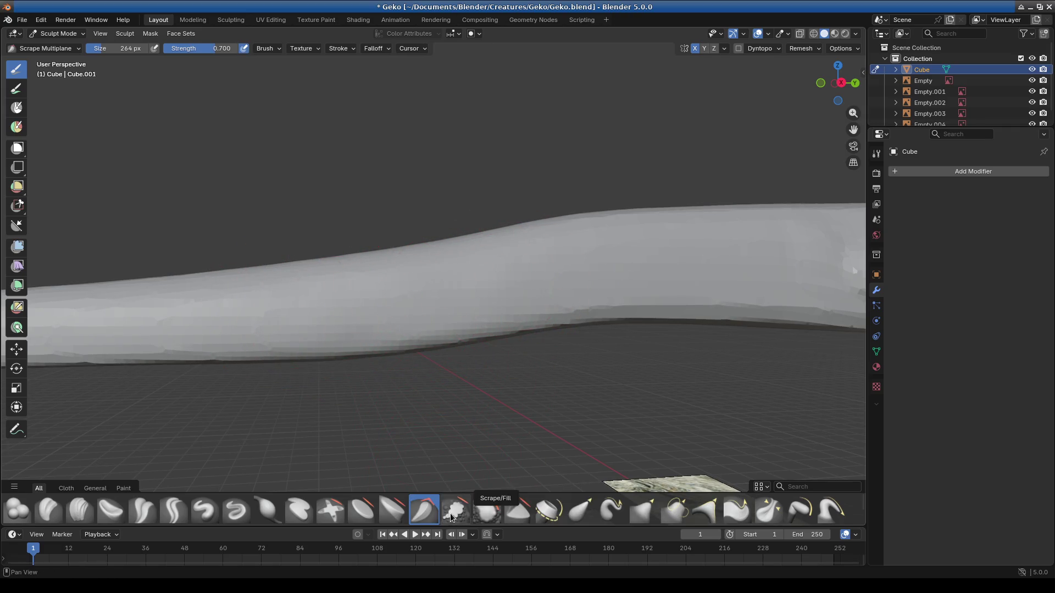
click(481, 516)
click(453, 500)
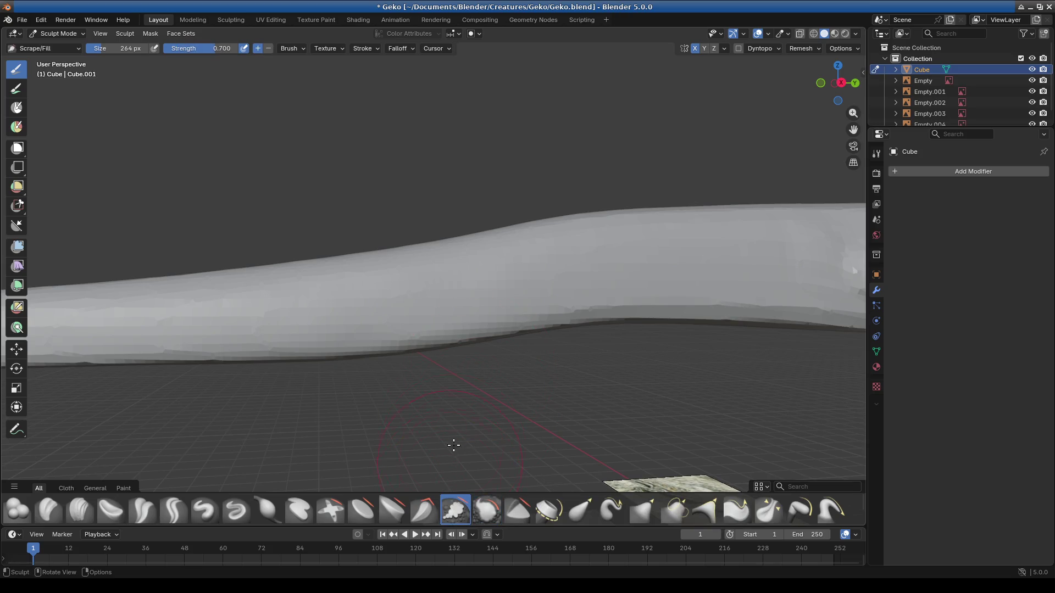
drag(300, 341, 474, 298)
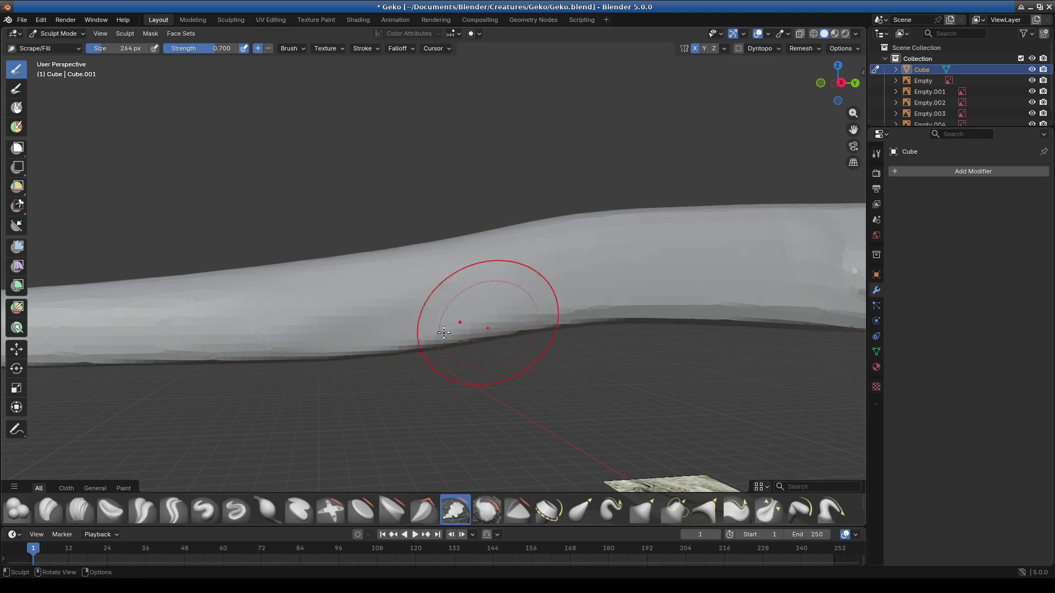
drag(338, 306, 291, 325)
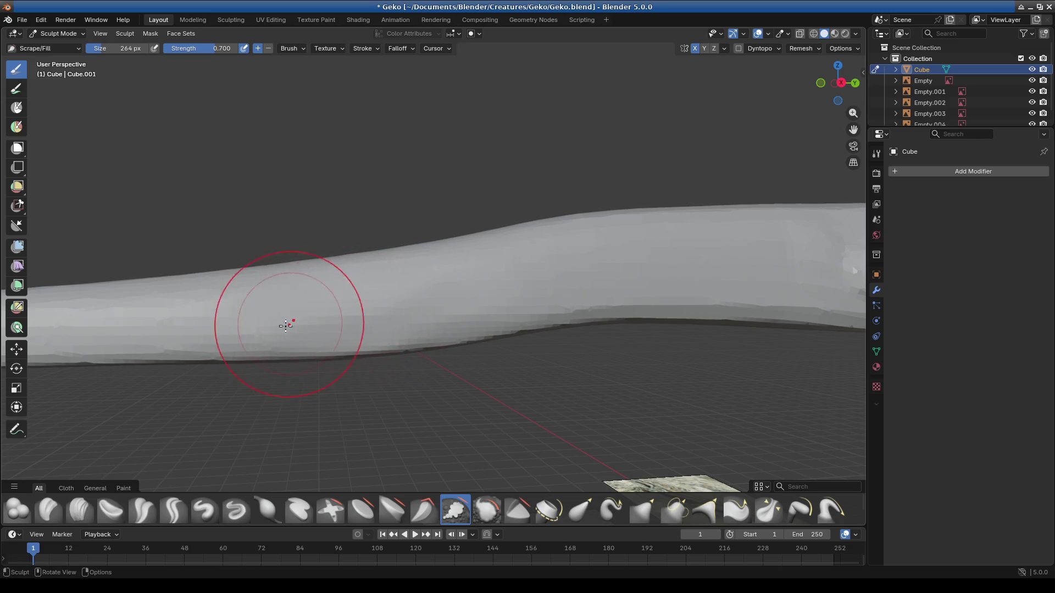
mouse_move(405, 331)
middle_down()
mouse_move(518, 384)
mouse_move(341, 341)
mouse_move(396, 275)
middle_up()
drag(396, 276, 156, 291)
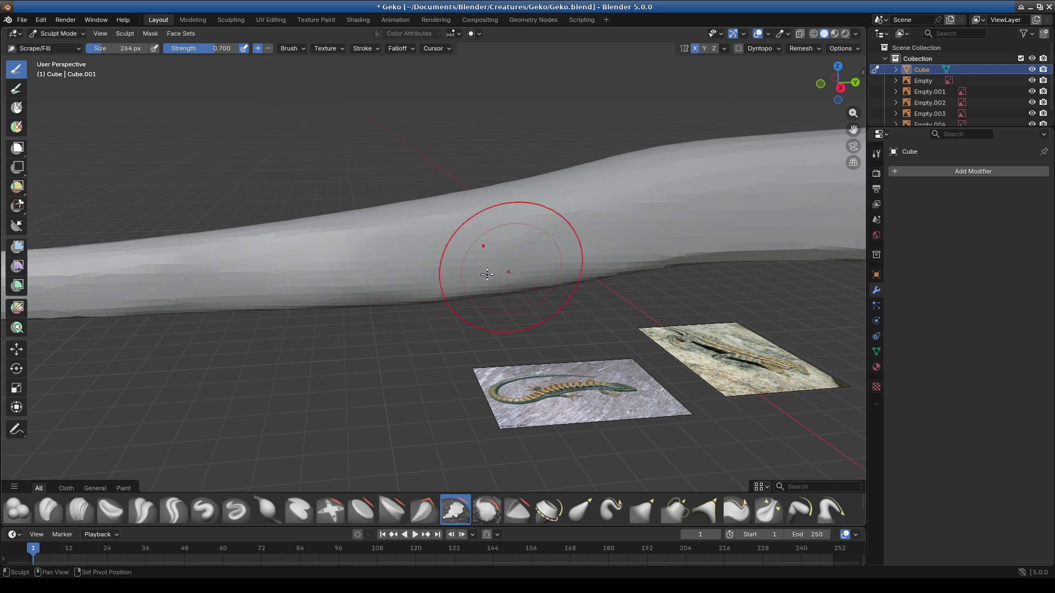
Step: Scrape toward the tail tip, check it from several angles, then view the gecko from above
middle_drag(378, 248, 489, 350)
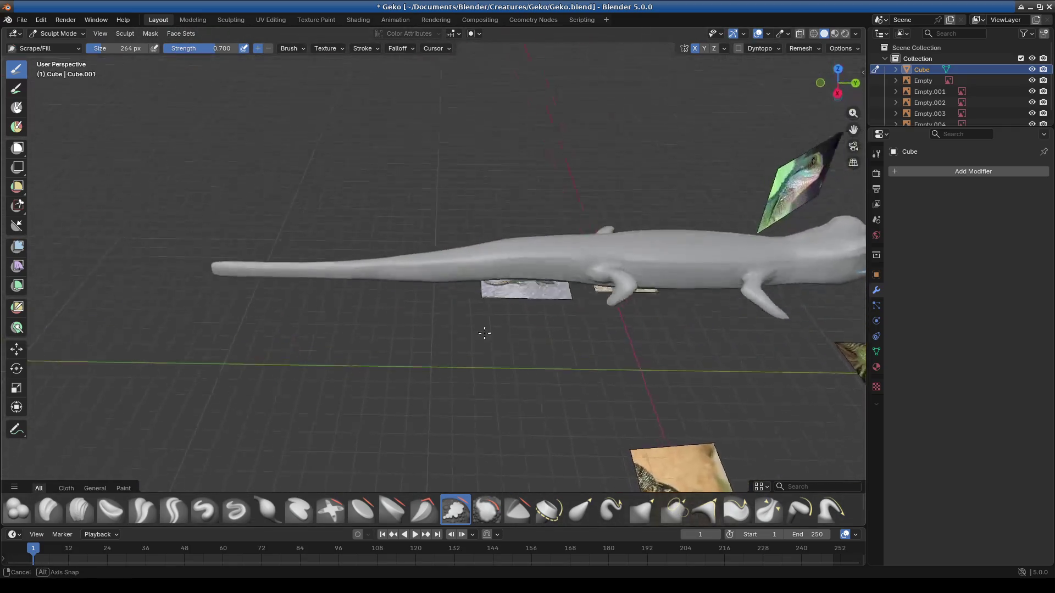
scroll(506, 306, up, 5)
middle_drag(489, 350, 459, 264)
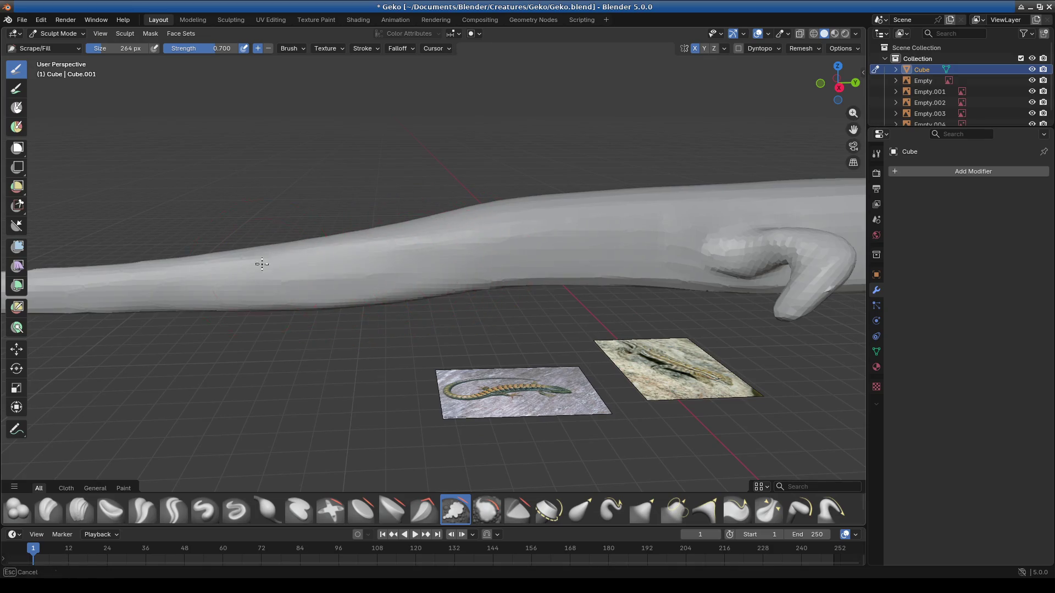
drag(394, 288, 289, 283)
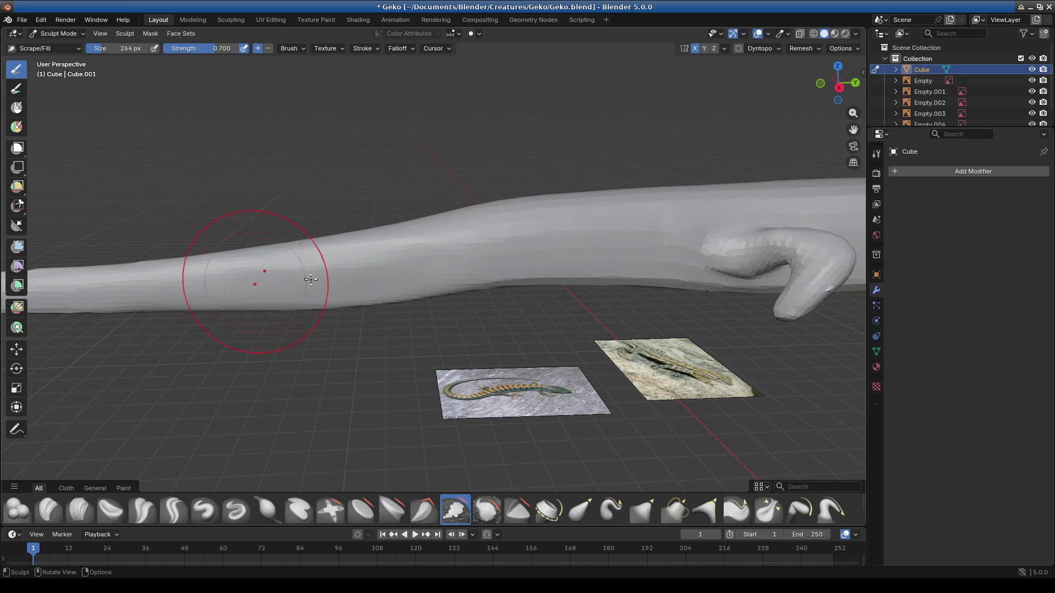
mouse_move(315, 249)
middle_down()
mouse_move(373, 316)
mouse_move(168, 280)
middle_up()
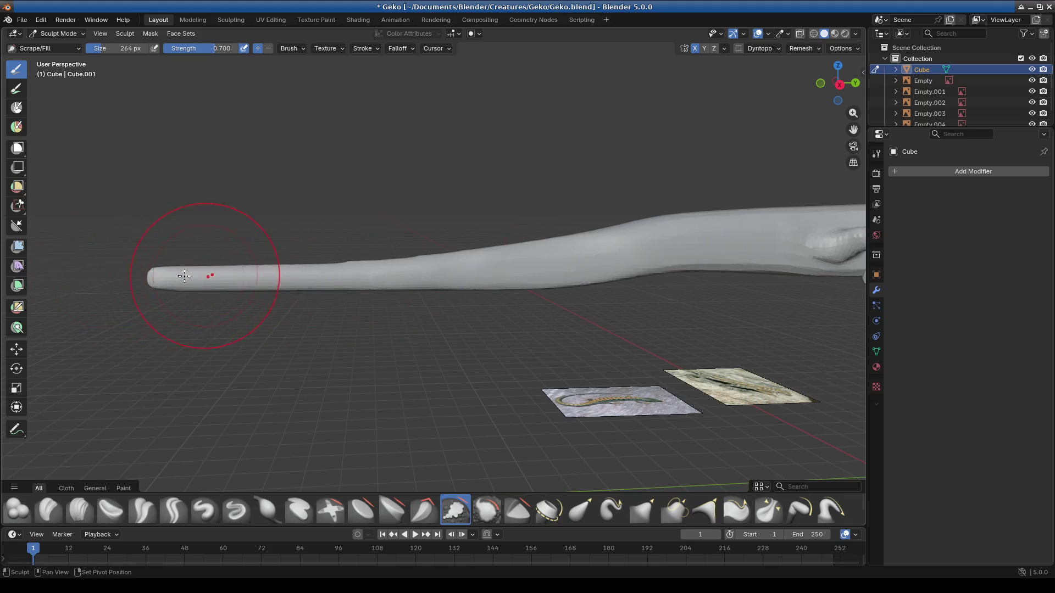
mouse_move(574, 304)
middle_down()
mouse_move(558, 385)
mouse_move(545, 347)
mouse_move(481, 374)
mouse_move(260, 372)
mouse_move(229, 299)
mouse_move(170, 329)
mouse_move(396, 348)
middle_up()
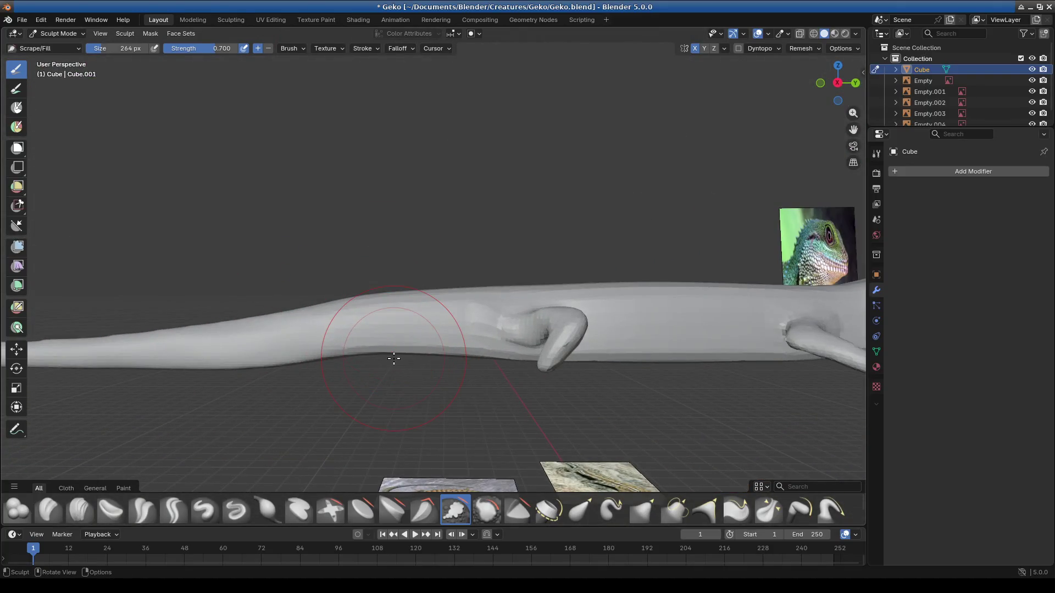
key(KP_7)
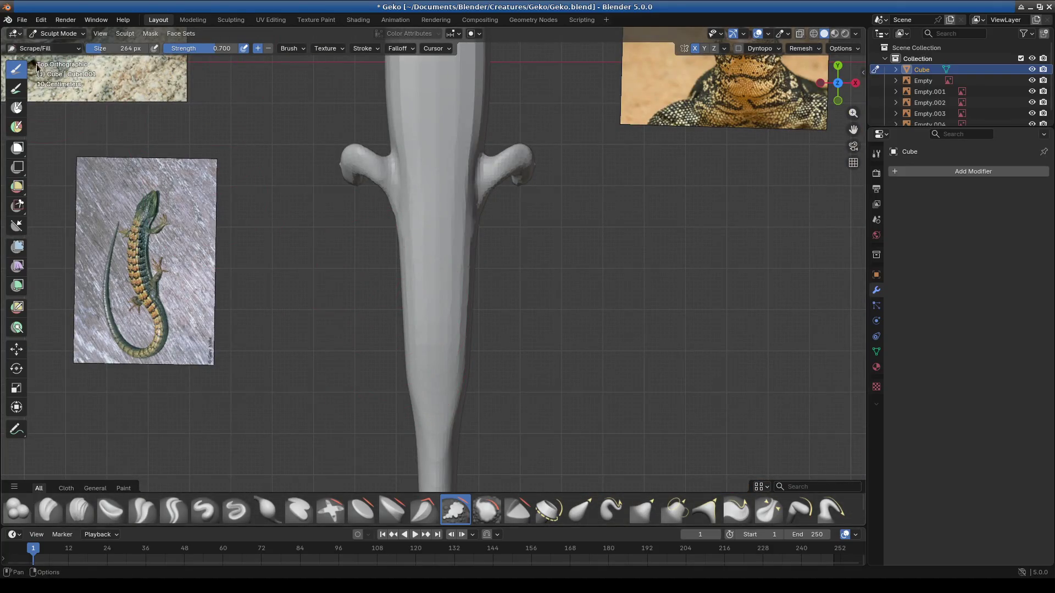
scroll(412, 212, up, 2)
scroll(554, 346, down, 2)
Step: Pull the tail outline into a smoother taper from the top view with Elastic Grab
click(580, 510)
scroll(515, 400, down, 2)
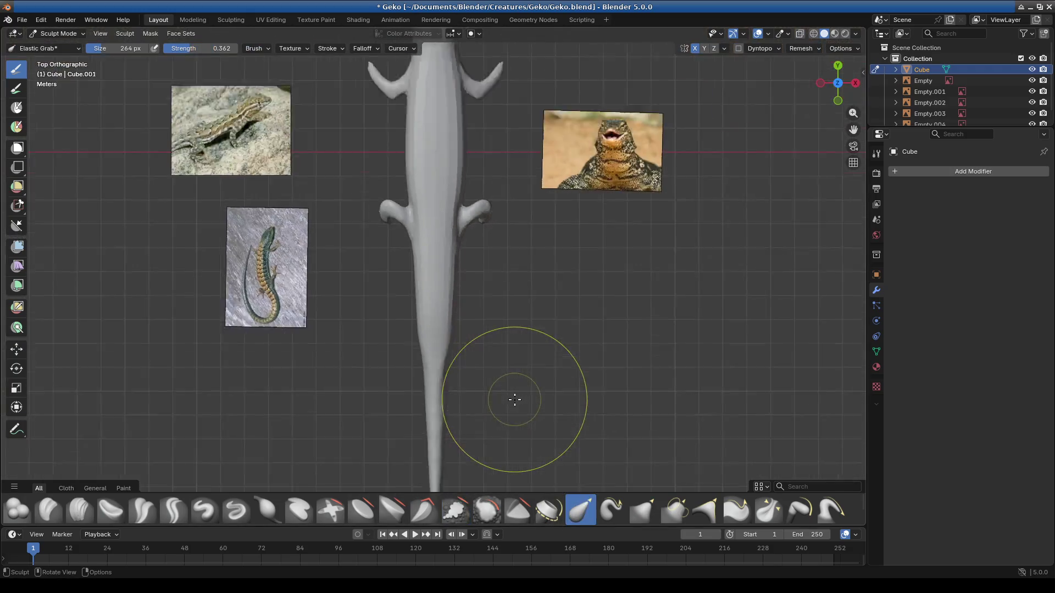
scroll(515, 400, down, 2)
mouse_move(497, 327)
shift+middle_down()
mouse_move(481, 212)
mouse_move(466, 306)
shift+middle_up()
scroll(480, 212, up, 2)
scroll(467, 305, up, 1)
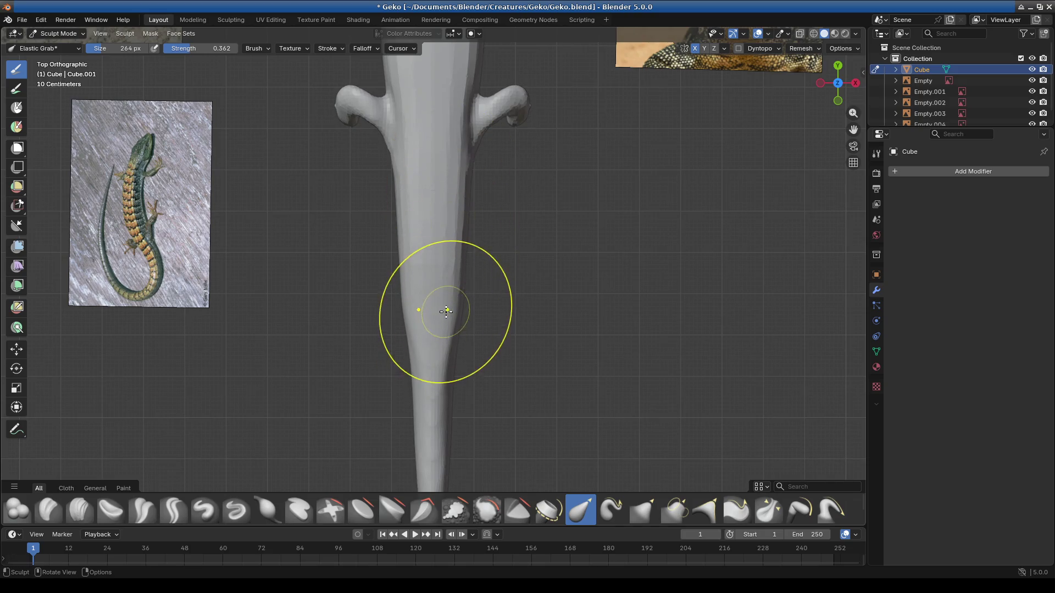
mouse_move(444, 213)
mouse_down()
mouse_move(444, 257)
mouse_move(423, 236)
mouse_move(459, 227)
mouse_move(442, 191)
mouse_up()
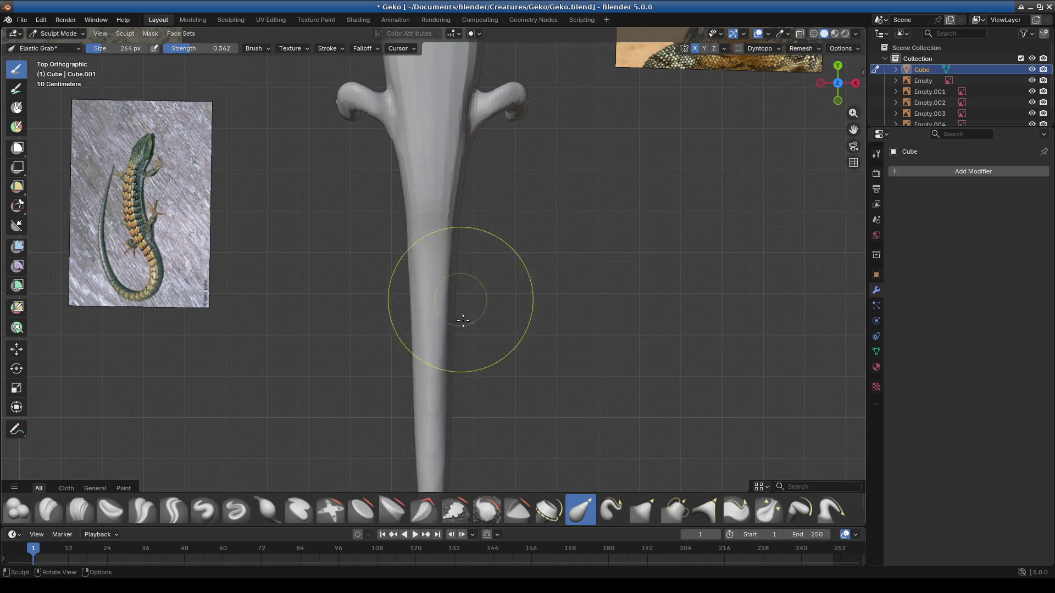
drag(434, 366, 406, 384)
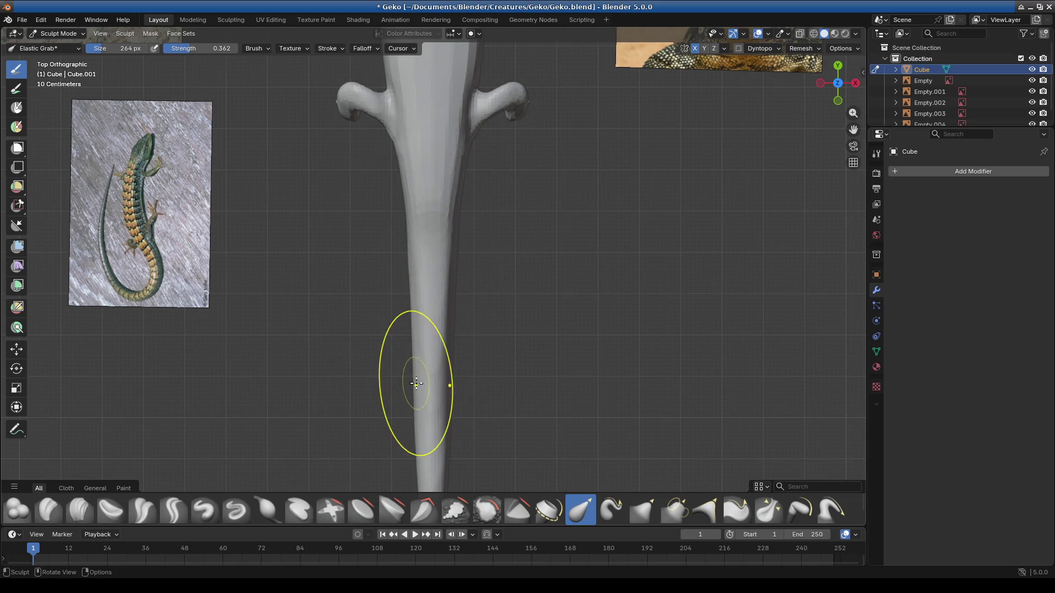
mouse_move(471, 236)
middle_down()
mouse_move(354, 247)
mouse_move(450, 403)
mouse_move(418, 297)
middle_up()
key(KP_7)
Step: Bend and nudge the thin tail section slightly from directly above
ctrl+middle_drag(488, 201, 438, 150)
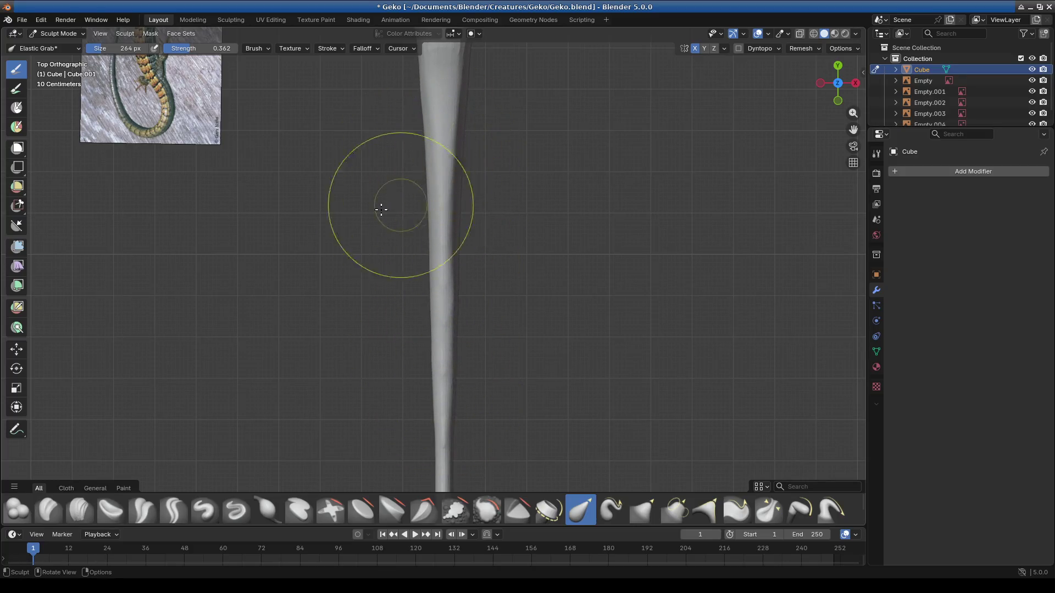
mouse_move(569, 237)
shift+middle_down()
mouse_move(514, 361)
mouse_move(468, 274)
shift+middle_up()
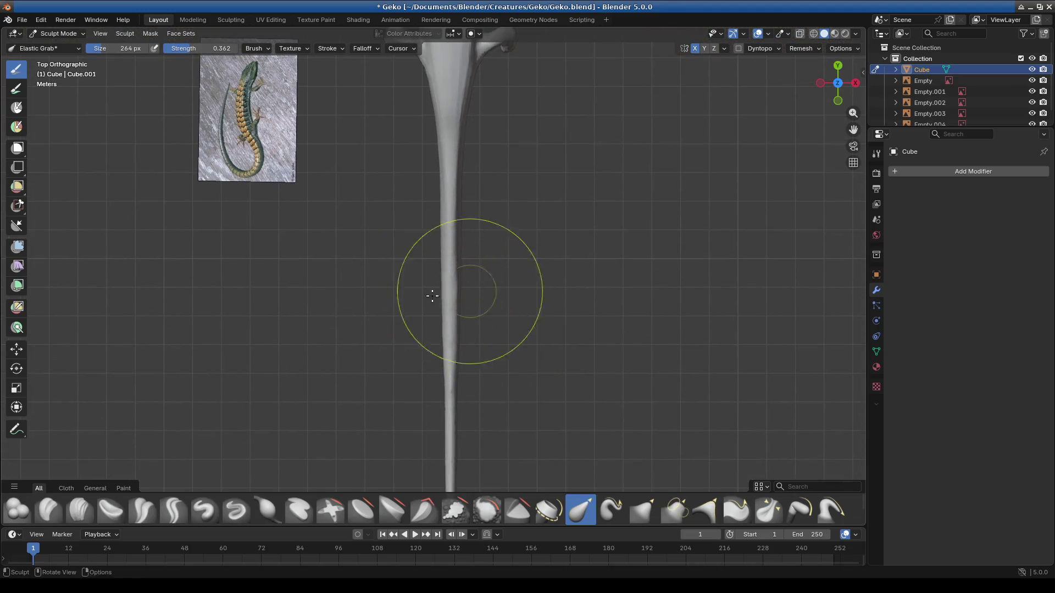
mouse_move(448, 326)
mouse_down()
mouse_move(477, 348)
mouse_move(469, 284)
mouse_up()
drag(431, 224, 461, 193)
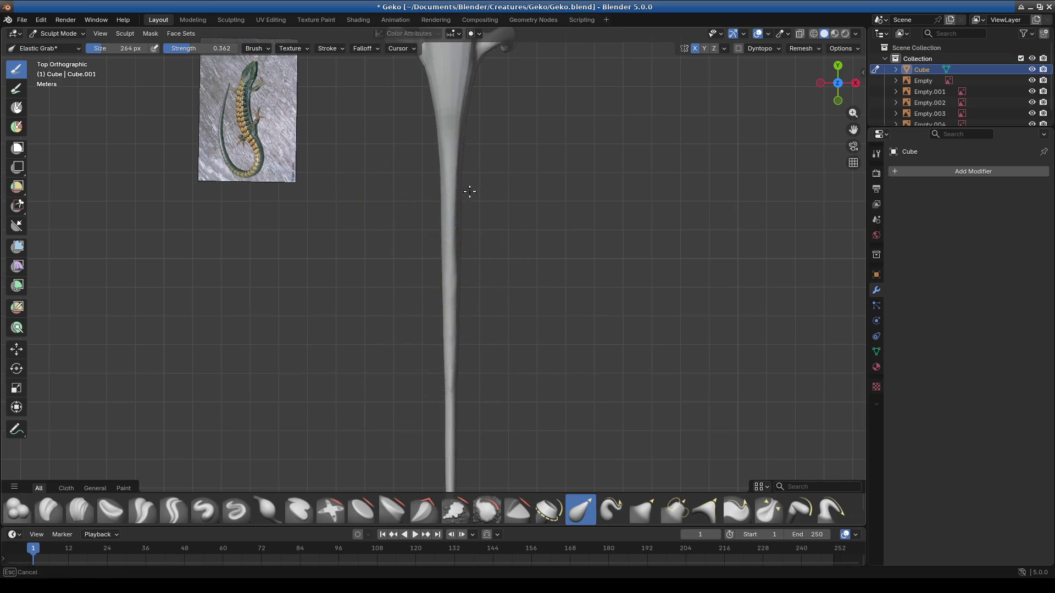
Step: In perspective, reshape the tail toward its tip and smooth the thick section near the body
mouse_move(601, 207)
middle_down()
mouse_move(471, 335)
mouse_move(393, 355)
middle_up()
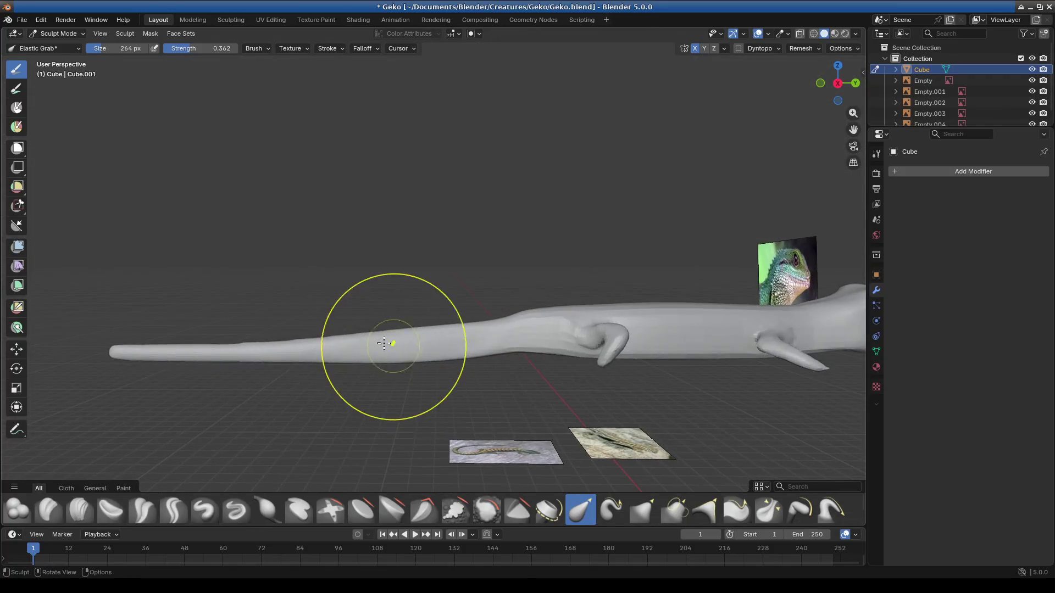
mouse_move(436, 336)
mouse_down()
mouse_move(178, 356)
mouse_move(267, 353)
mouse_up()
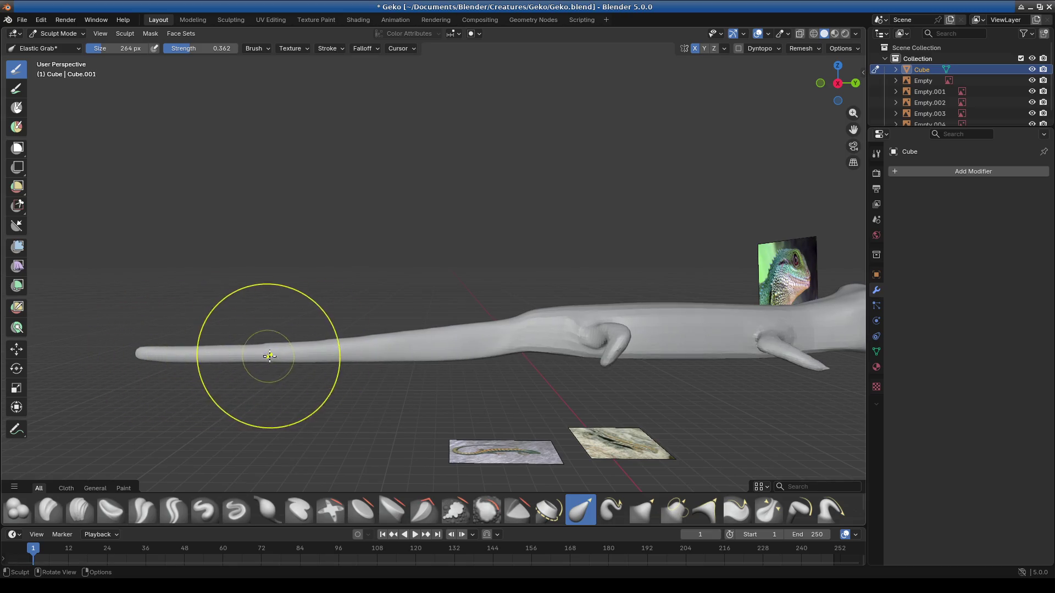
drag(340, 352, 404, 352)
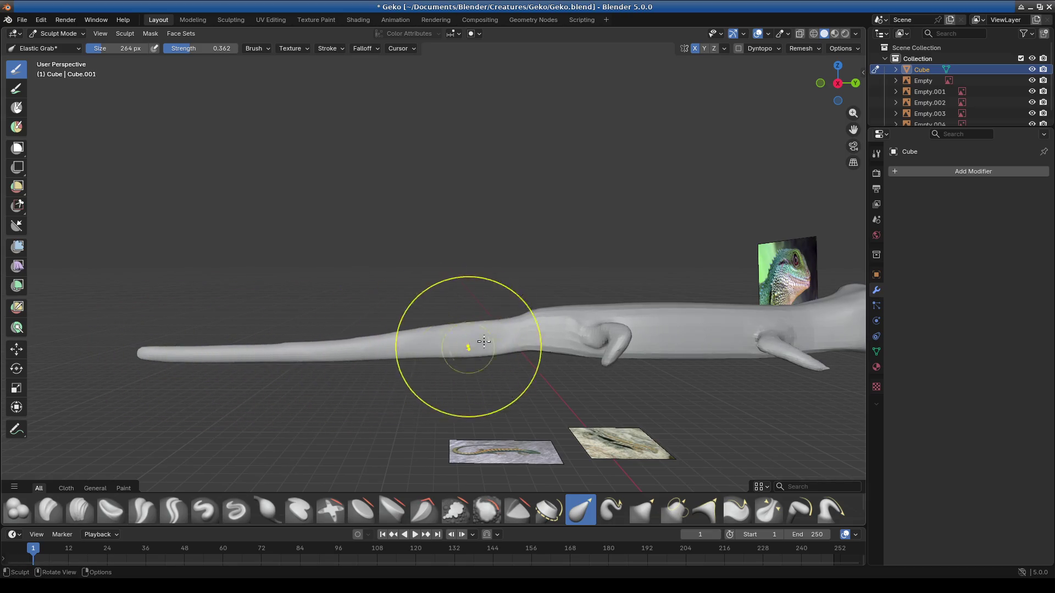
scroll(512, 329, up, 3)
scroll(534, 346, up, 2)
drag(578, 308, 596, 287)
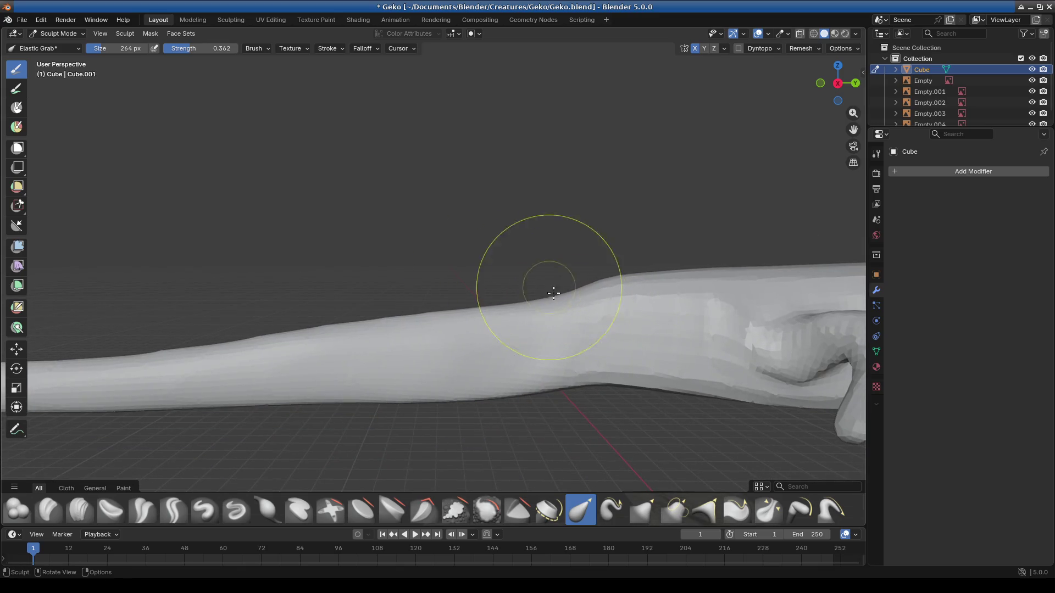
Step: Inflate the thin stretch of tail near the hind leg with several strokes, then return to Elastic Grab
click(266, 519)
drag(562, 300, 590, 297)
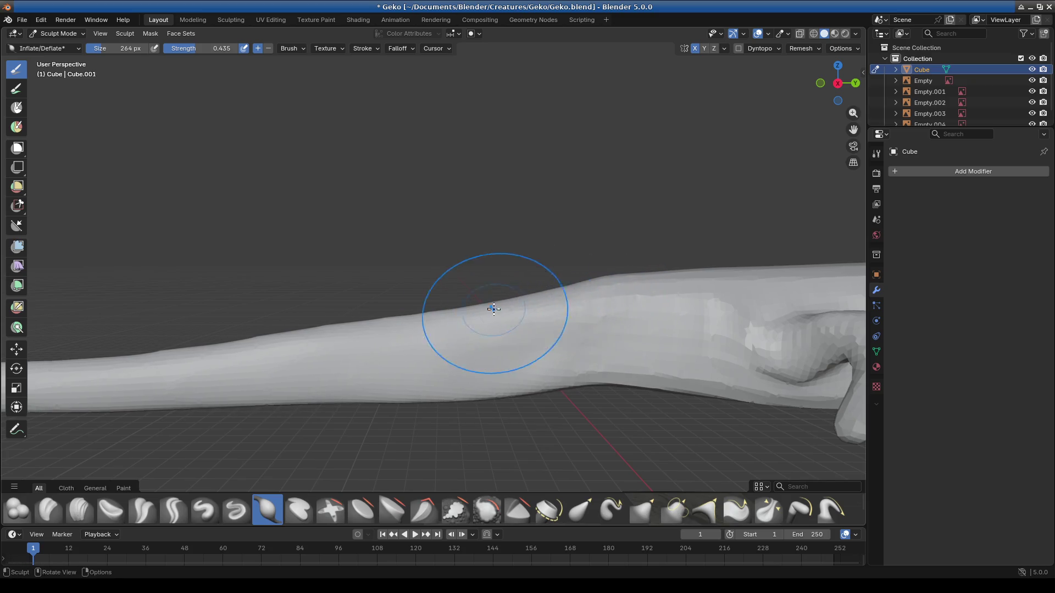
mouse_move(362, 319)
middle_down()
mouse_move(495, 381)
mouse_move(391, 433)
middle_up()
drag(494, 282, 387, 311)
mouse_move(498, 282)
mouse_down()
mouse_move(361, 310)
mouse_move(445, 305)
mouse_up()
middle_drag(451, 301, 472, 281)
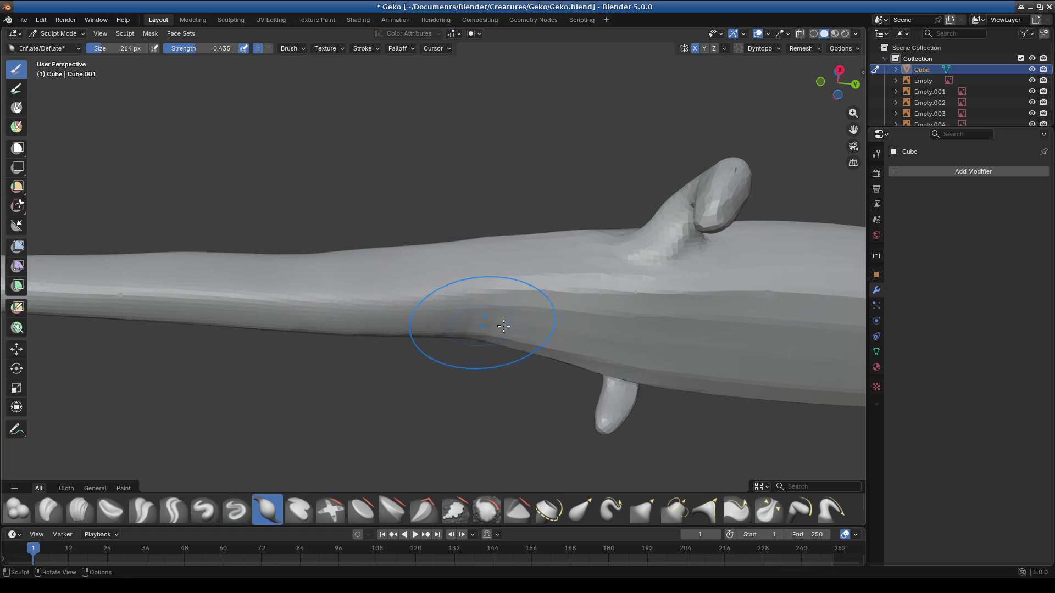
middle_drag(493, 326, 498, 384)
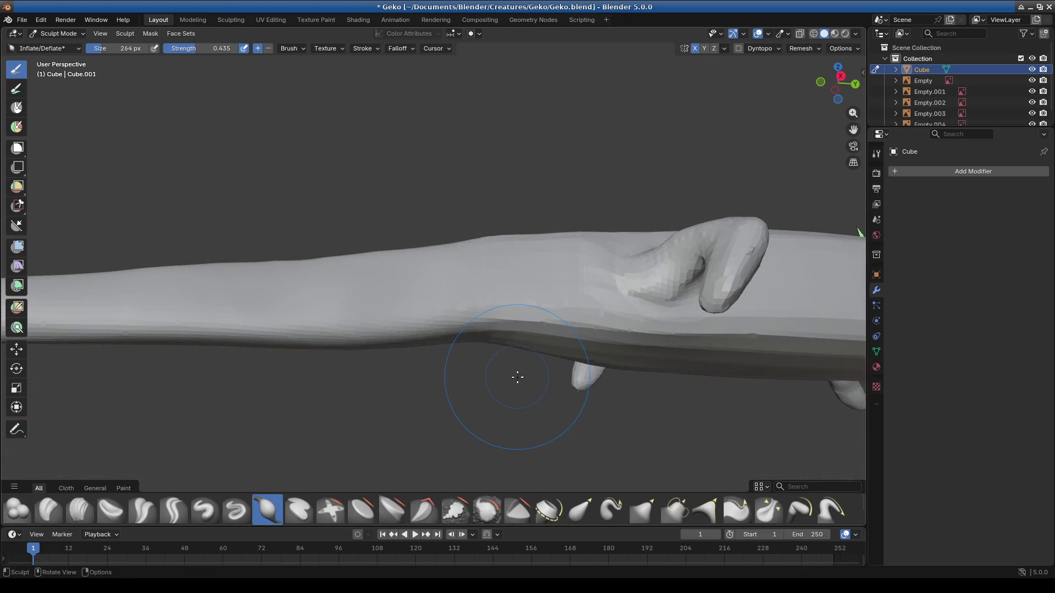
middle_drag(614, 348, 559, 396)
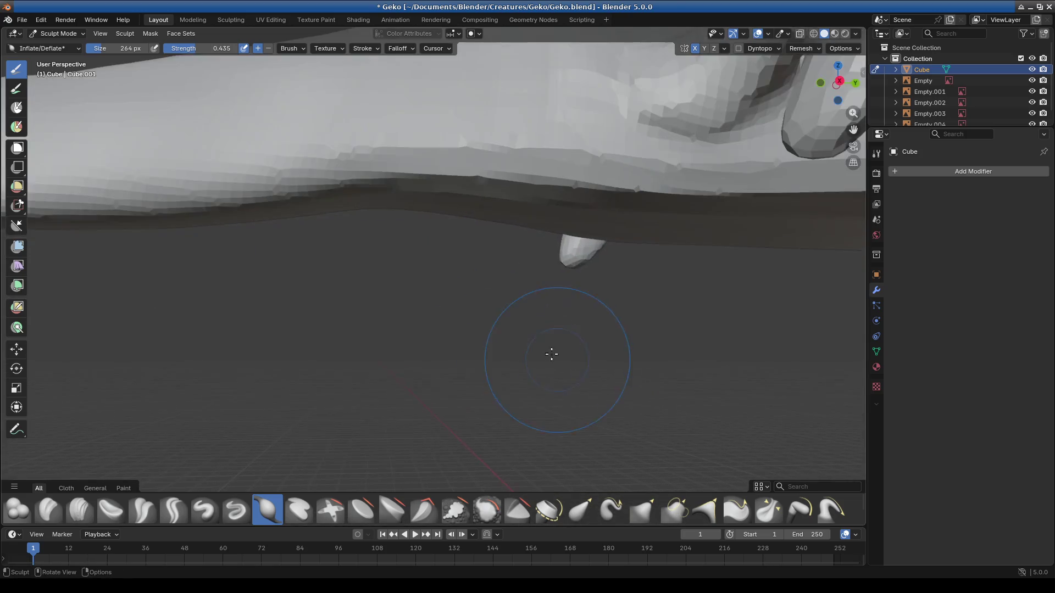
click(581, 511)
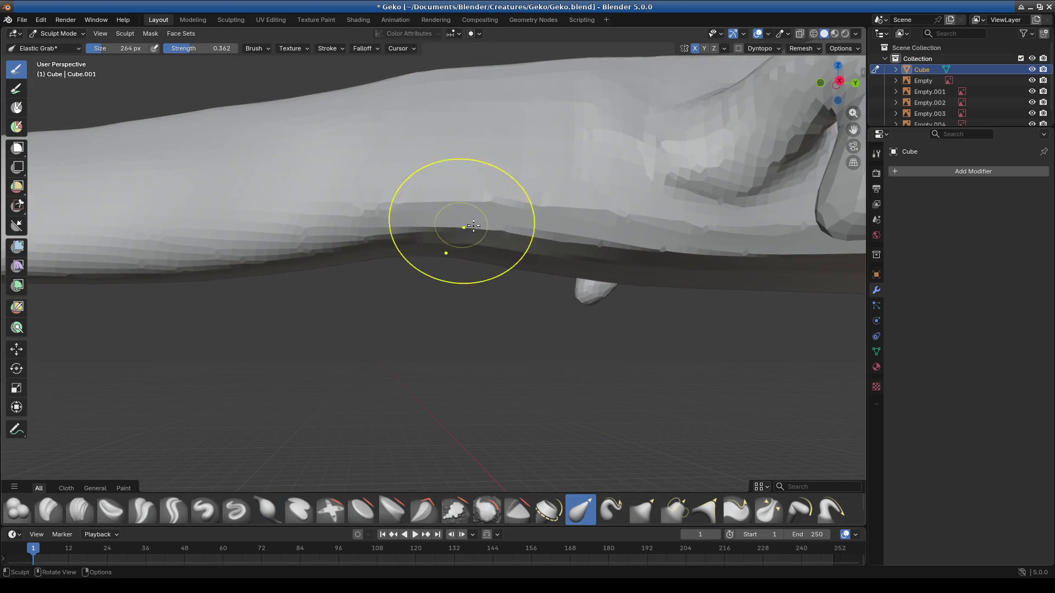
Step: Pull the body's lower edge upward and reshape the silhouette near the hind leg
middle_drag(608, 235, 553, 330)
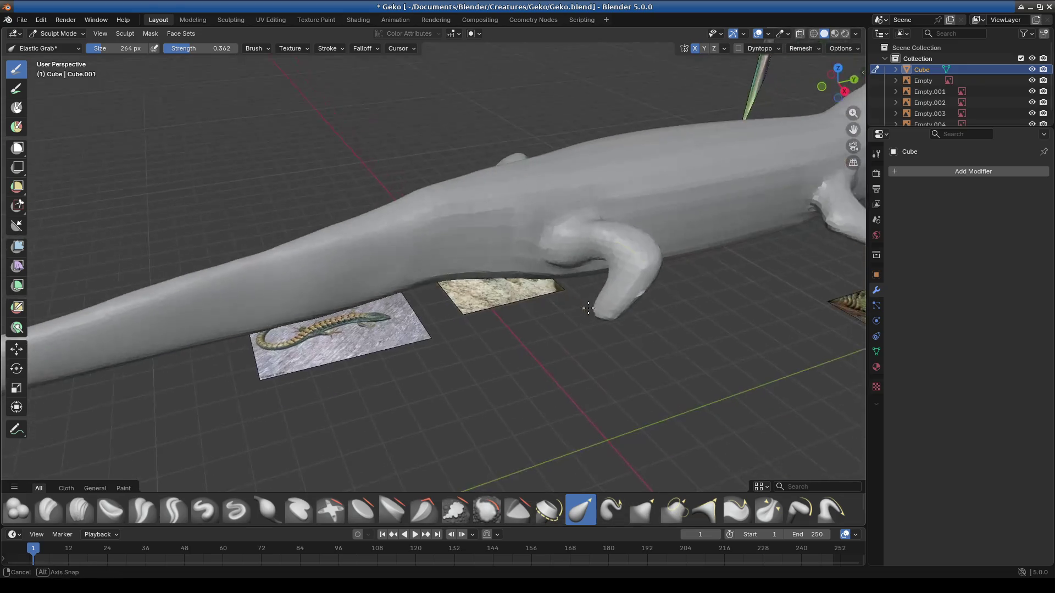
scroll(311, 332, down, 3)
mouse_move(494, 377)
middle_down()
mouse_move(484, 313)
mouse_move(542, 371)
mouse_move(464, 312)
mouse_move(481, 292)
middle_up()
scroll(484, 314, up, 3)
scroll(513, 337, up, 2)
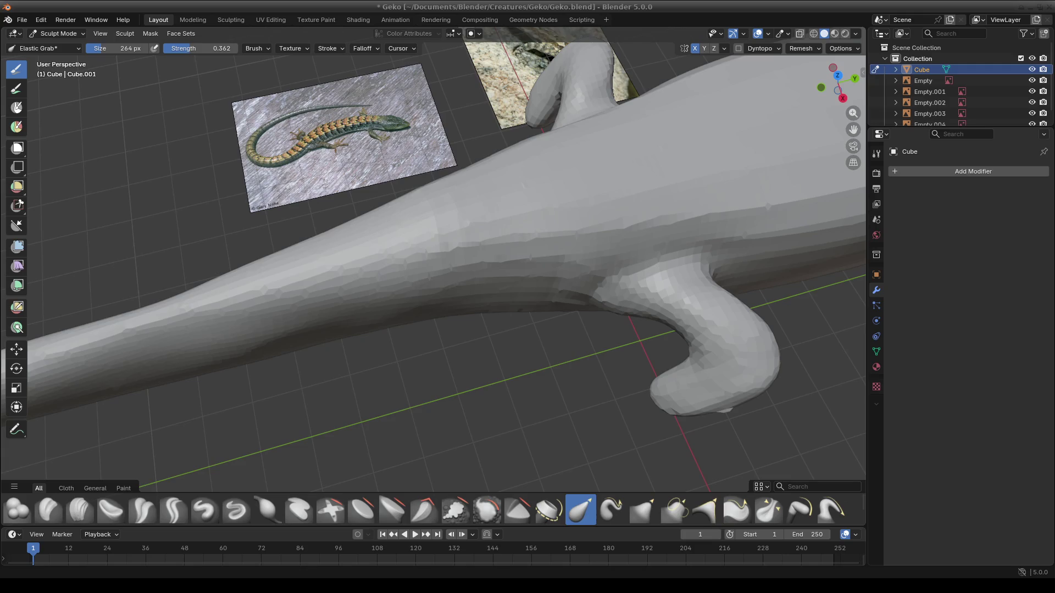
scroll(448, 377, up, 2)
middle_drag(448, 377, 509, 288)
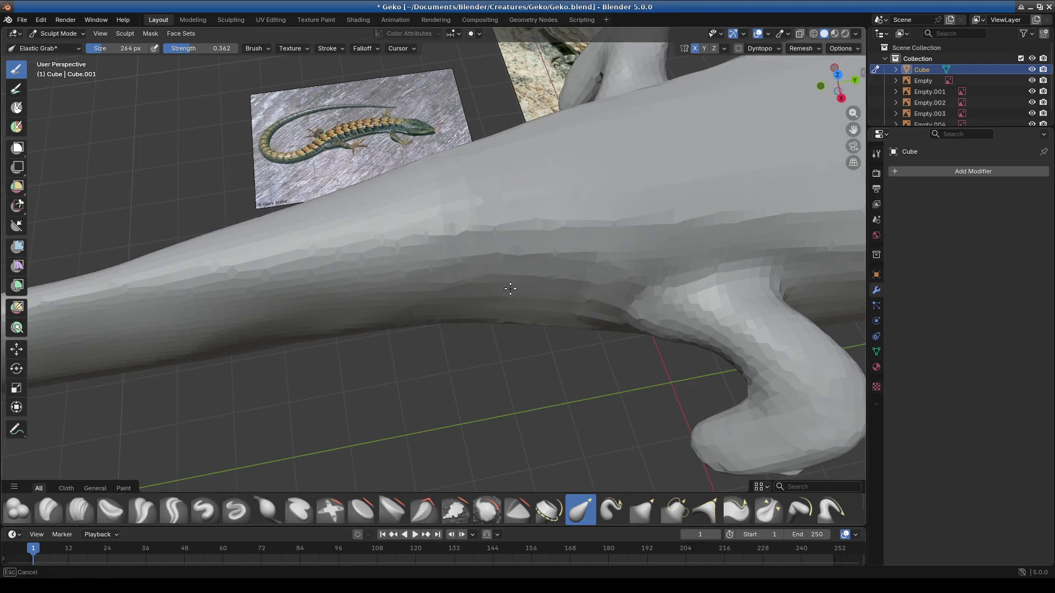
middle_drag(539, 224, 314, 278)
drag(313, 280, 318, 268)
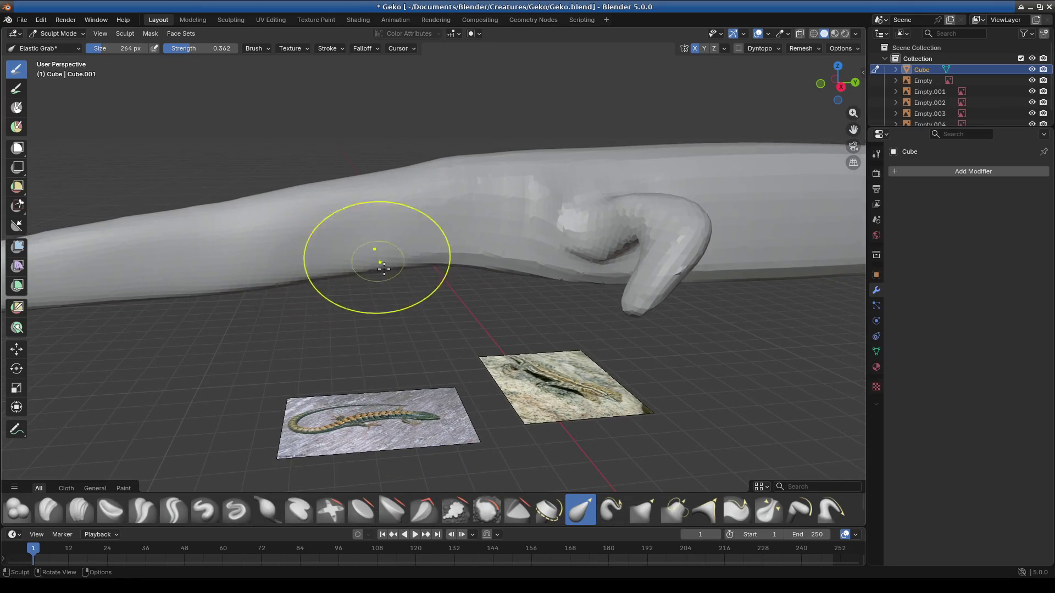
drag(248, 279, 252, 266)
mouse_move(330, 289)
middle_down()
mouse_move(495, 361)
mouse_move(625, 320)
mouse_move(584, 300)
mouse_move(463, 314)
mouse_move(359, 305)
mouse_move(266, 272)
middle_up()
mouse_move(325, 235)
middle_down()
mouse_move(377, 295)
mouse_move(420, 260)
middle_up()
mouse_move(420, 261)
mouse_down()
mouse_move(364, 237)
mouse_move(348, 273)
mouse_move(309, 274)
mouse_up()
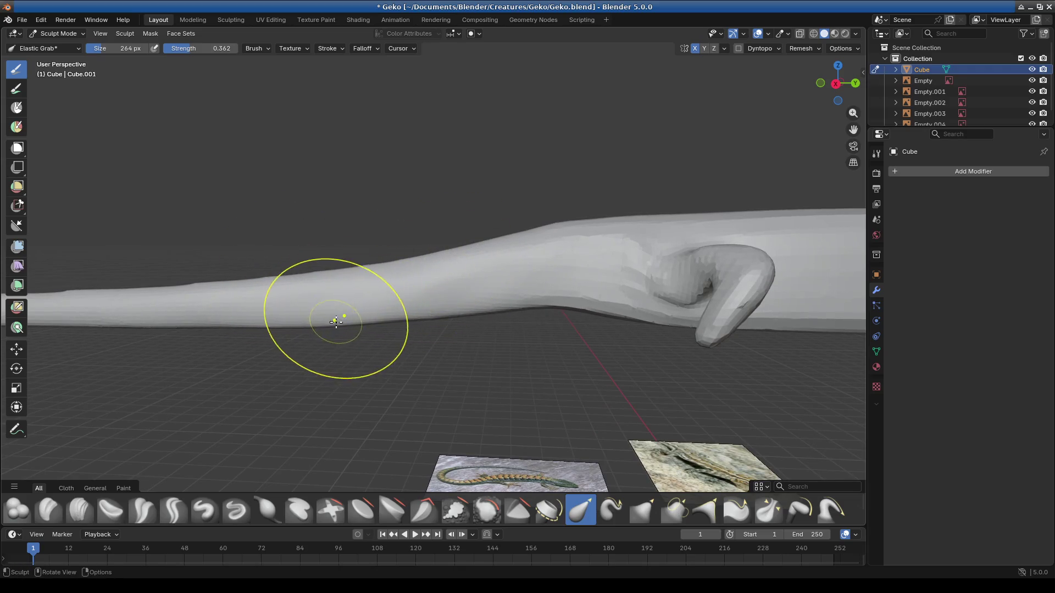
Step: Check the tail and leg silhouette from the right orthographic view, then orbit up to the head
mouse_move(419, 352)
middle_down()
mouse_move(502, 431)
mouse_move(494, 267)
middle_up()
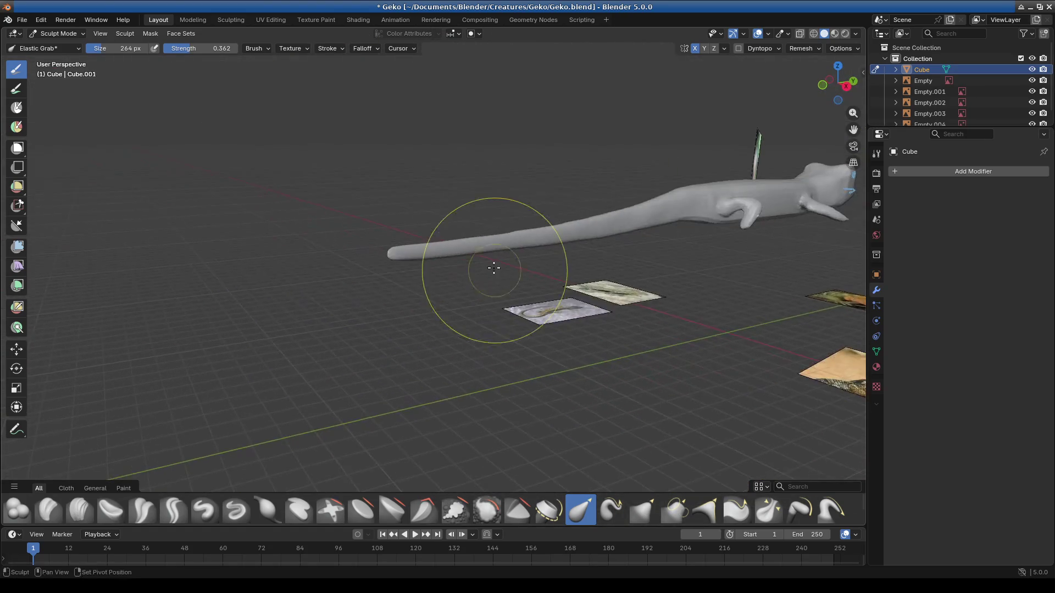
scroll(528, 266, up, 3)
scroll(618, 255, up, 5)
scroll(683, 243, up, 1)
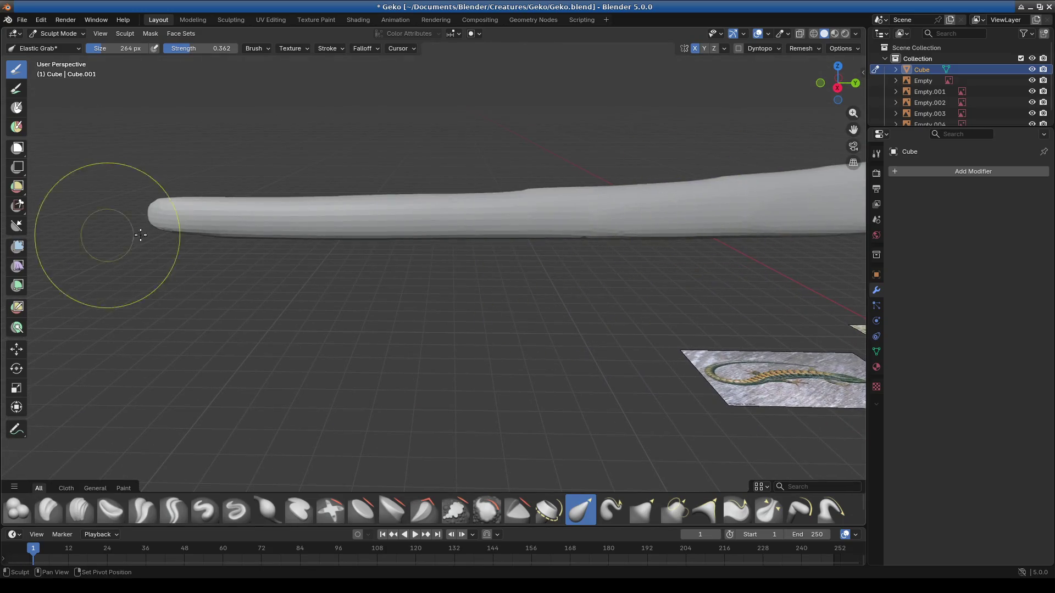
middle_drag(130, 212, 402, 254)
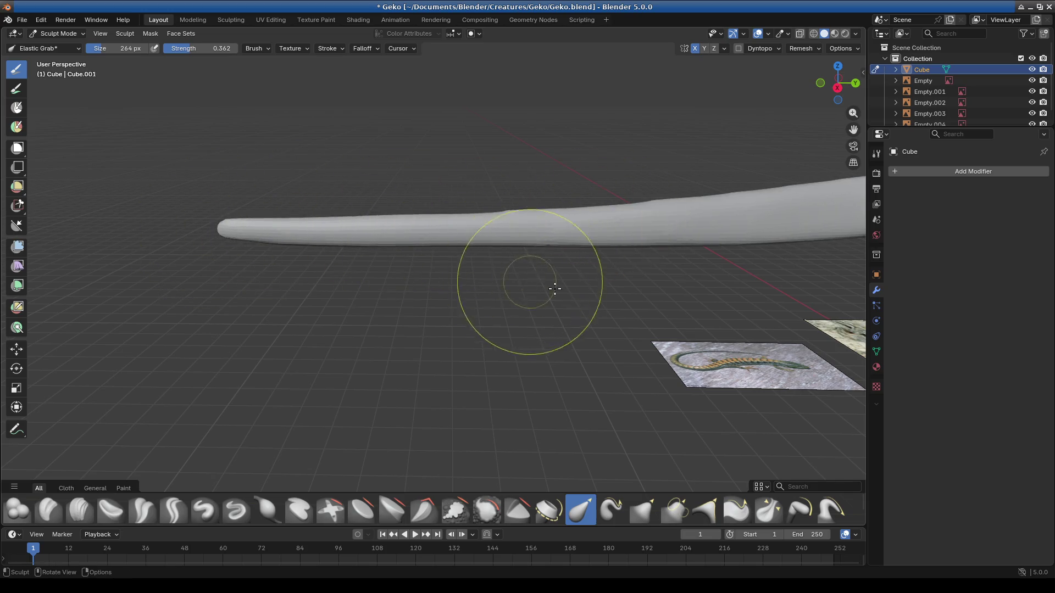
scroll(478, 272, down, 3)
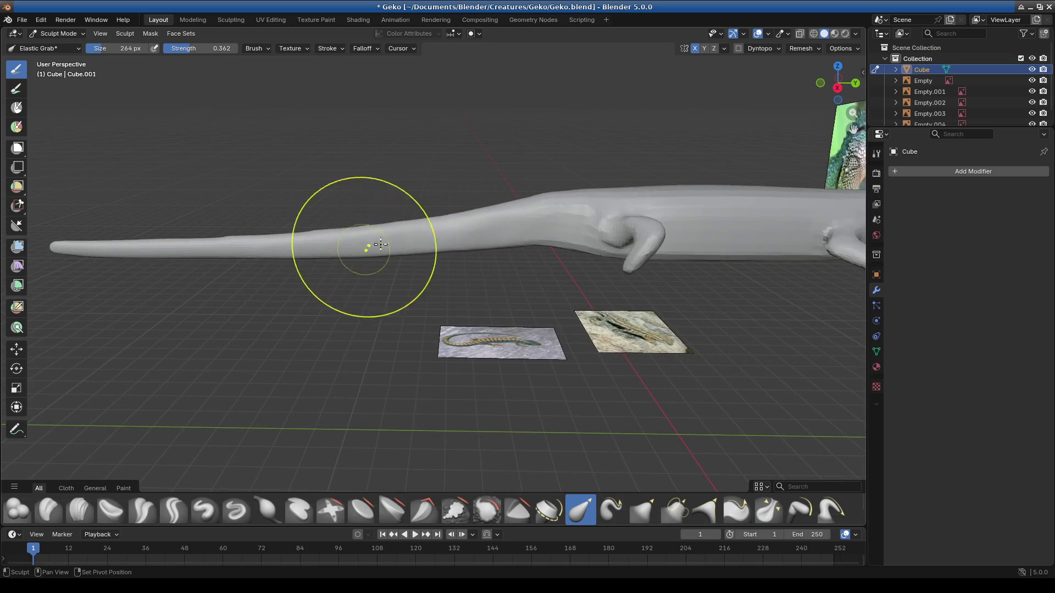
mouse_move(519, 227)
middle_down()
mouse_move(452, 295)
mouse_move(511, 370)
mouse_move(596, 328)
mouse_move(499, 331)
mouse_move(476, 248)
middle_up()
scroll(478, 240, up, 4)
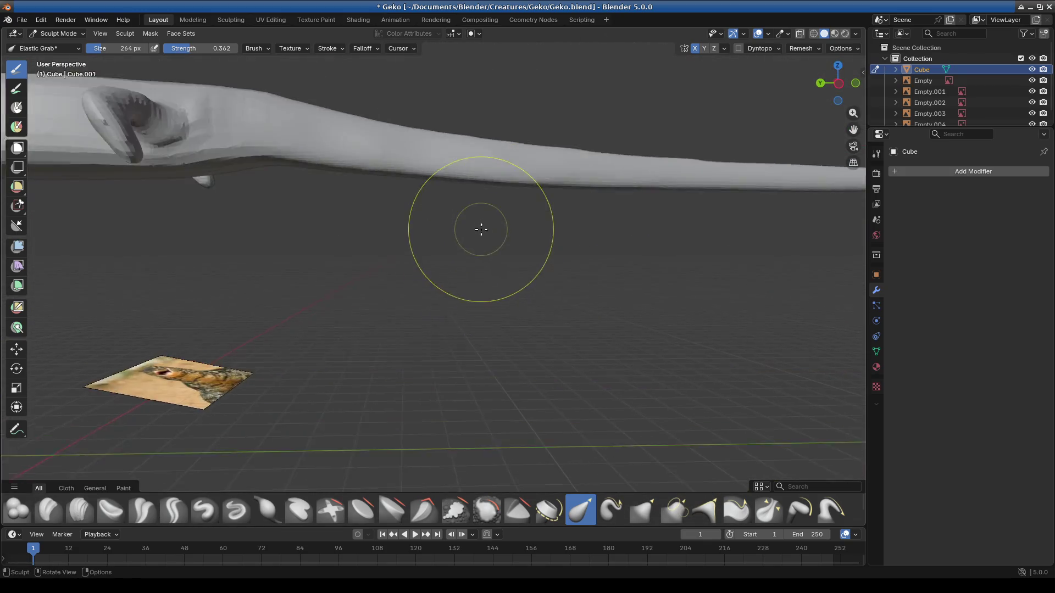
scroll(480, 264, up, 2)
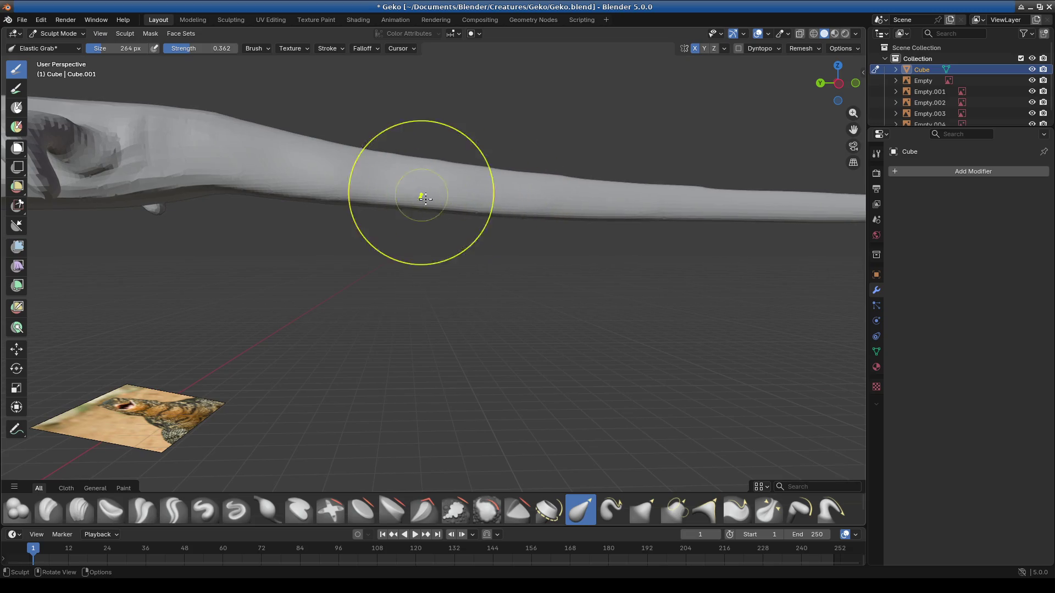
key(KP_3)
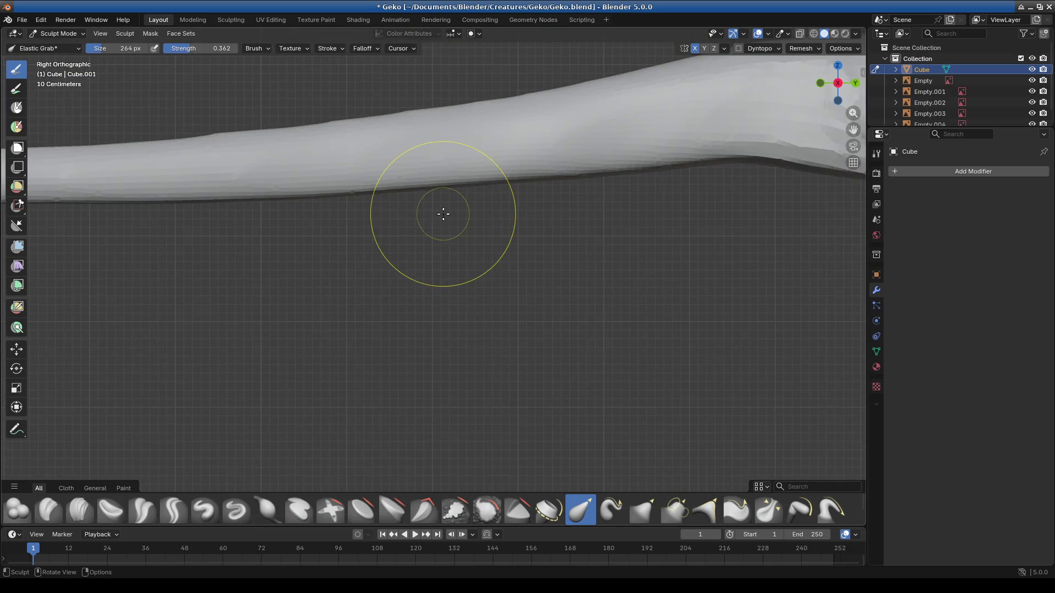
scroll(446, 215, down, 4)
mouse_move(190, 233)
shift+middle_down()
mouse_move(271, 223)
mouse_move(593, 257)
shift+middle_up()
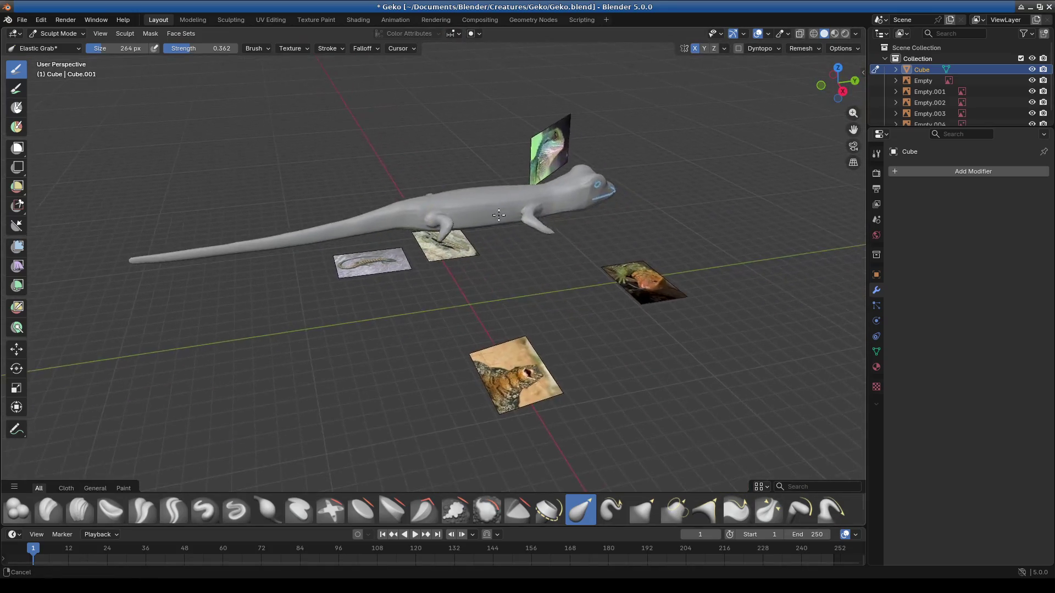
middle_drag(593, 257, 413, 165)
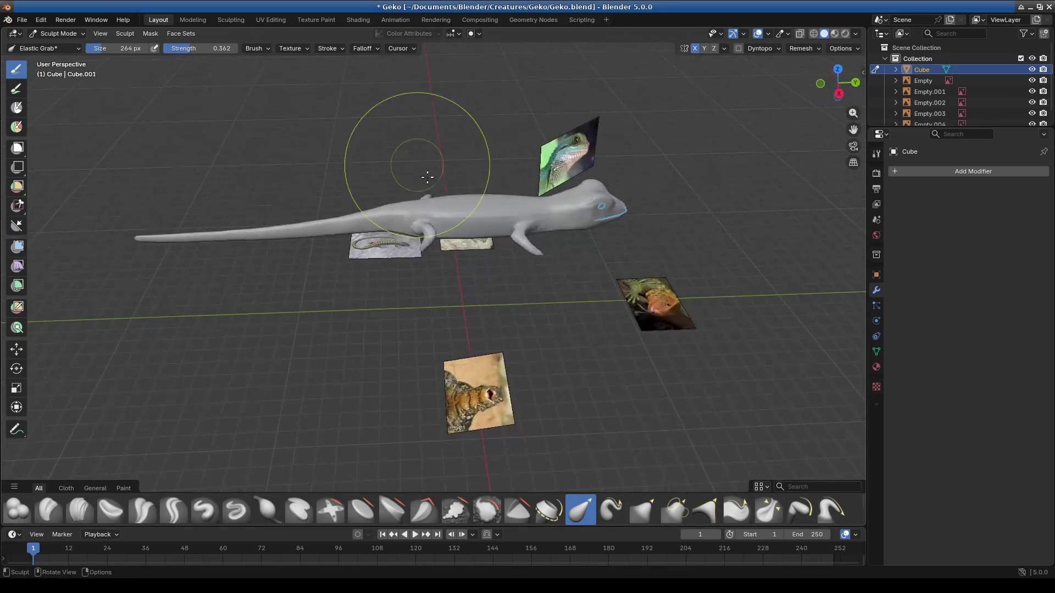
scroll(417, 282, up, 3)
scroll(417, 282, up, 2)
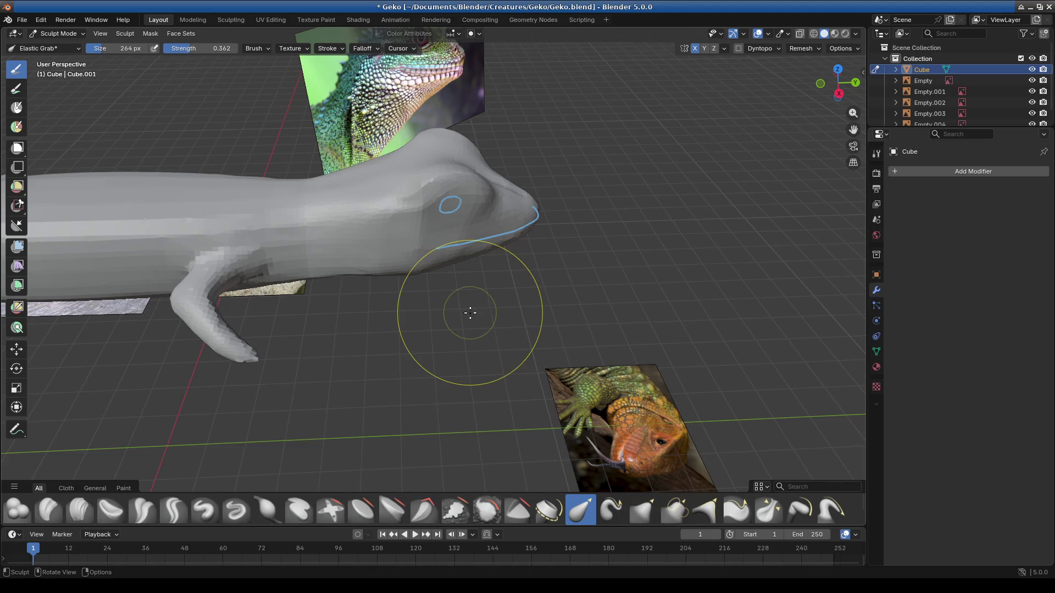
scroll(452, 257, down, 4)
mouse_move(484, 346)
middle_down()
mouse_move(495, 377)
mouse_move(513, 266)
middle_up()
mouse_move(539, 189)
middle_down()
mouse_move(600, 147)
mouse_move(659, 129)
mouse_move(501, 384)
middle_up()
scroll(523, 305, up, 2)
mouse_move(523, 306)
middle_down()
mouse_move(421, 308)
mouse_move(532, 292)
mouse_move(537, 313)
middle_up()
scroll(527, 298, down, 1)
scroll(555, 312, up, 2)
scroll(538, 313, down, 1)
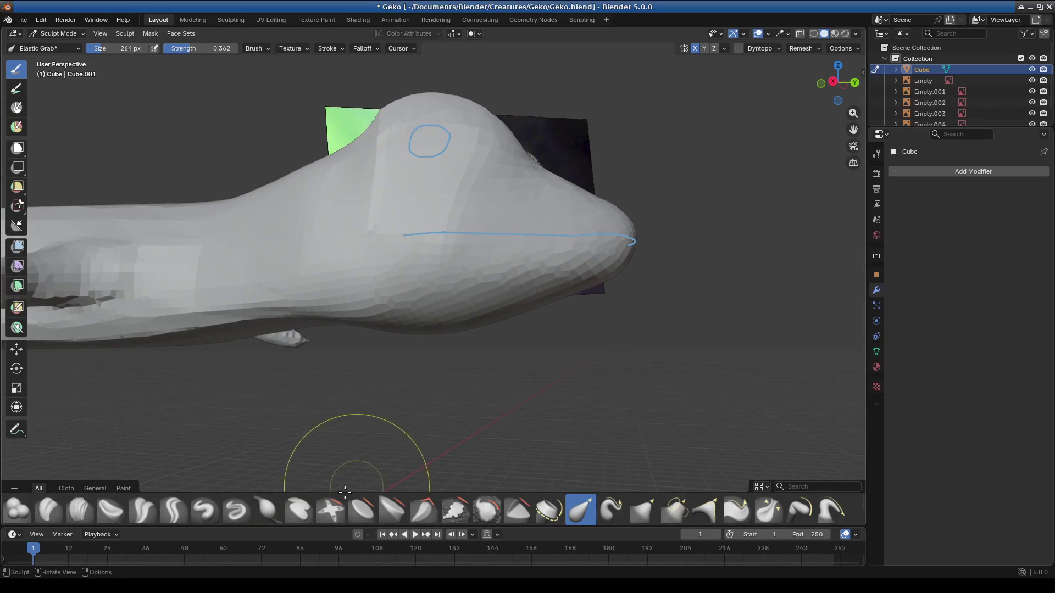
Step: Puff out the underside of the head with Inflate, then view the head from the front
click(268, 510)
scroll(459, 302, up, 3)
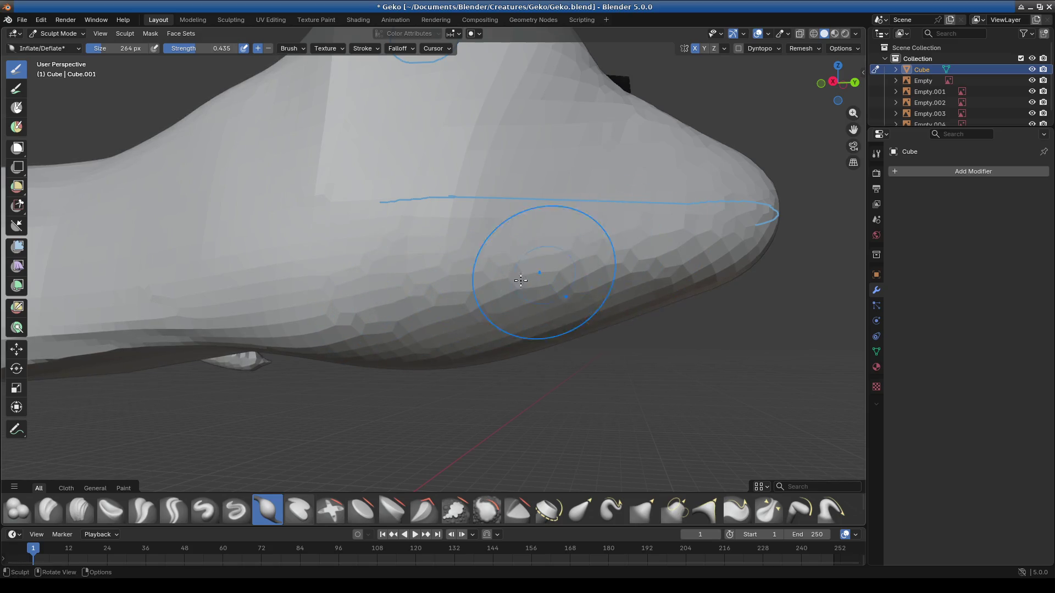
drag(408, 313, 463, 300)
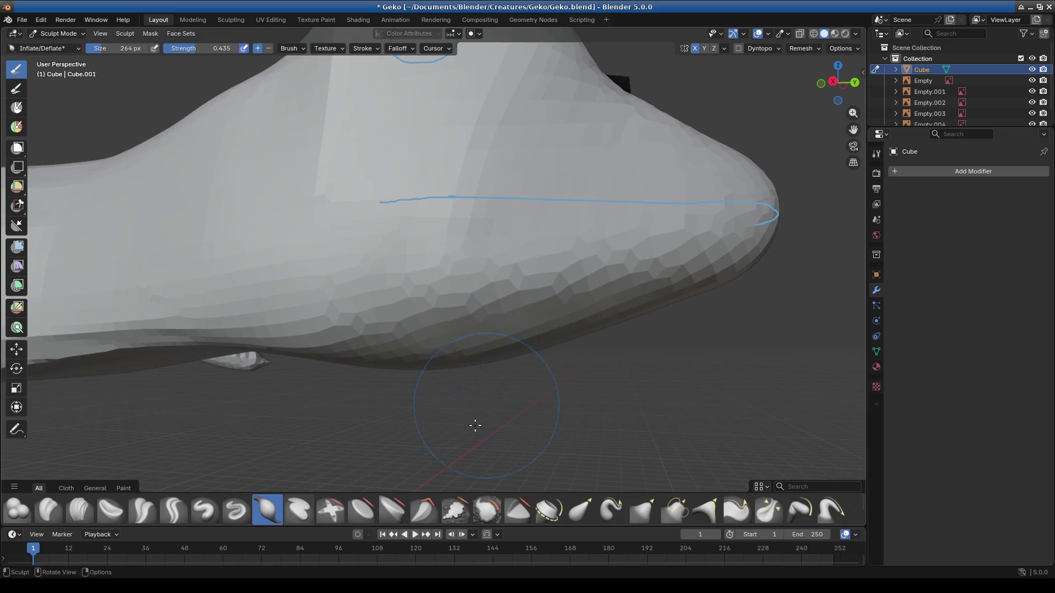
click(581, 517)
middle_drag(573, 437, 499, 359)
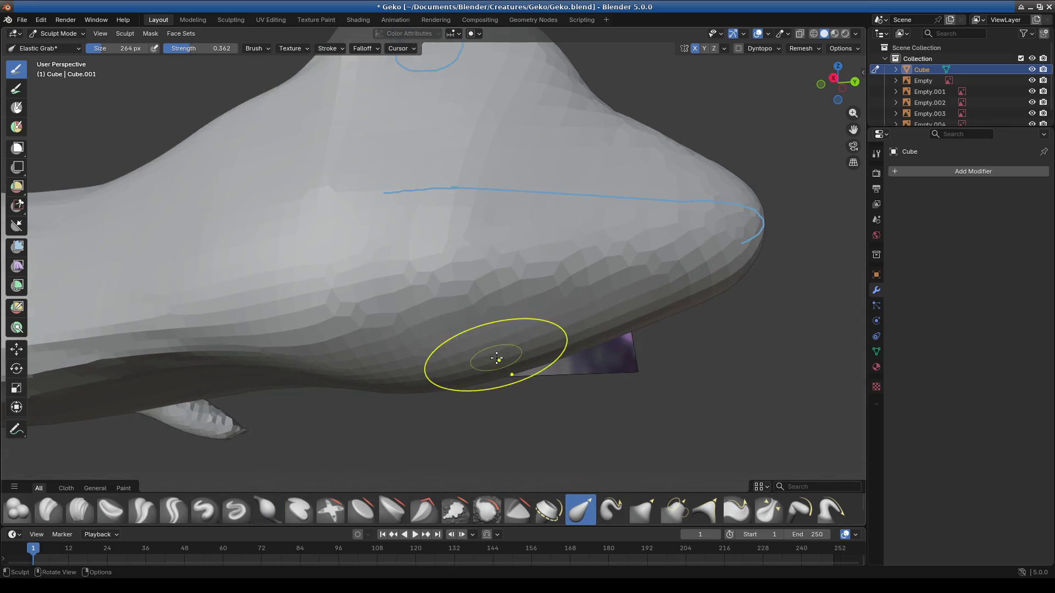
mouse_move(583, 318)
middle_down()
mouse_move(601, 361)
mouse_move(531, 366)
mouse_move(600, 353)
mouse_move(535, 331)
middle_up()
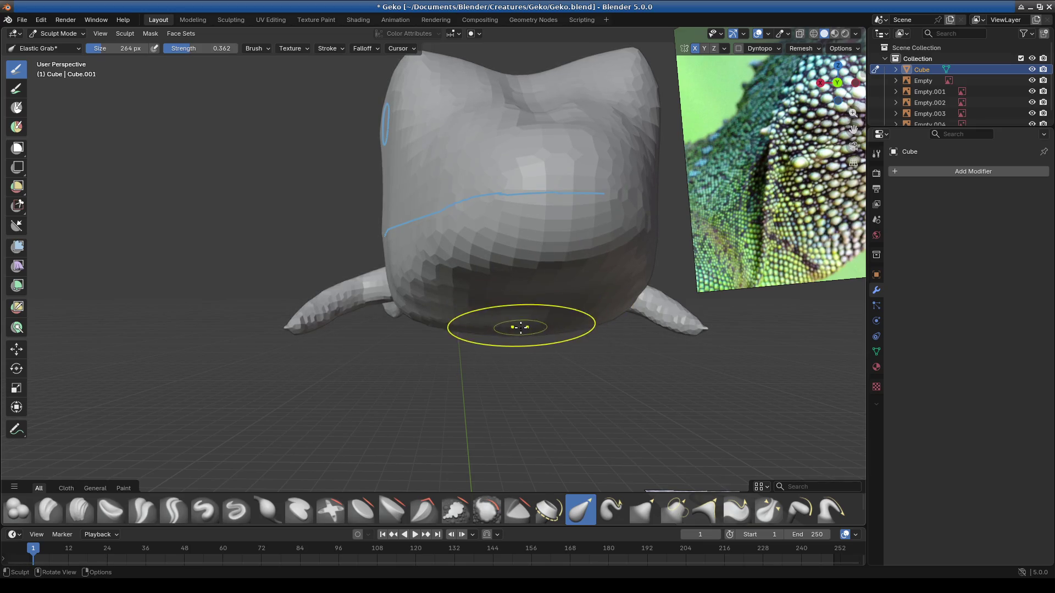
Step: Compare the head with the references and reshape its surface slightly
mouse_move(518, 319)
middle_down()
mouse_move(519, 349)
mouse_move(435, 346)
mouse_move(487, 311)
middle_up()
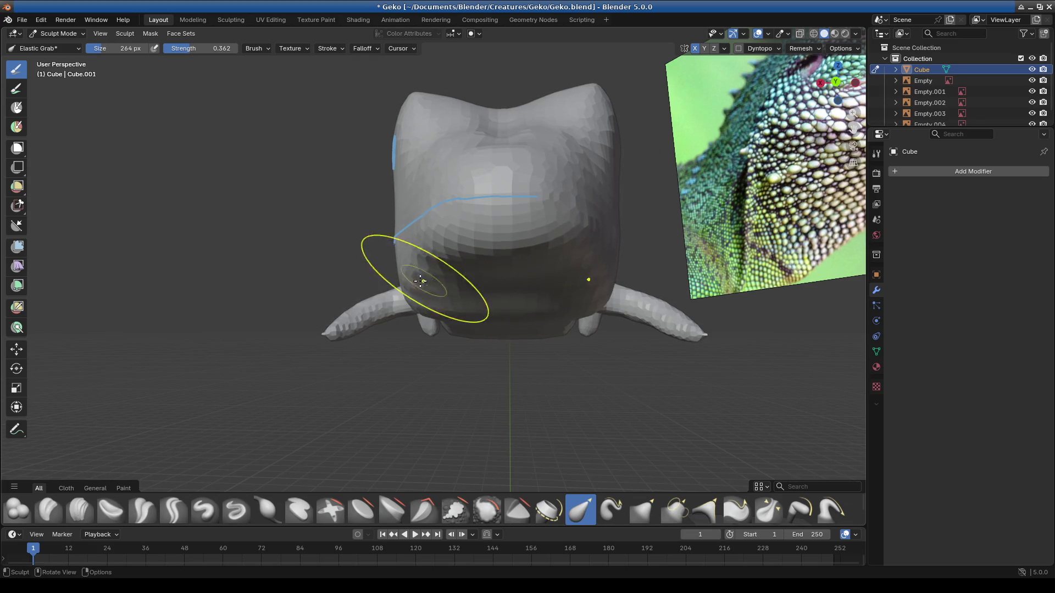
mouse_move(543, 279)
middle_down()
mouse_move(561, 306)
mouse_move(541, 282)
mouse_move(560, 227)
middle_up()
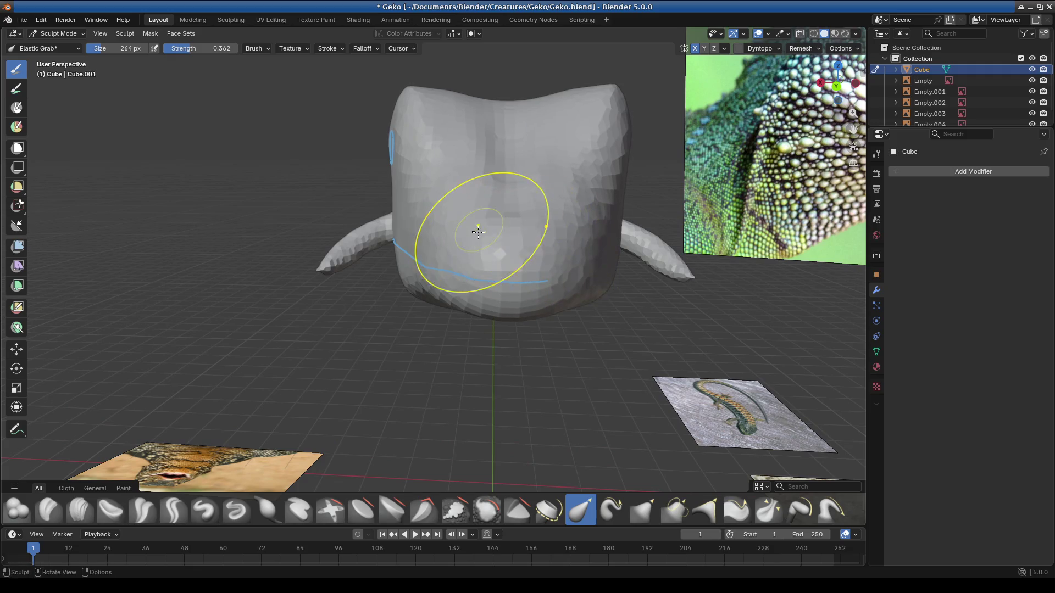
mouse_move(485, 251)
middle_down()
mouse_move(520, 293)
mouse_move(483, 283)
mouse_move(498, 184)
mouse_move(424, 278)
mouse_move(430, 232)
middle_up()
mouse_move(414, 188)
mouse_down()
mouse_move(412, 212)
mouse_move(376, 176)
mouse_move(287, 205)
mouse_move(401, 242)
mouse_up()
mouse_move(439, 297)
middle_down()
mouse_move(346, 314)
mouse_move(449, 386)
mouse_move(447, 401)
middle_up()
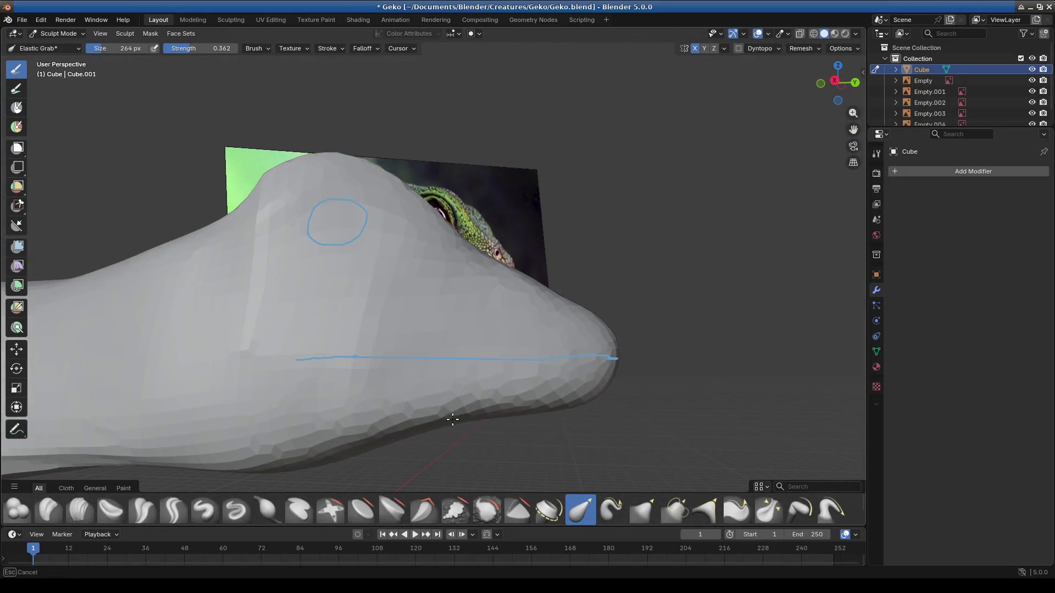
Step: Pull out the snout, undo the unwanted bulge, and orbit to review the snout
drag(497, 415, 561, 389)
key(ctrl+z)
mouse_move(397, 427)
middle_down()
mouse_move(474, 405)
mouse_move(376, 329)
middle_up()
scroll(359, 290, up, 3)
mouse_move(359, 290)
middle_down()
mouse_move(334, 286)
mouse_move(363, 294)
mouse_move(357, 215)
mouse_move(477, 361)
mouse_move(379, 214)
middle_up()
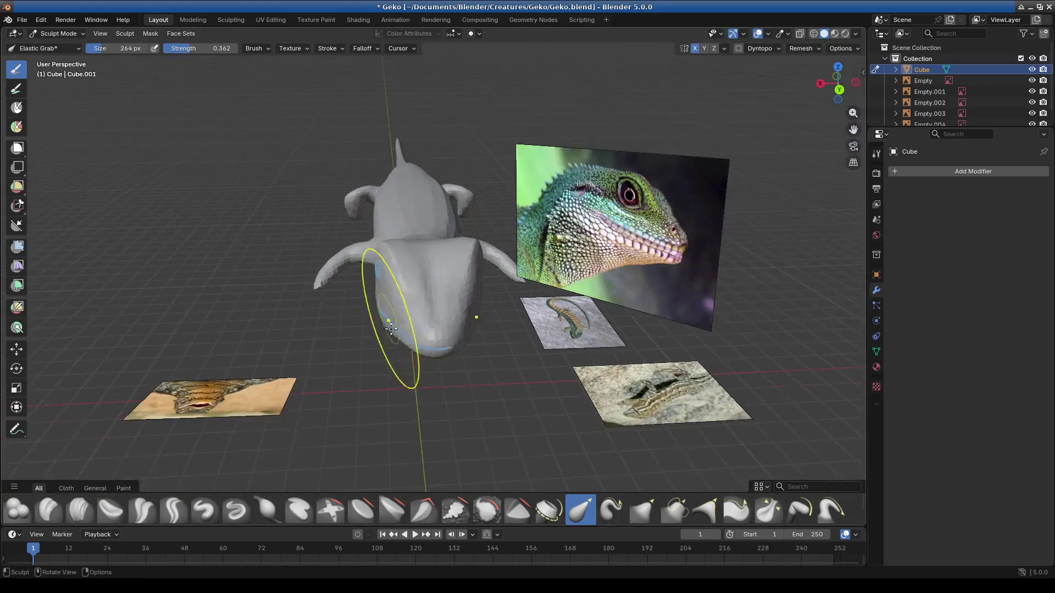
Step: From a side view, Elastic Grab the gecko's belly upward slightly and check it from below
mouse_move(379, 214)
middle_down()
mouse_move(462, 320)
mouse_move(471, 259)
mouse_move(483, 294)
mouse_move(413, 313)
middle_up()
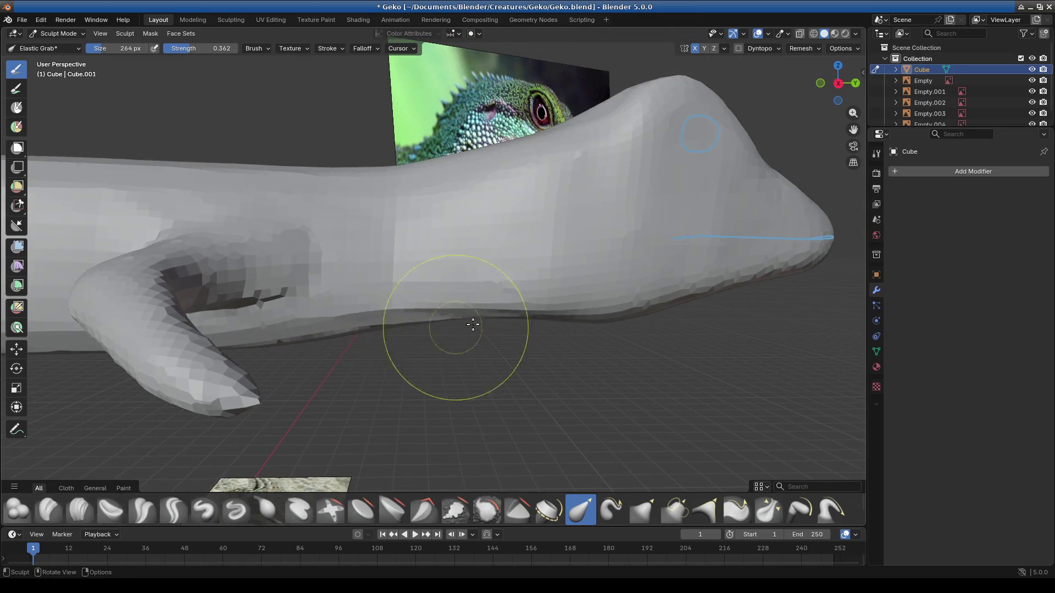
drag(428, 287, 413, 195)
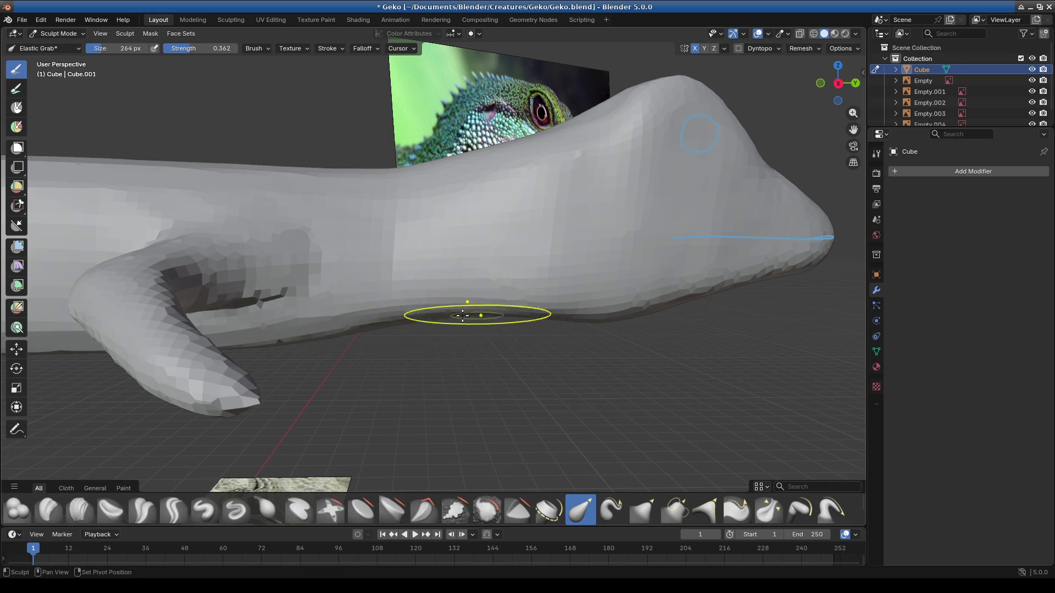
middle_drag(370, 357, 366, 317)
mouse_move(243, 272)
middle_down()
mouse_move(236, 306)
mouse_move(424, 306)
middle_up()
mouse_move(297, 272)
middle_down()
mouse_move(226, 333)
mouse_move(372, 321)
middle_up()
Step: Orbit and zoom down to bring the leg tip above the photo planes into close view
middle_drag(440, 309, 477, 340)
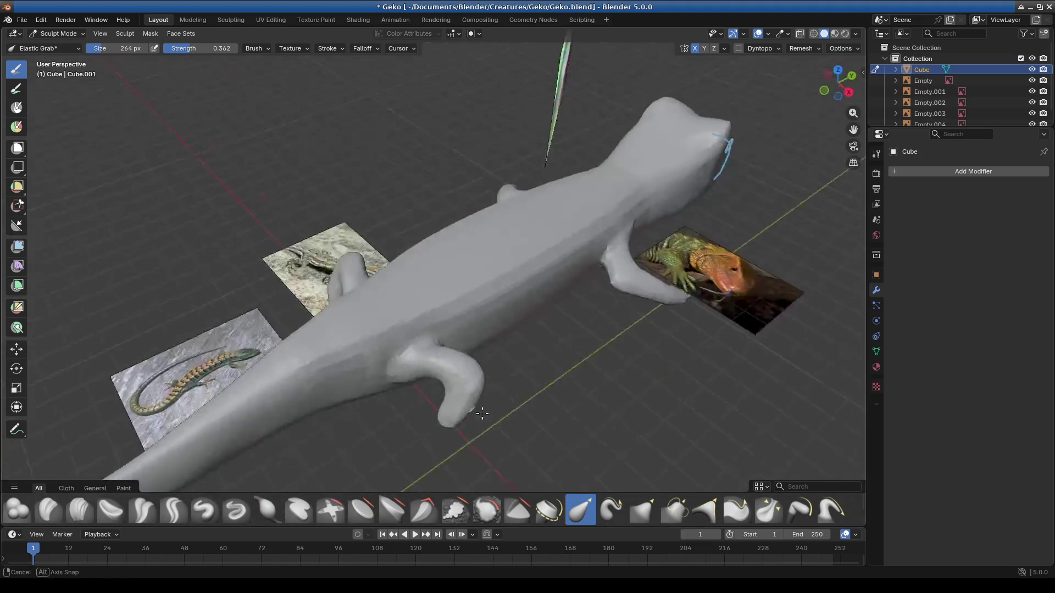
mouse_move(546, 314)
middle_down()
mouse_move(556, 341)
mouse_move(545, 330)
mouse_move(506, 353)
middle_up()
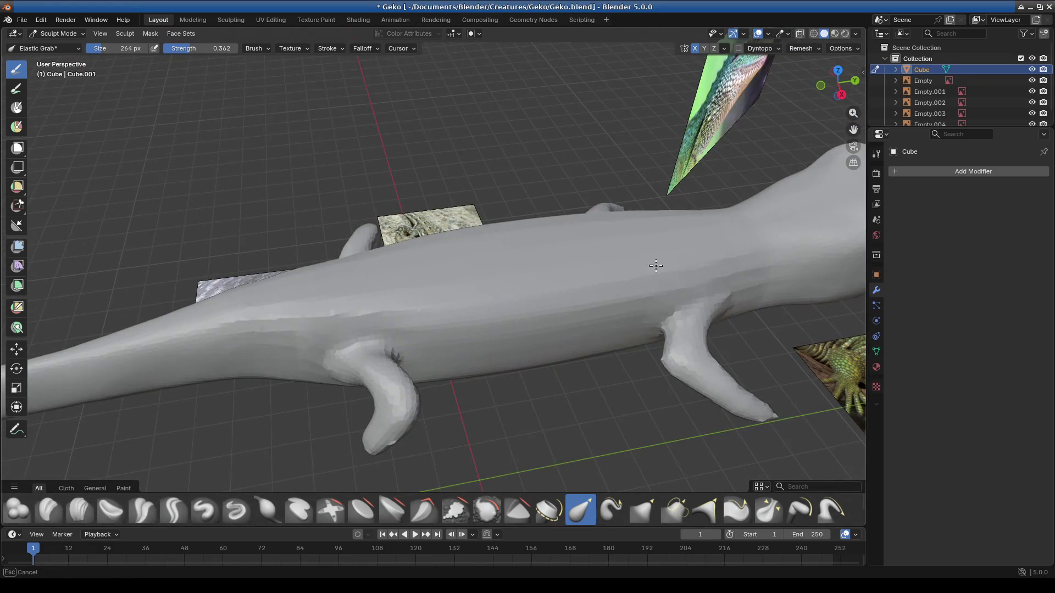
scroll(405, 307, down, 3)
mouse_move(305, 324)
middle_down()
mouse_move(384, 365)
mouse_move(483, 325)
mouse_move(566, 330)
middle_up()
scroll(462, 304, up, 5)
mouse_move(462, 305)
middle_down()
mouse_move(415, 306)
mouse_move(473, 313)
mouse_move(448, 318)
middle_up()
scroll(432, 234, up, 2)
mouse_move(432, 234)
middle_down()
mouse_move(330, 330)
mouse_move(354, 188)
middle_up()
mouse_move(435, 294)
middle_down()
mouse_move(419, 272)
mouse_move(390, 306)
mouse_move(439, 285)
middle_up()
Step: Try an Elastic Snake Hook bend on the leg tip, undo it, then start enabling Dyntopo
key(k)
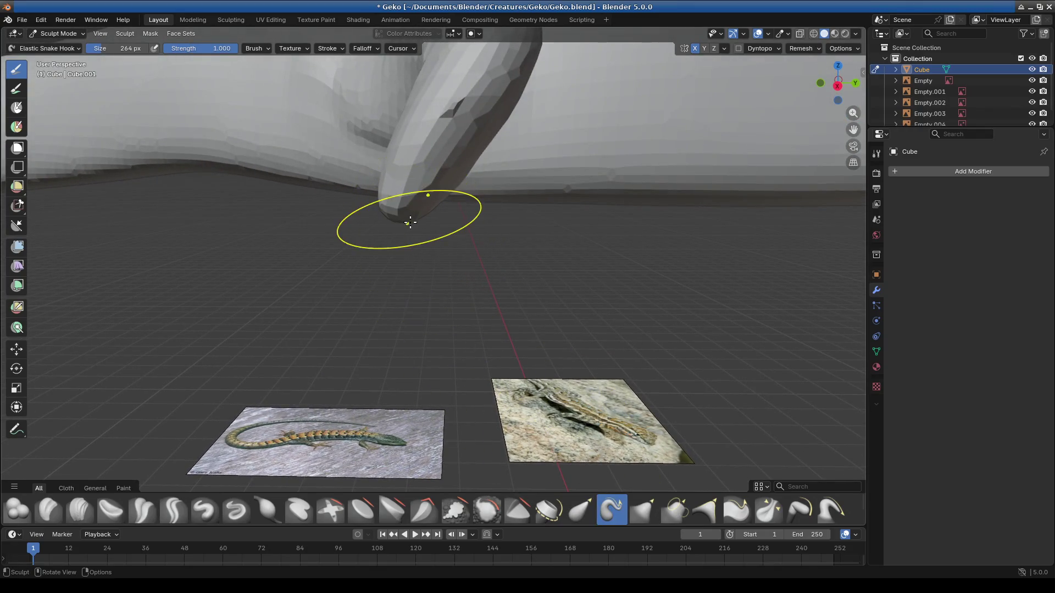
mouse_move(411, 225)
mouse_down()
mouse_move(389, 128)
mouse_move(306, 226)
mouse_up()
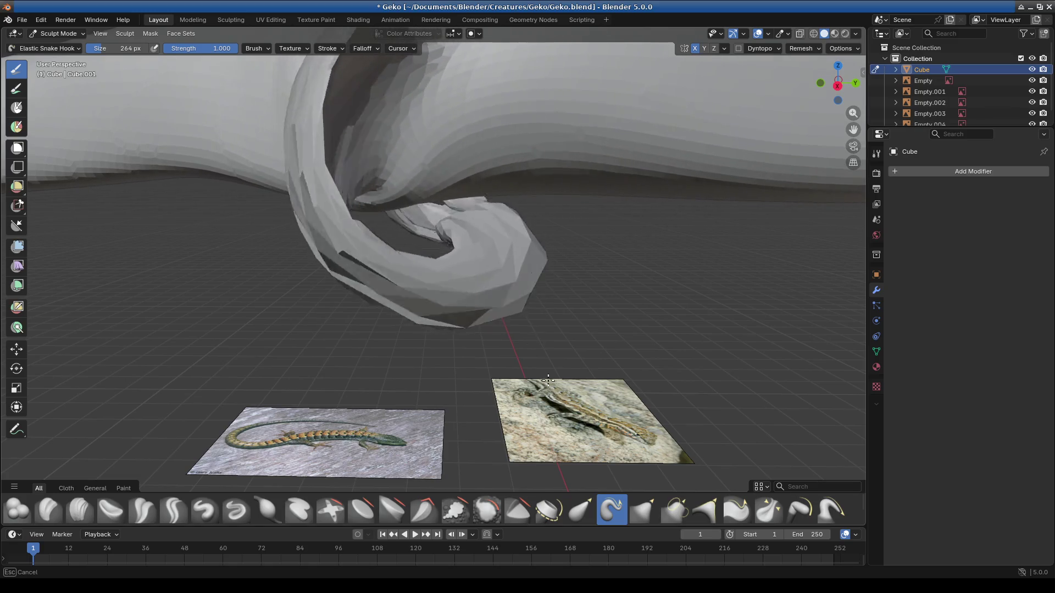
drag(306, 227, 583, 310)
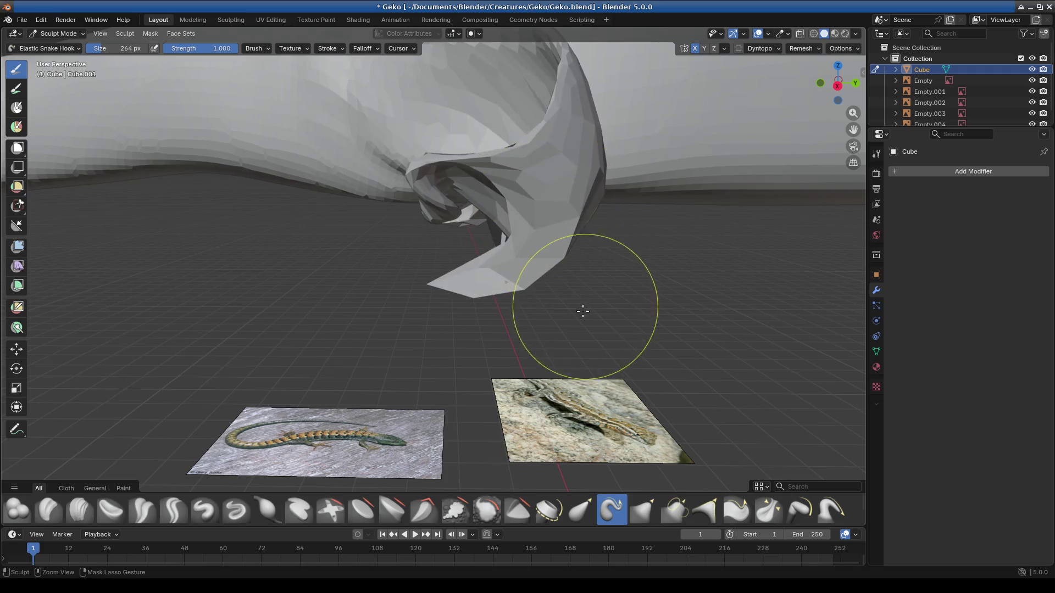
key(ctrl+z)
middle_drag(564, 293, 459, 314)
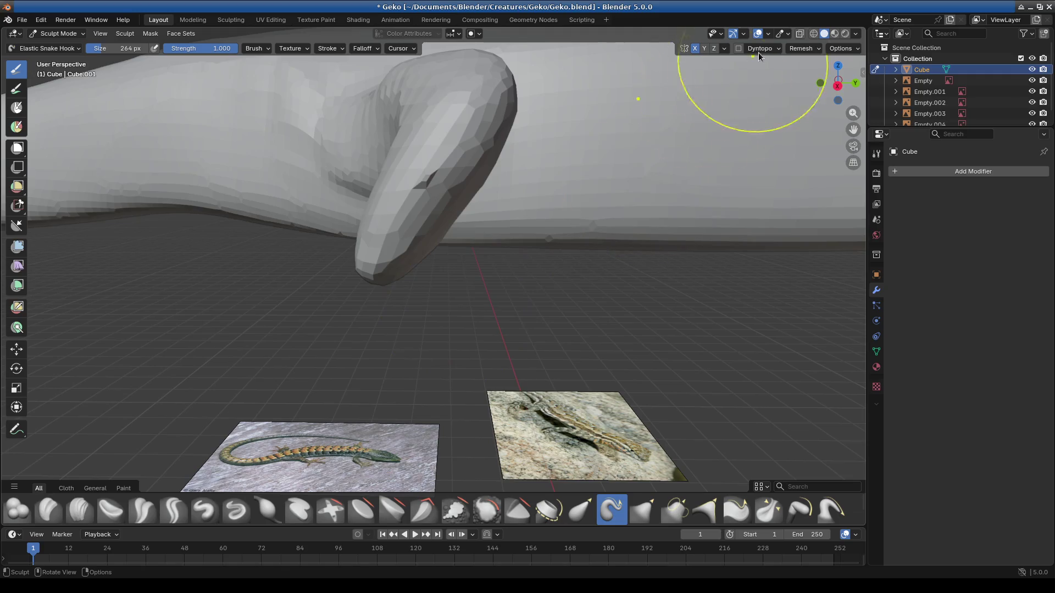
click(740, 48)
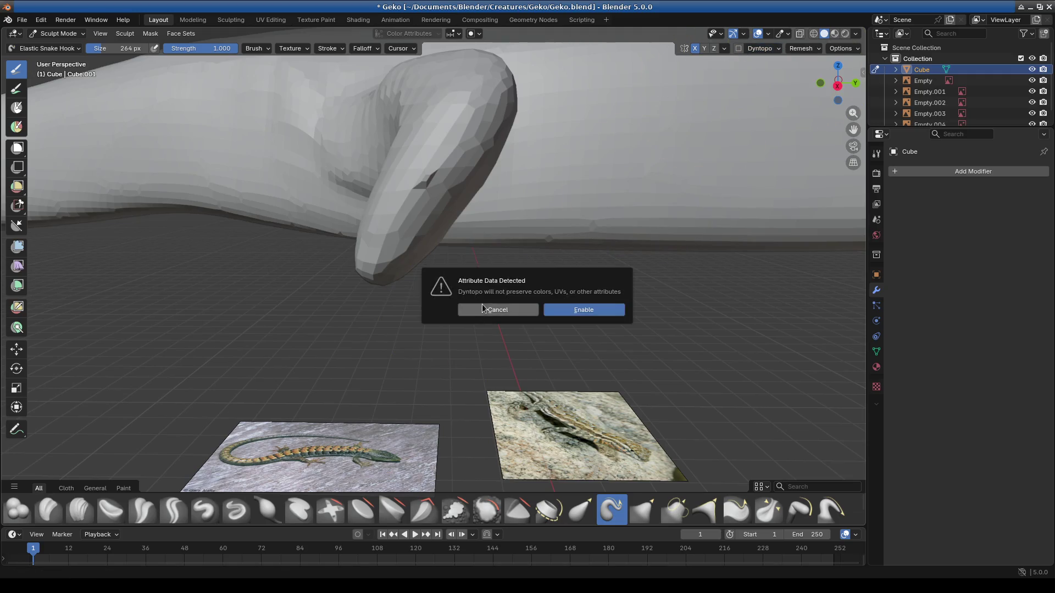
Step: Confirm Enable in the attribute warning, undo a stray pull, and Elastic Grab the leg tip into shape
click(586, 310)
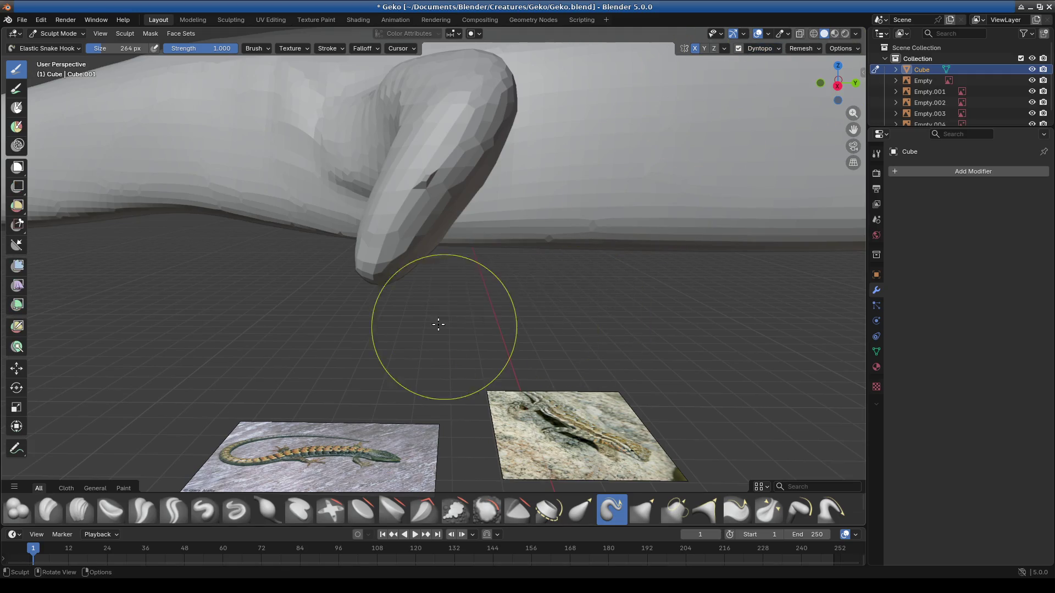
mouse_move(384, 277)
mouse_down()
mouse_move(398, 287)
mouse_move(379, 266)
mouse_up()
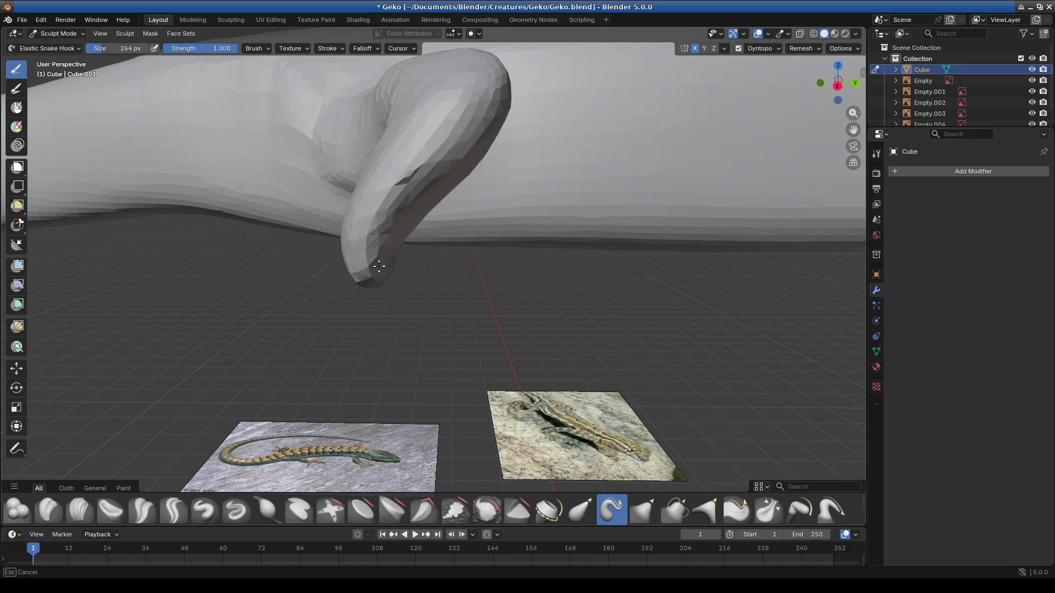
key(ctrl+z)
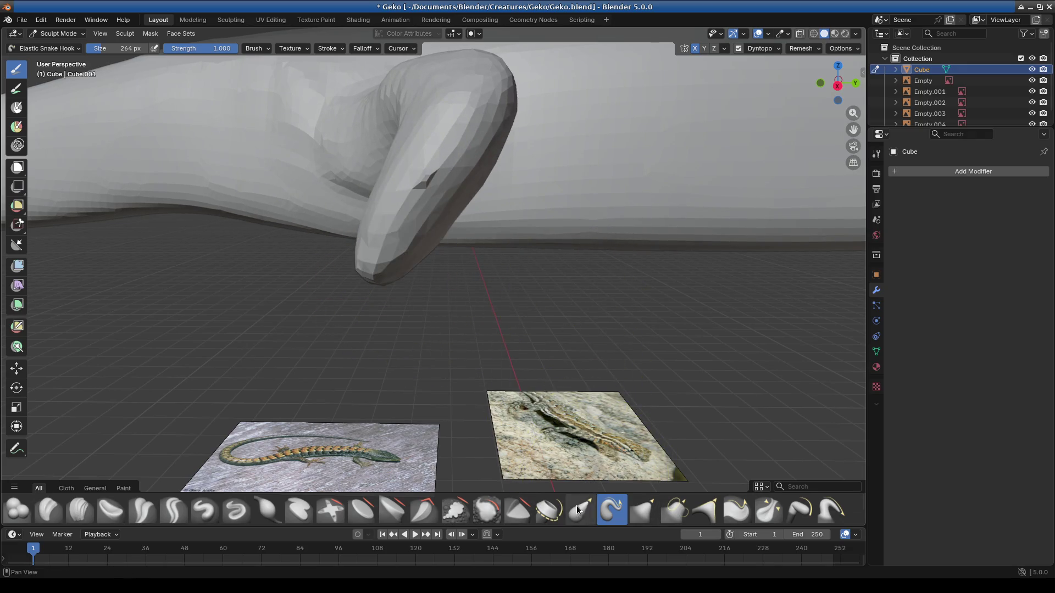
click(577, 510)
drag(377, 278, 397, 288)
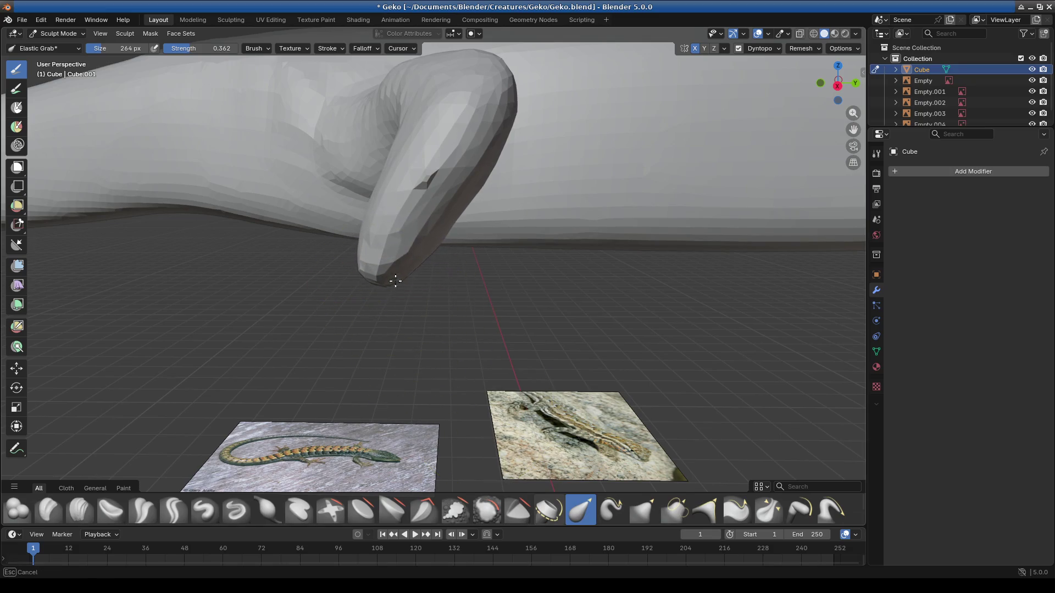
click(268, 510)
mouse_move(291, 258)
middle_down()
mouse_move(254, 352)
mouse_move(323, 330)
mouse_move(201, 176)
middle_up()
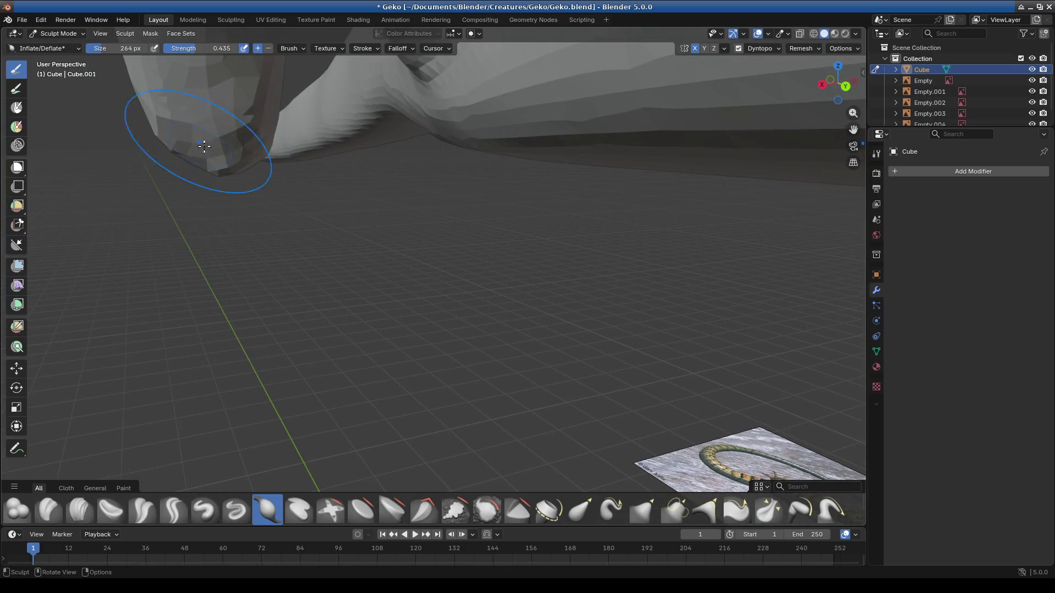
Step: Inflate the leg tip with several strokes until it swells into a plump rounded foot
mouse_move(215, 160)
mouse_down()
mouse_move(197, 169)
mouse_move(205, 226)
mouse_up()
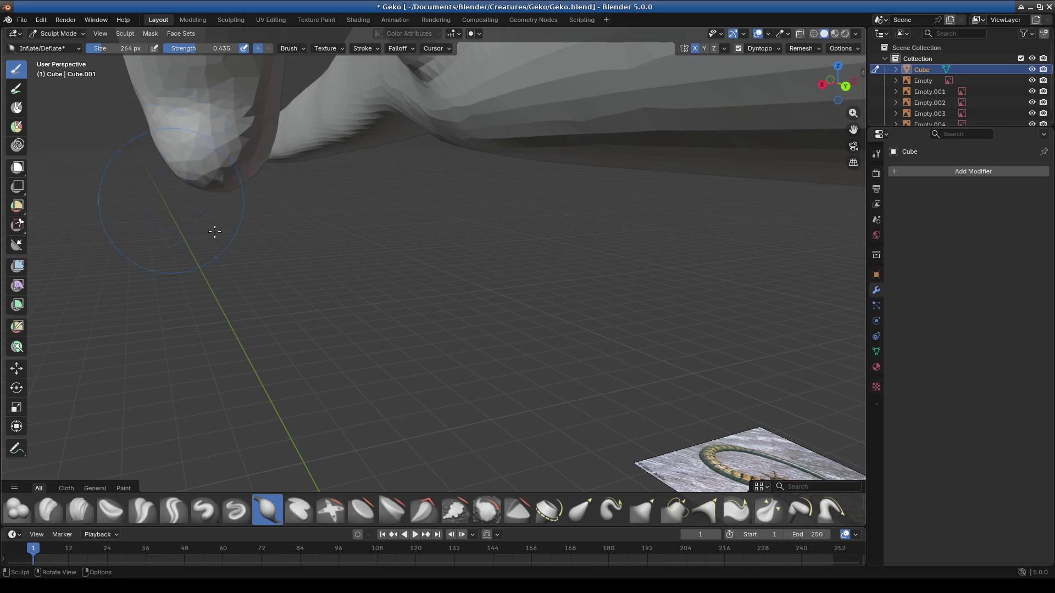
middle_drag(205, 226, 347, 242)
mouse_move(346, 242)
mouse_down()
mouse_move(345, 199)
mouse_move(392, 225)
mouse_move(336, 235)
mouse_move(372, 241)
mouse_up()
middle_drag(372, 241, 417, 347)
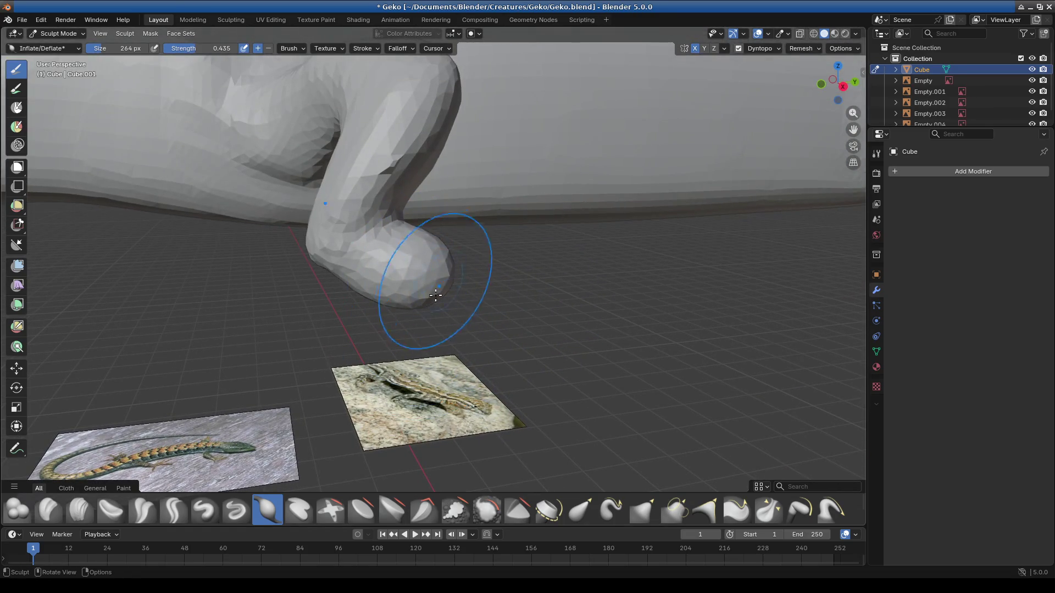
shift+middle_drag(436, 288, 448, 516)
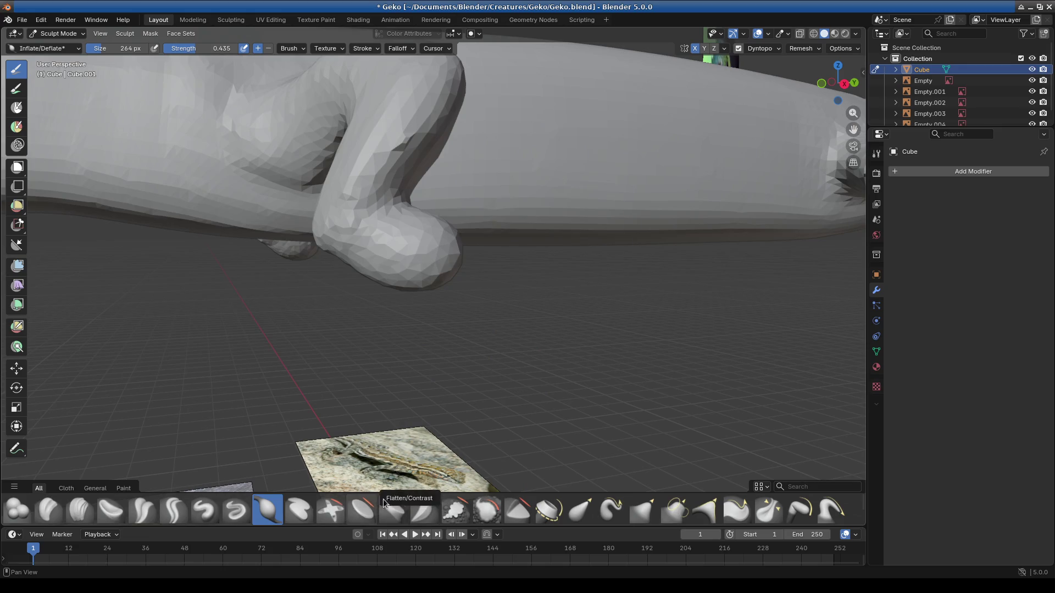
middle_drag(374, 509, 422, 281)
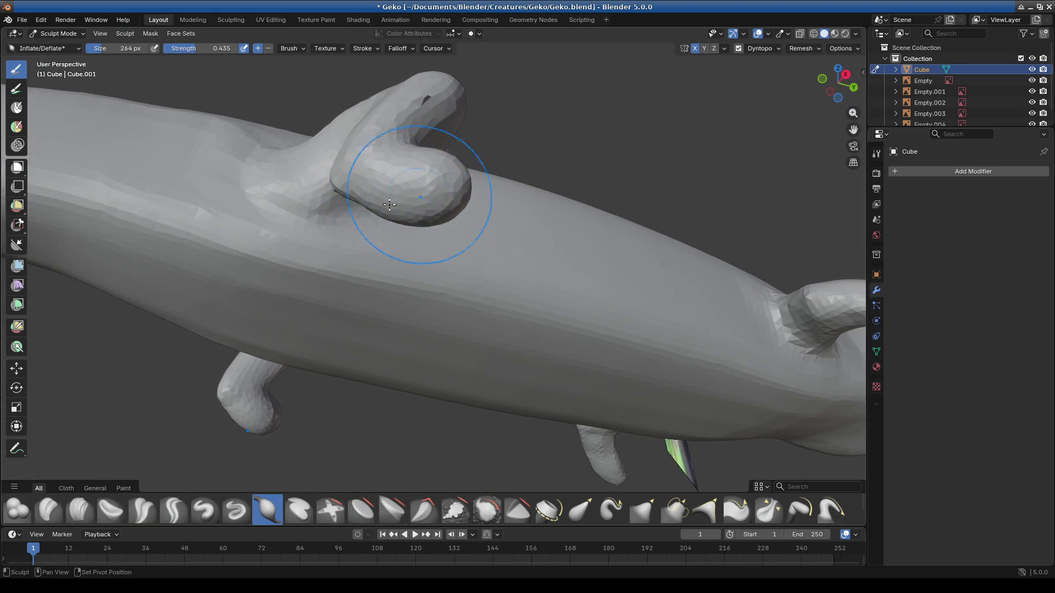
mouse_move(428, 205)
middle_down()
mouse_move(377, 306)
mouse_move(435, 354)
middle_up()
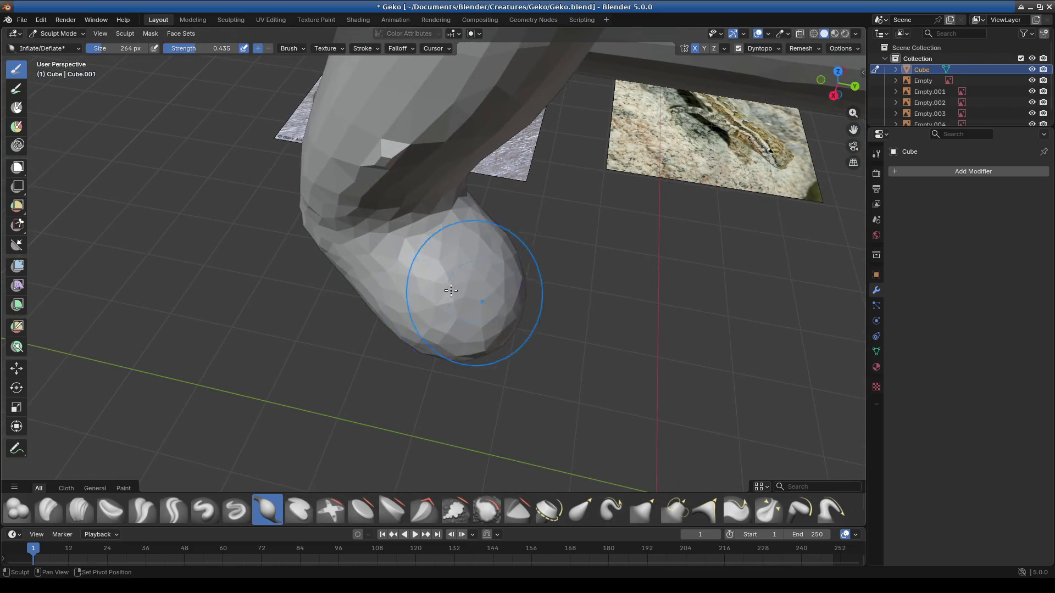
middle_drag(499, 311, 404, 320)
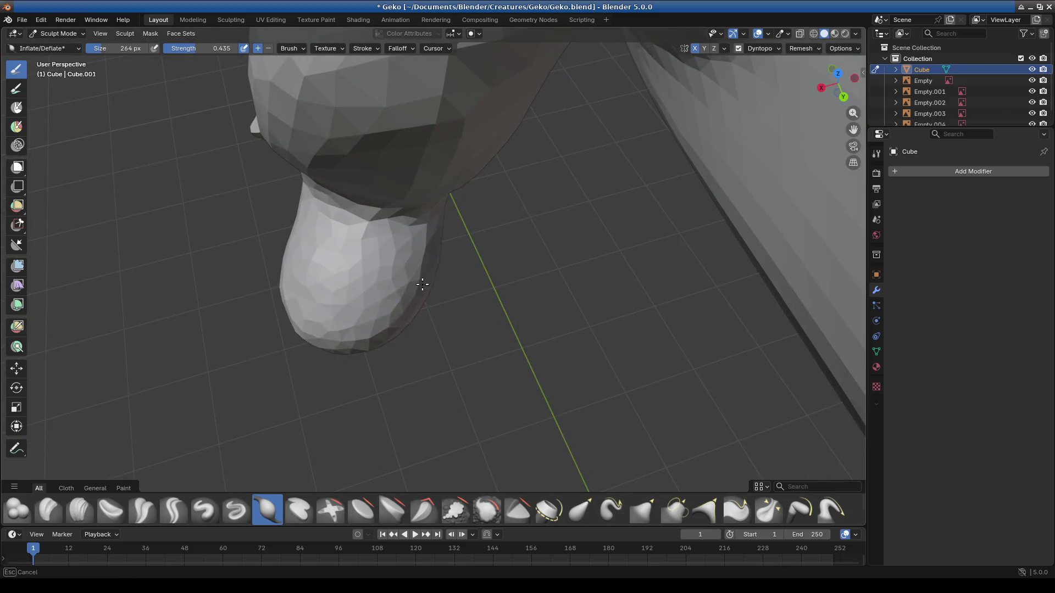
mouse_move(352, 282)
middle_down()
mouse_move(366, 315)
mouse_move(495, 266)
middle_up()
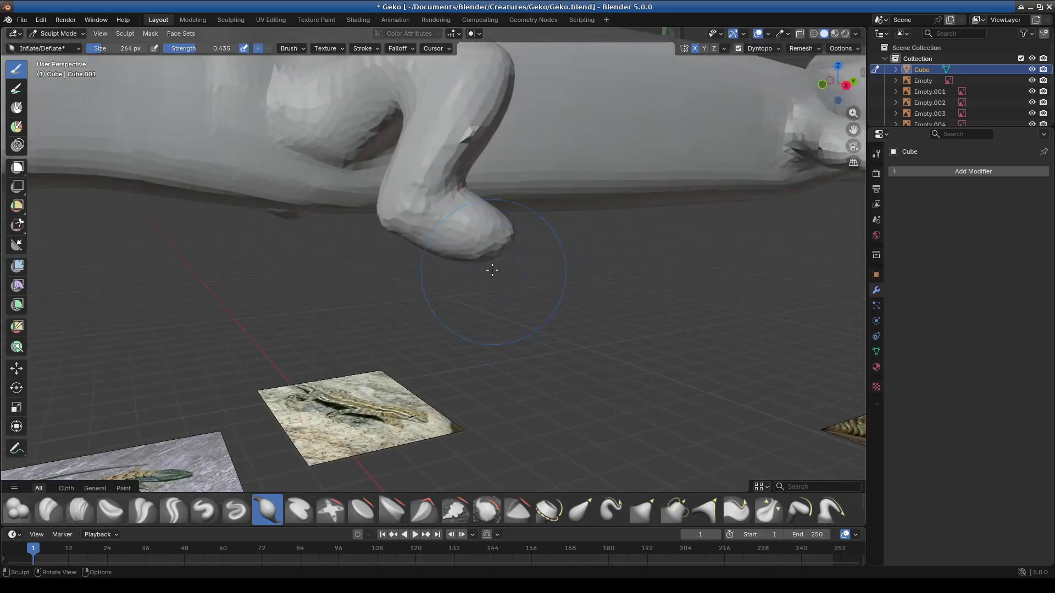
scroll(489, 267, up, 2)
click(580, 509)
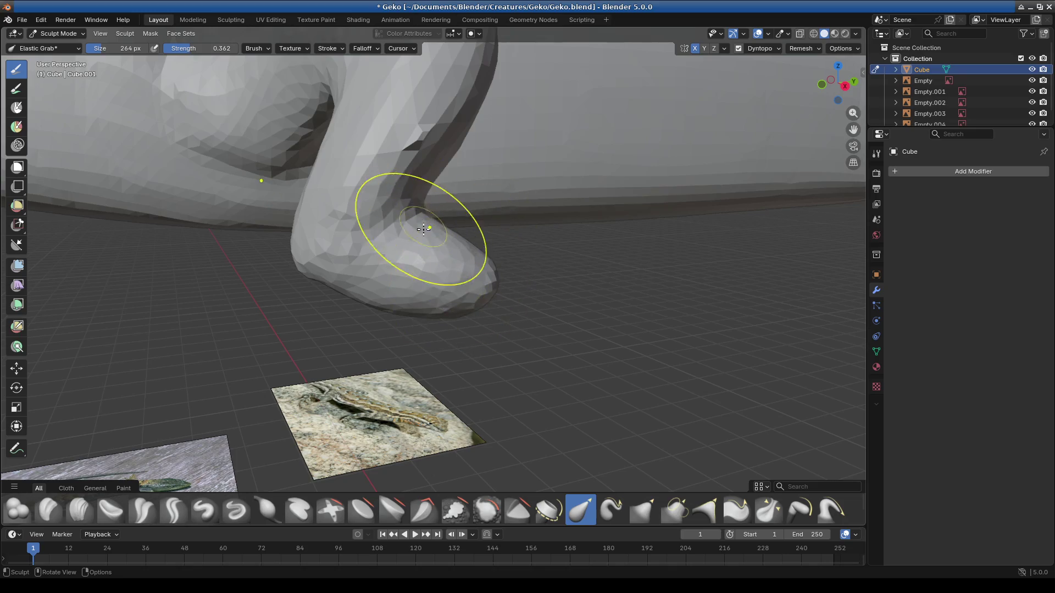
Step: Elastic Grab the foot's lower surface and inspect the leg from several angles
middle_drag(450, 246, 384, 358)
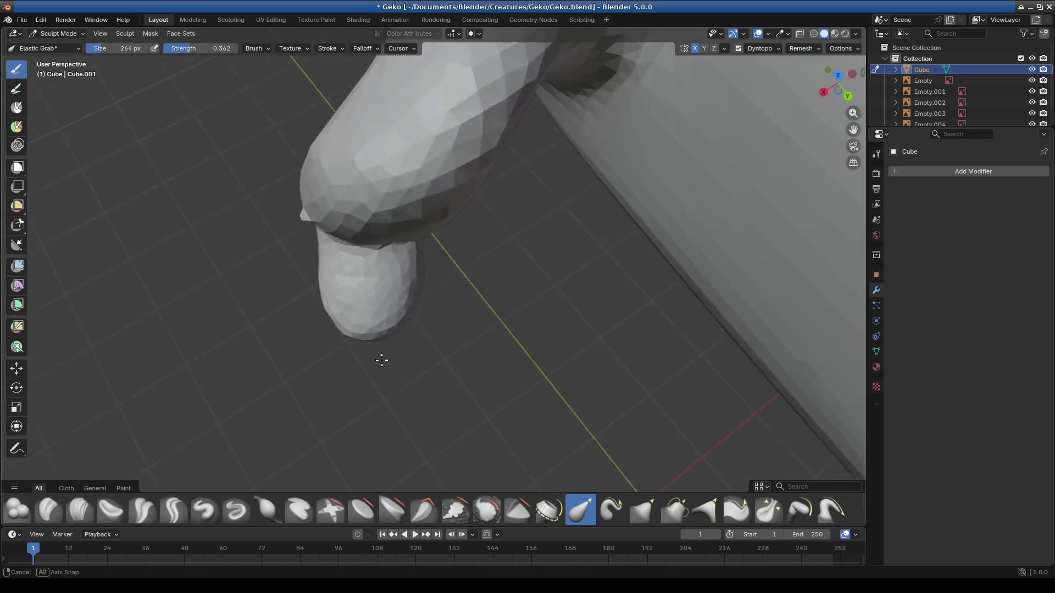
scroll(385, 353, up, 1)
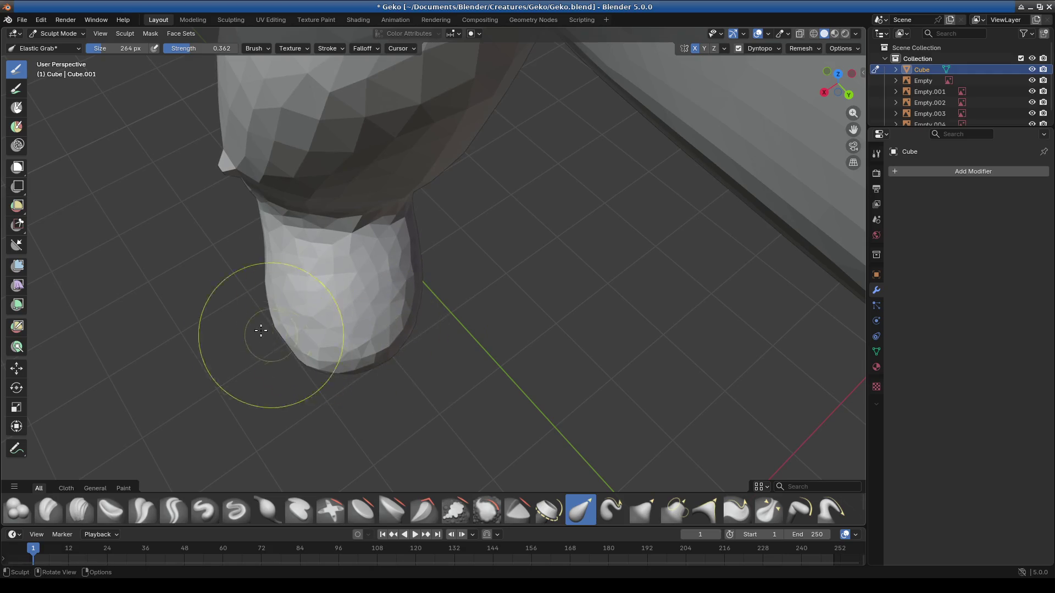
drag(261, 332, 281, 366)
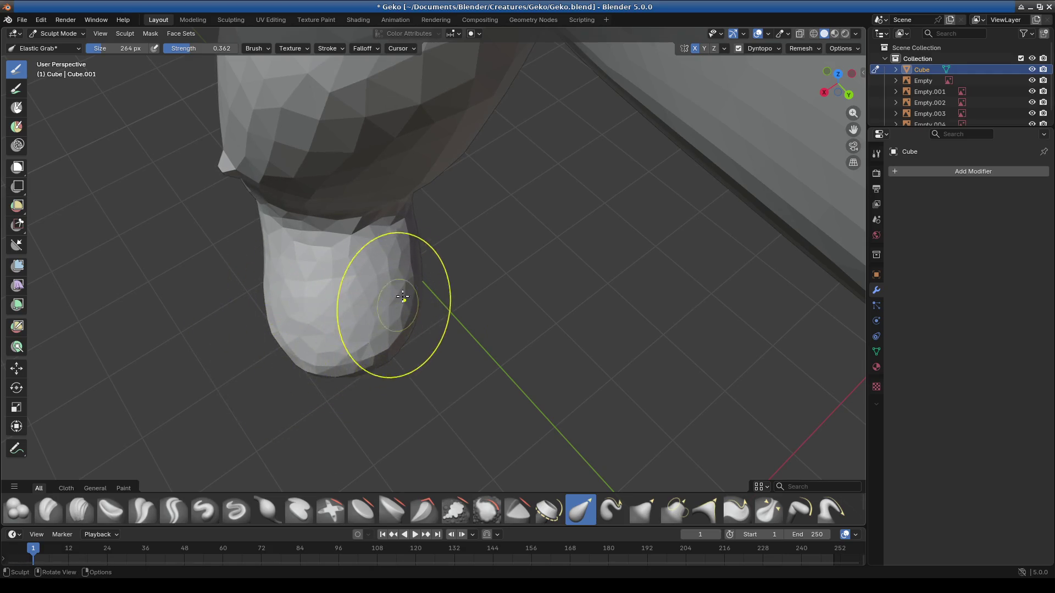
middle_drag(380, 322, 467, 330)
scroll(443, 325, up, 2)
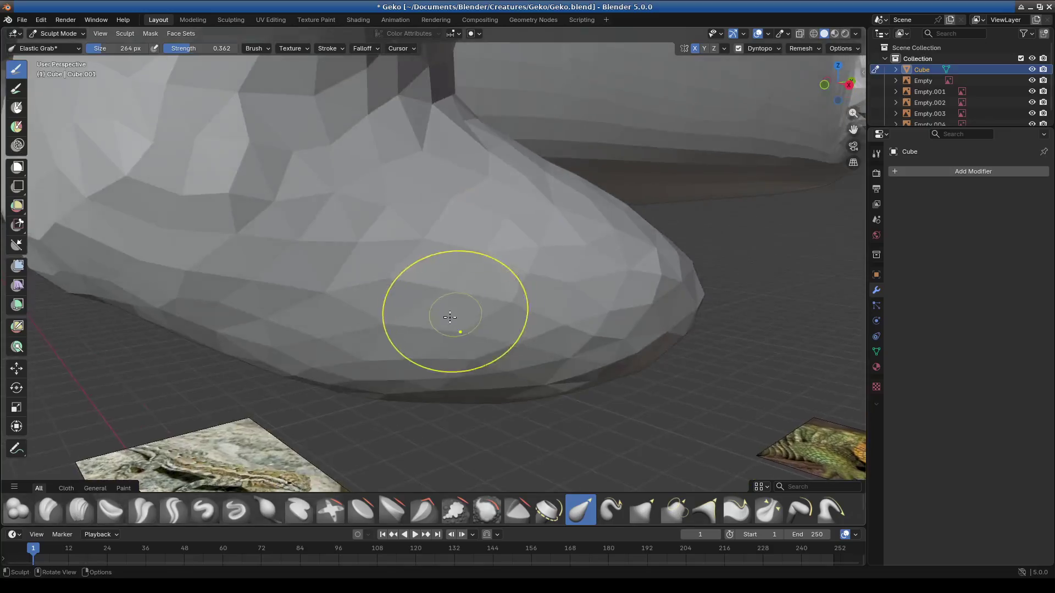
scroll(391, 308, down, 2)
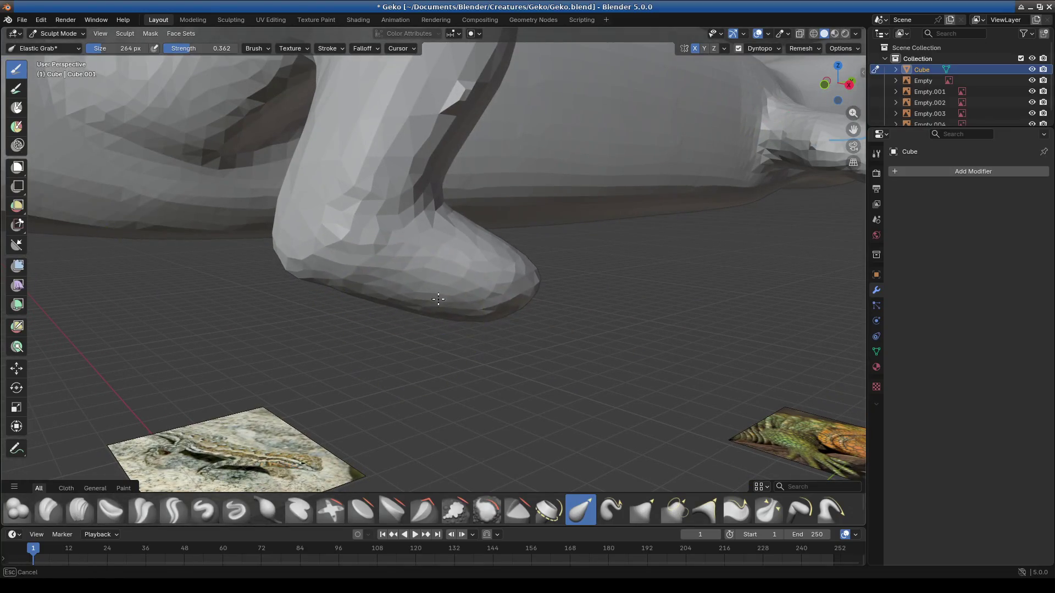
middle_drag(514, 302, 421, 290)
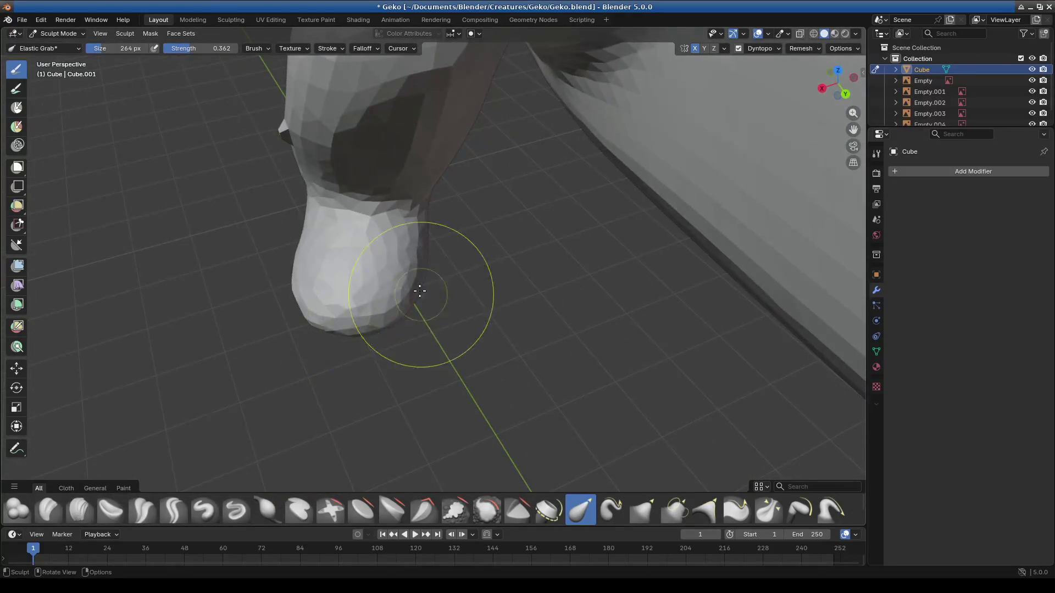
scroll(382, 323, down, 3)
middle_drag(381, 325, 545, 329)
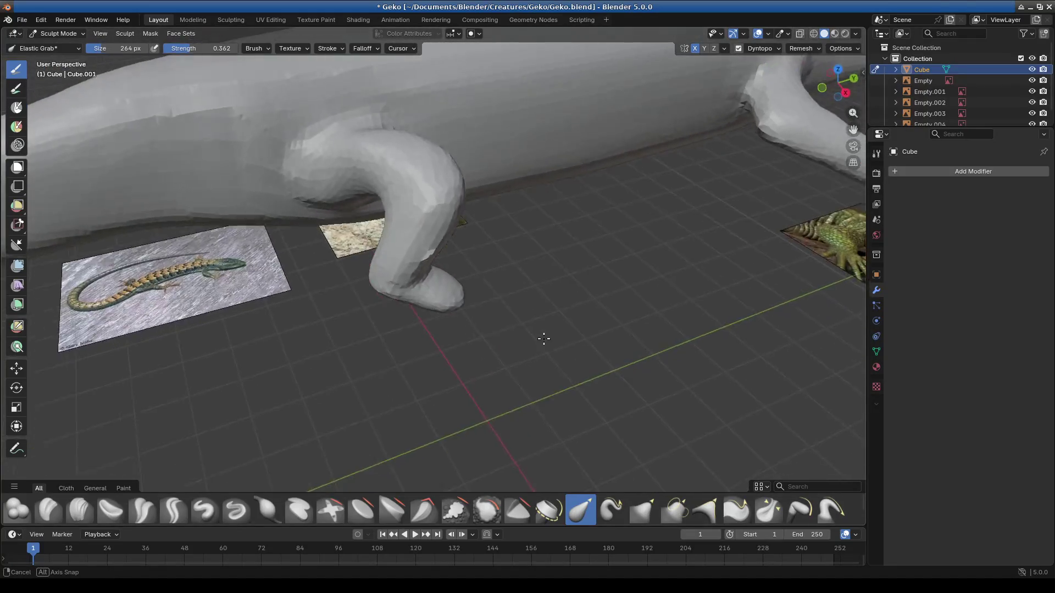
scroll(464, 354, up, 3)
mouse_move(465, 354)
middle_down()
mouse_move(426, 375)
mouse_move(323, 365)
mouse_move(408, 368)
mouse_move(385, 384)
mouse_move(456, 322)
middle_up()
scroll(456, 322, up, 2)
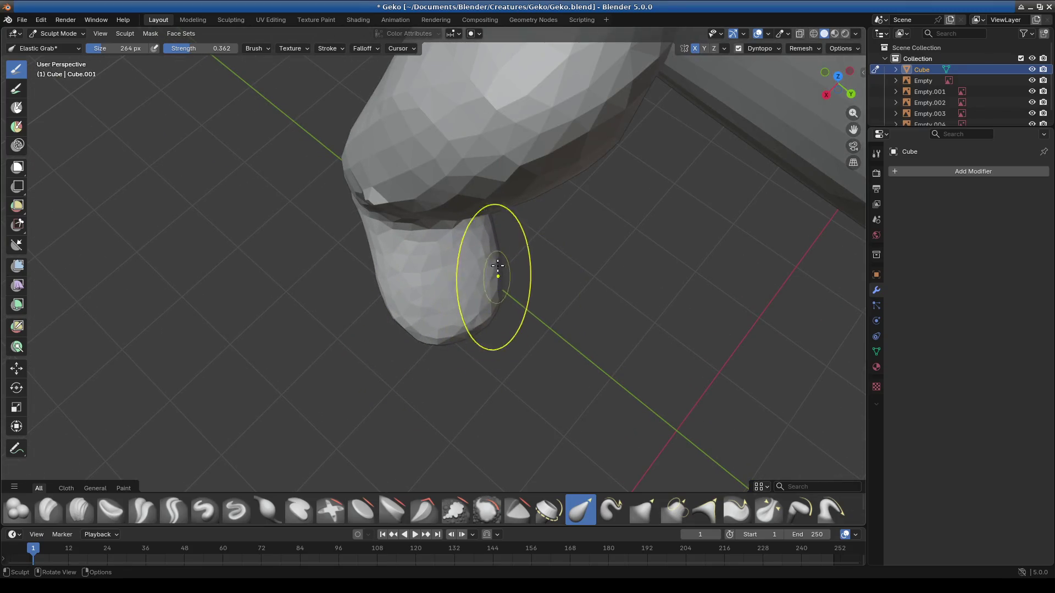
scroll(425, 336, down, 3)
mouse_move(425, 336)
middle_down()
mouse_move(511, 313)
mouse_move(523, 272)
mouse_move(495, 342)
middle_up()
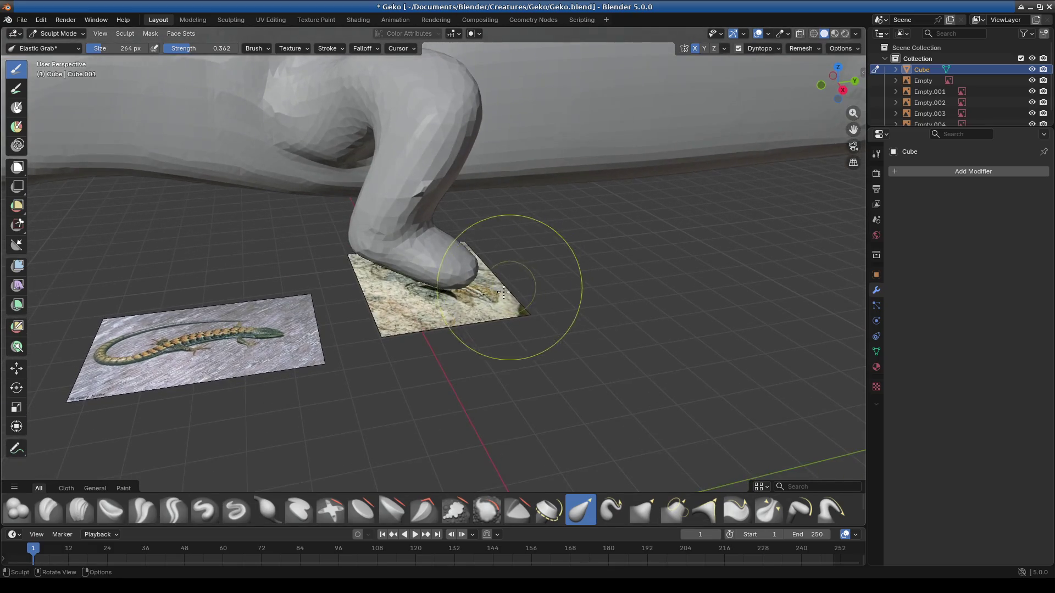
scroll(507, 377, down, 4)
Step: Compare against the lizard photo's foot, then pull the mesh at the leg bend to match
mouse_move(105, 90)
middle_down()
mouse_move(401, 294)
mouse_move(479, 160)
middle_up()
scroll(478, 161, up, 4)
scroll(461, 347, up, 4)
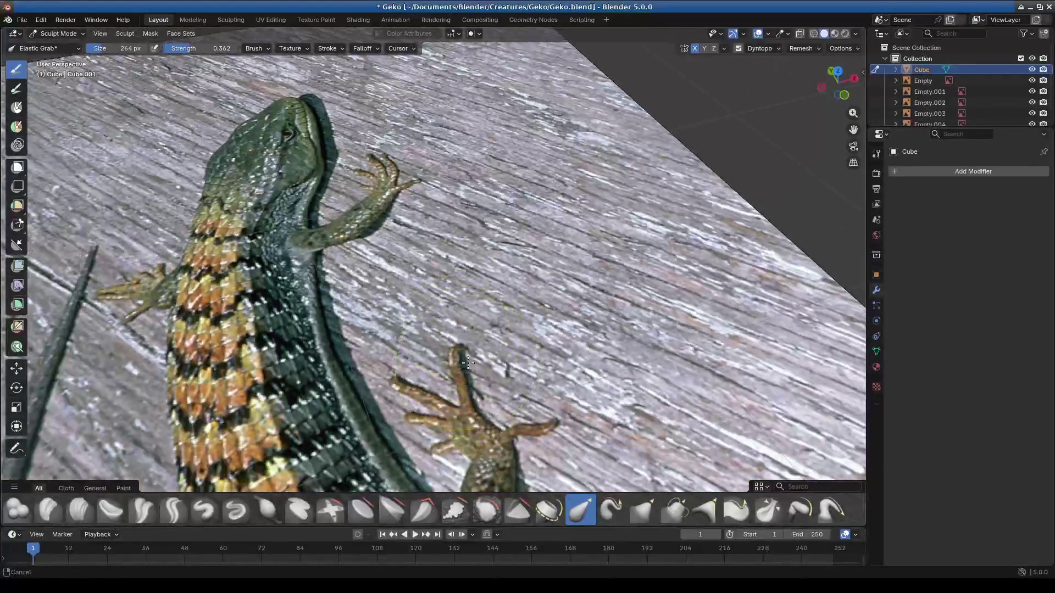
shift+middle_drag(460, 350, 430, 200)
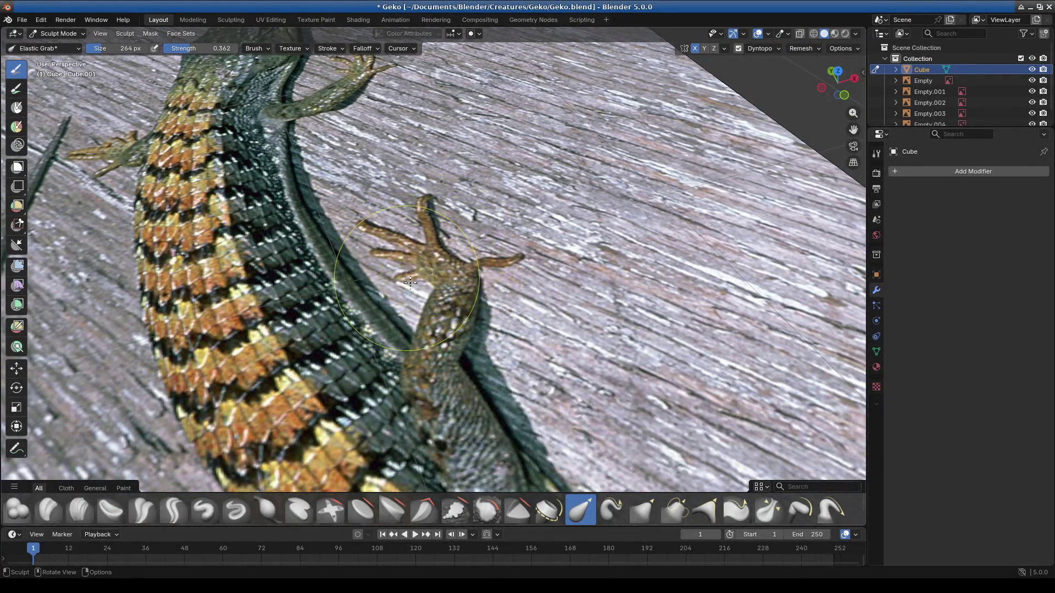
scroll(408, 280, down, 4)
scroll(464, 301, down, 5)
scroll(460, 329, up, 6)
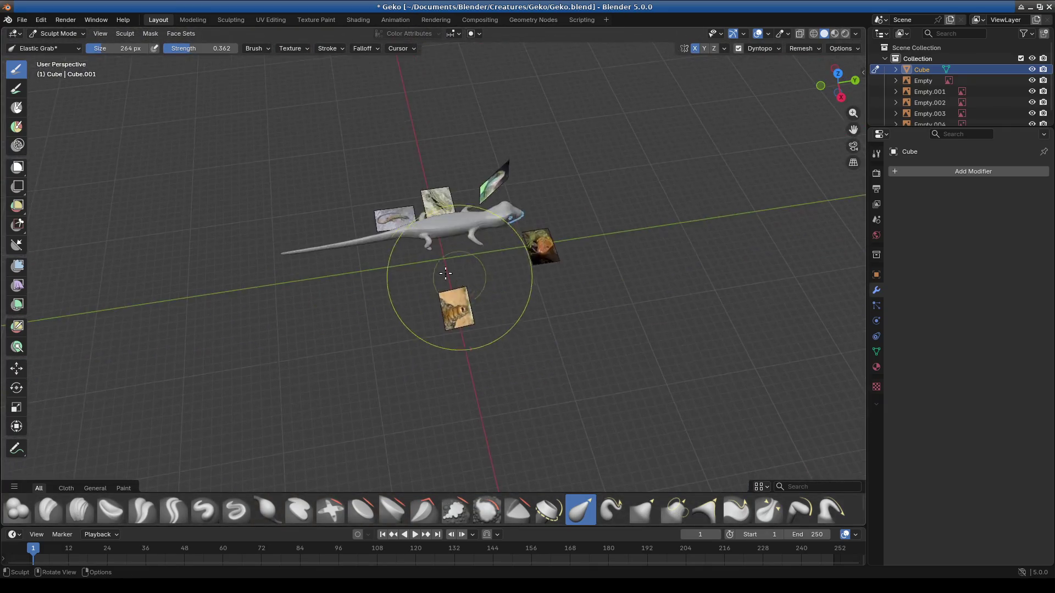
mouse_move(424, 223)
middle_down()
mouse_move(463, 326)
mouse_move(471, 294)
mouse_move(382, 259)
mouse_move(424, 306)
mouse_move(354, 301)
mouse_move(431, 314)
mouse_move(459, 335)
mouse_move(552, 294)
mouse_move(485, 321)
mouse_move(434, 302)
mouse_move(424, 330)
mouse_move(521, 354)
mouse_move(429, 376)
mouse_move(401, 342)
mouse_move(325, 329)
mouse_move(289, 344)
mouse_move(344, 360)
mouse_move(440, 302)
middle_up()
scroll(425, 318, down, 5)
scroll(424, 318, up, 5)
scroll(429, 322, down, 3)
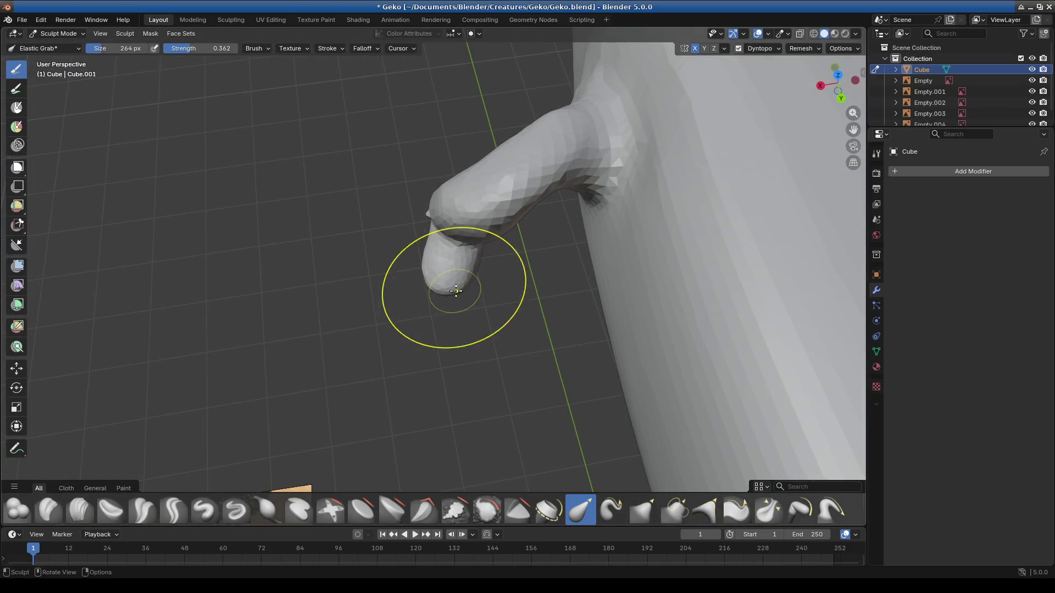
mouse_move(426, 300)
middle_down()
mouse_move(514, 297)
mouse_move(430, 253)
mouse_move(436, 247)
mouse_move(426, 288)
mouse_move(309, 285)
mouse_move(360, 240)
middle_up()
mouse_move(432, 132)
middle_down()
mouse_move(441, 160)
mouse_move(334, 211)
middle_up()
drag(347, 193, 301, 194)
scroll(321, 234, up, 5)
middle_drag(306, 247, 267, 240)
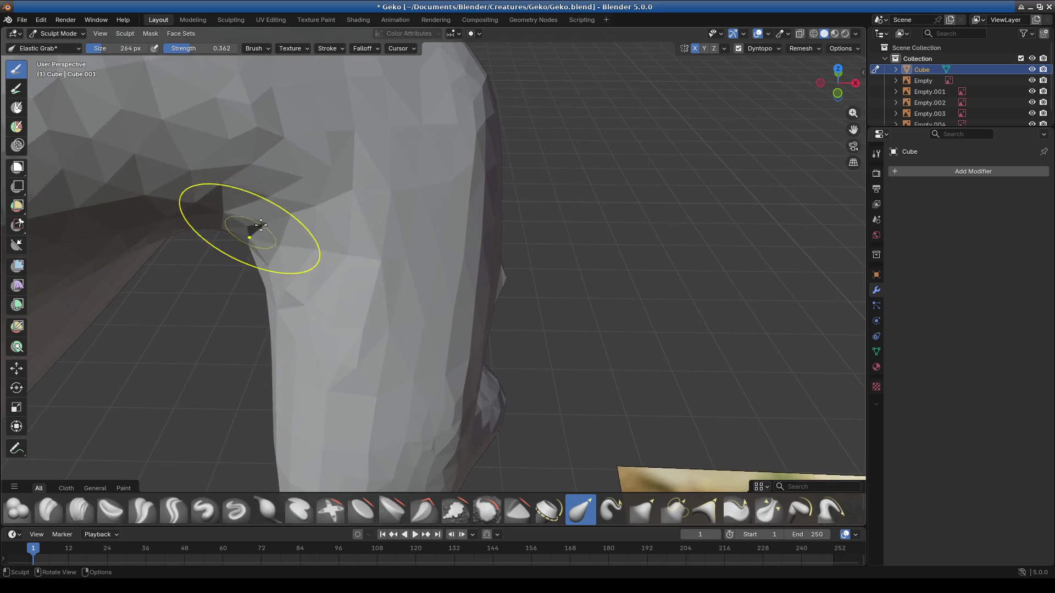
scroll(365, 177, down, 3)
mouse_move(365, 177)
middle_down()
mouse_move(318, 229)
mouse_move(310, 220)
middle_up()
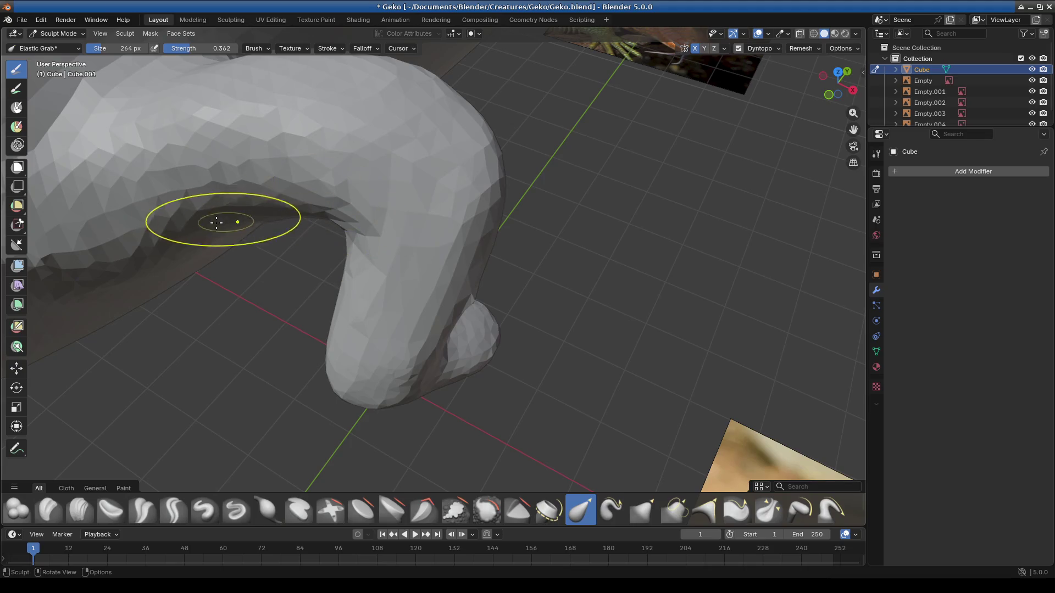
mouse_move(219, 215)
middle_down()
mouse_move(377, 200)
mouse_move(363, 311)
mouse_move(349, 177)
mouse_move(365, 255)
mouse_move(420, 235)
mouse_move(437, 212)
middle_up()
mouse_move(475, 141)
middle_down()
mouse_move(447, 184)
mouse_move(287, 217)
mouse_move(428, 252)
mouse_move(462, 239)
mouse_move(524, 169)
middle_up()
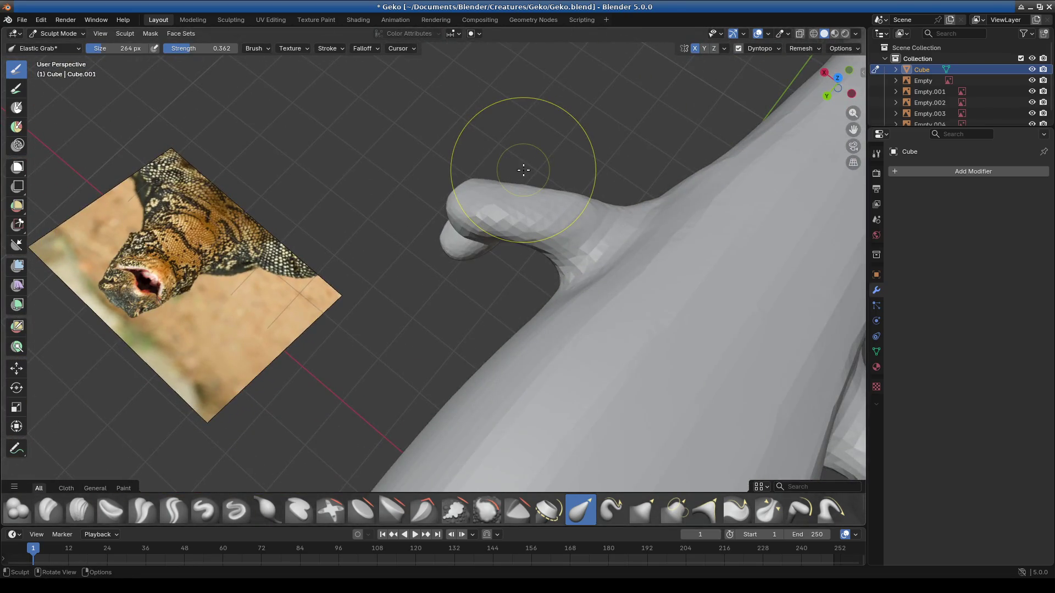
Step: In Top Orthographic view, Elastic Grab the leg outward and tidy its upper and lower edges
key(KP_7)
mouse_move(423, 389)
ctrl+middle_down()
mouse_move(412, 201)
mouse_move(404, 260)
mouse_move(342, 250)
ctrl+middle_up()
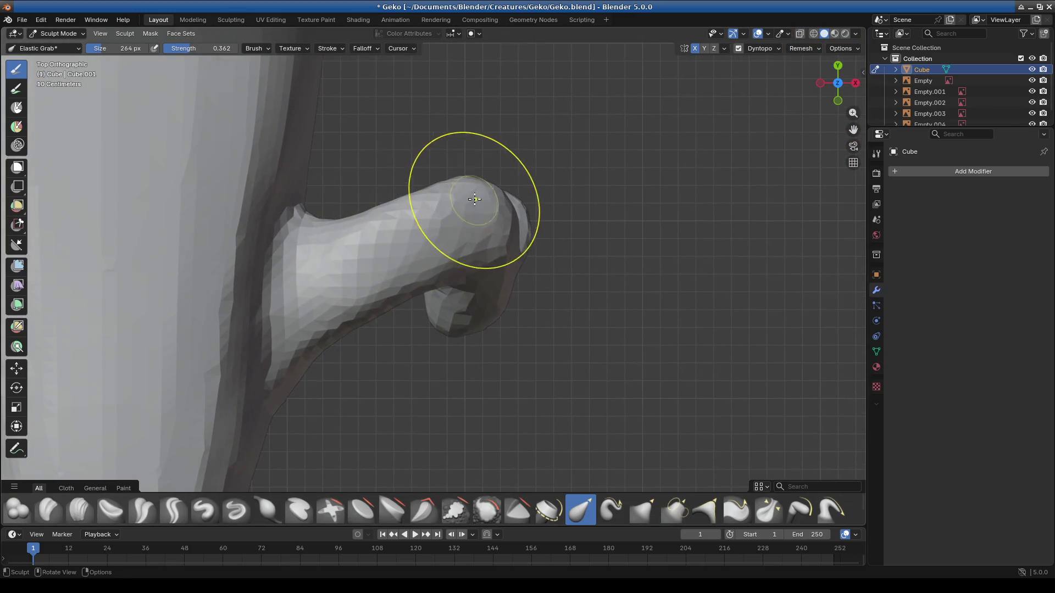
drag(320, 241, 364, 278)
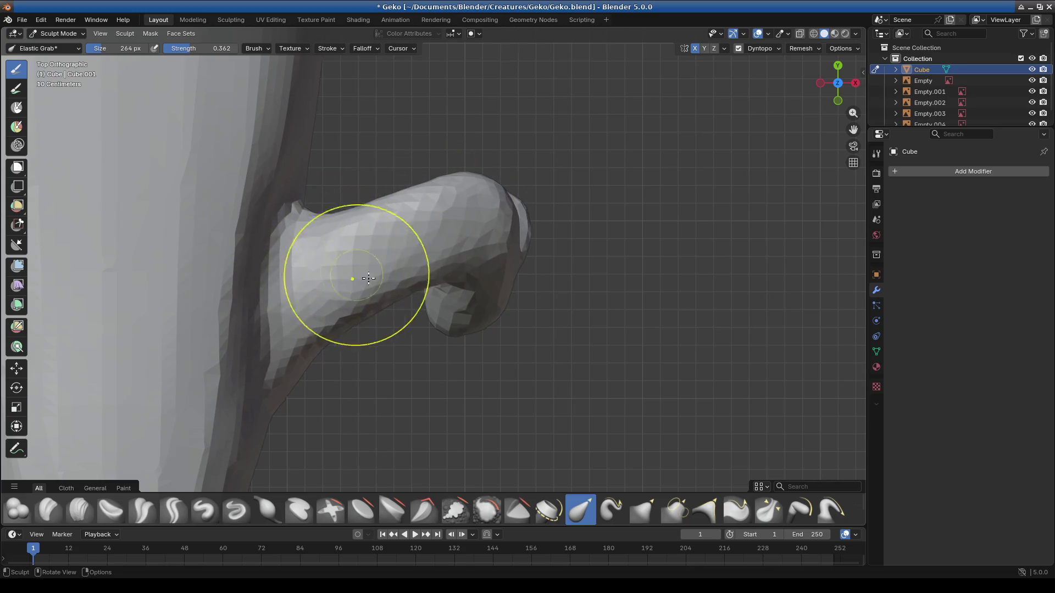
drag(315, 328, 322, 318)
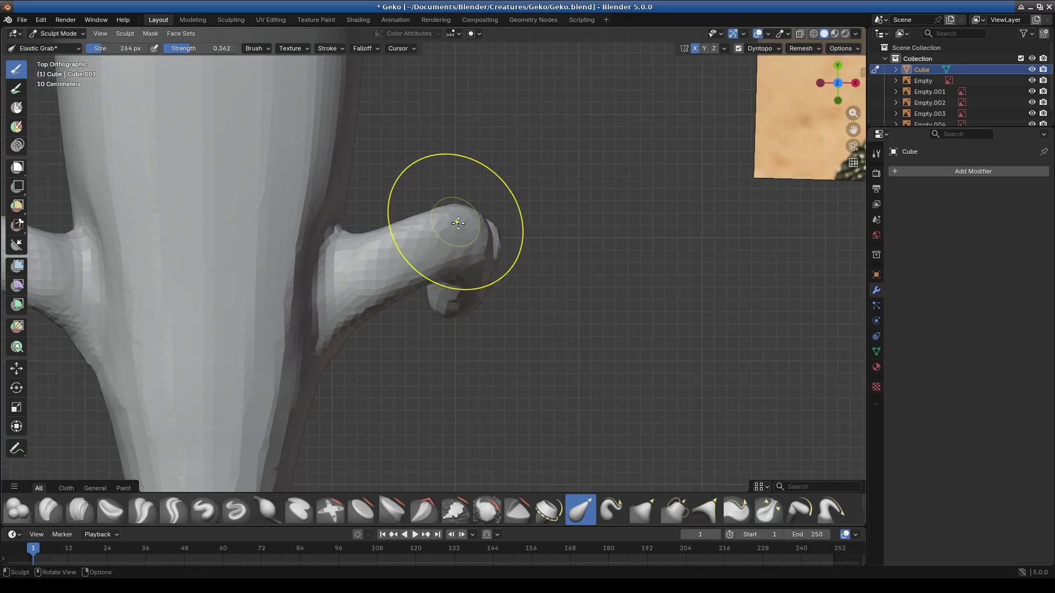
drag(448, 226, 447, 230)
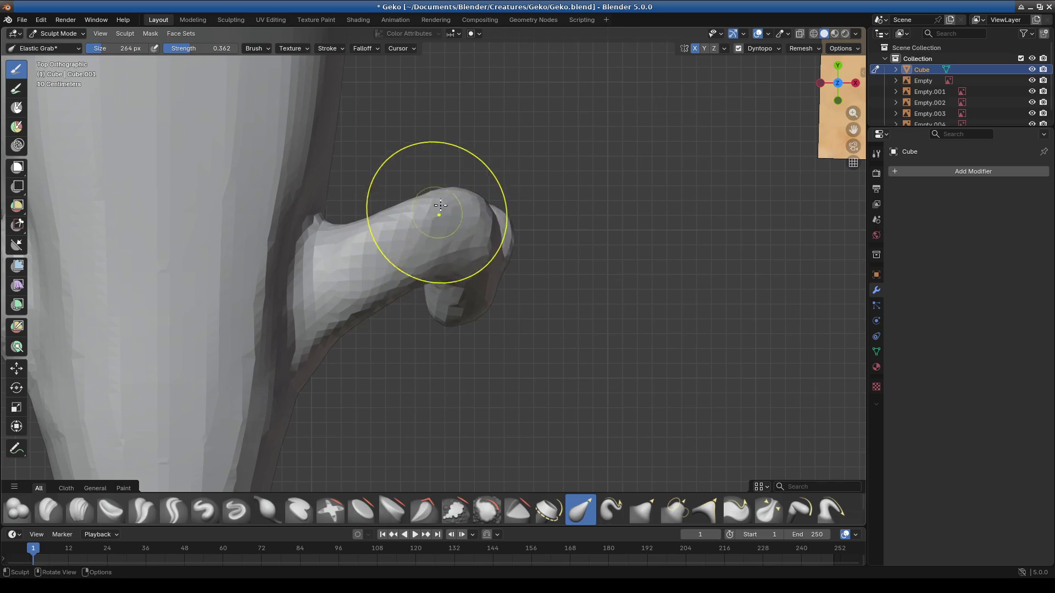
drag(407, 217, 360, 236)
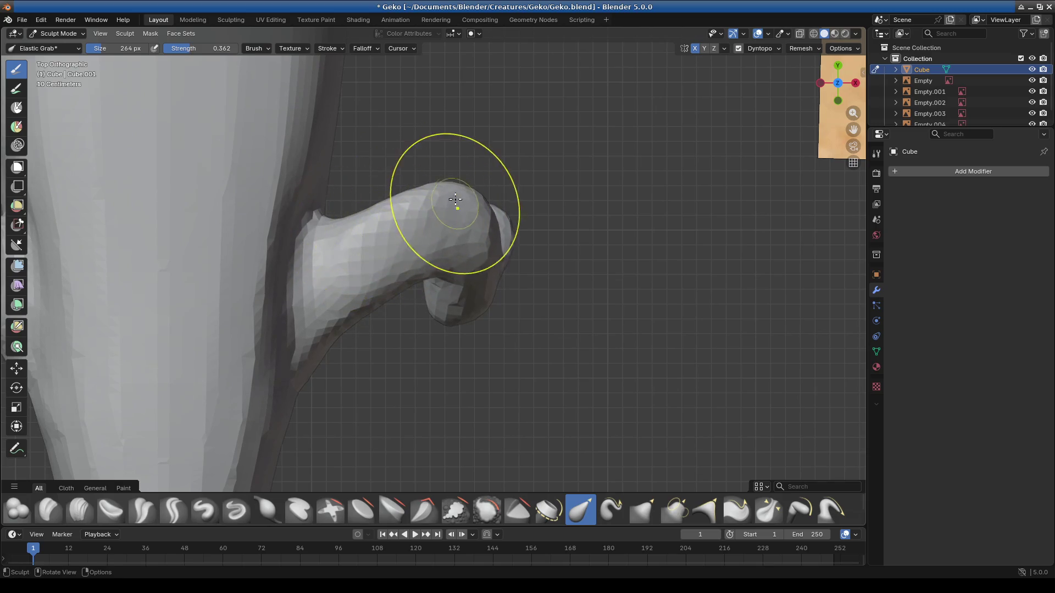
scroll(465, 277, down, 3)
mouse_move(519, 271)
middle_down()
mouse_move(376, 341)
mouse_move(358, 387)
middle_up()
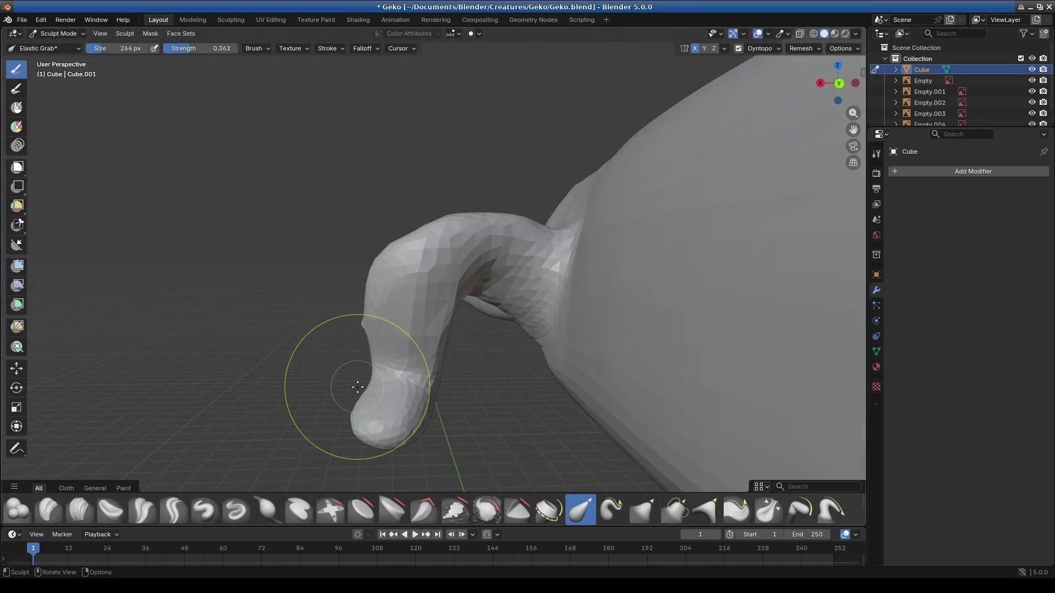
Step: In Front Orthographic view, reshape the leg's lower end, undoing an unwanted sideways stretch
key(KP_1)
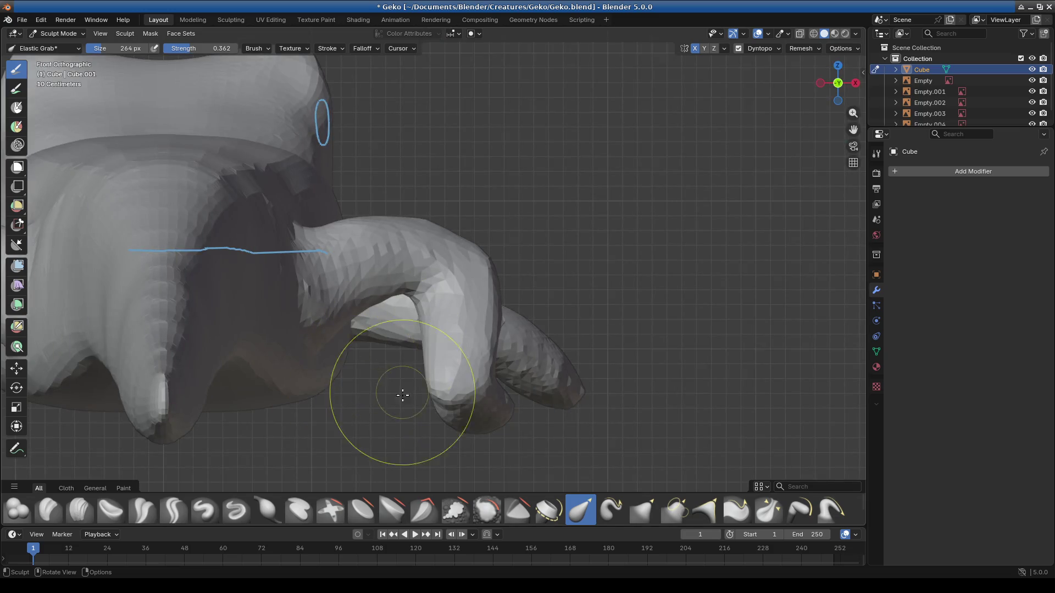
shift+middle_drag(522, 418, 399, 318)
mouse_move(441, 306)
mouse_down()
mouse_move(433, 328)
mouse_move(388, 323)
mouse_up()
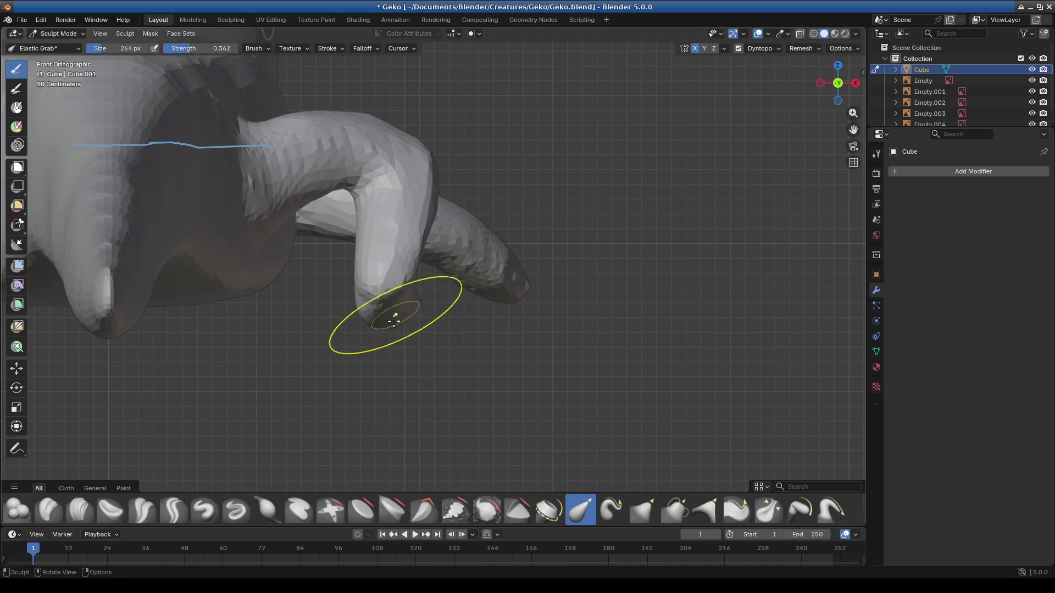
drag(424, 312, 354, 319)
key(ctrl+z)
Step: Pull the knee up and reshape the arch so its inner opening widens, then inspect in perspective
mouse_move(382, 167)
mouse_down()
mouse_move(428, 154)
mouse_move(429, 169)
mouse_up()
drag(364, 179, 331, 189)
mouse_move(271, 212)
mouse_down()
mouse_move(259, 236)
mouse_move(280, 229)
mouse_move(304, 196)
mouse_up()
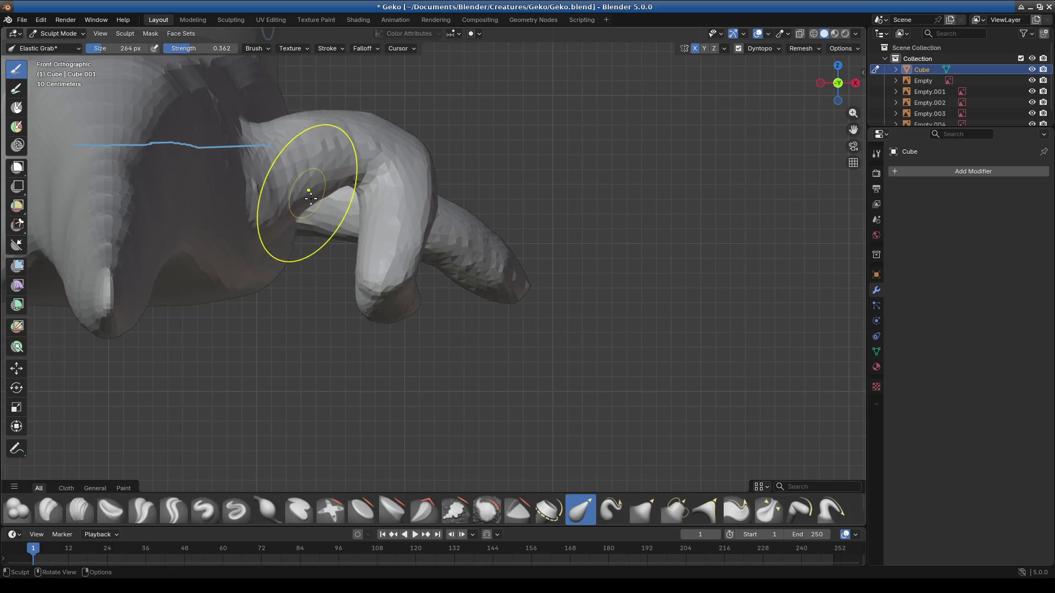
mouse_move(373, 174)
mouse_down()
mouse_move(337, 195)
mouse_move(364, 187)
mouse_up()
drag(278, 223, 365, 180)
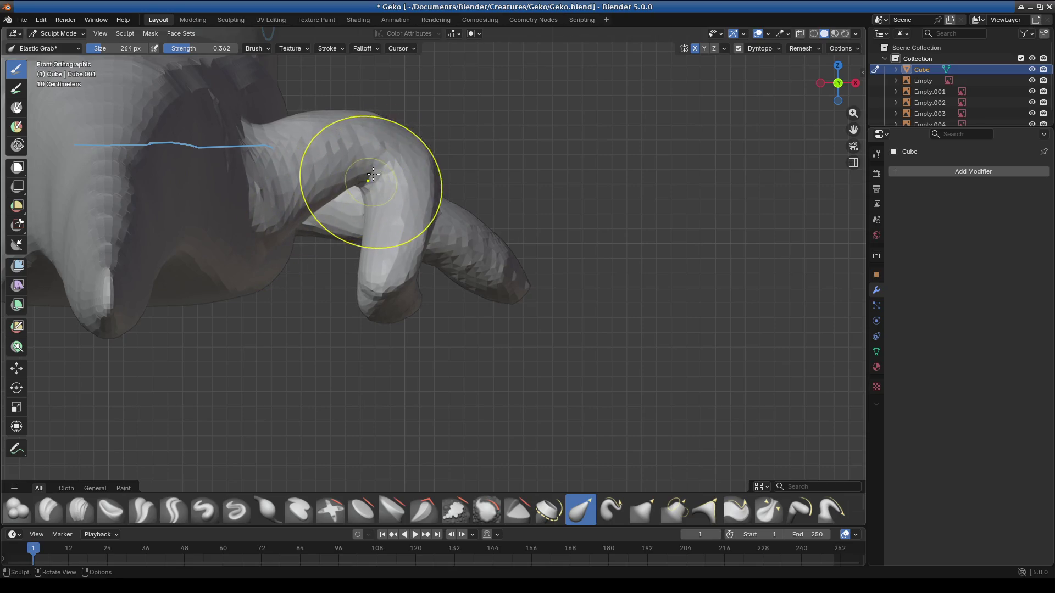
mouse_move(330, 192)
middle_down()
mouse_move(464, 257)
mouse_move(436, 232)
middle_up()
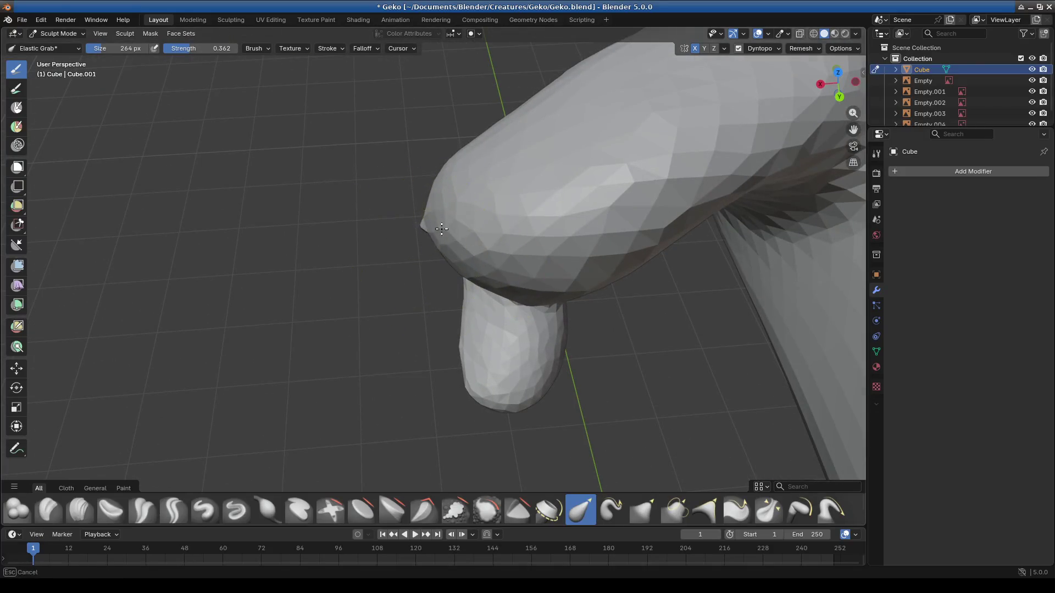
mouse_move(423, 200)
middle_down()
mouse_move(591, 229)
mouse_move(424, 237)
middle_up()
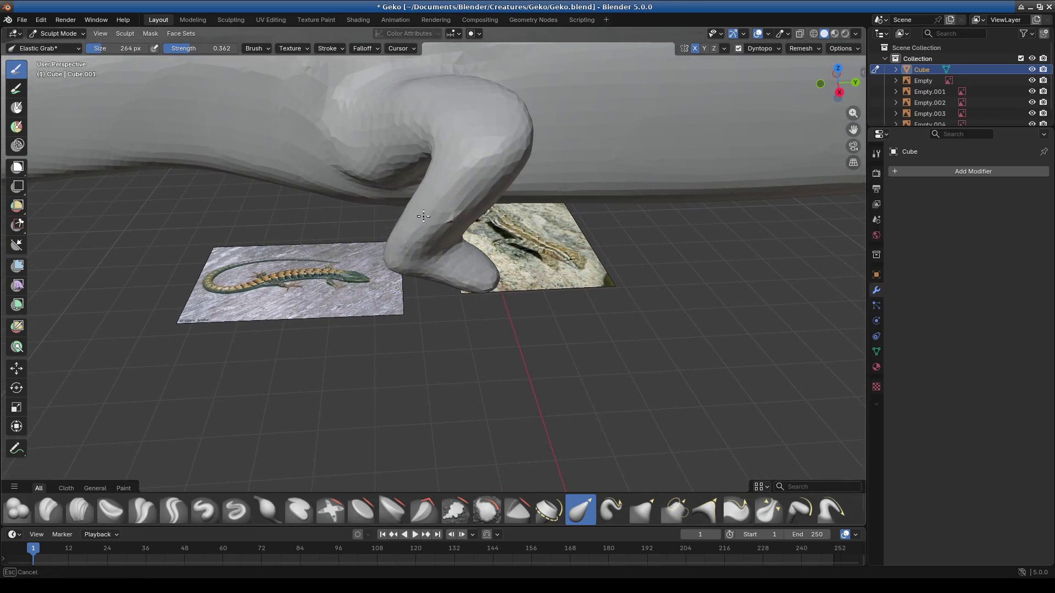
mouse_move(443, 275)
middle_down()
mouse_move(521, 237)
mouse_move(413, 272)
middle_up()
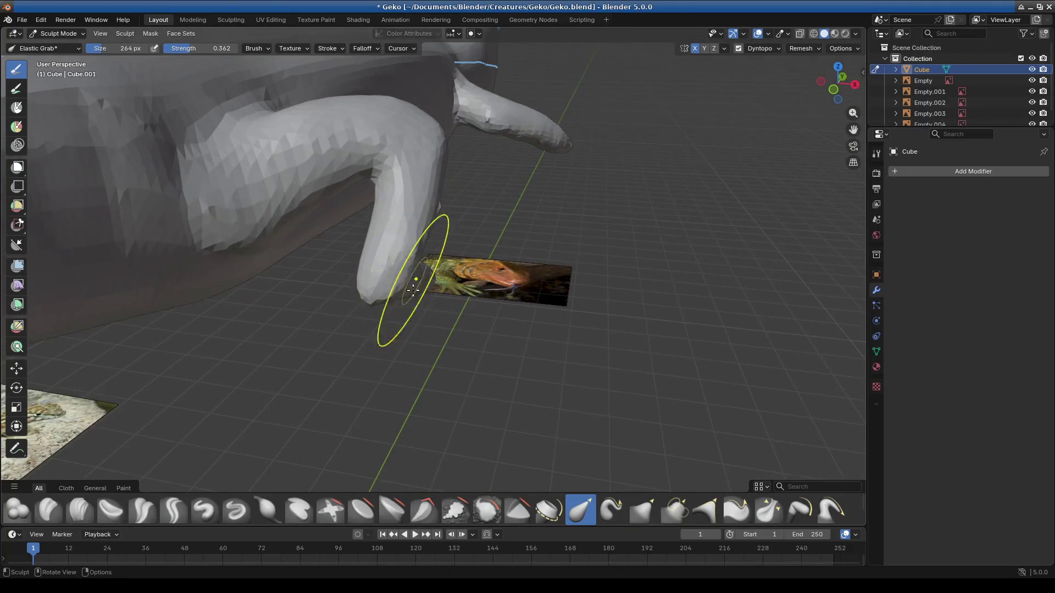
scroll(436, 277, up, 4)
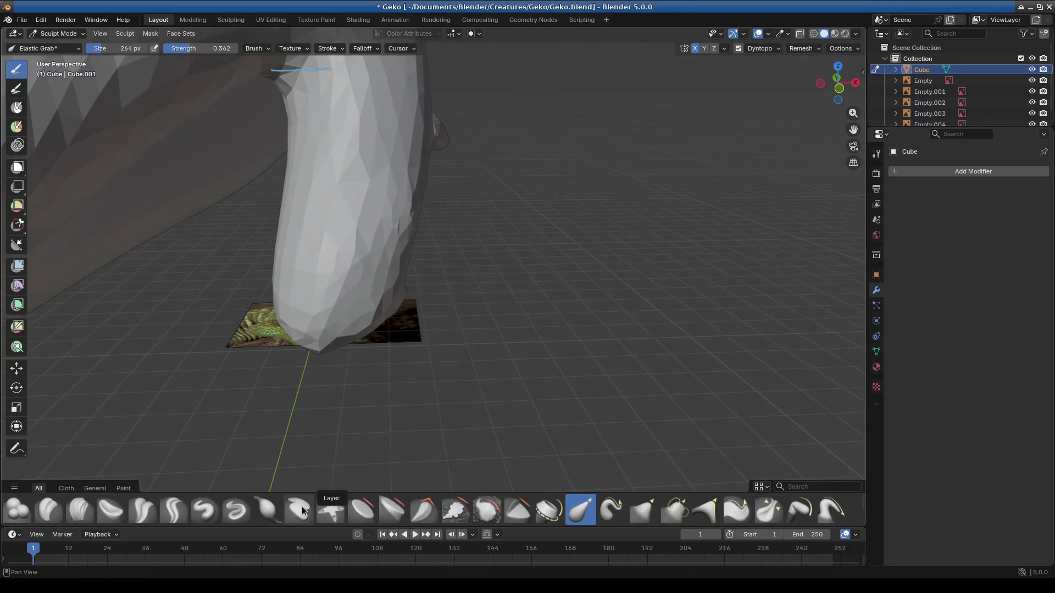
click(424, 510)
click(457, 516)
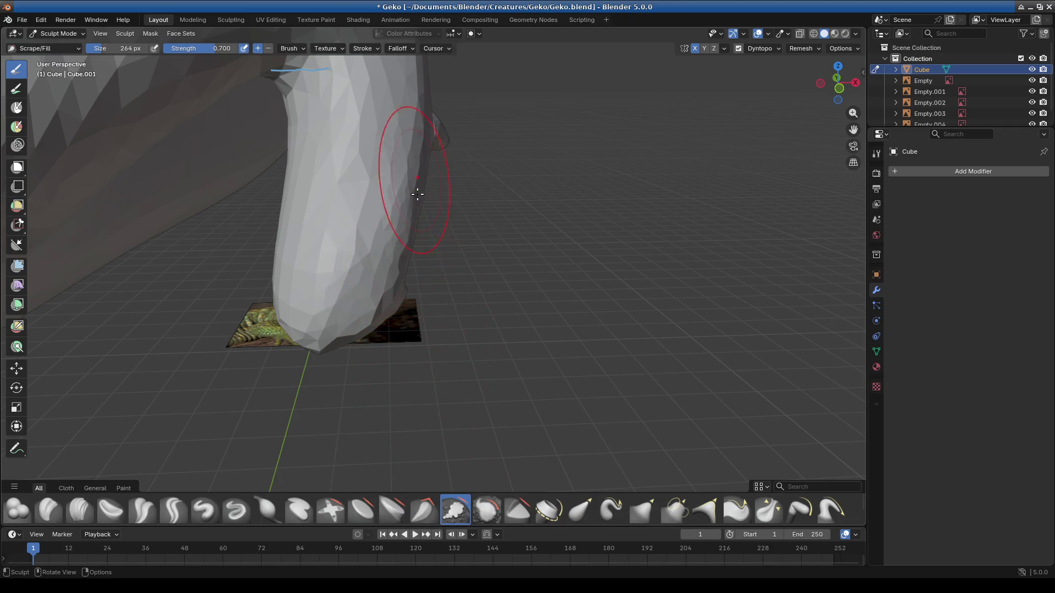
mouse_move(418, 187)
middle_down()
mouse_move(440, 219)
mouse_move(424, 195)
mouse_move(445, 154)
middle_up()
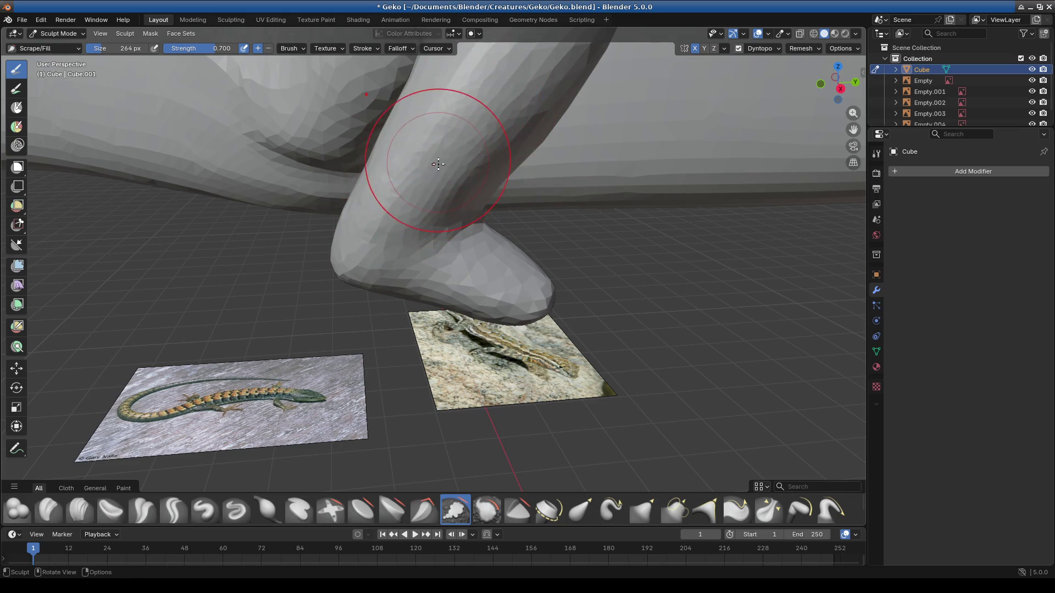
mouse_move(496, 117)
middle_down()
mouse_move(523, 224)
mouse_move(511, 244)
mouse_move(432, 275)
mouse_move(411, 313)
mouse_move(474, 428)
mouse_move(384, 283)
mouse_move(586, 275)
mouse_move(572, 242)
mouse_move(535, 235)
middle_up()
click(580, 509)
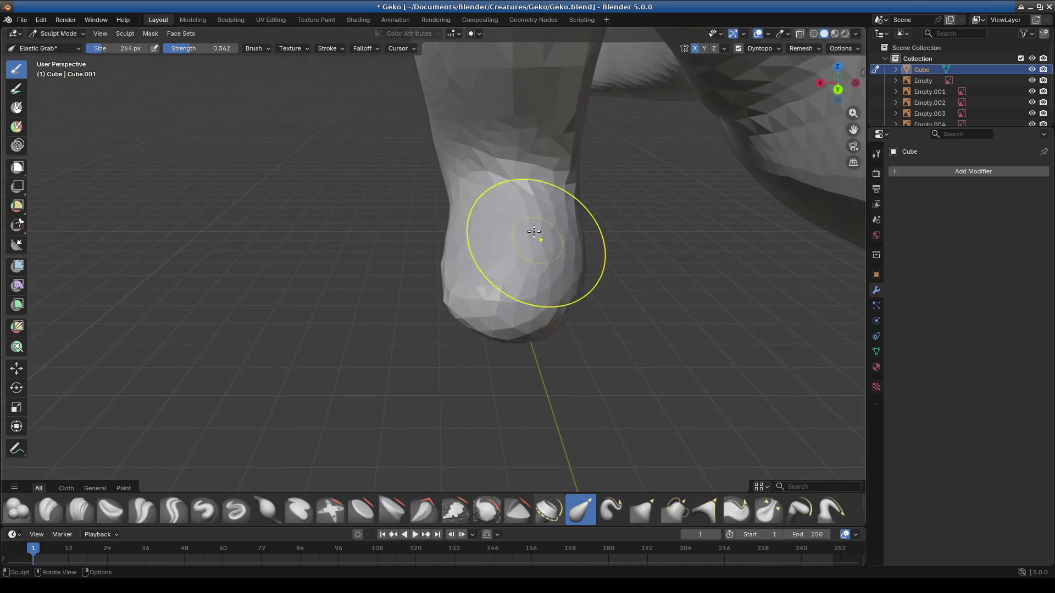
mouse_move(554, 272)
middle_down()
mouse_move(572, 322)
mouse_move(530, 322)
mouse_move(582, 351)
mouse_move(607, 334)
middle_up()
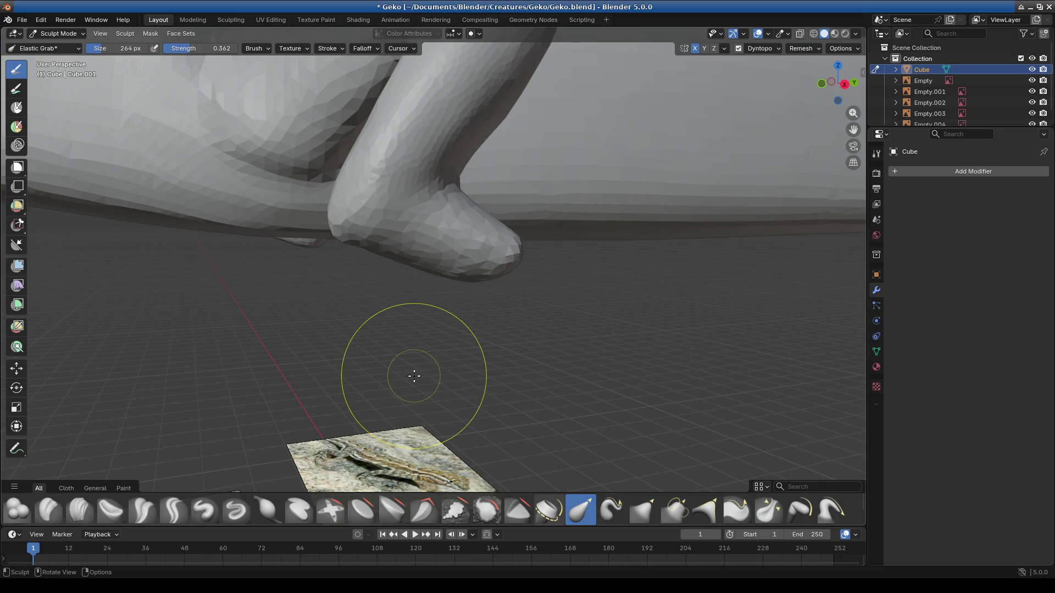
mouse_move(405, 338)
middle_down()
mouse_move(337, 299)
mouse_move(412, 312)
mouse_move(518, 278)
middle_up()
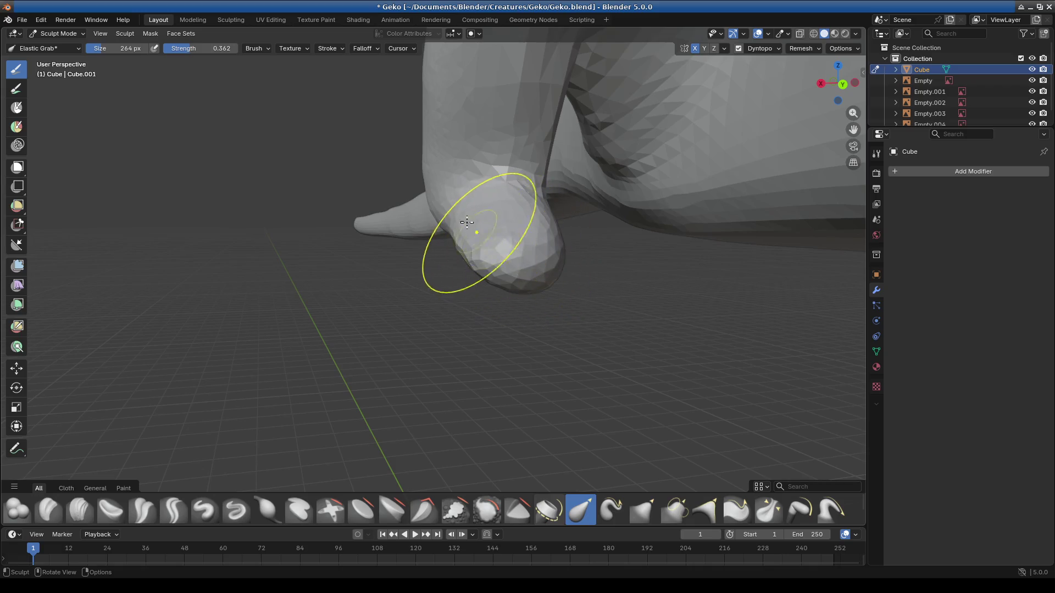
mouse_move(504, 280)
middle_down()
mouse_move(462, 328)
mouse_move(454, 318)
mouse_move(492, 238)
middle_up()
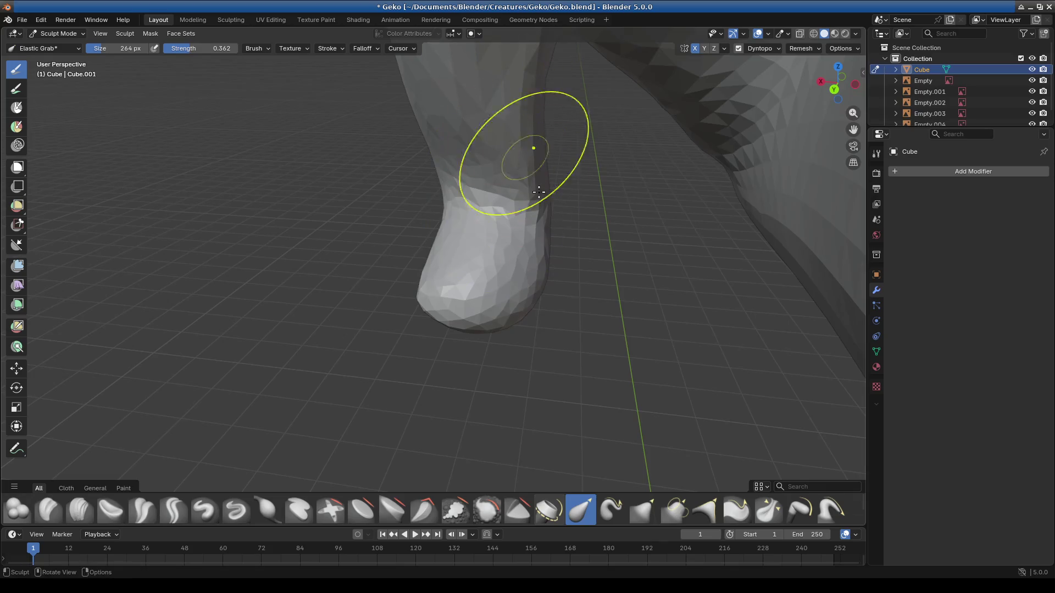
middle_drag(513, 141, 520, 288)
mouse_move(479, 207)
middle_down()
mouse_move(503, 278)
mouse_move(632, 283)
mouse_move(433, 293)
mouse_move(388, 264)
mouse_move(377, 306)
middle_up()
scroll(447, 264, up, 5)
scroll(460, 454, up, 2)
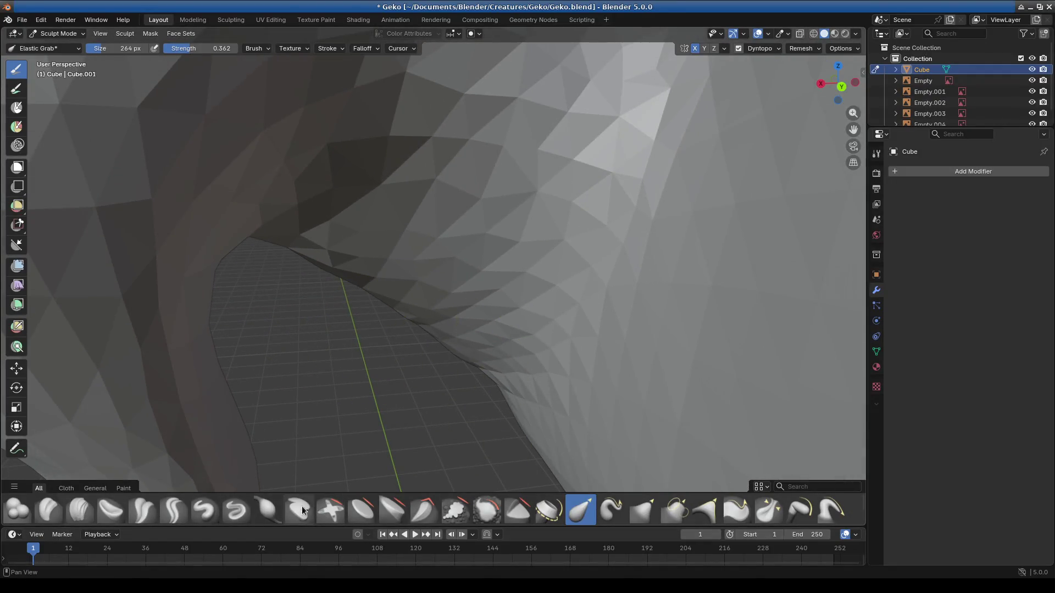
Step: With Inflate/Deflate, stroke over the dark crease under the leg joint and check it from both sides
click(267, 509)
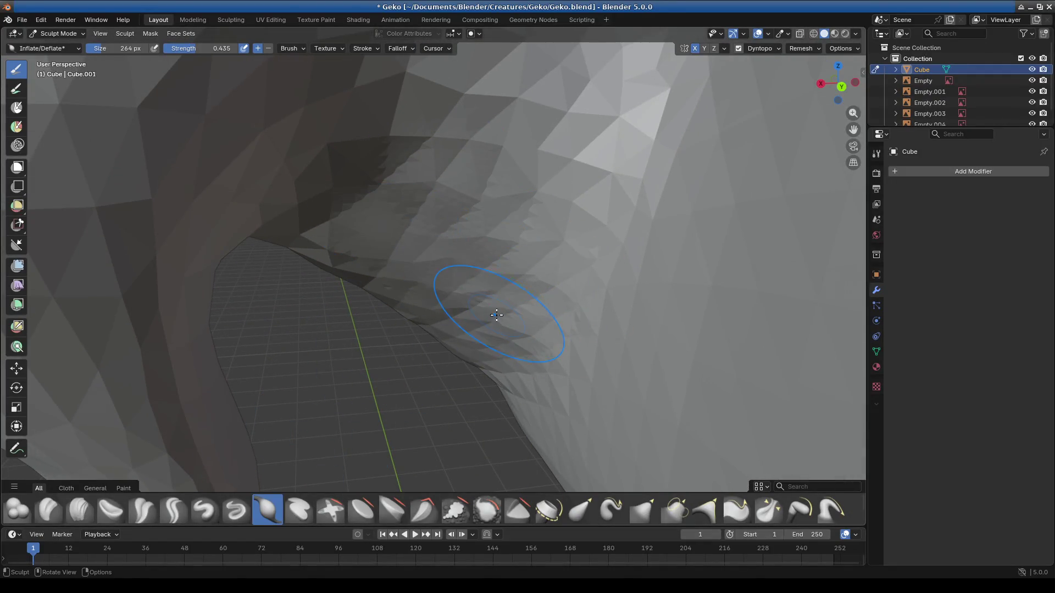
scroll(496, 315, down, 2)
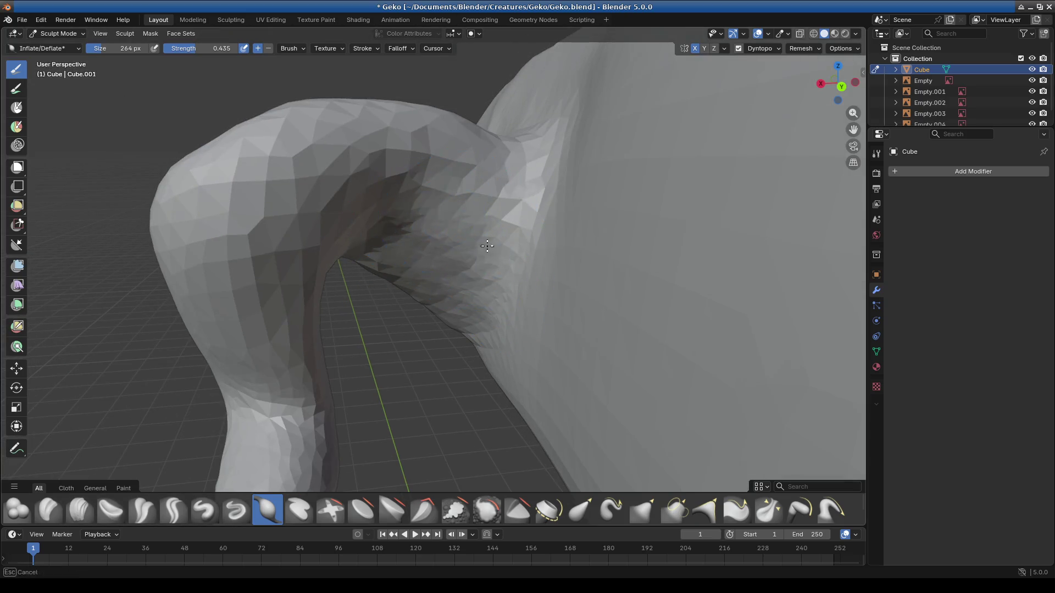
middle_drag(443, 281, 470, 290)
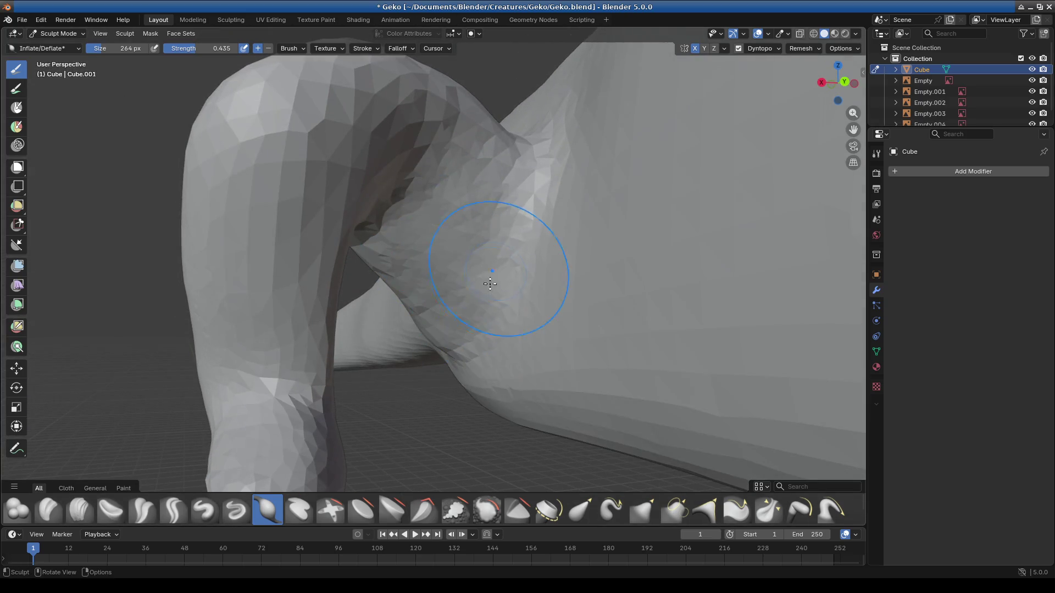
middle_drag(449, 189, 450, 194)
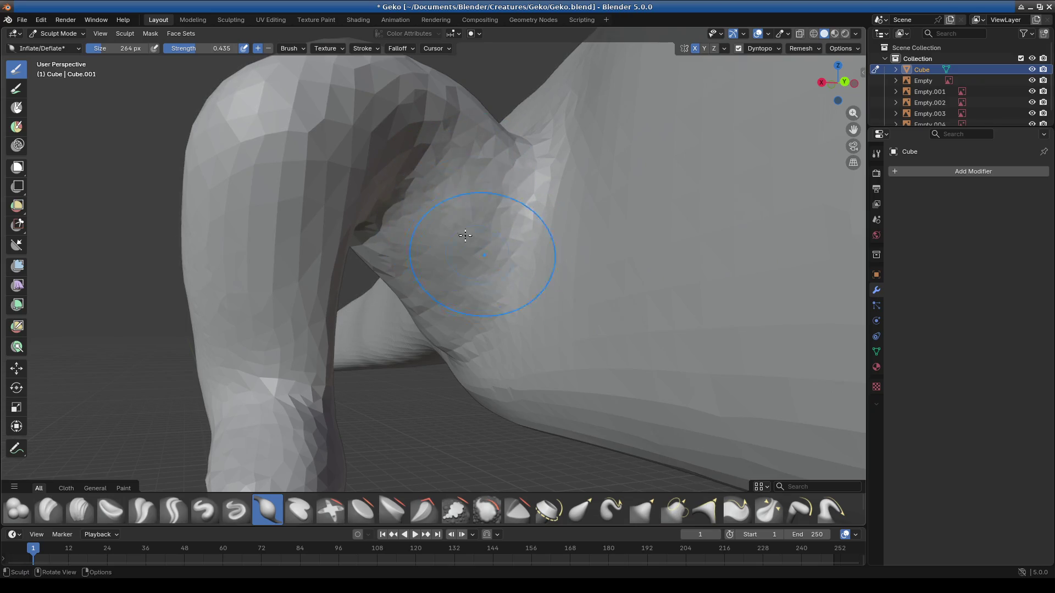
middle_drag(480, 274, 503, 276)
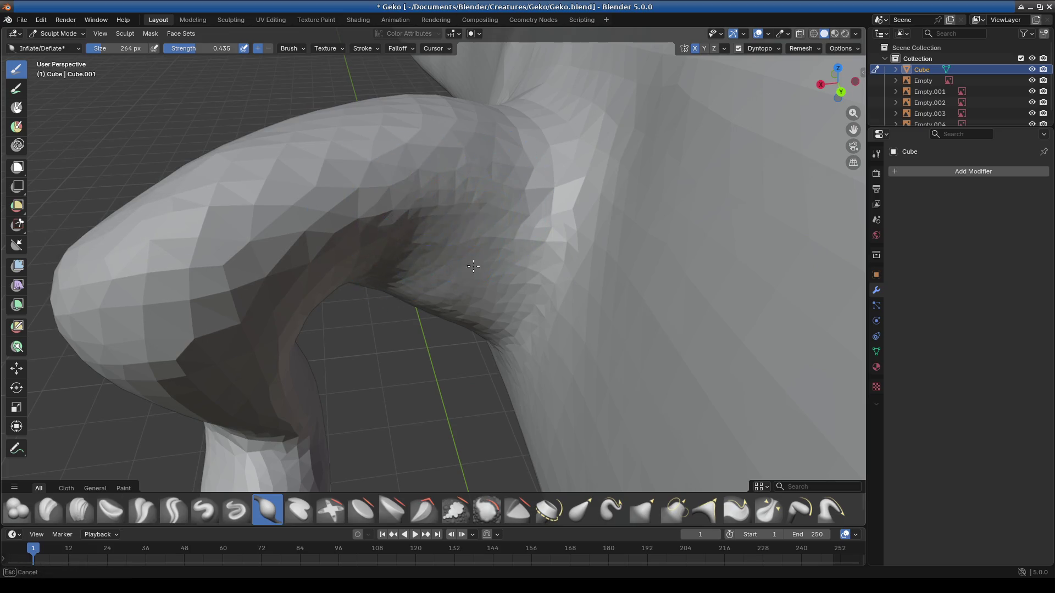
middle_drag(413, 270, 396, 237)
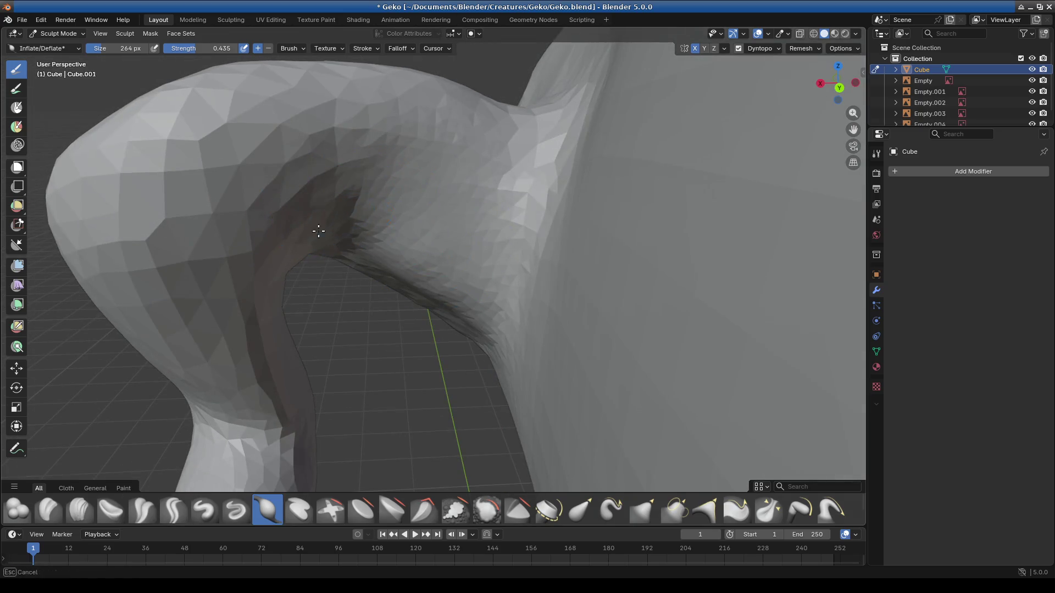
drag(313, 241, 305, 232)
middle_drag(382, 253, 448, 287)
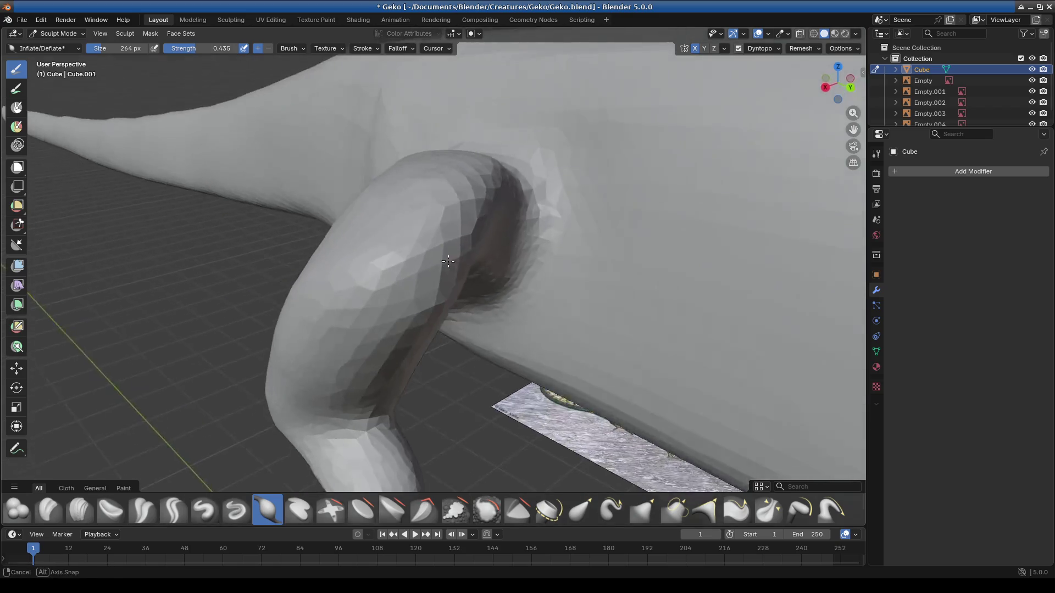
middle_drag(376, 288, 331, 231)
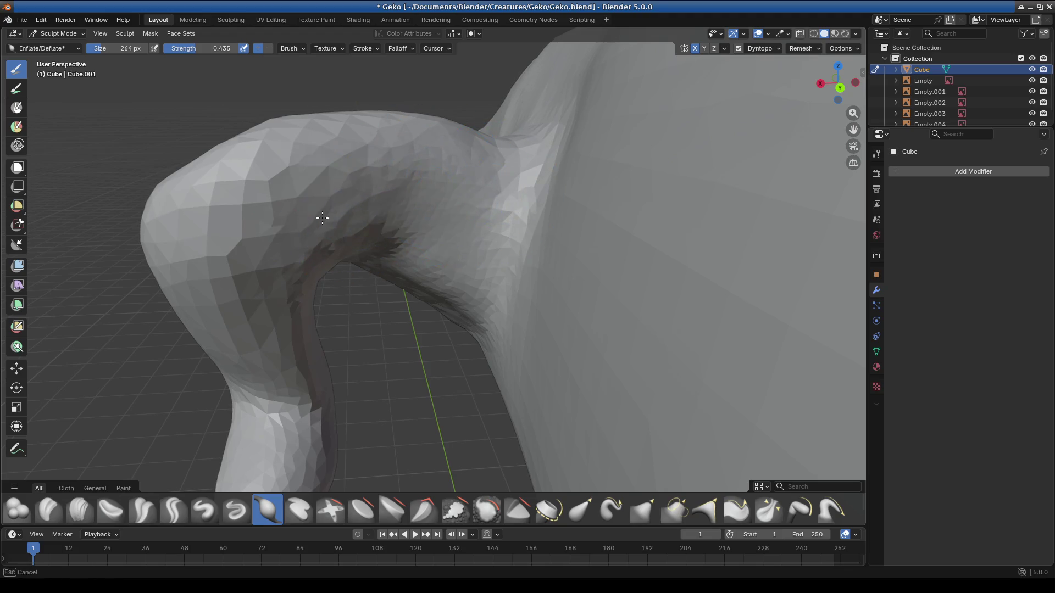
mouse_move(400, 165)
middle_down()
mouse_move(572, 201)
mouse_move(671, 199)
middle_up()
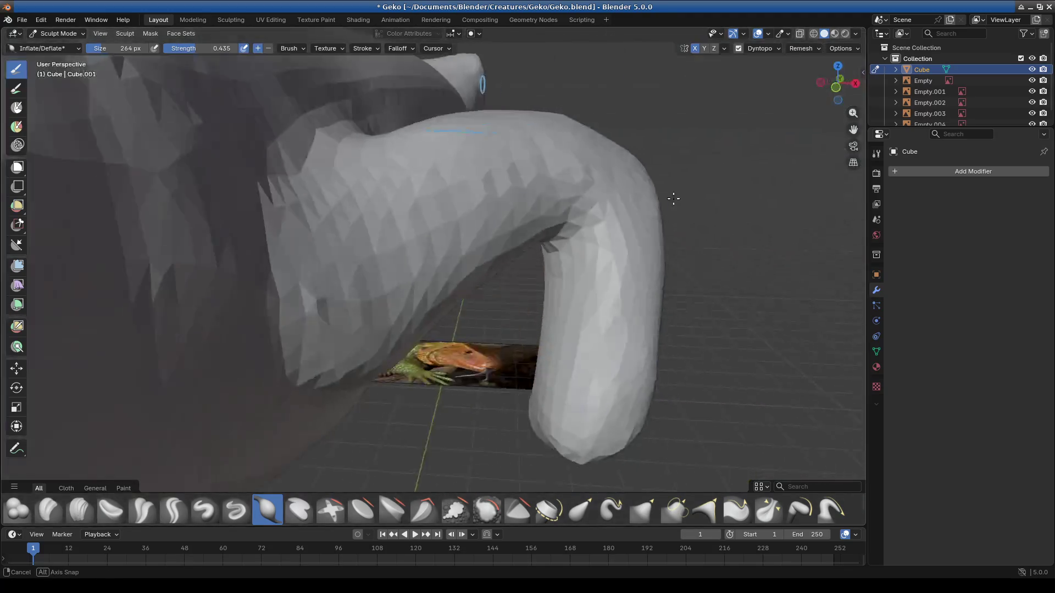
scroll(589, 201, up, 2)
scroll(574, 283, up, 2)
middle_drag(574, 283, 366, 522)
click(174, 511)
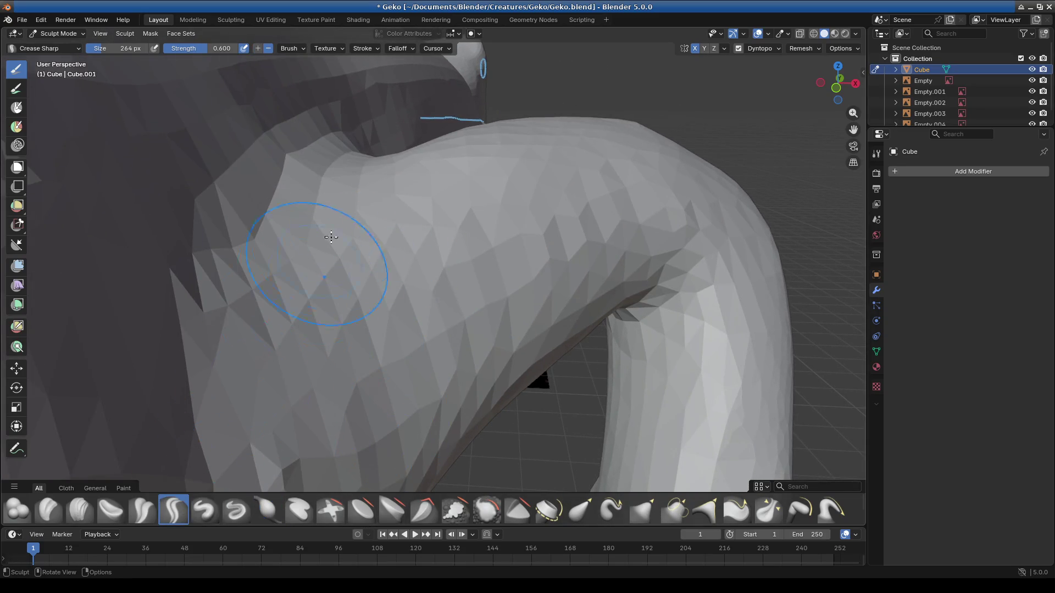
Step: Undo a too-deep Crease Sharp groove on the shoulder and lower the brush Strength
drag(358, 151, 262, 240)
key(ctrl+z)
drag(225, 53, 196, 53)
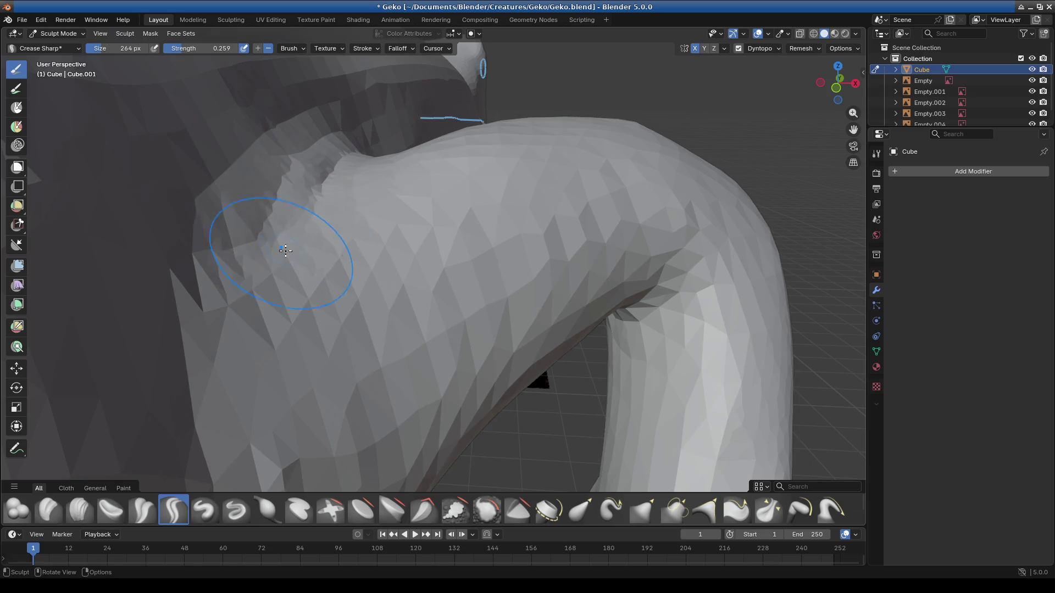
click(580, 510)
Step: Elastic Grab the shoulder upward and pull the underside crease where the leg meets the body
drag(283, 247, 208, 201)
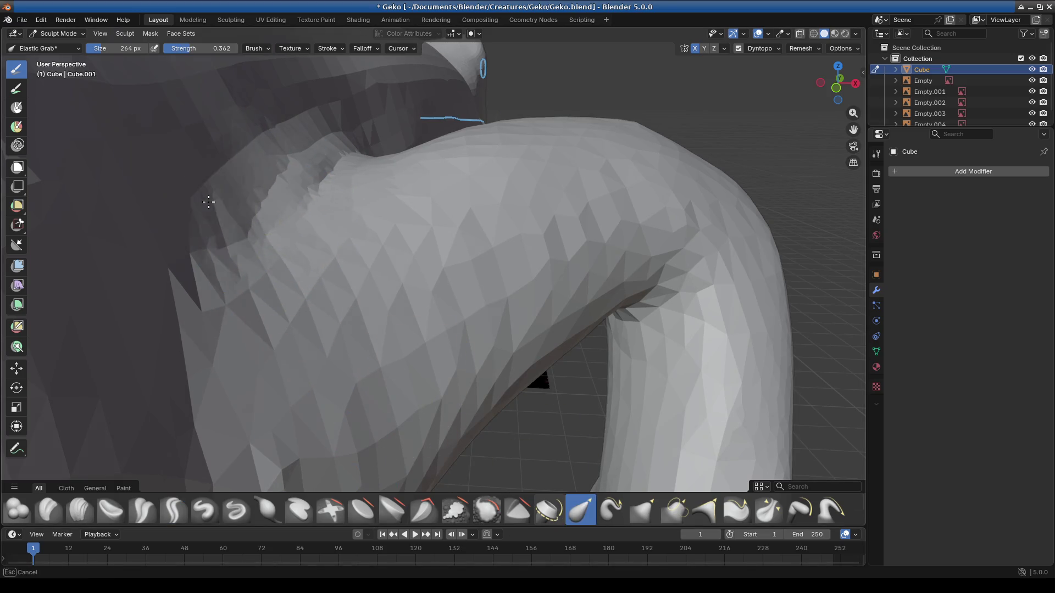
middle_drag(314, 165, 426, 295)
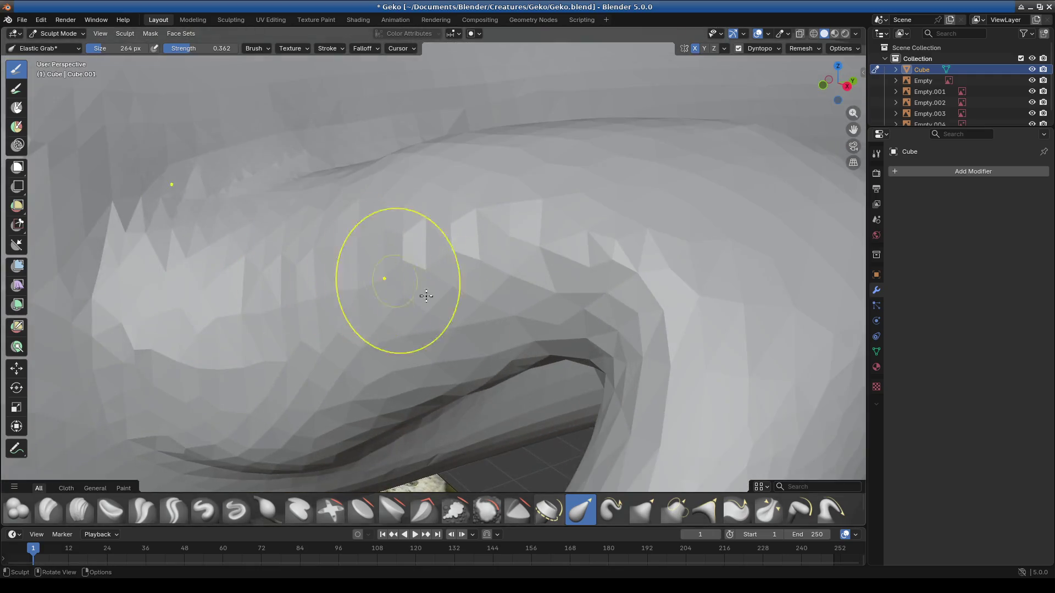
scroll(426, 296, down, 3)
drag(363, 386, 293, 410)
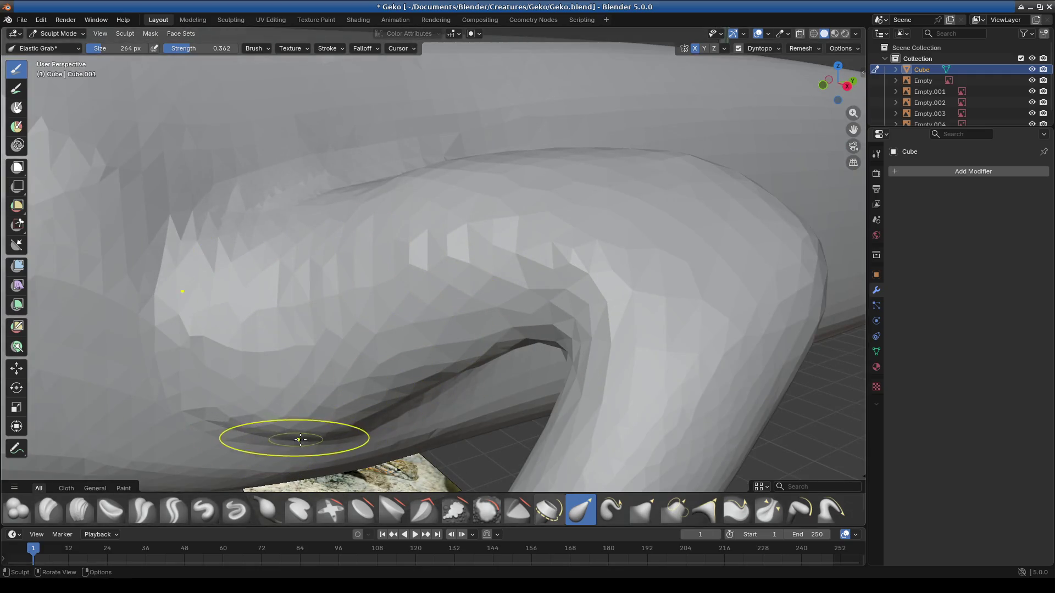
middle_drag(483, 401, 358, 372)
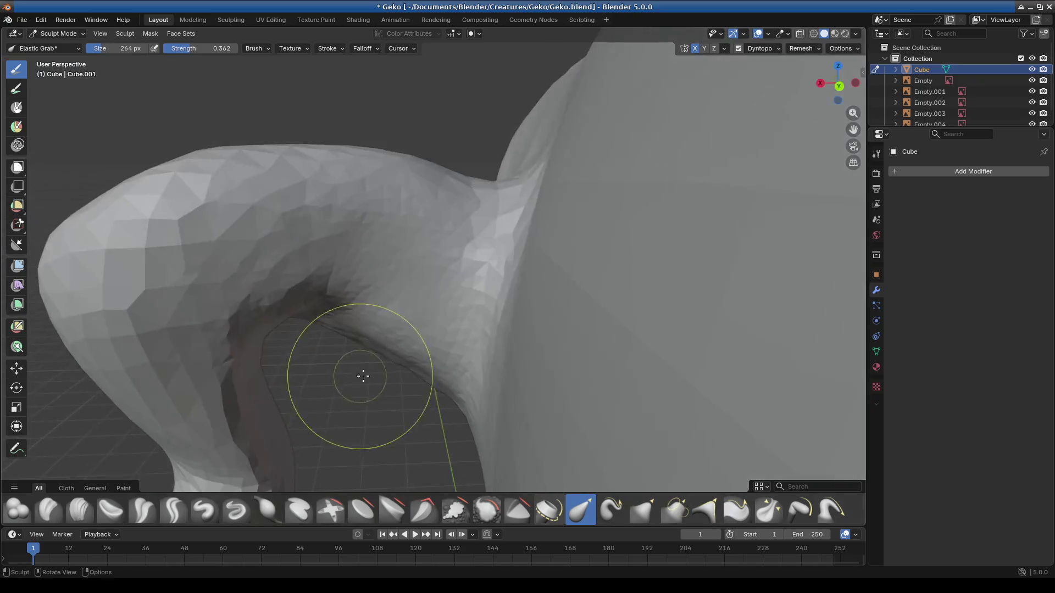
drag(302, 324, 327, 317)
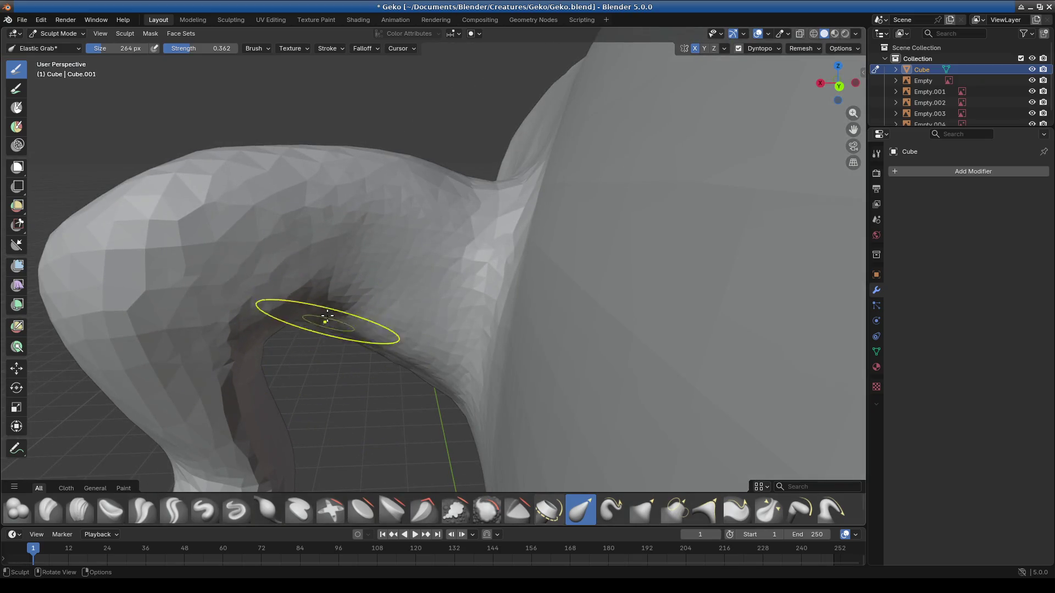
drag(418, 340, 417, 324)
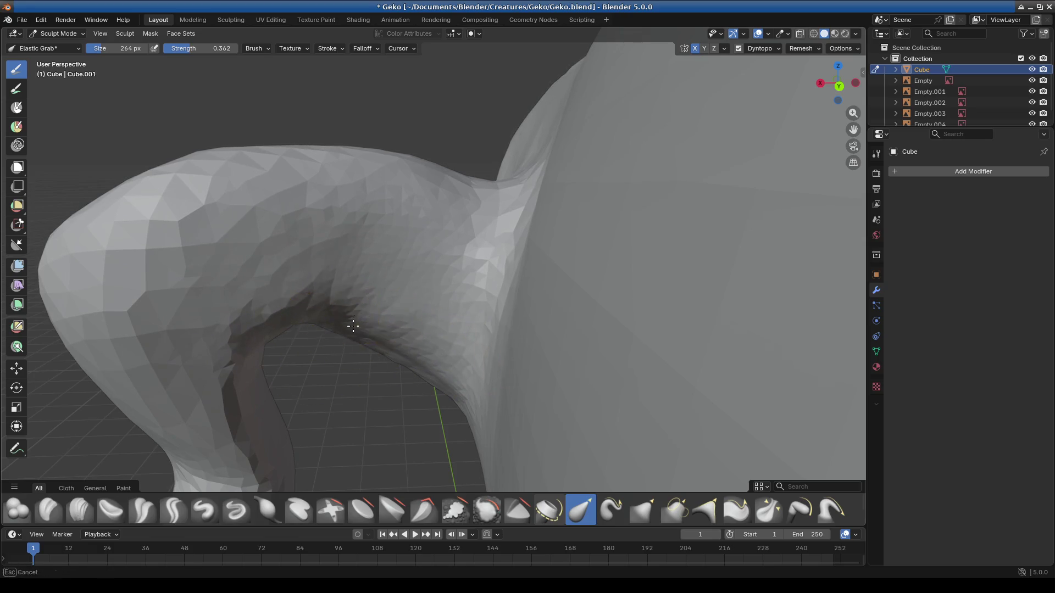
middle_drag(337, 335, 349, 376)
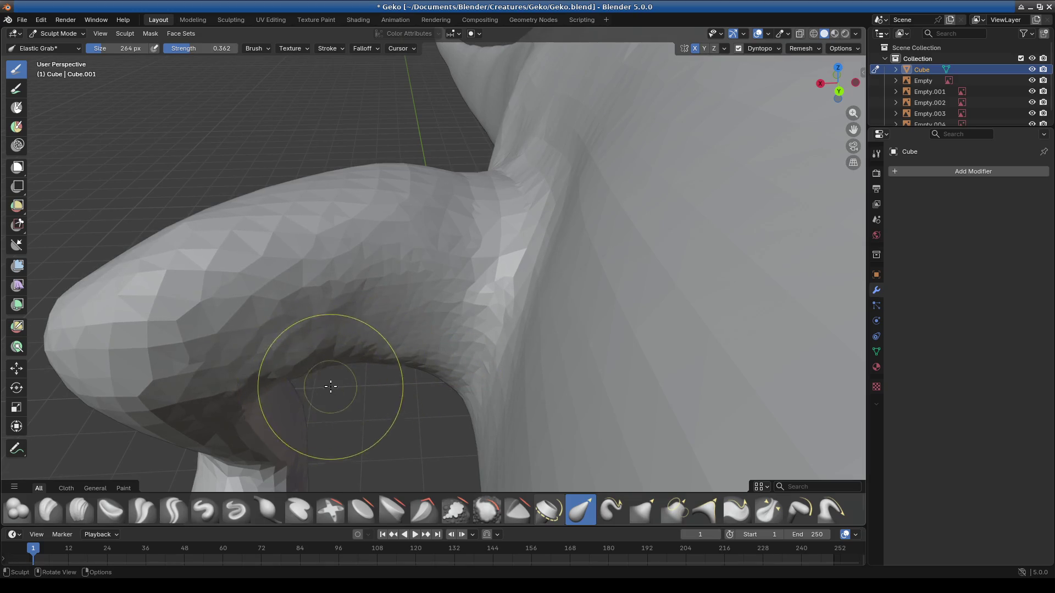
middle_drag(330, 387, 597, 295)
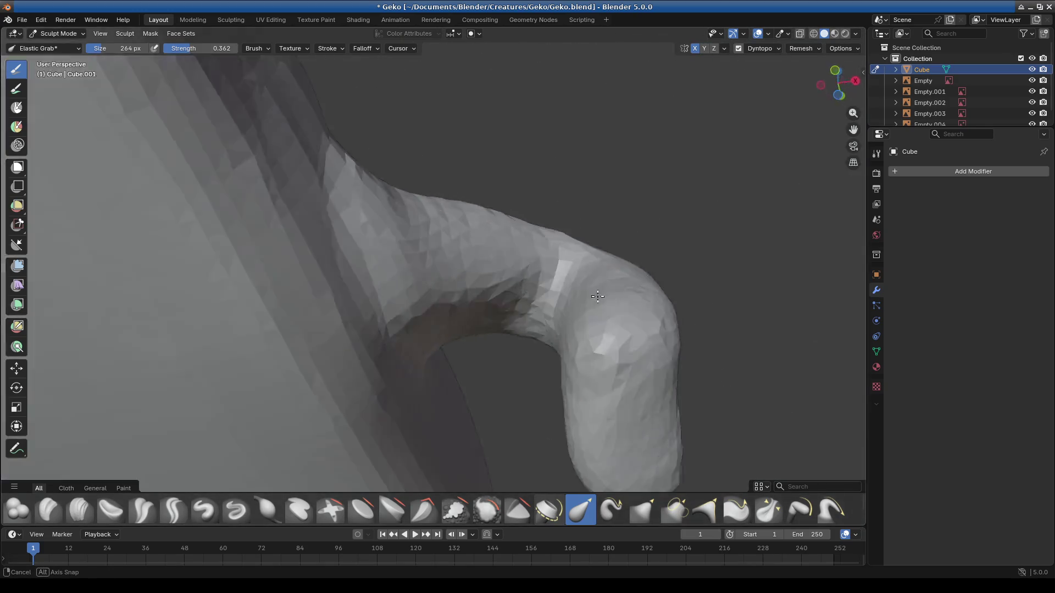
middle_drag(597, 295, 367, 484)
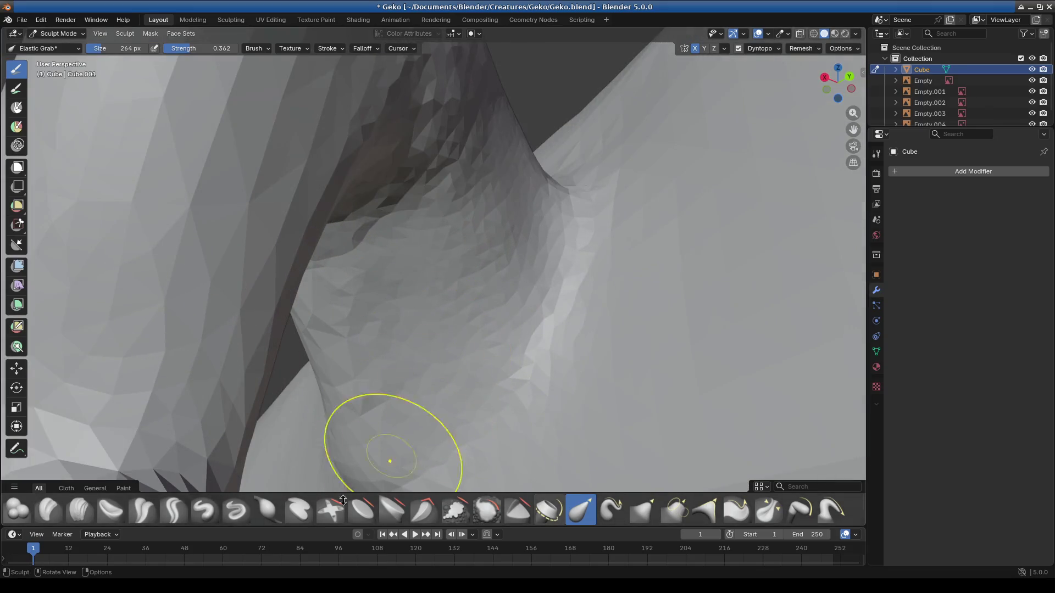
click(266, 509)
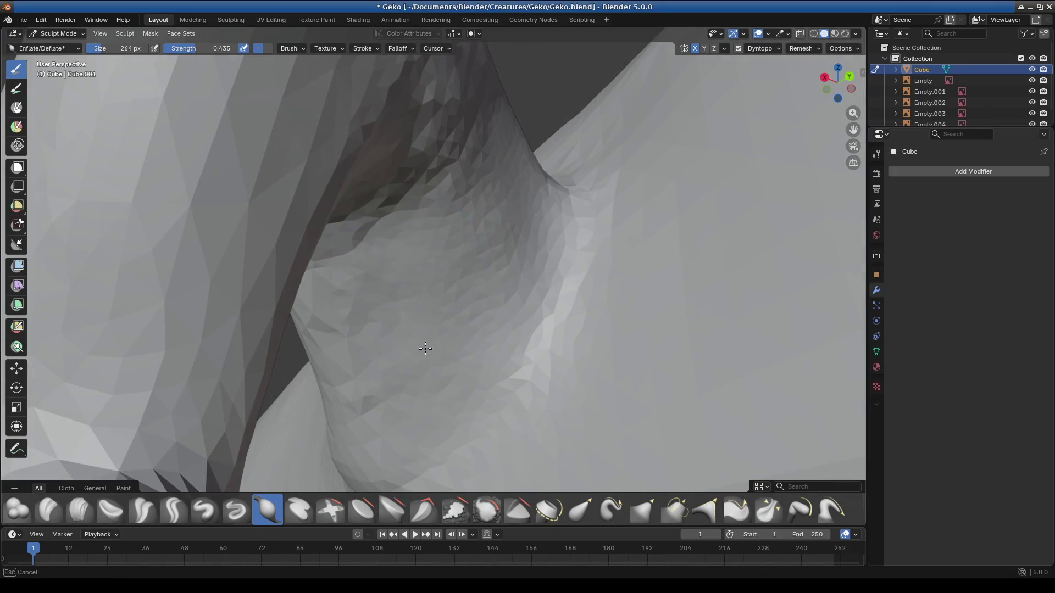
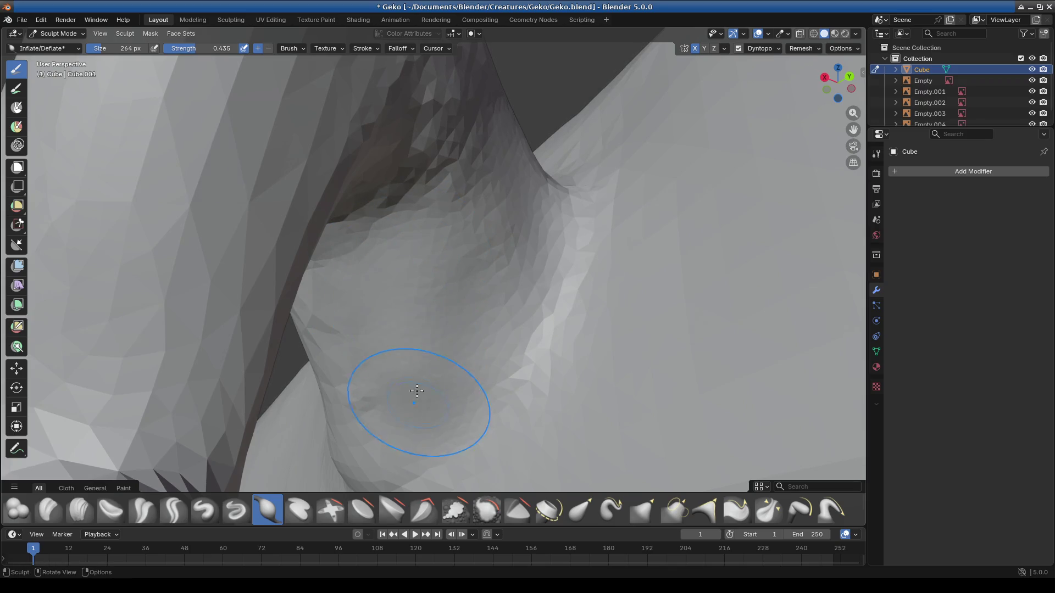
Step: Inflate the limb's underside and its junction with the body, then inspect it from above and below
drag(484, 341, 417, 430)
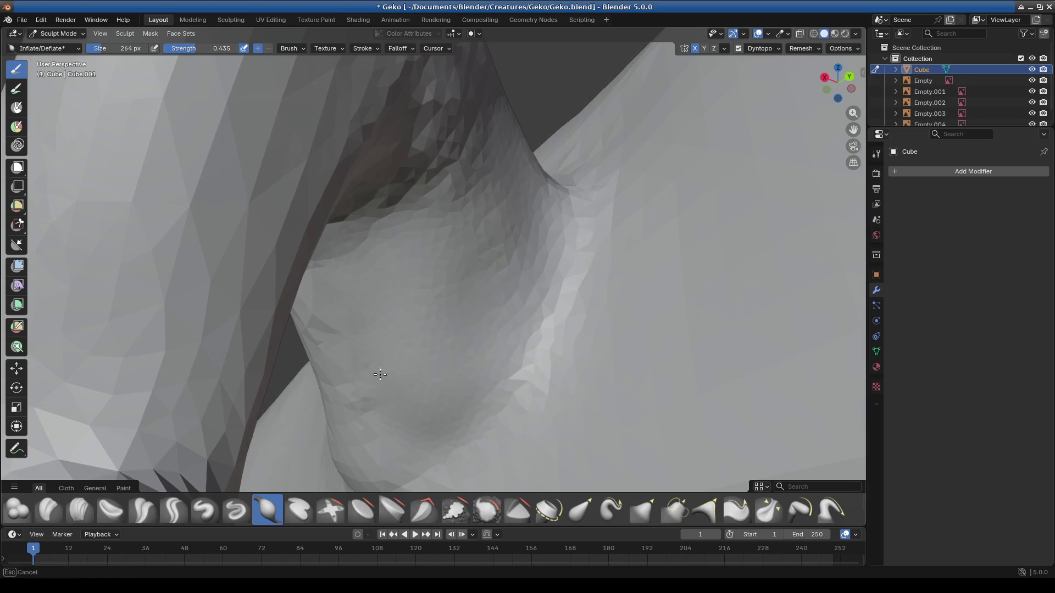
drag(405, 219, 375, 227)
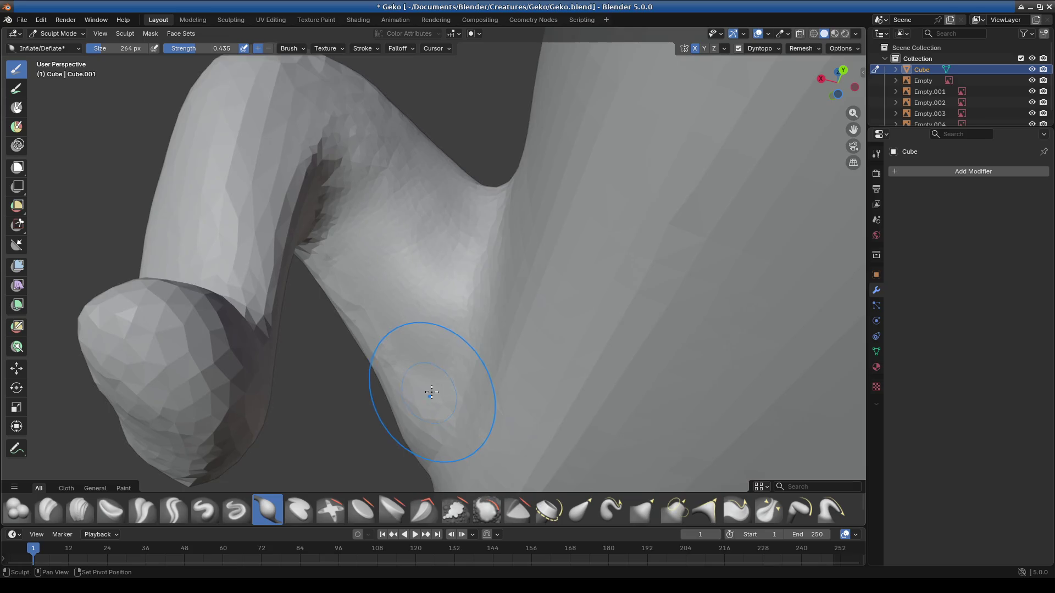
middle_drag(369, 223, 451, 336)
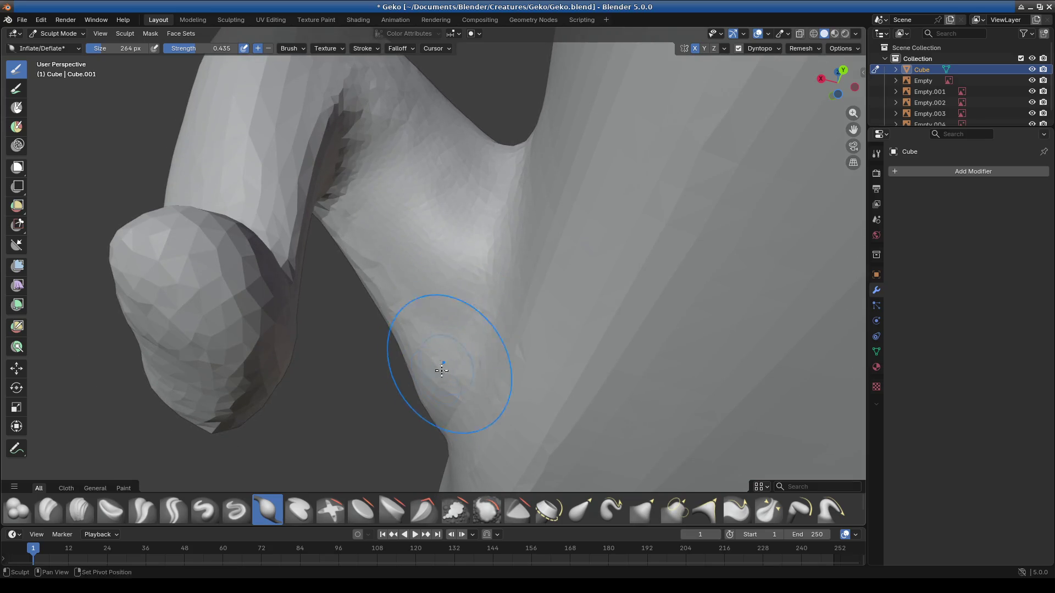
middle_drag(405, 413, 530, 440)
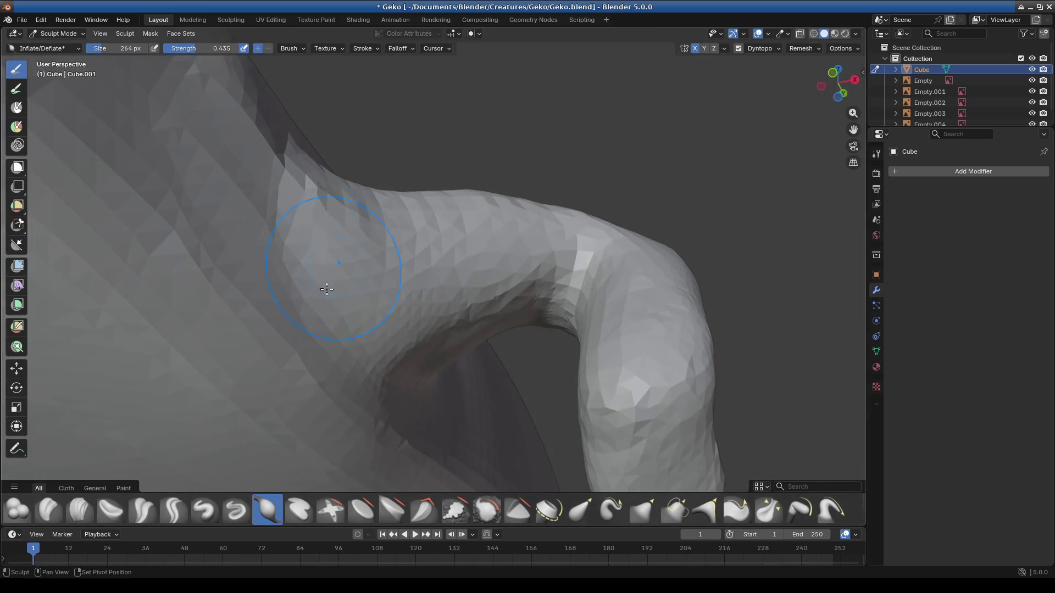
middle_drag(377, 243, 392, 366)
mouse_move(566, 236)
middle_down()
mouse_move(426, 324)
mouse_move(424, 342)
middle_up()
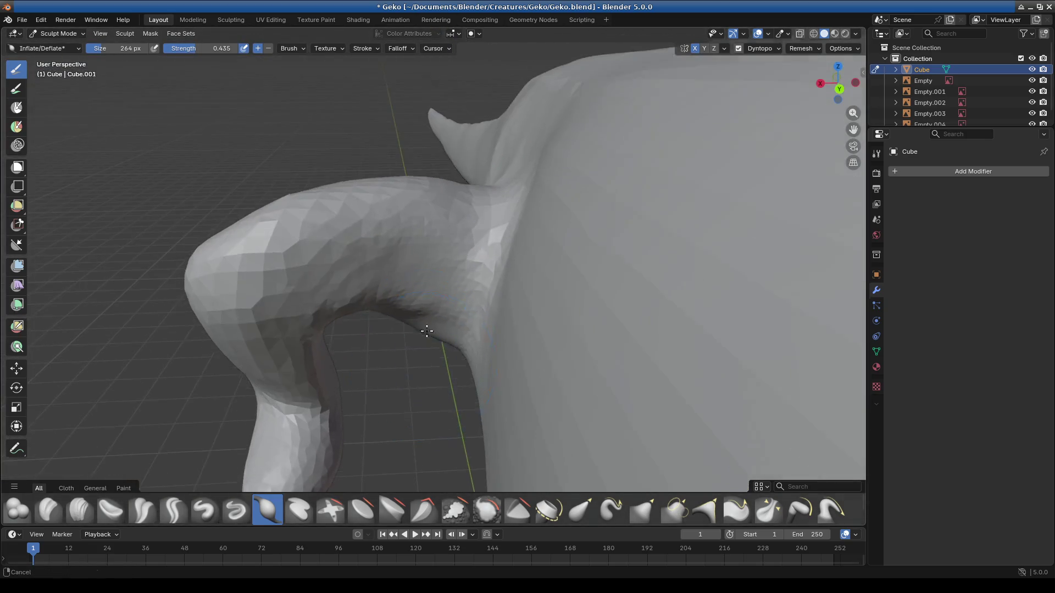
scroll(424, 341, up, 4)
shift+middle_drag(463, 252, 489, 419)
click(582, 513)
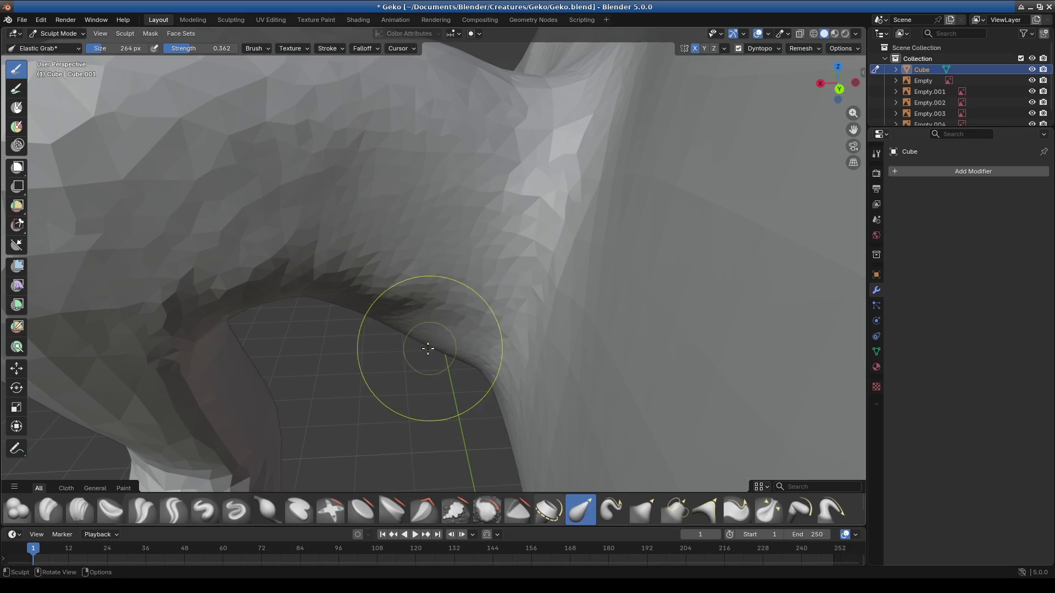
Step: Elastic-grab the mesh under the limb and reshape the joint beneath it, checking against the reference
drag(431, 348, 412, 353)
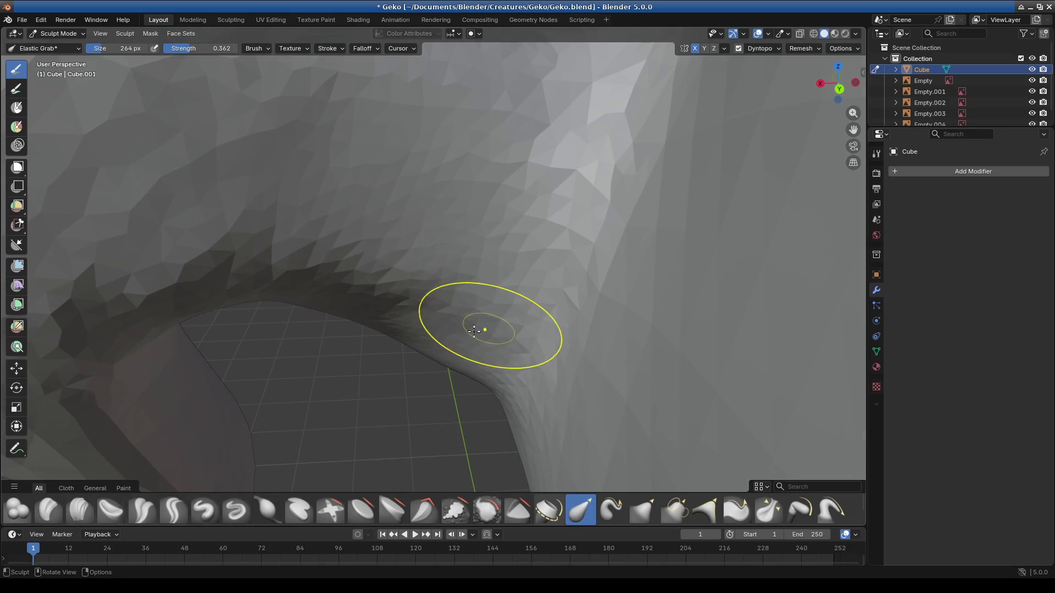
scroll(427, 319, down, 4)
middle_drag(365, 318, 371, 259)
mouse_move(370, 259)
mouse_down()
mouse_move(201, 174)
mouse_move(298, 247)
mouse_up()
middle_drag(299, 247, 422, 192)
mouse_move(363, 291)
middle_down()
mouse_move(424, 365)
mouse_move(354, 429)
mouse_move(393, 377)
mouse_move(412, 388)
mouse_move(522, 266)
mouse_move(632, 276)
mouse_move(636, 212)
mouse_move(537, 332)
middle_up()
scroll(368, 432, up, 2)
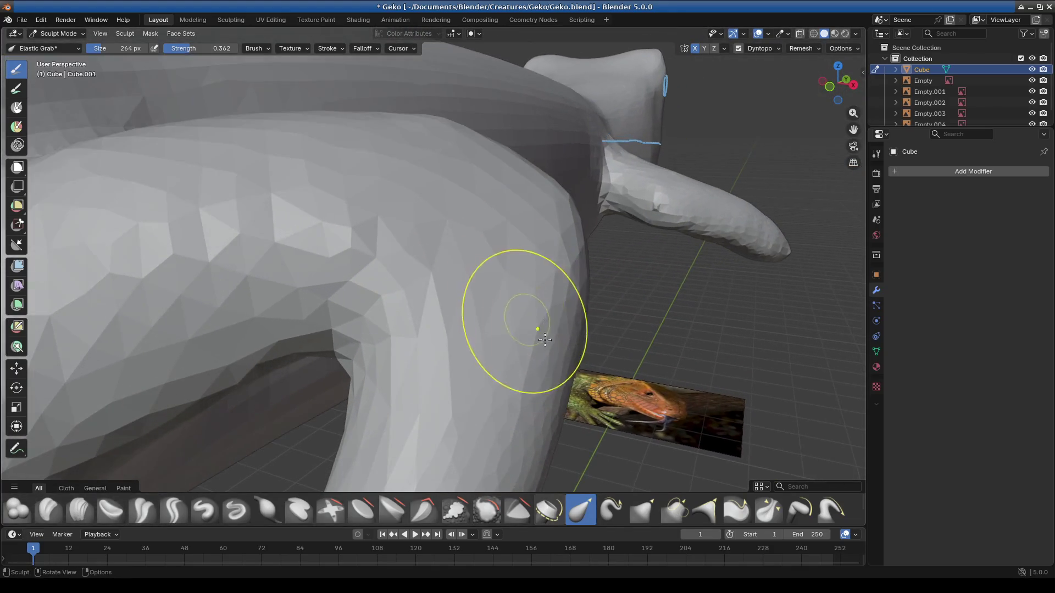
Step: Bulge out the limb's outer edge and pull the leg down into its bent shape
drag(519, 189, 569, 168)
middle_drag(640, 101, 467, 299)
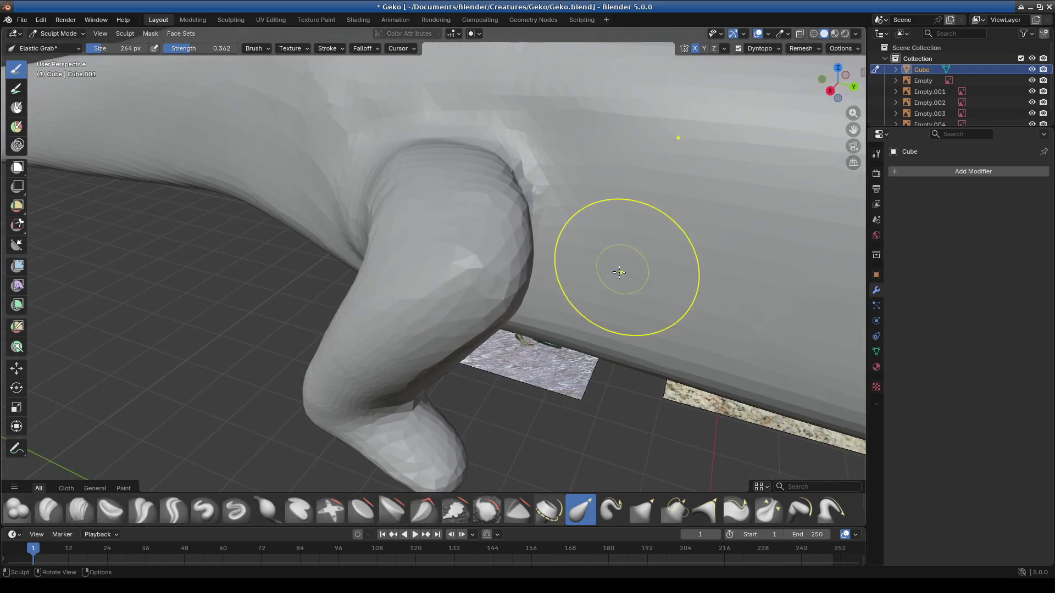
middle_drag(618, 267, 399, 285)
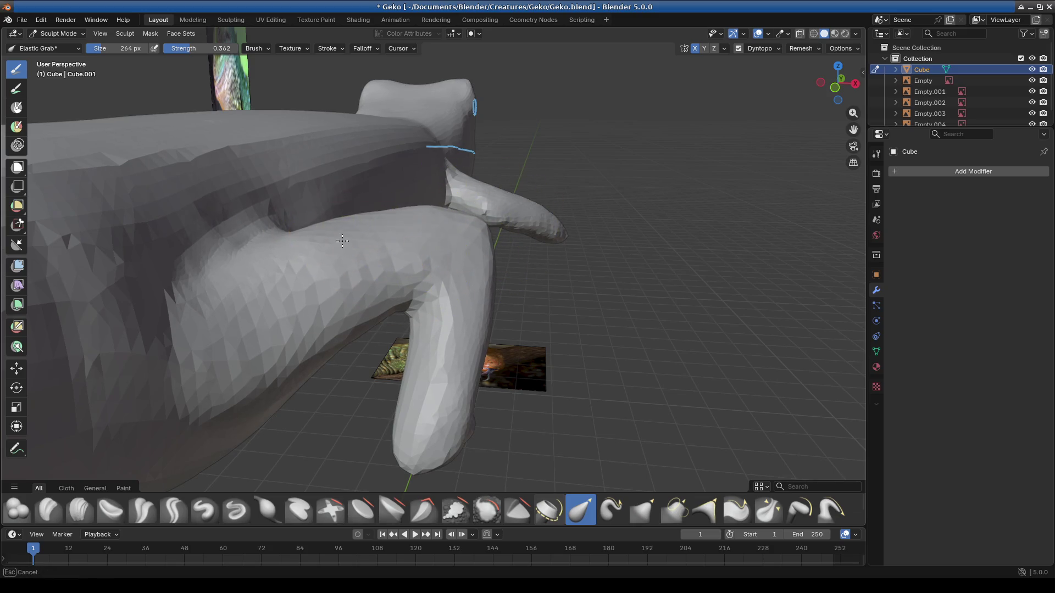
mouse_move(343, 238)
middle_down()
mouse_move(264, 288)
mouse_move(404, 317)
mouse_move(518, 318)
mouse_move(424, 289)
mouse_move(388, 330)
mouse_move(440, 400)
middle_up()
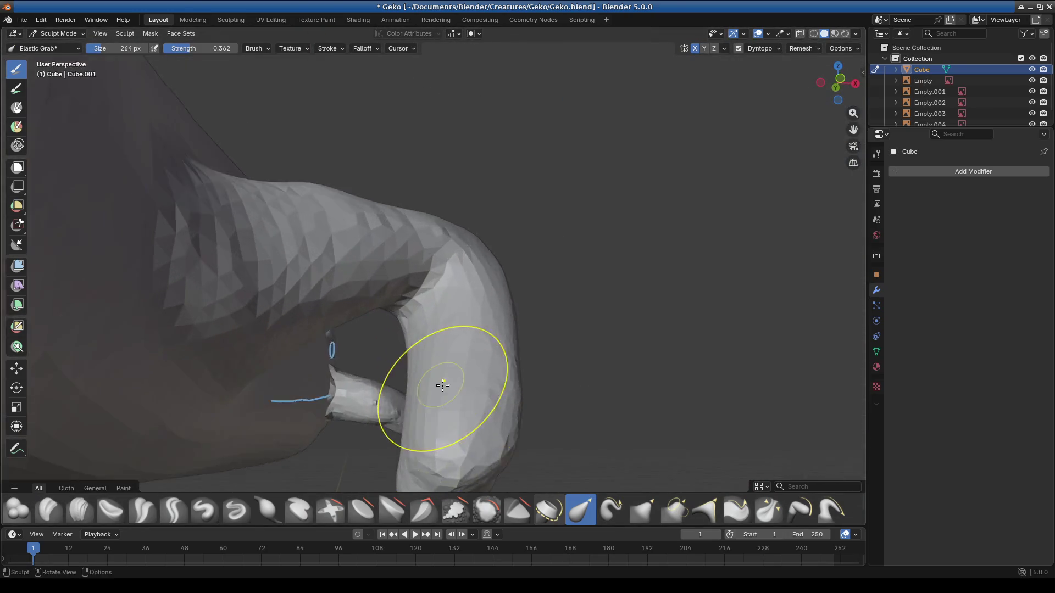
drag(441, 400, 437, 439)
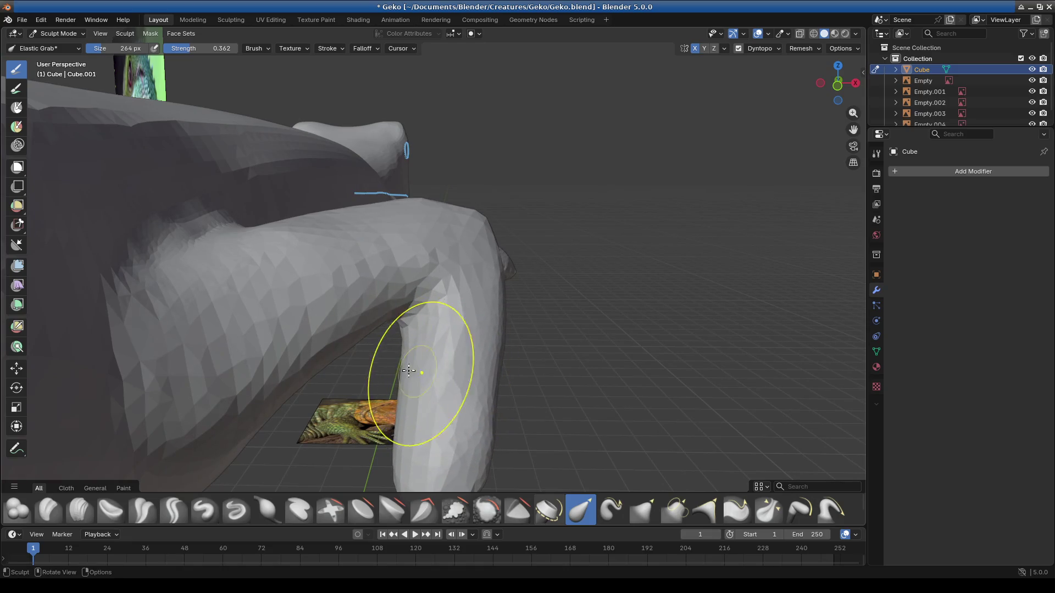
mouse_move(437, 439)
middle_down()
mouse_move(442, 244)
mouse_move(165, 459)
middle_up()
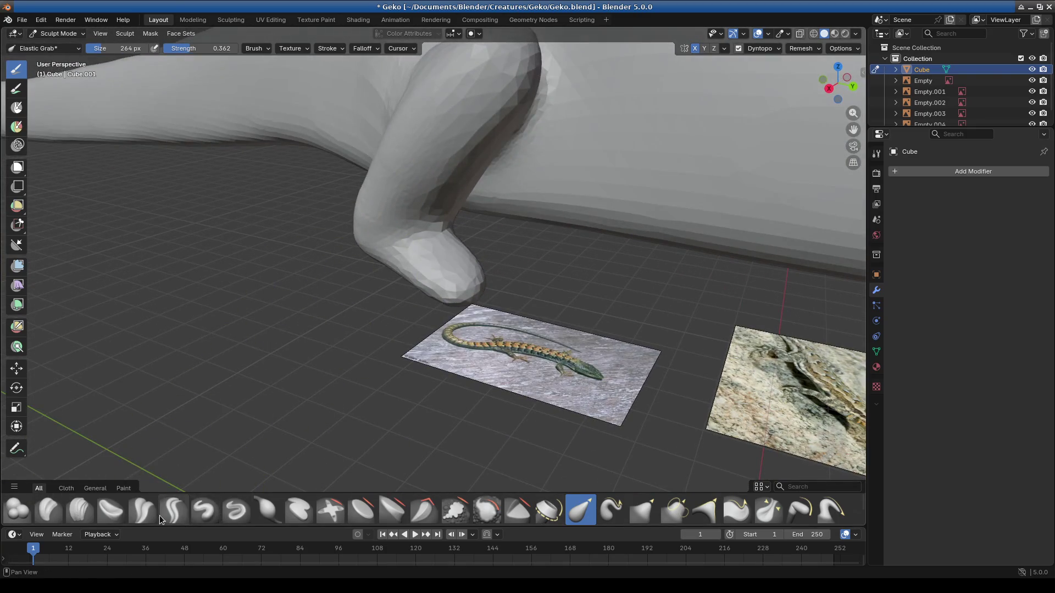
click(142, 511)
mouse_move(330, 347)
middle_down()
mouse_move(436, 236)
mouse_move(455, 198)
middle_up()
Step: Polish the surface at the top of the foot smooth with the Crease Polish brush
drag(454, 198, 347, 198)
middle_drag(453, 211, 424, 187)
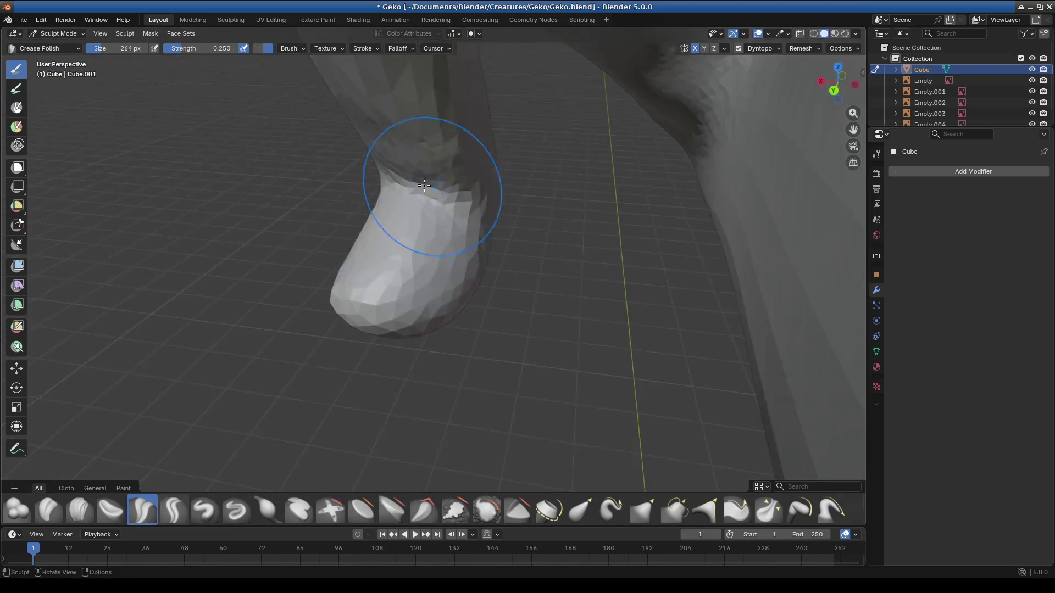
middle_drag(490, 178, 381, 199)
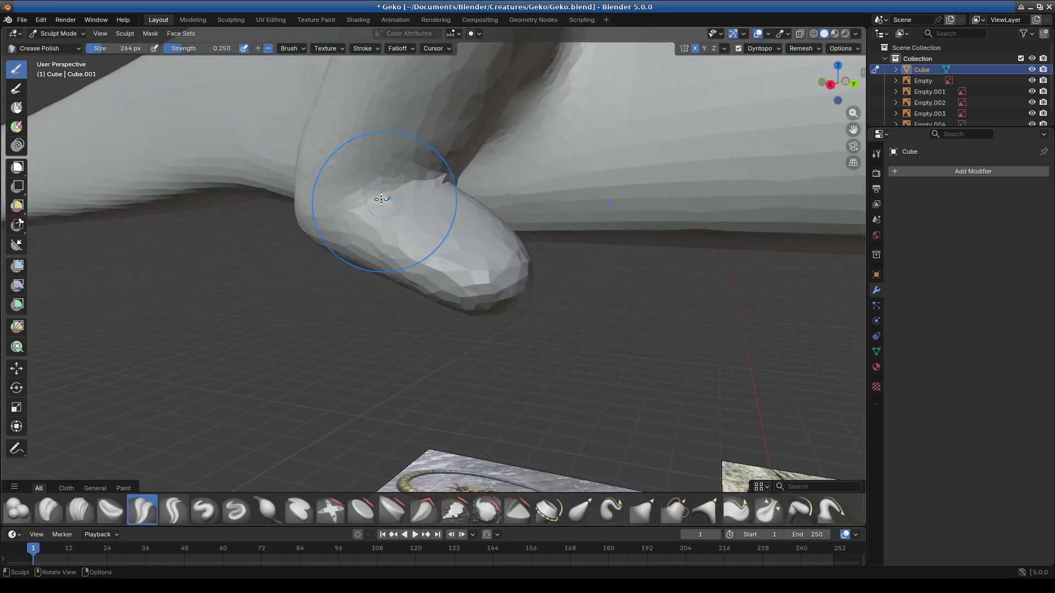
scroll(322, 201, down, 3)
middle_drag(404, 259, 430, 265)
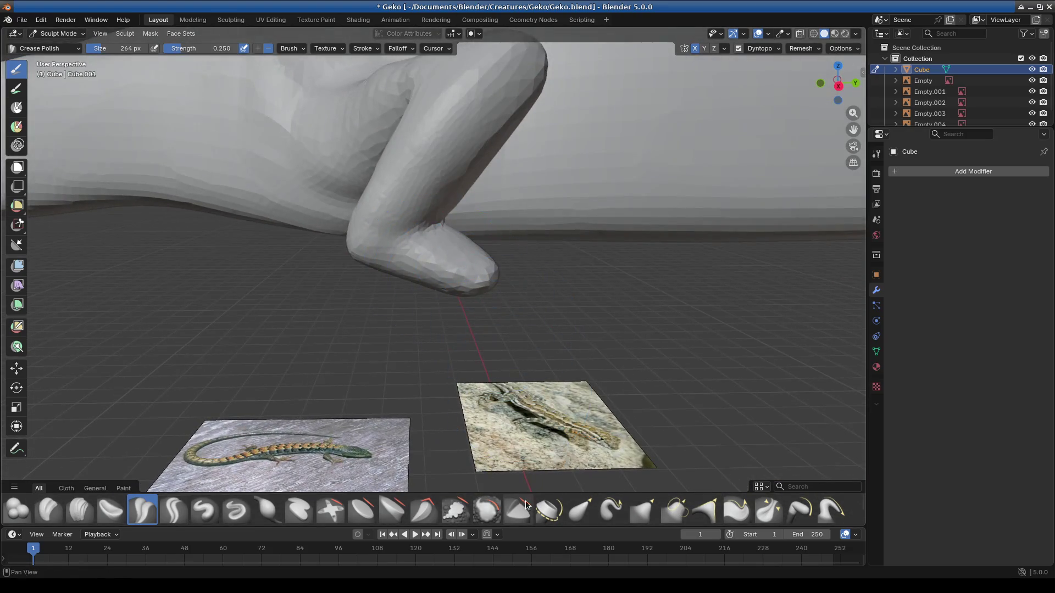
Step: Elastic-grab the bend of the leg so it reaches down to the ground
click(580, 509)
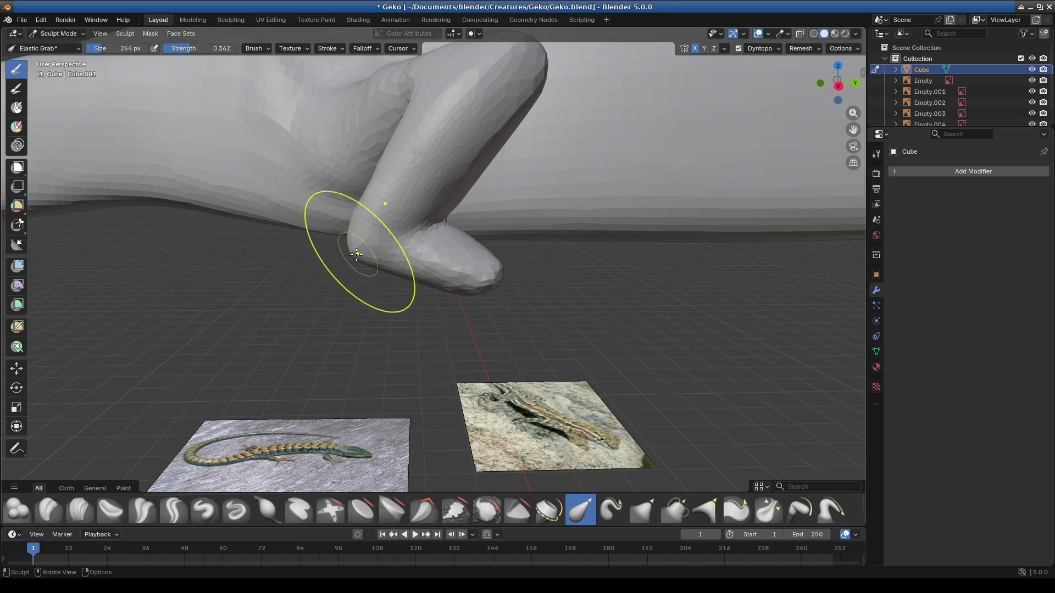
middle_drag(330, 255, 484, 310)
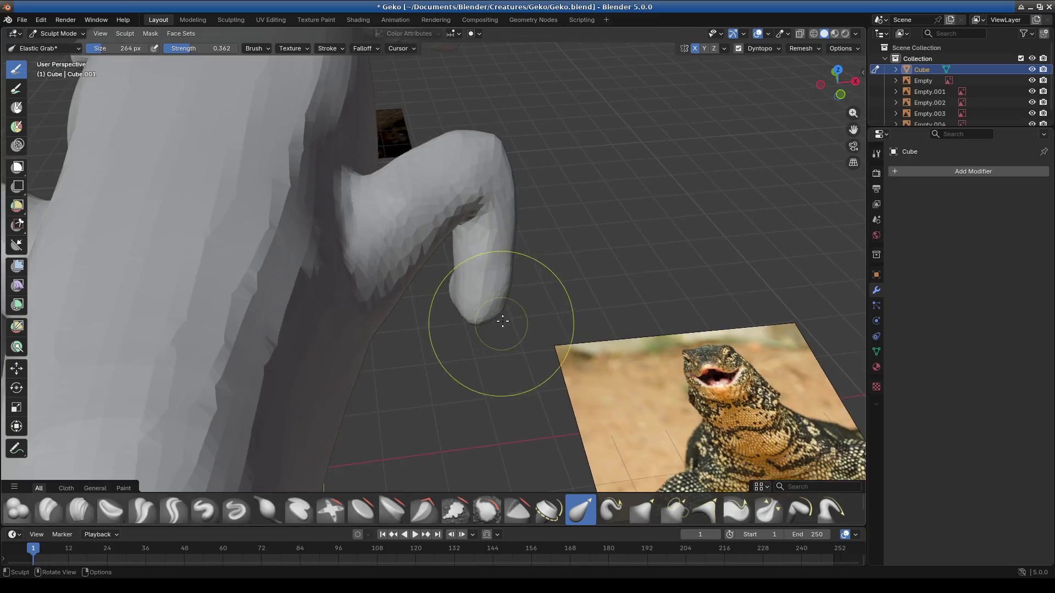
mouse_move(484, 310)
middle_down()
mouse_move(491, 219)
mouse_move(390, 258)
mouse_move(392, 271)
middle_up()
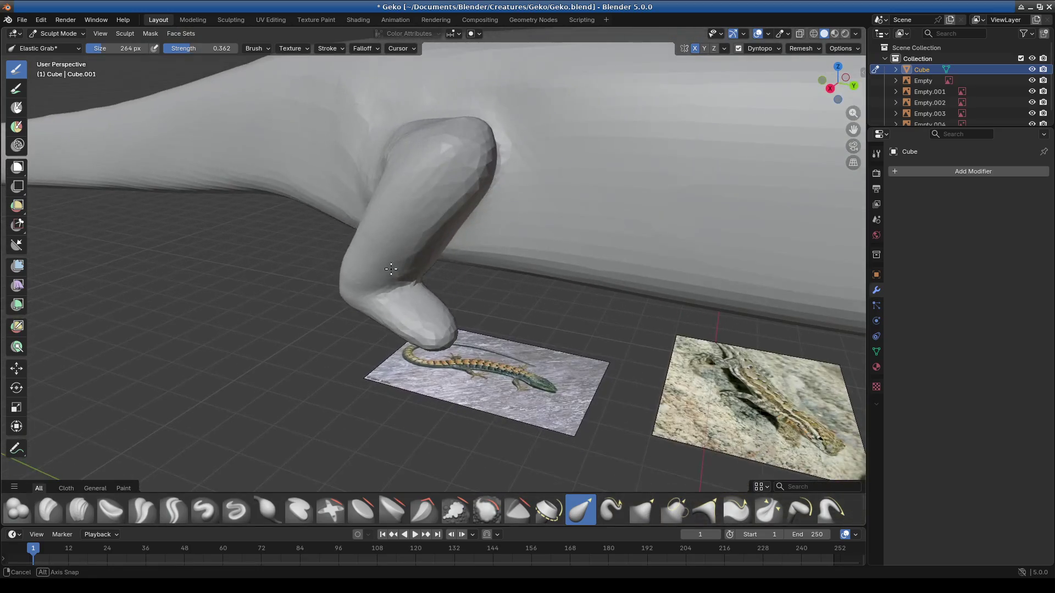
drag(412, 141, 413, 150)
middle_drag(414, 150, 354, 272)
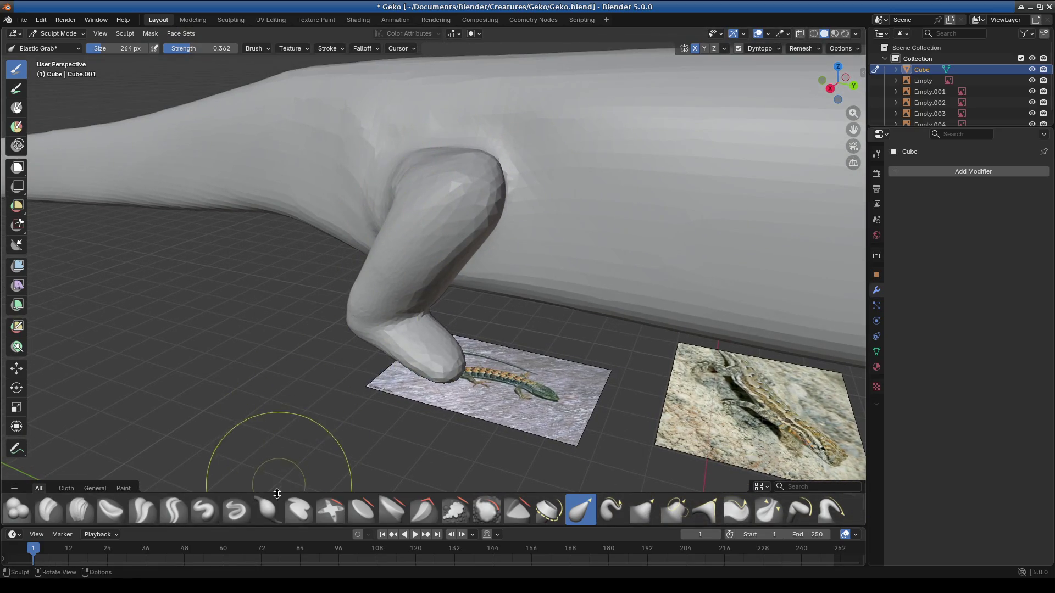
click(267, 512)
middle_drag(429, 294, 417, 221)
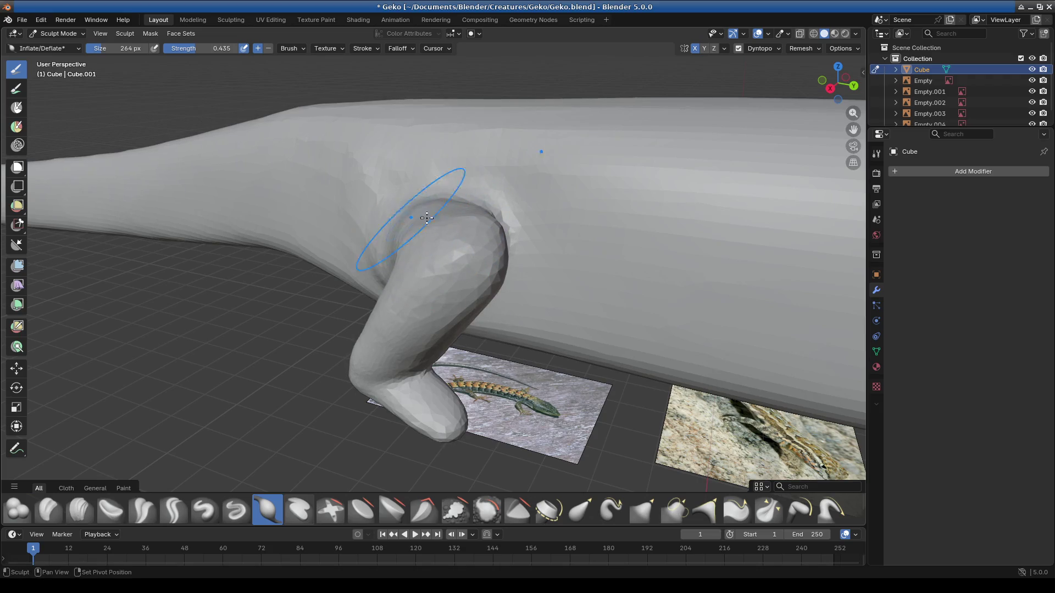
Step: Orbit around the leg to check it from the side, behind the body and a low front view
middle_drag(491, 286, 517, 255)
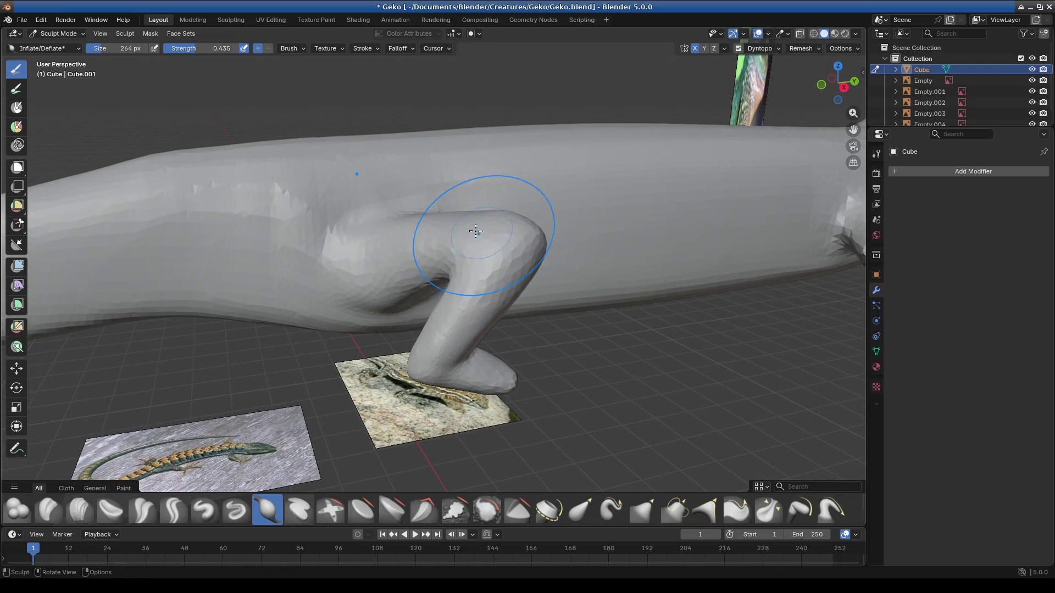
mouse_move(486, 346)
middle_down()
mouse_move(439, 373)
mouse_move(580, 414)
mouse_move(579, 400)
mouse_move(628, 358)
mouse_move(612, 403)
mouse_move(448, 354)
mouse_move(461, 447)
middle_up()
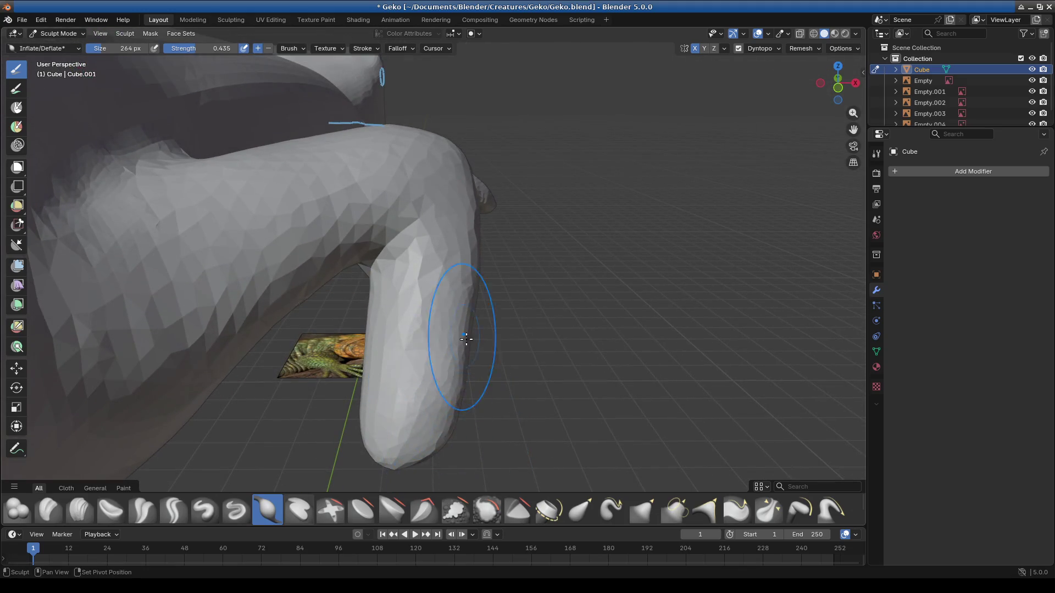
mouse_move(363, 402)
middle_down()
mouse_move(361, 426)
mouse_move(341, 438)
mouse_move(355, 353)
middle_up()
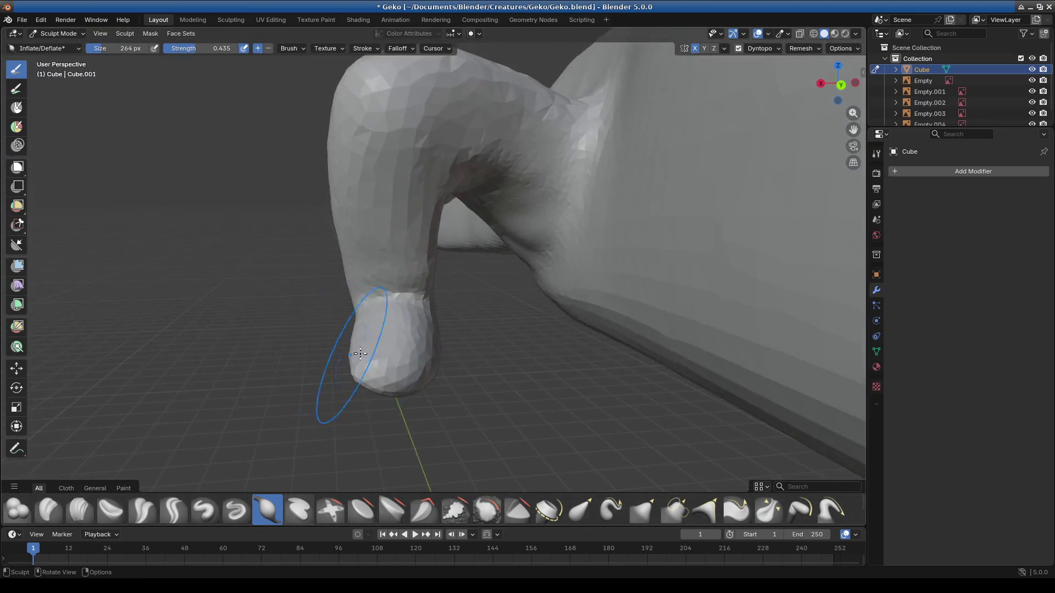
scroll(355, 353, up, 3)
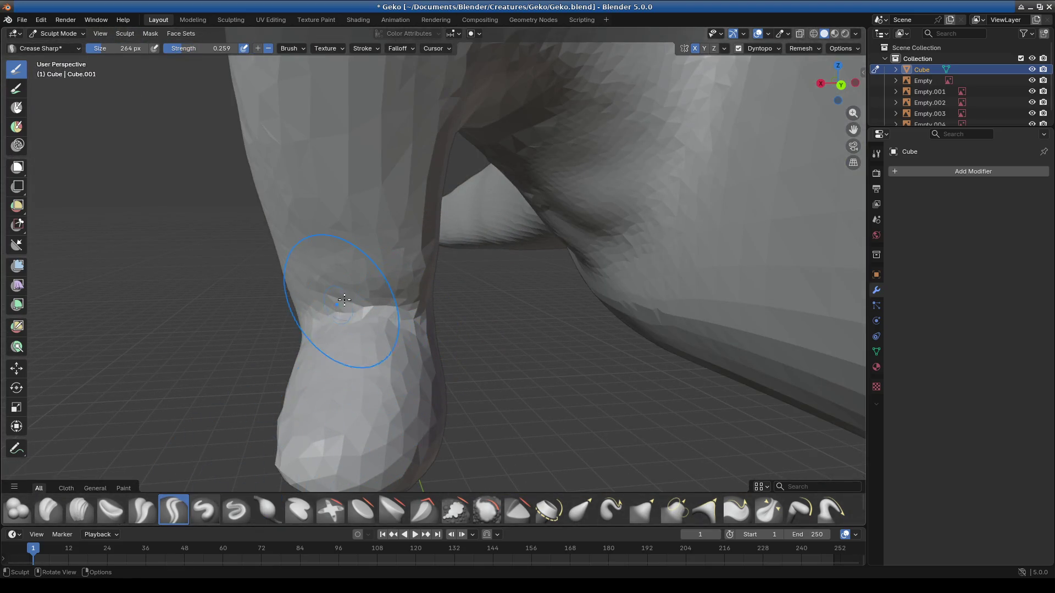
Step: Check the leg from above, then elastic-grab its lower surface into shape
mouse_move(409, 248)
middle_down()
mouse_move(413, 285)
mouse_move(483, 330)
mouse_move(450, 313)
middle_up()
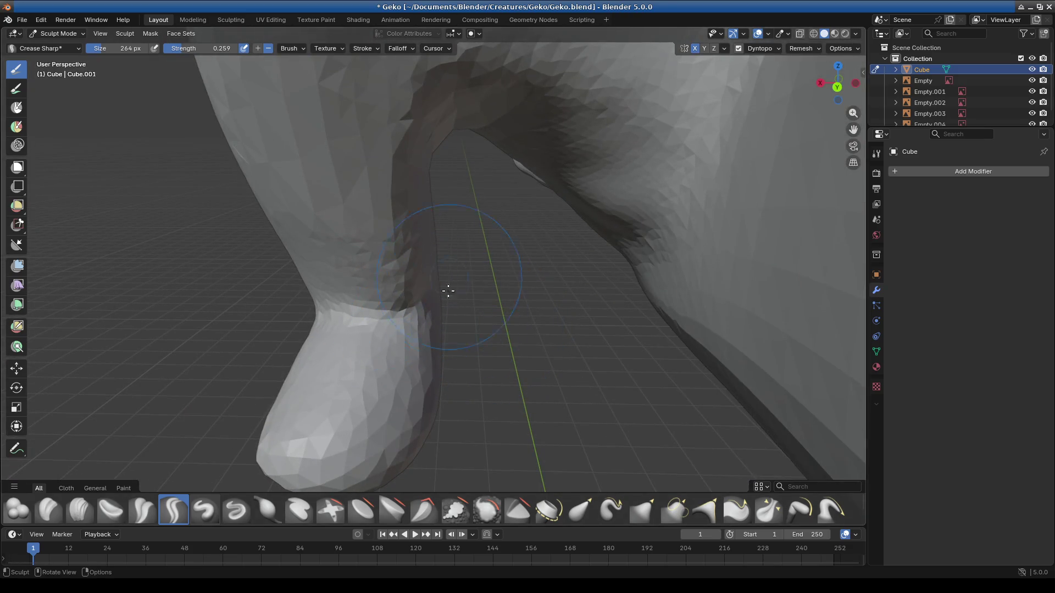
mouse_move(497, 275)
middle_down()
mouse_move(420, 337)
mouse_move(590, 347)
mouse_move(365, 330)
mouse_move(411, 283)
middle_up()
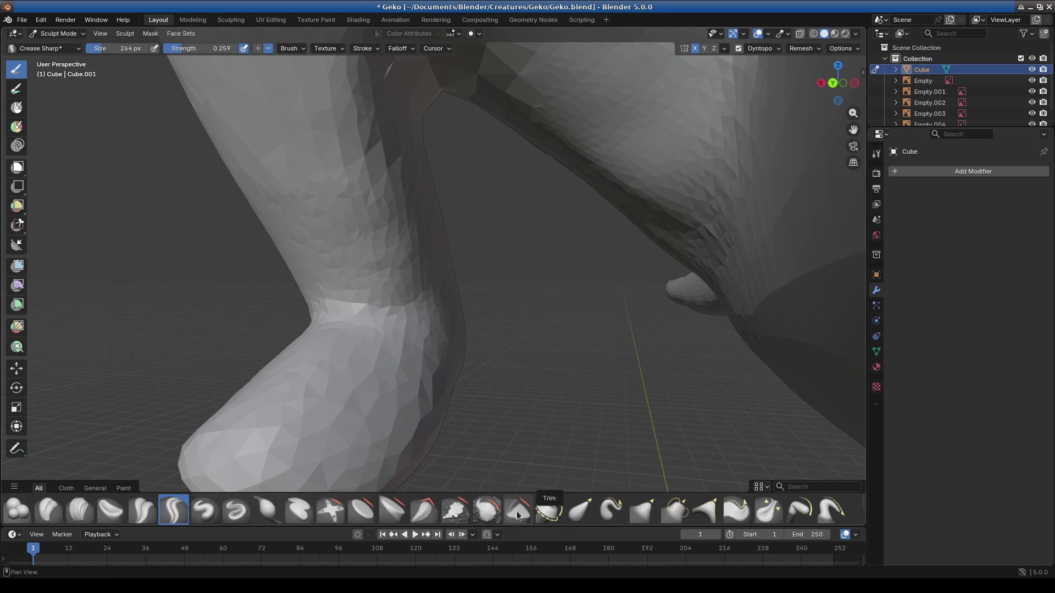
mouse_move(425, 263)
middle_down()
mouse_move(492, 349)
mouse_move(492, 327)
mouse_move(429, 369)
middle_up()
click(581, 509)
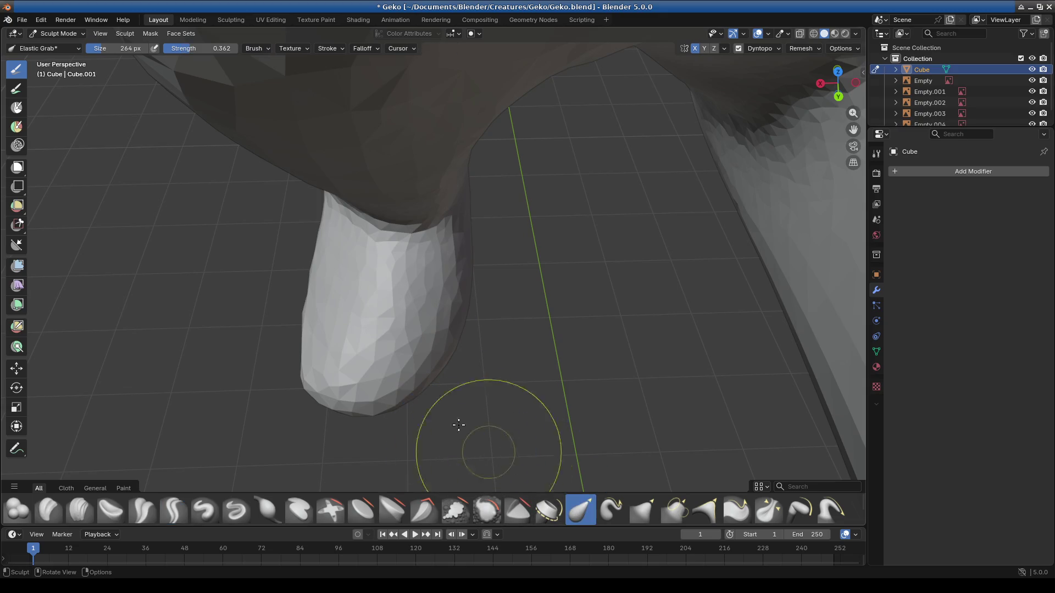
mouse_move(423, 377)
mouse_down()
mouse_move(431, 395)
mouse_move(345, 388)
mouse_move(455, 269)
mouse_up()
Step: Reshape and refine the leg's upper bend with further elastic pulls
middle_drag(454, 268, 469, 153)
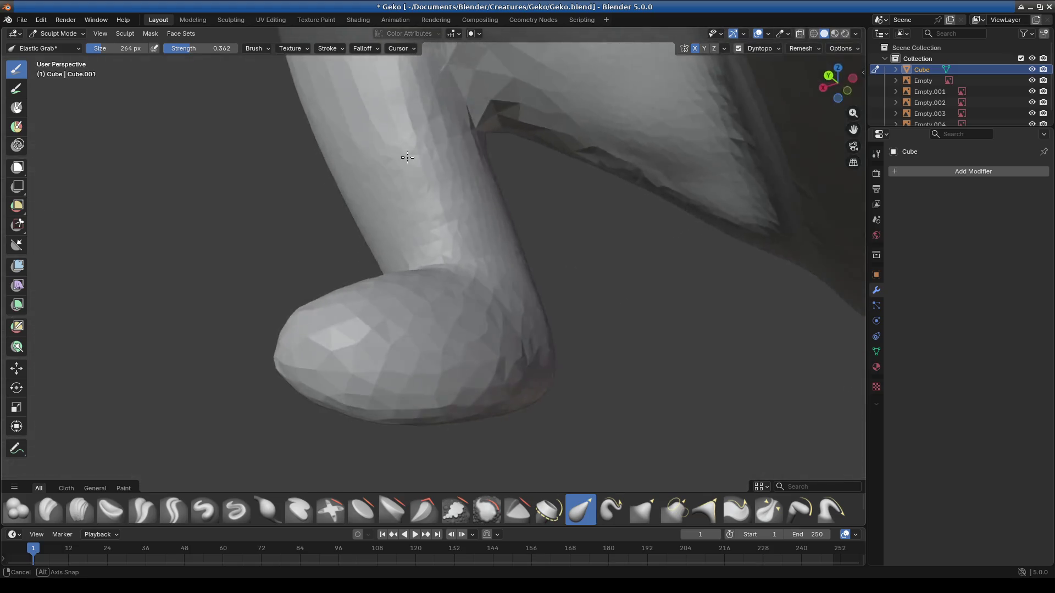
drag(468, 154, 540, 185)
drag(525, 223, 566, 200)
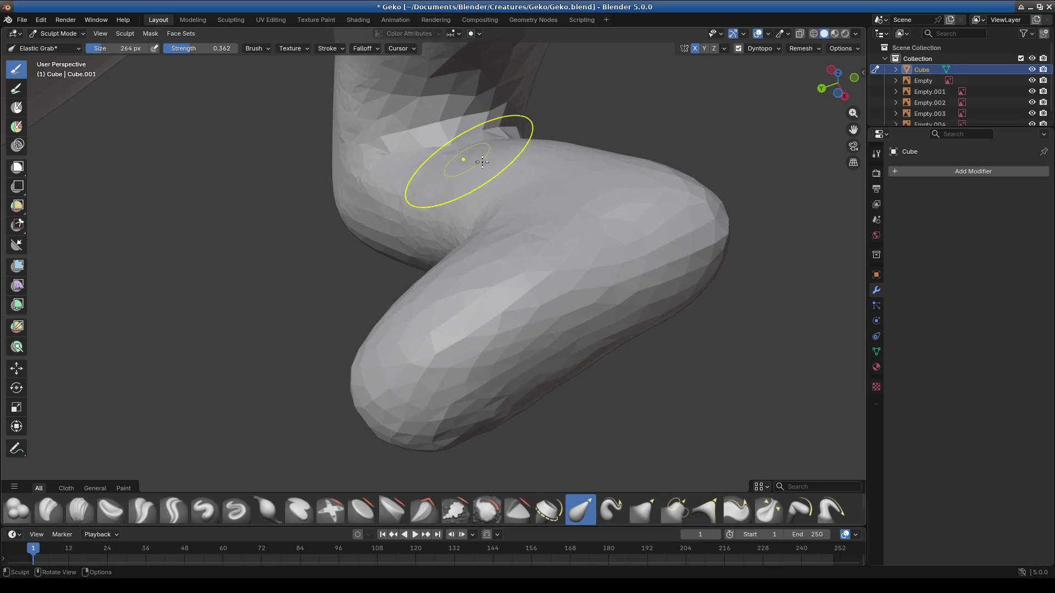
mouse_move(547, 170)
middle_down()
mouse_move(551, 272)
mouse_move(487, 239)
middle_up()
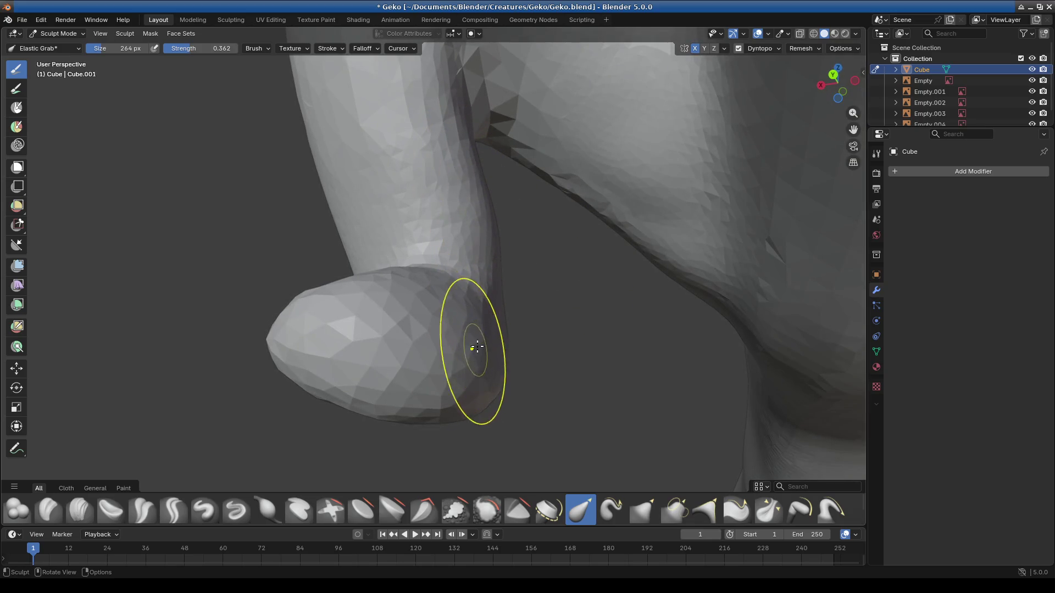
mouse_move(461, 424)
middle_down()
mouse_move(494, 318)
mouse_move(450, 360)
mouse_move(428, 412)
middle_up()
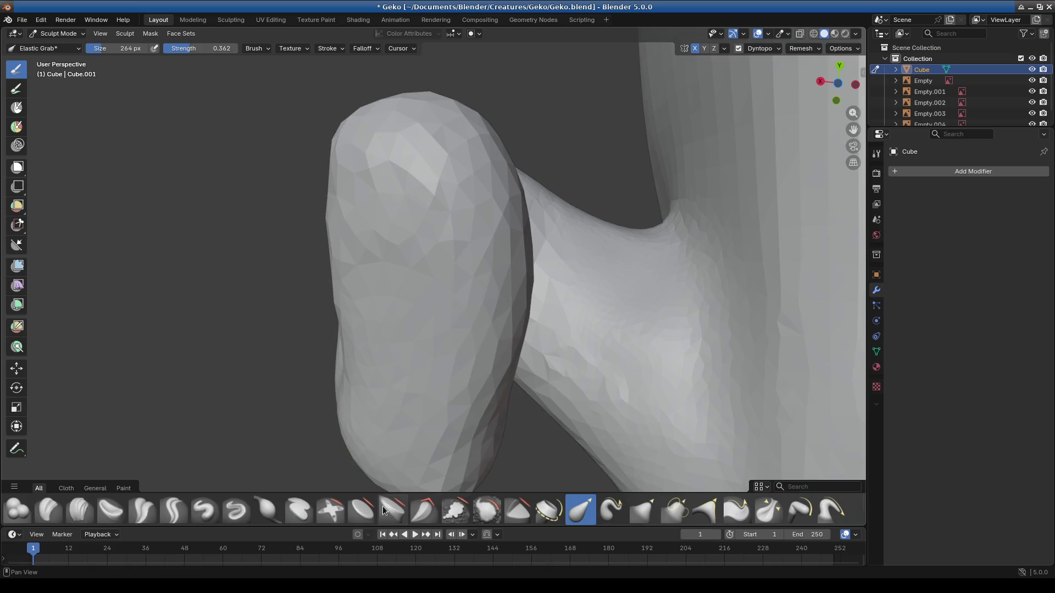
click(423, 509)
click(456, 510)
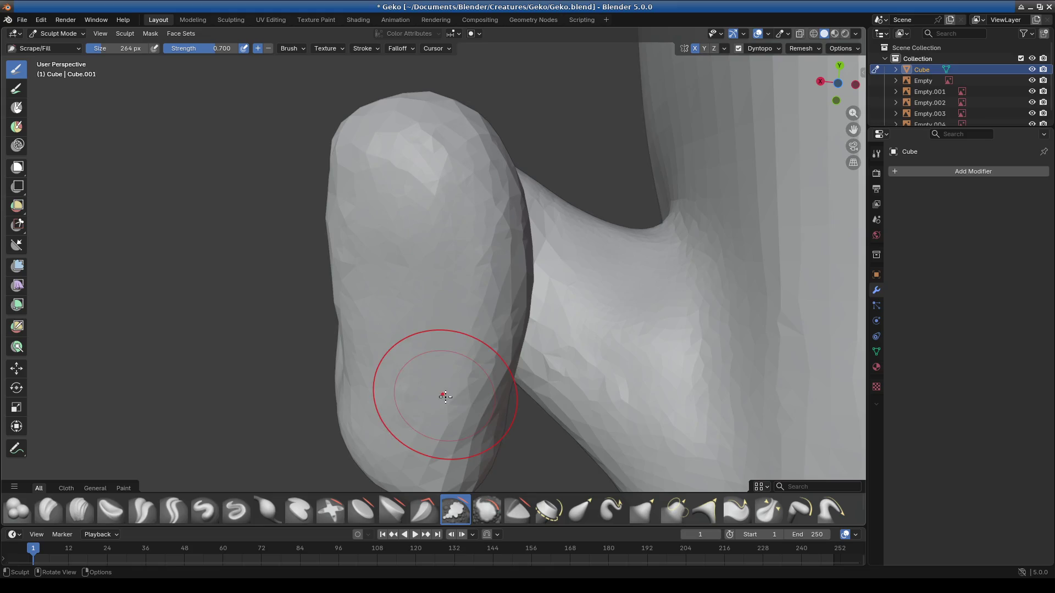
Step: Scrape/Fill the foot's side, top and underside flat, lowering the brush strength
drag(445, 344, 424, 365)
drag(424, 248, 418, 186)
mouse_move(418, 187)
middle_down()
mouse_move(495, 365)
mouse_move(607, 430)
mouse_move(589, 322)
mouse_move(485, 337)
middle_up()
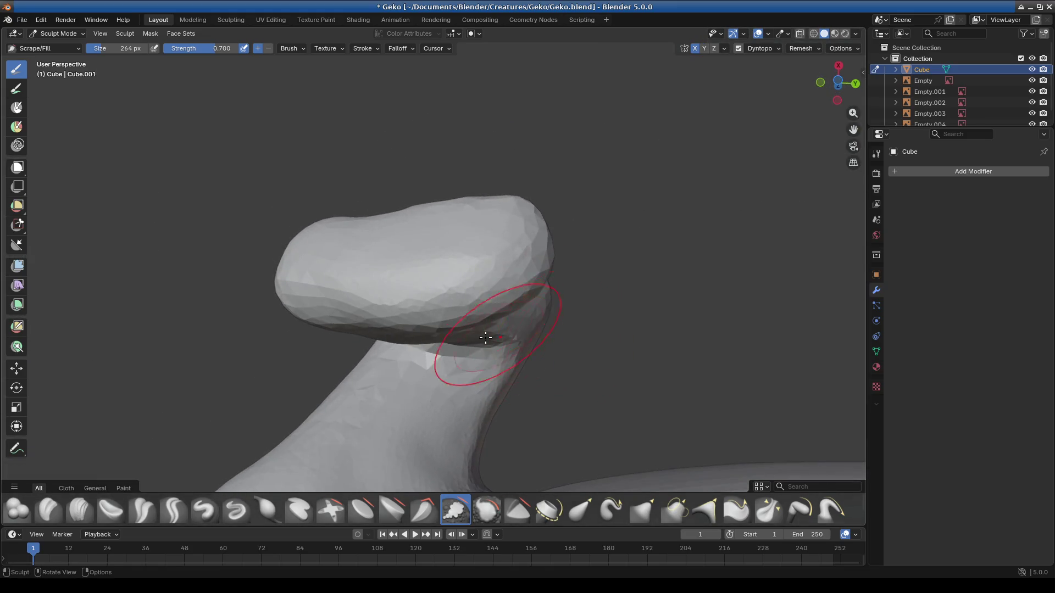
mouse_move(485, 337)
mouse_down()
mouse_move(475, 278)
mouse_move(329, 266)
mouse_move(354, 266)
mouse_move(377, 237)
mouse_up()
drag(212, 48, 166, 49)
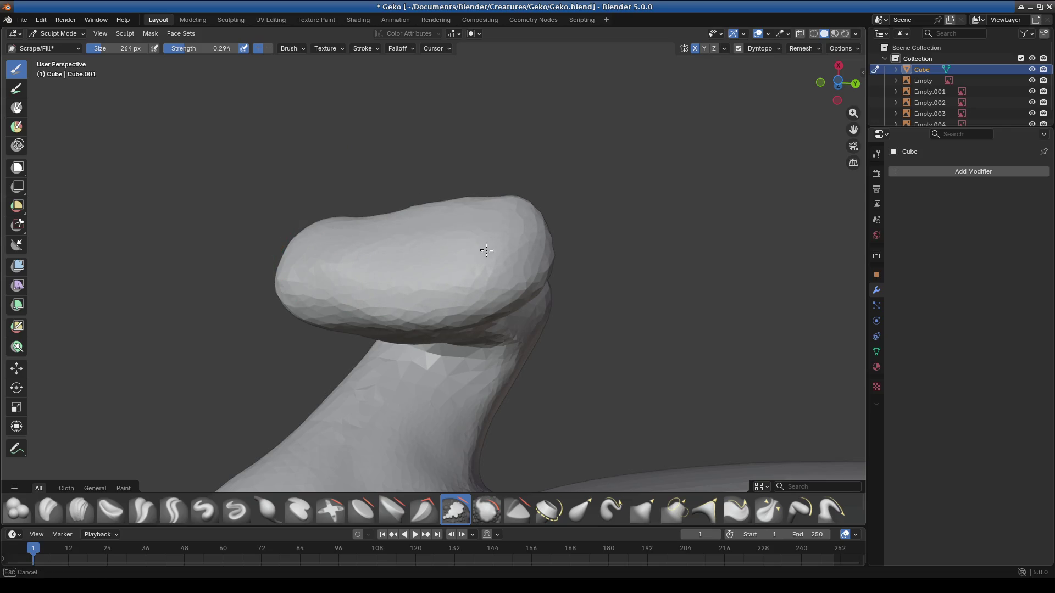
mouse_move(444, 277)
middle_down()
mouse_move(377, 412)
mouse_move(330, 412)
mouse_move(391, 424)
mouse_move(463, 420)
mouse_move(461, 411)
middle_up()
scroll(461, 410, up, 3)
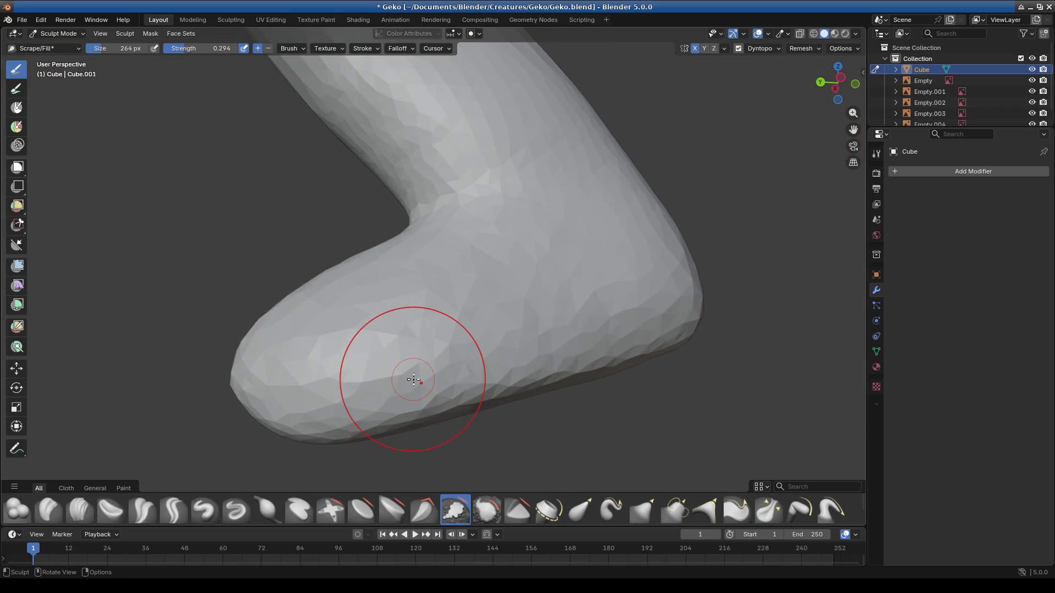
scroll(413, 380, down, 3)
mouse_move(412, 379)
middle_down()
mouse_move(377, 419)
mouse_move(322, 434)
mouse_move(288, 373)
mouse_move(354, 306)
mouse_move(424, 272)
mouse_move(214, 417)
middle_up()
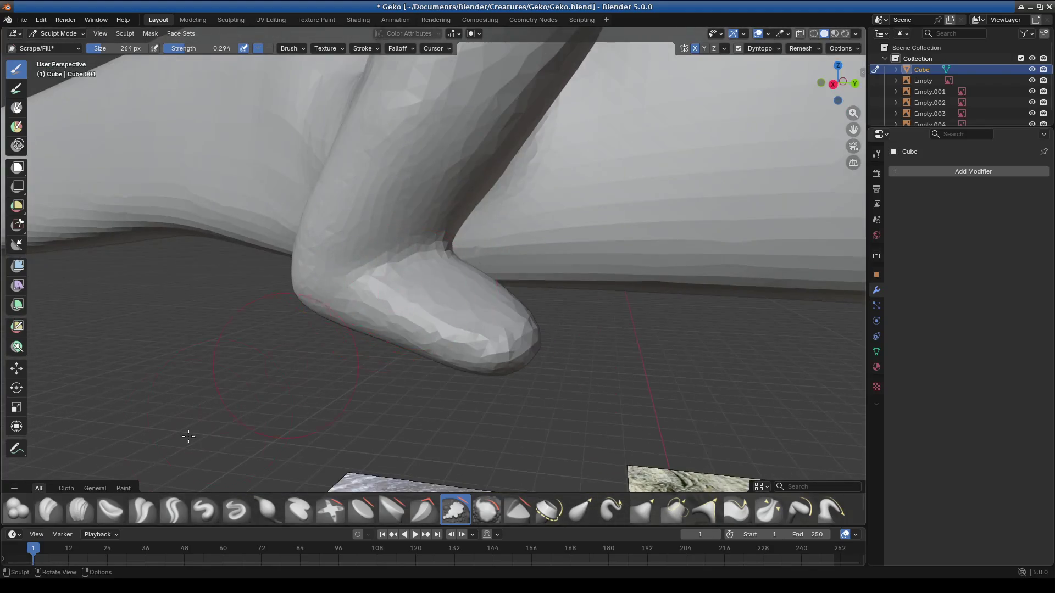
Step: Carve a sharp crease detail onto the foot surface from a low frontal view
click(181, 515)
middle_drag(331, 395, 413, 324)
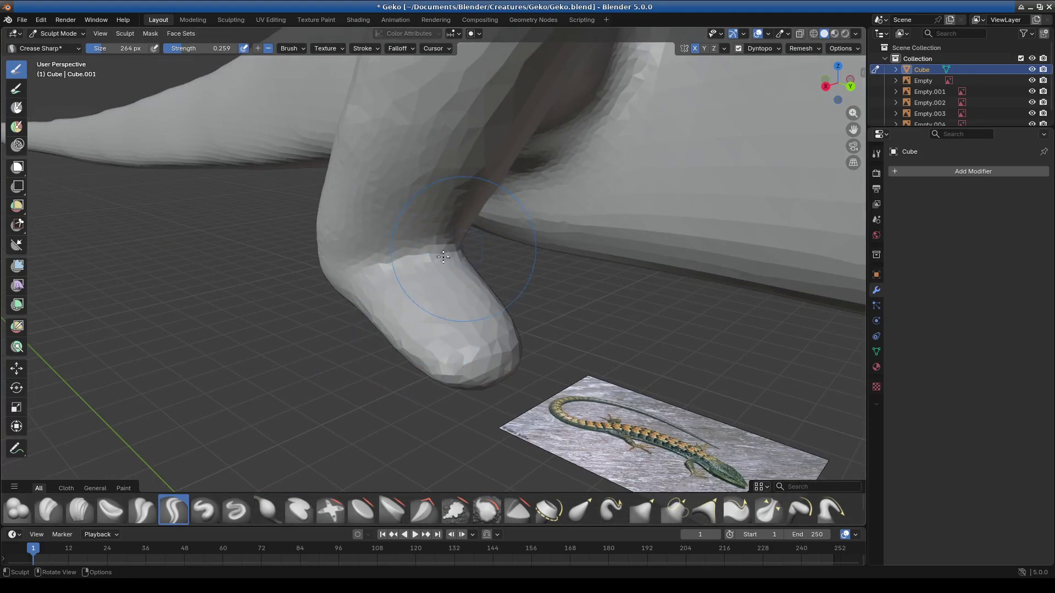
mouse_move(403, 258)
middle_down()
mouse_move(521, 275)
mouse_move(615, 267)
mouse_move(427, 306)
mouse_move(384, 384)
middle_up()
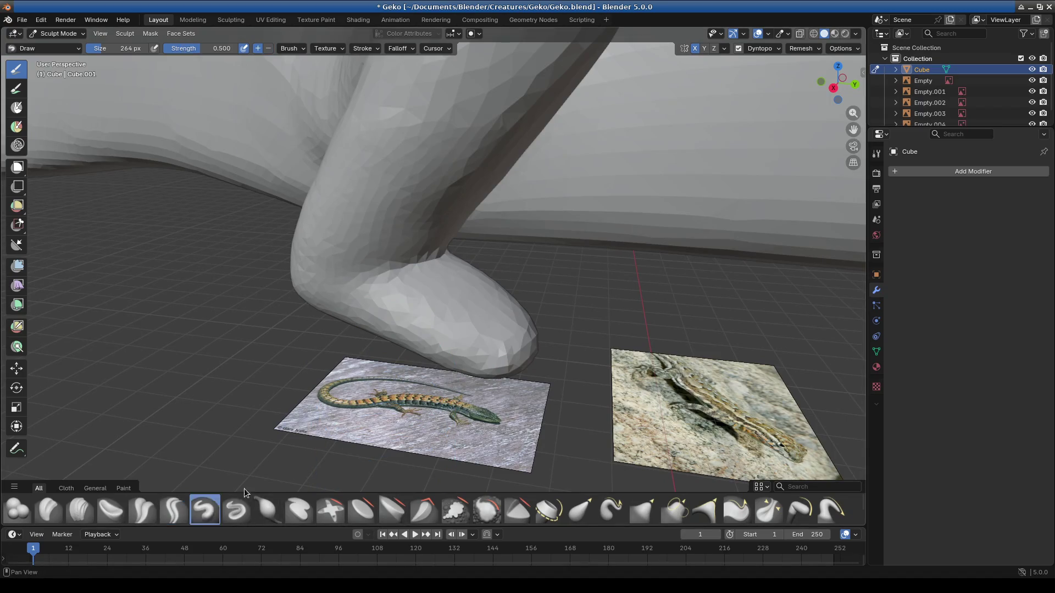
middle_drag(280, 440, 305, 414)
drag(347, 321, 360, 318)
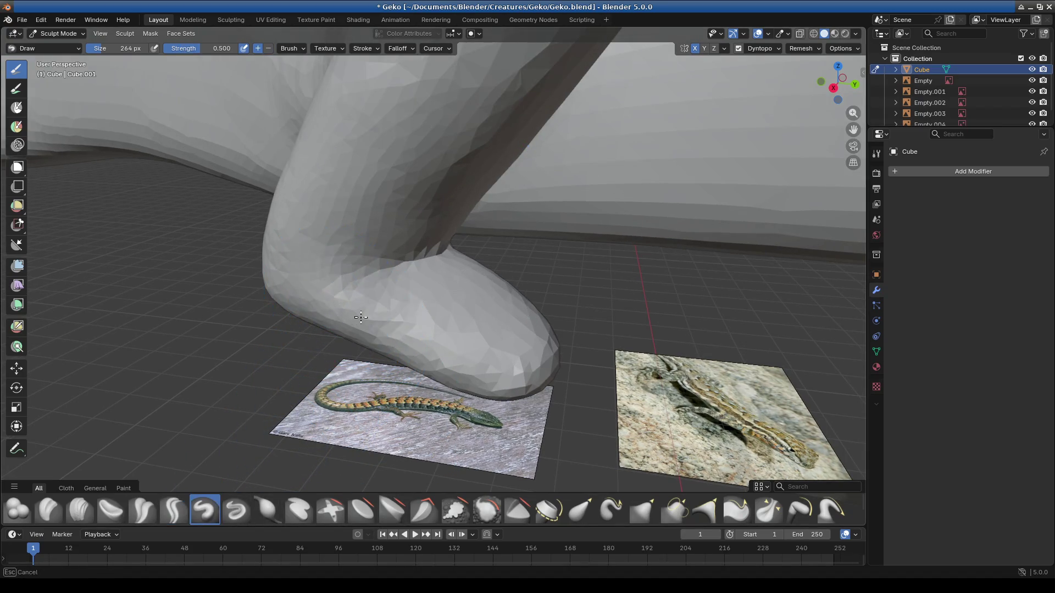
mouse_move(504, 382)
middle_down()
mouse_move(436, 330)
mouse_move(530, 388)
mouse_move(461, 363)
mouse_move(402, 374)
middle_up()
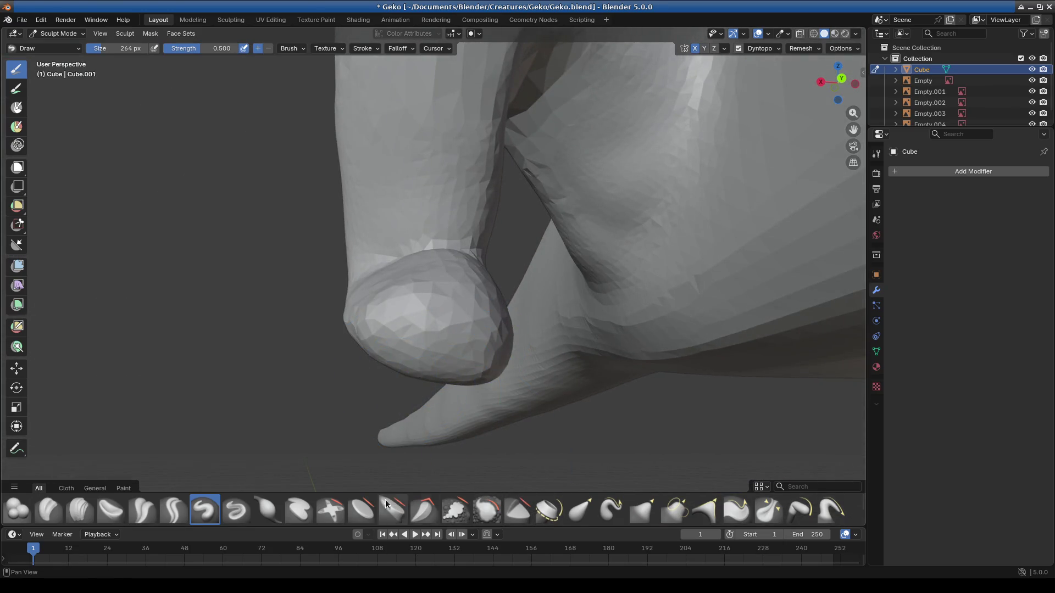
click(575, 509)
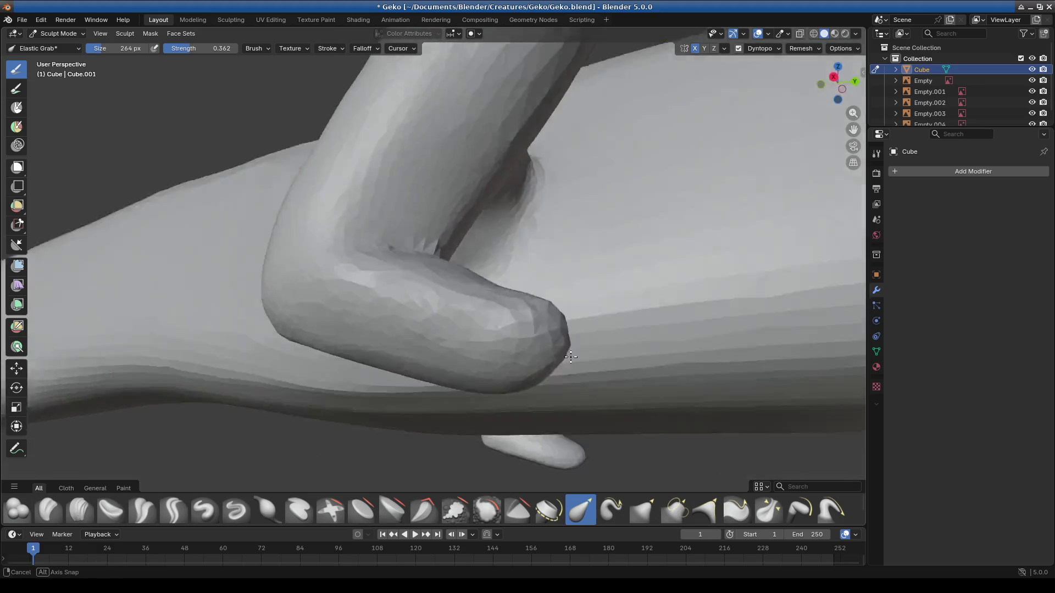
Step: Elastic-grab the foot's edge into a tapered shape, checking it from front and side
middle_drag(445, 336, 459, 388)
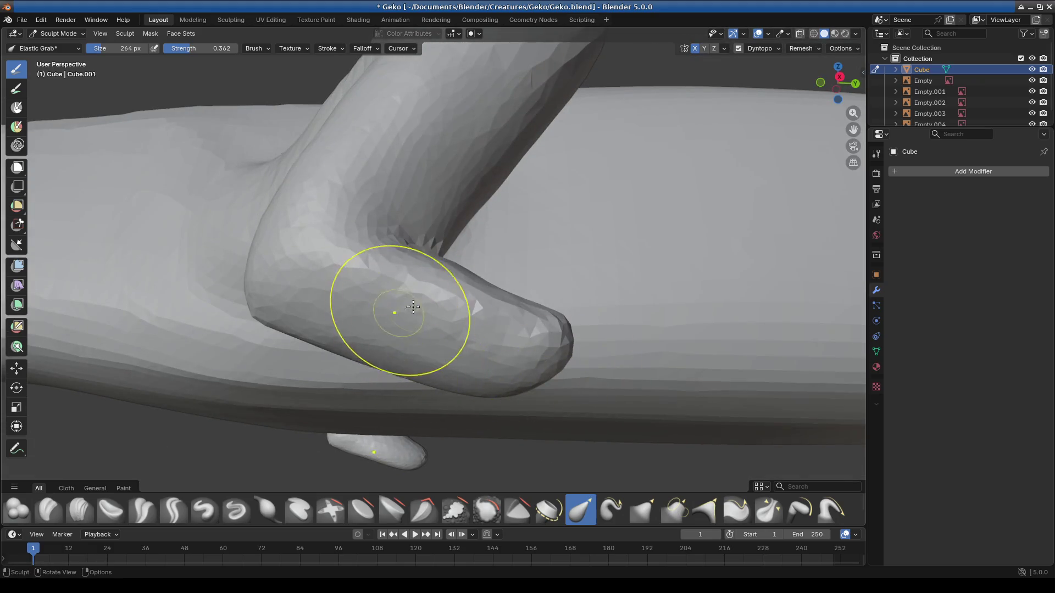
scroll(373, 334, down, 3)
mouse_move(424, 365)
middle_down()
mouse_move(443, 424)
mouse_move(396, 424)
mouse_move(424, 401)
middle_up()
scroll(396, 424, up, 3)
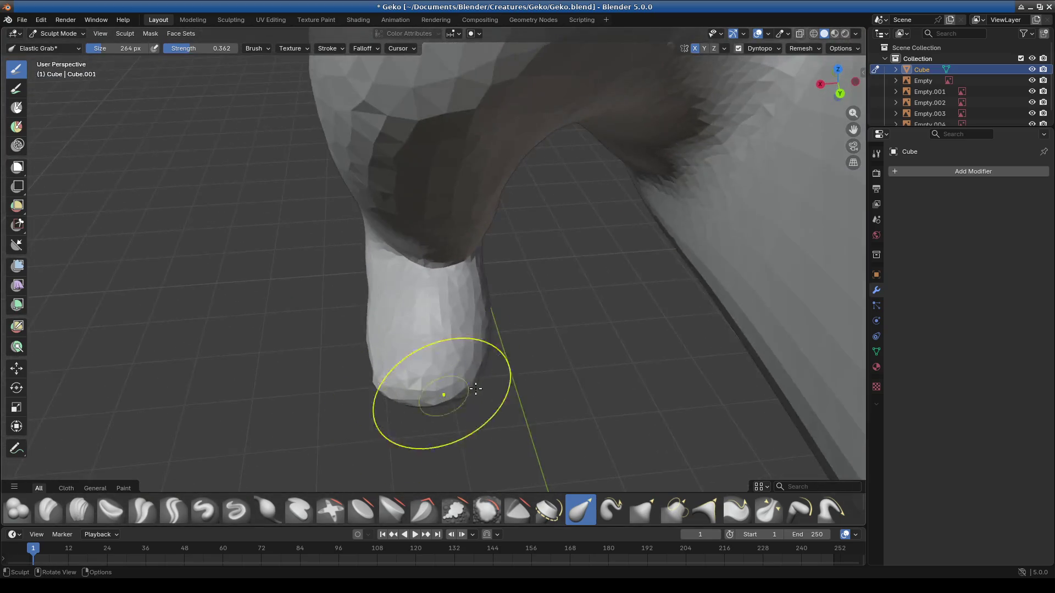
scroll(423, 401, up, 3)
drag(505, 405, 447, 447)
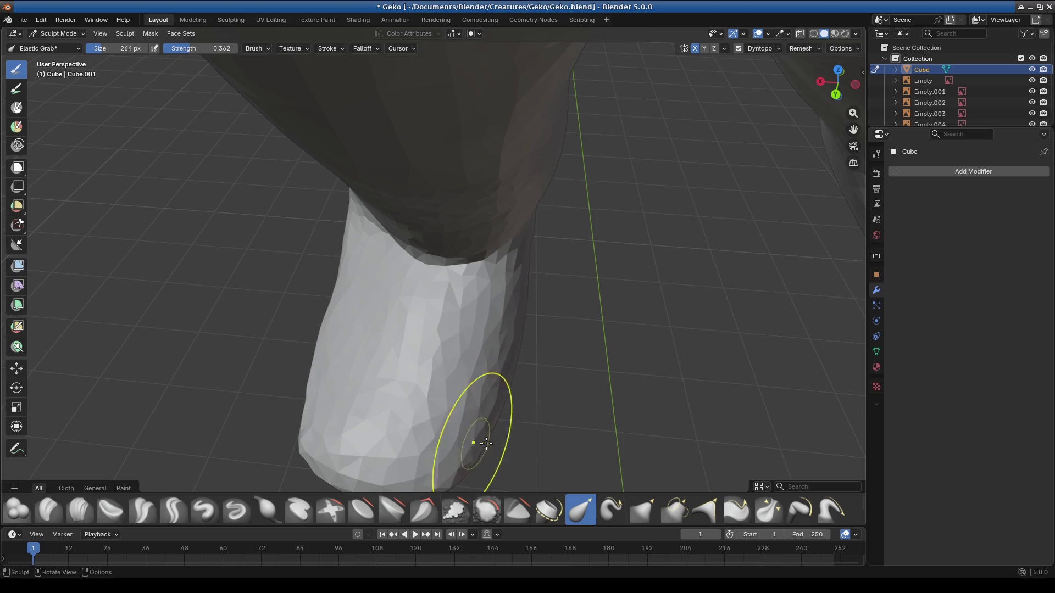
drag(330, 413, 353, 306)
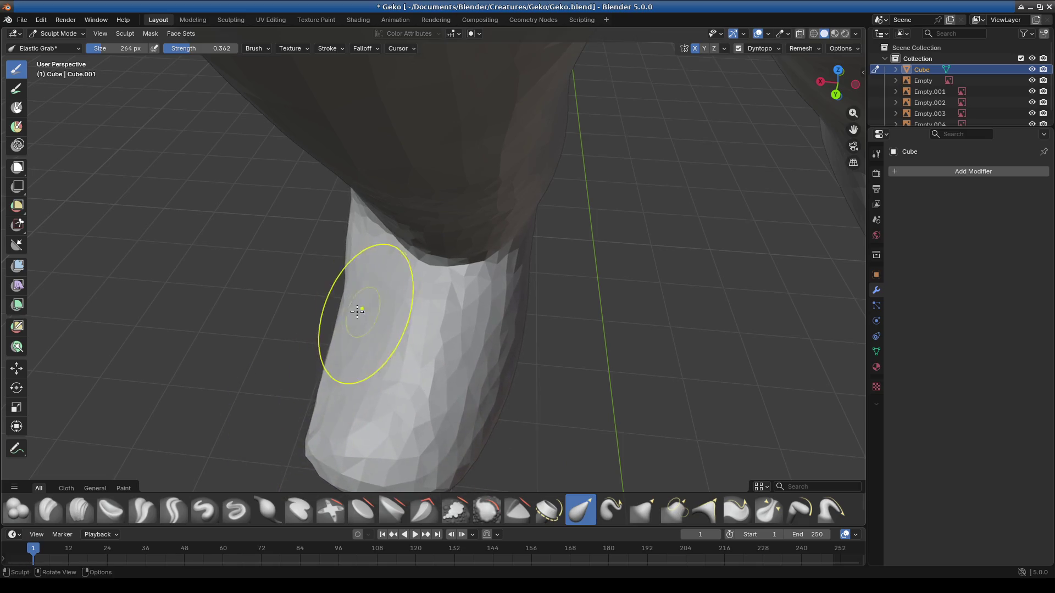
scroll(353, 306, down, 3)
middle_drag(353, 307, 325, 301)
middle_drag(398, 340, 523, 322)
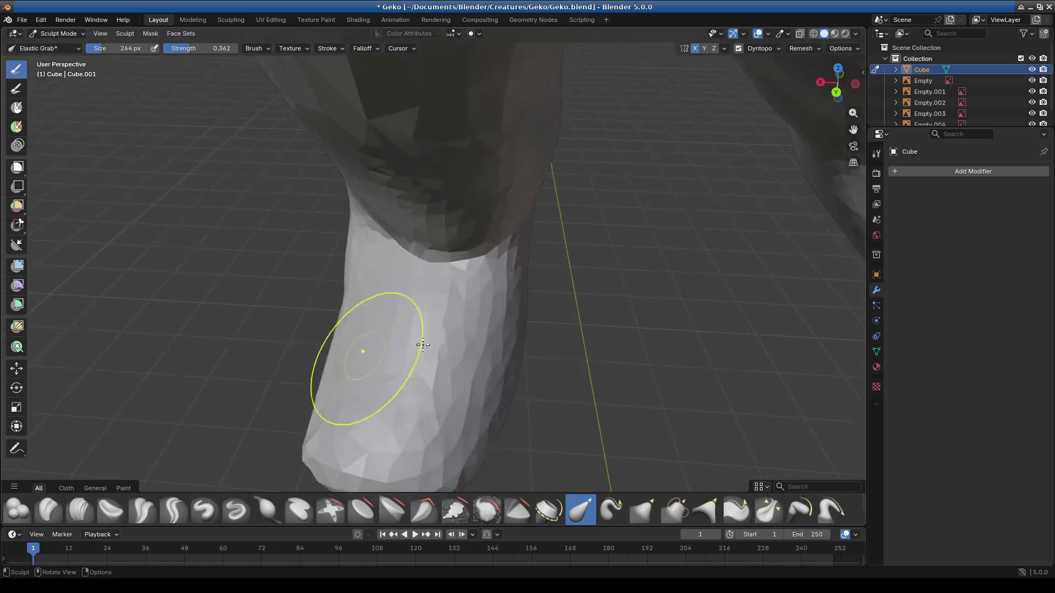
middle_drag(425, 378, 460, 318)
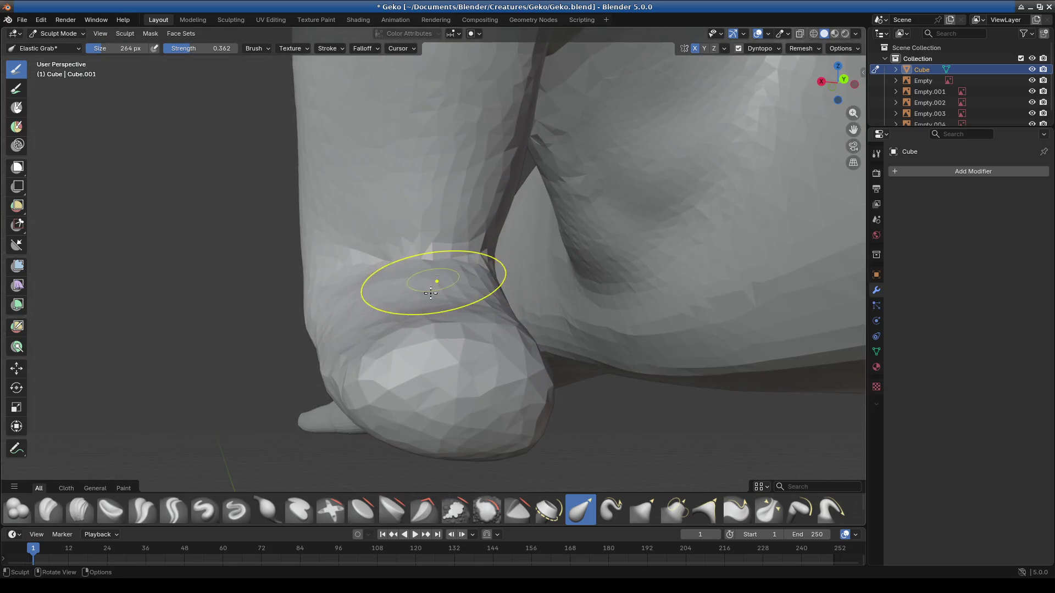
middle_drag(453, 290, 451, 285)
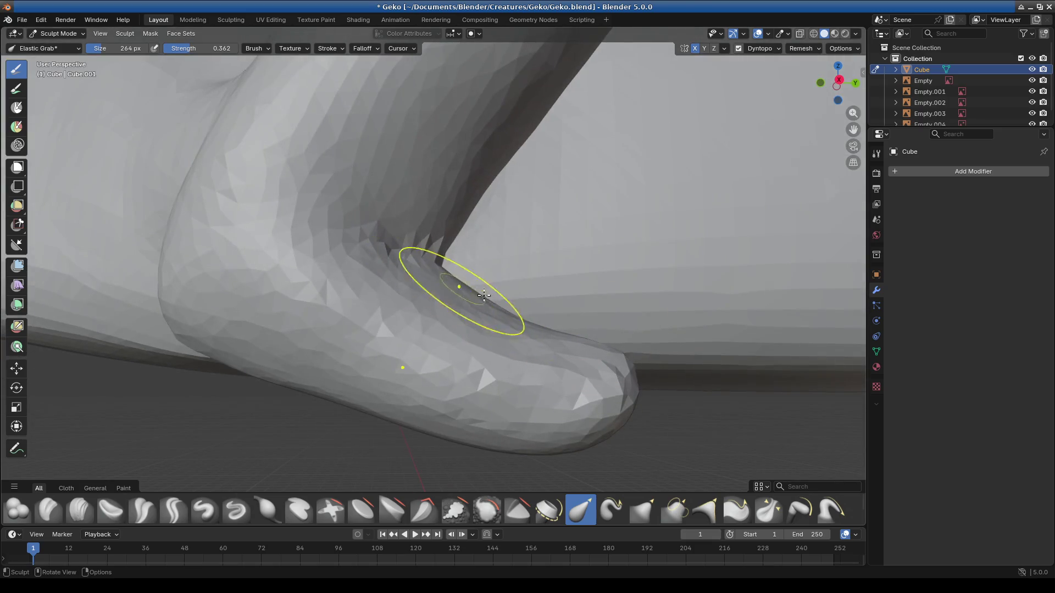
middle_drag(272, 287, 271, 330)
middle_drag(261, 160, 290, 123)
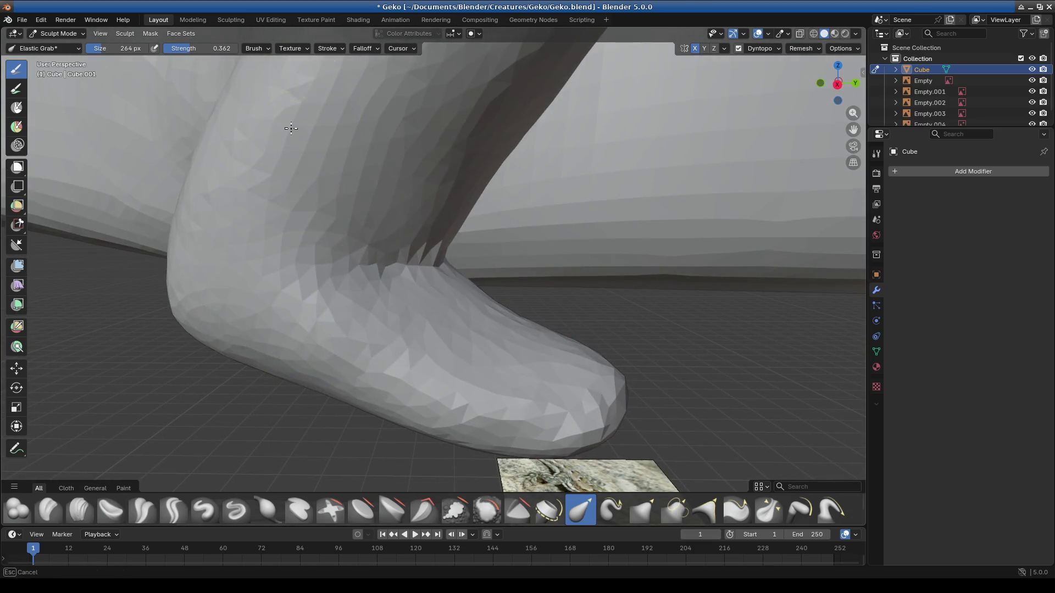
middle_drag(277, 223, 383, 321)
Step: Reshape the ankle with several elastic pulls, then return to Object Mode
mouse_move(461, 319)
mouse_down()
mouse_move(423, 241)
mouse_move(437, 247)
mouse_up()
mouse_move(437, 248)
middle_down()
mouse_move(483, 290)
mouse_move(325, 301)
middle_up()
drag(325, 300, 412, 319)
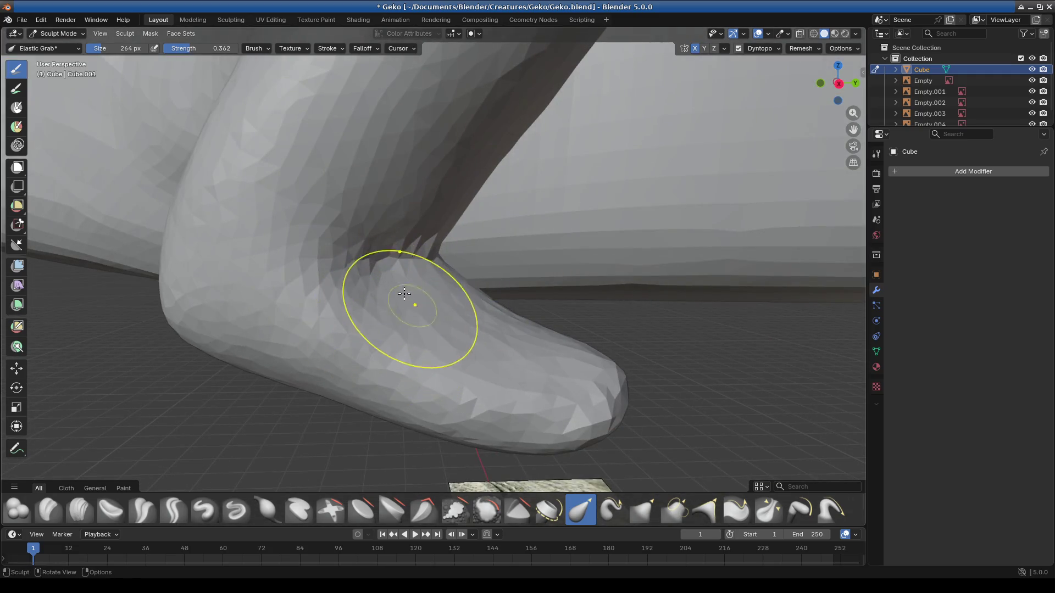
mouse_move(412, 318)
middle_down()
mouse_move(558, 388)
mouse_move(466, 419)
mouse_move(441, 443)
mouse_move(513, 412)
mouse_move(488, 354)
middle_up()
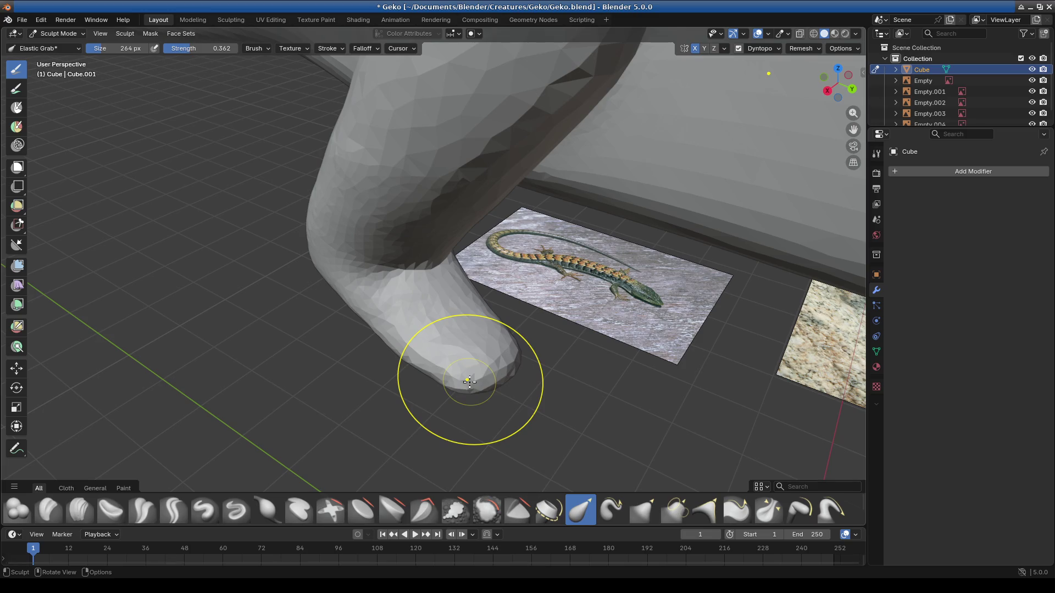
click(58, 33)
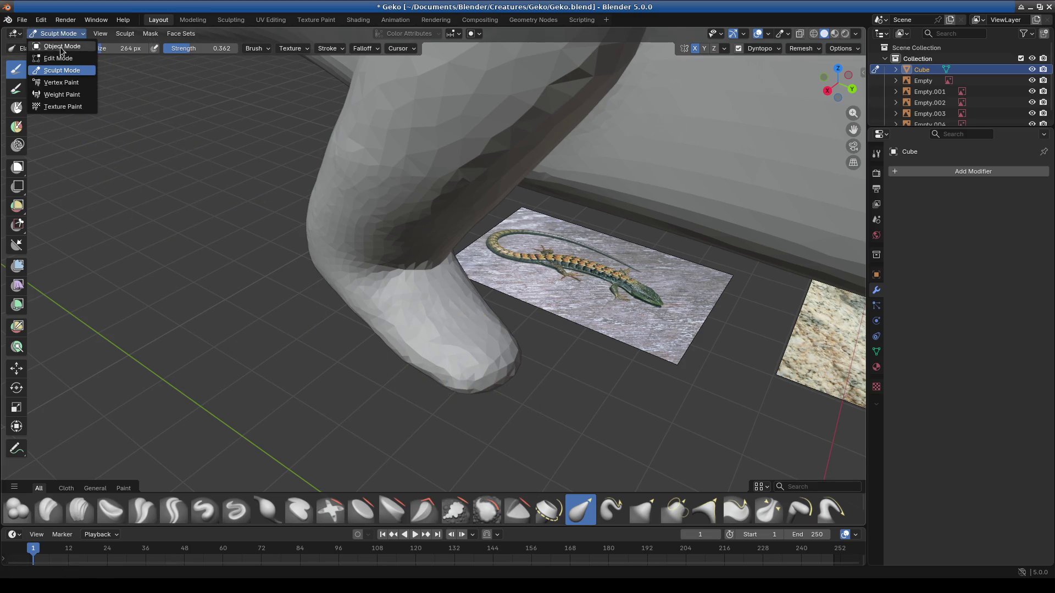
Step: Add a cube with a Subdivision Surface modifier and raise it along Z beside the foot
click(148, 34)
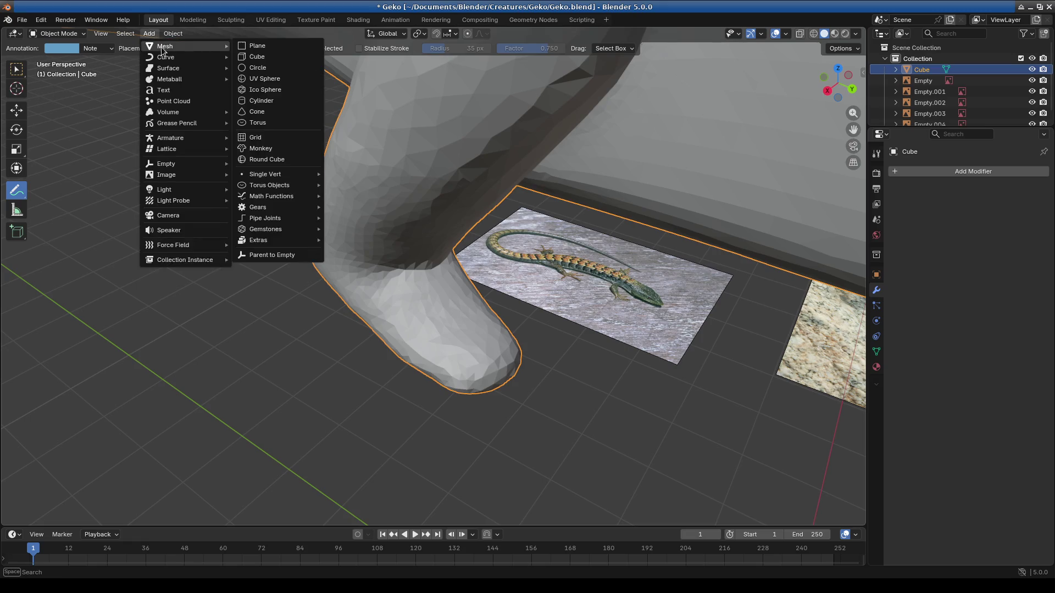
click(283, 49)
mouse_move(323, 141)
middle_down()
mouse_move(430, 391)
mouse_move(445, 390)
middle_up()
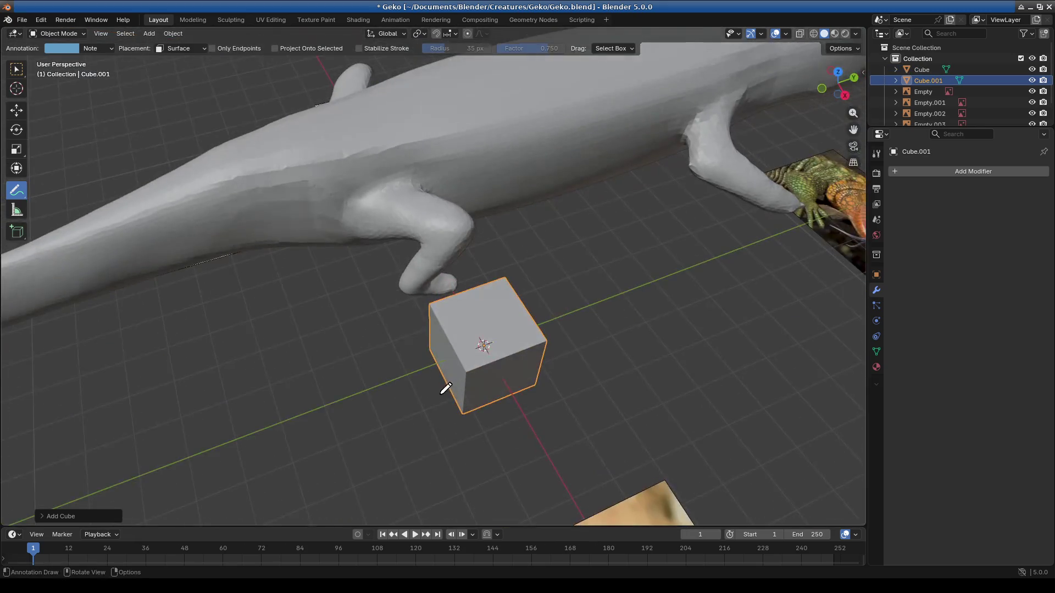
click(922, 172)
text(sub)
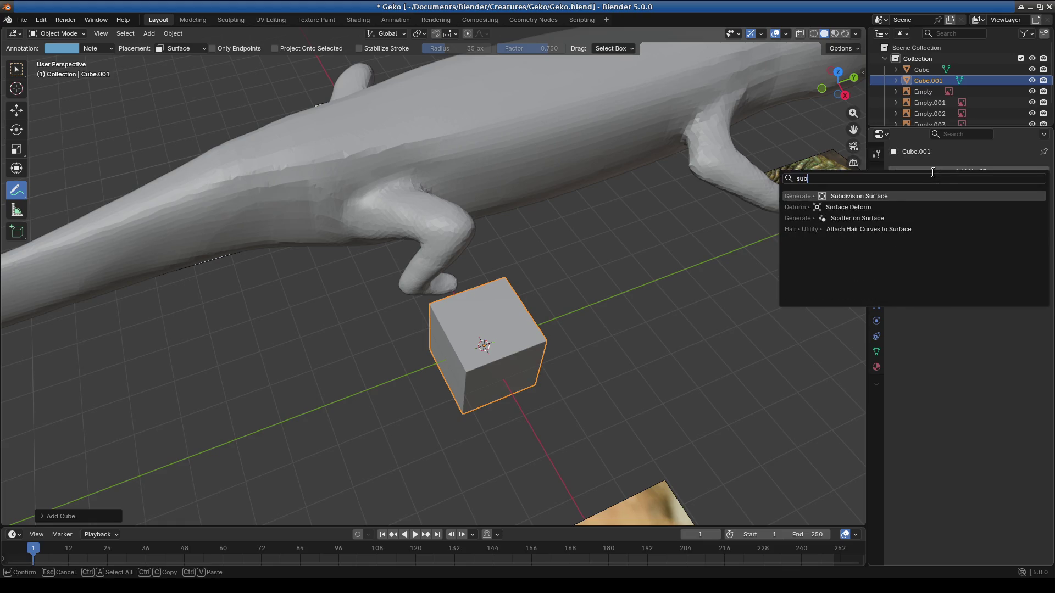
key(Return)
mouse_move(586, 343)
middle_down()
mouse_move(549, 328)
mouse_move(521, 281)
middle_up()
key(g)
key(z)
click(605, 319)
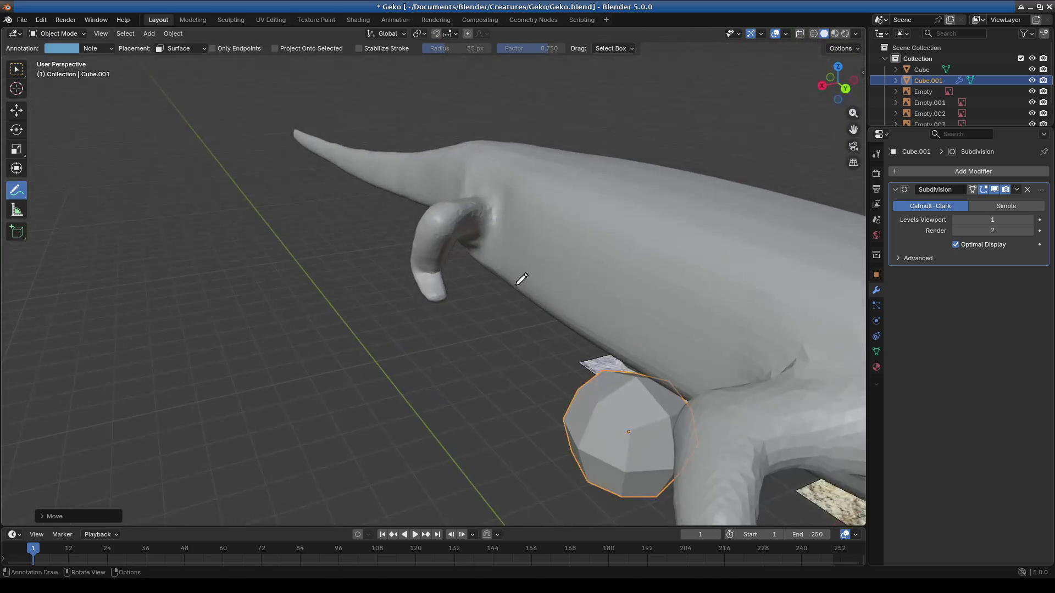
Step: Add a Mirror modifier to the cube, leave it in place and enter Edit Mode
click(961, 175)
text(mirror)
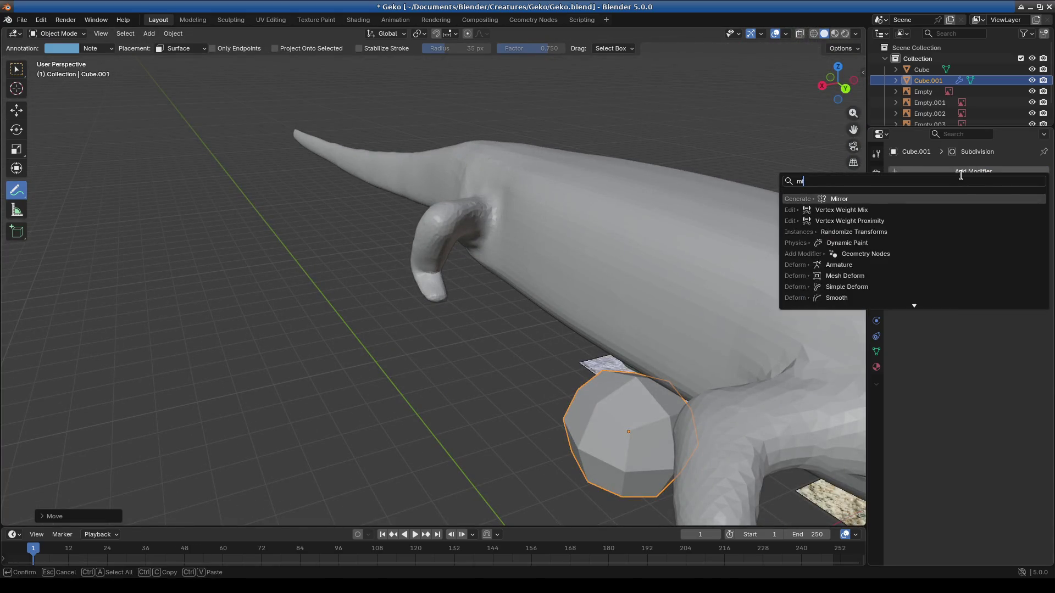
key(Return)
mouse_move(577, 371)
middle_down()
mouse_move(523, 419)
mouse_move(527, 396)
middle_up()
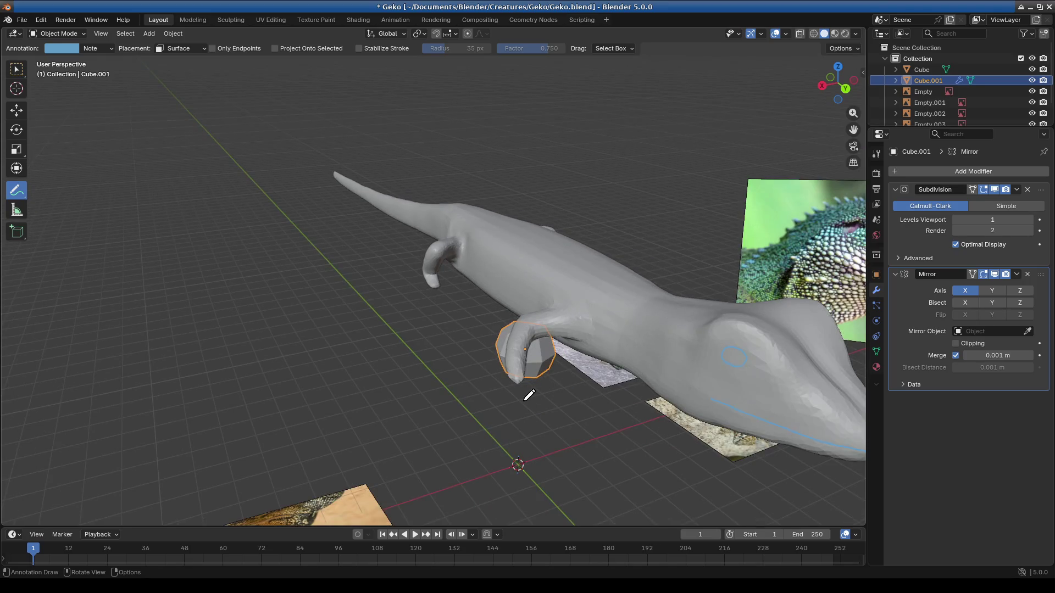
key(g)
key(x)
key(Escape)
click(58, 33)
click(52, 56)
Step: Move the box along X, scale it to 0.4 and raise it along Z
key(g)
key(x)
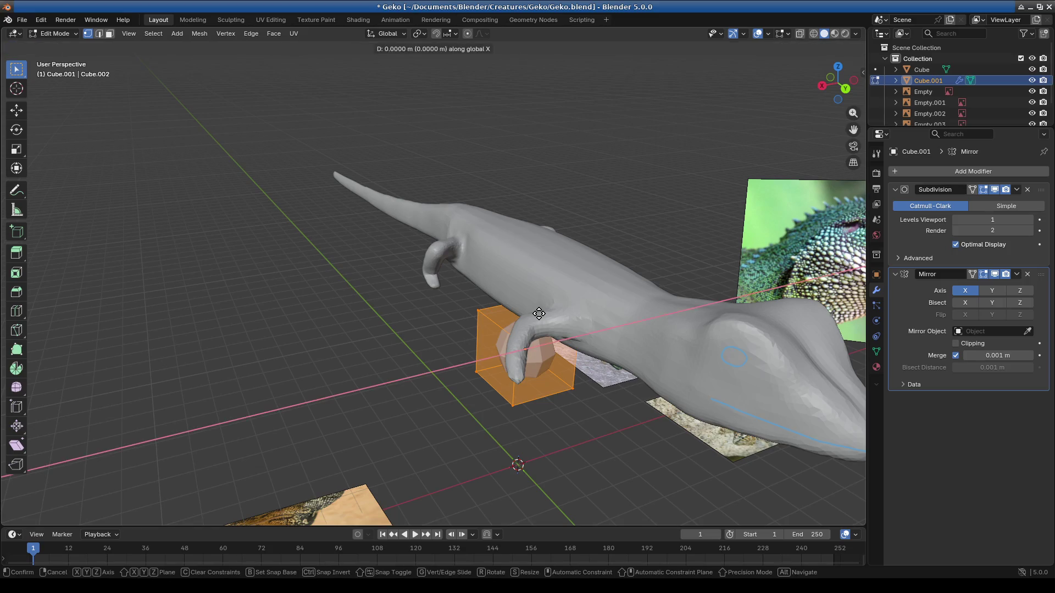
click(473, 342)
text(s)
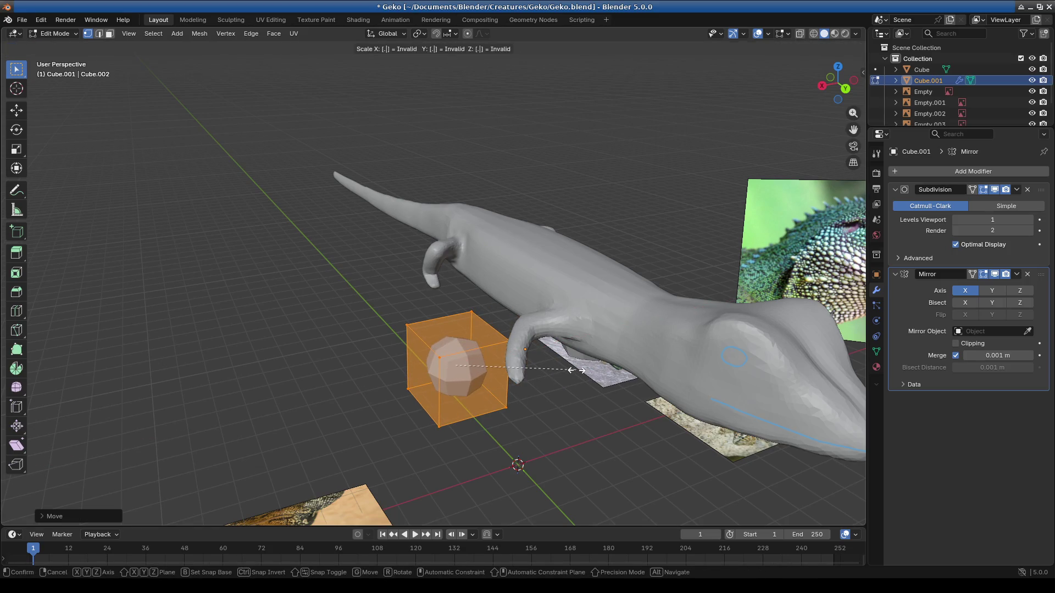
text(0.4)
key(Return)
key(g)
key(z)
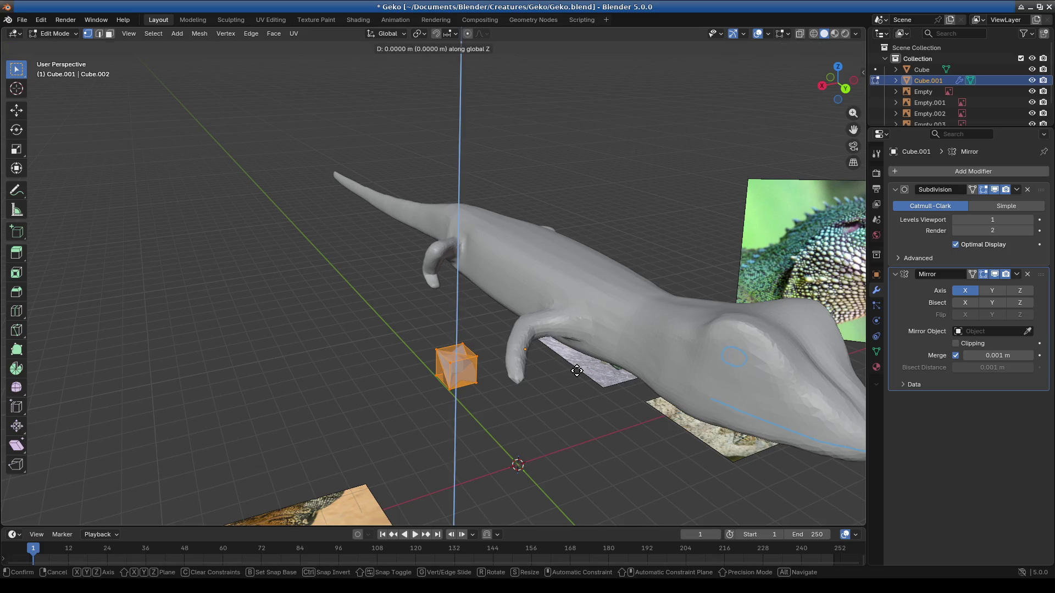
click(488, 346)
scroll(488, 346, up, 3)
scroll(489, 345, up, 3)
scroll(488, 345, down, 5)
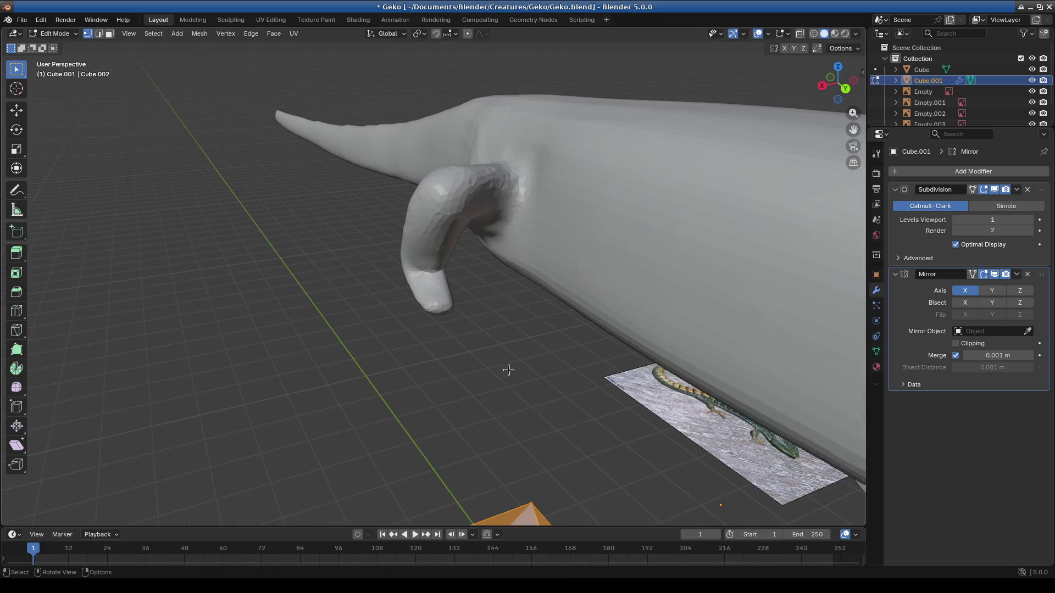
scroll(502, 360, down, 3)
key(g)
key(z)
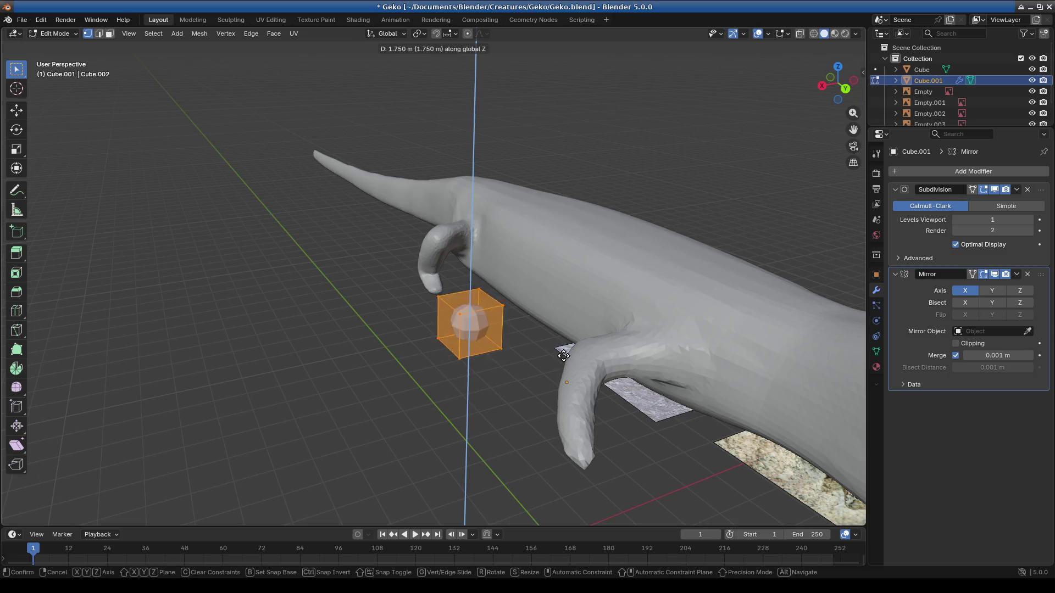
click(460, 375)
Step: Place the box at the foot tip in front and right views and scale it to .3
key(KP_1)
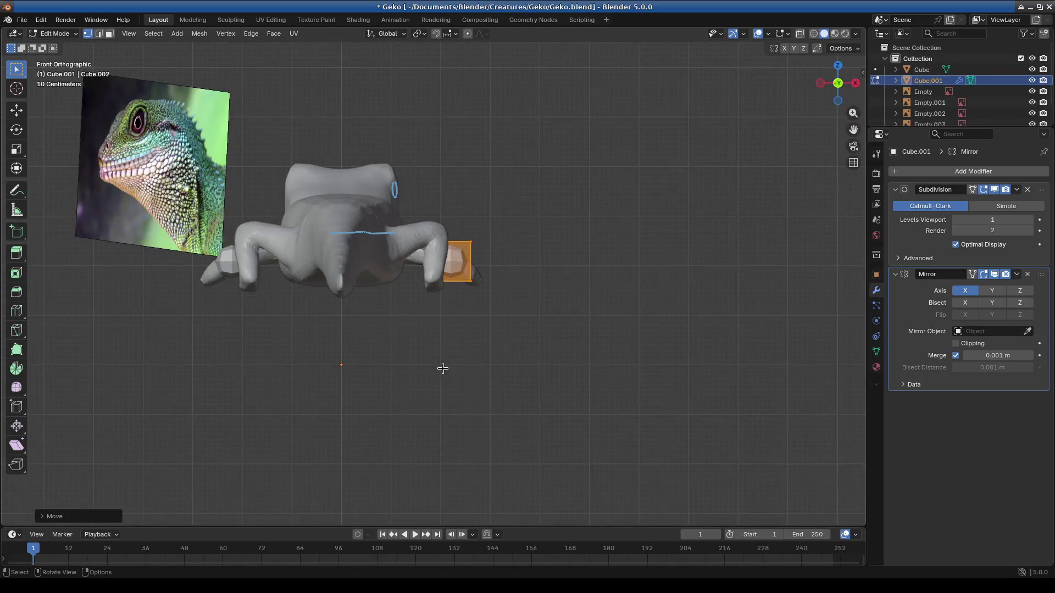
key(KP_Decimal)
key(g)
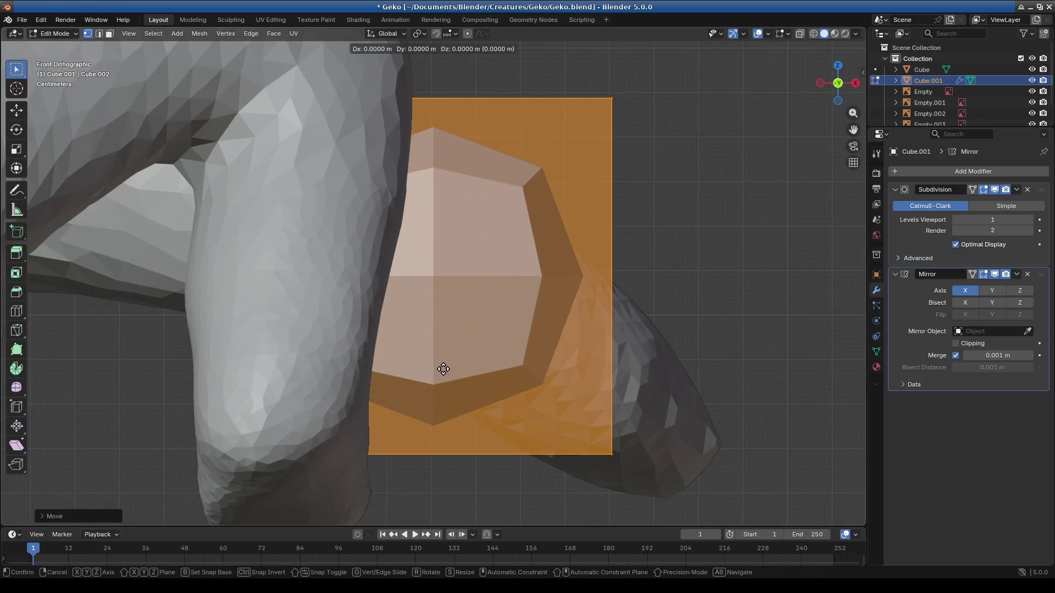
key(z)
click(405, 516)
scroll(443, 195, down, 3)
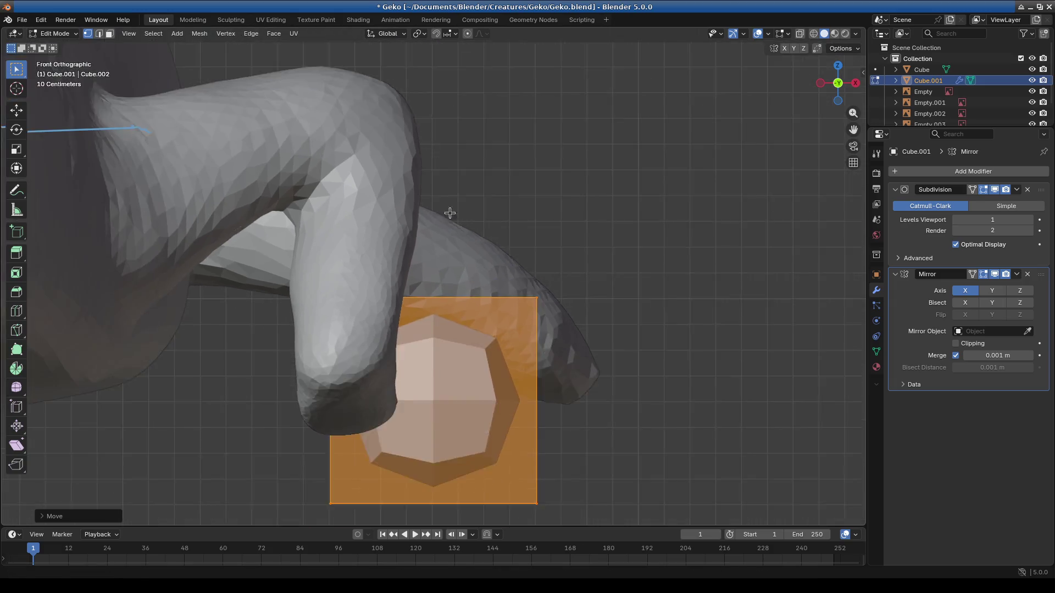
scroll(443, 282, up, 3)
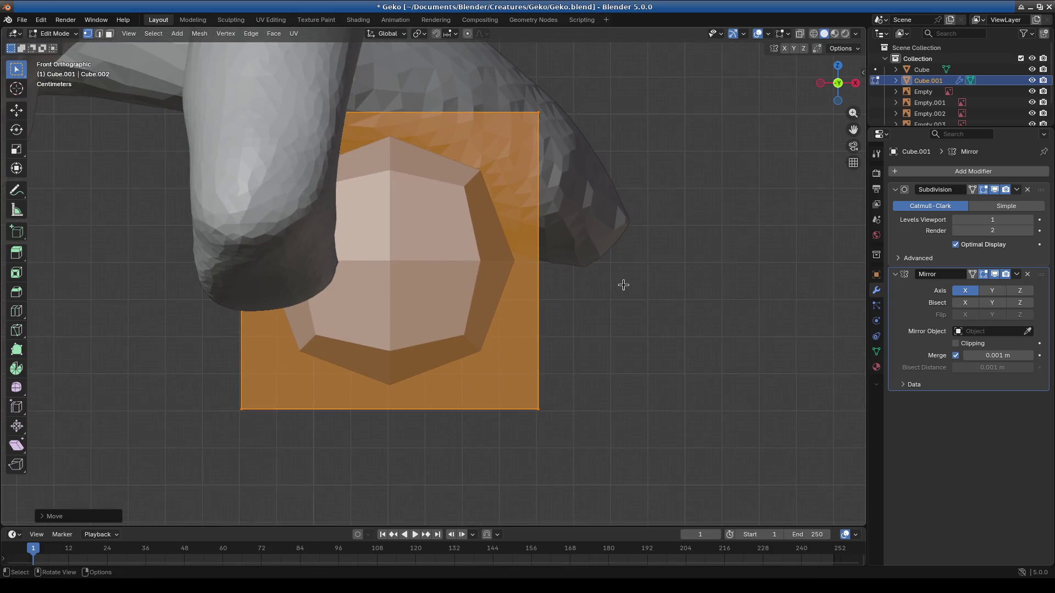
key(KP_3)
scroll(626, 284, down, 4)
key(g)
click(420, 293)
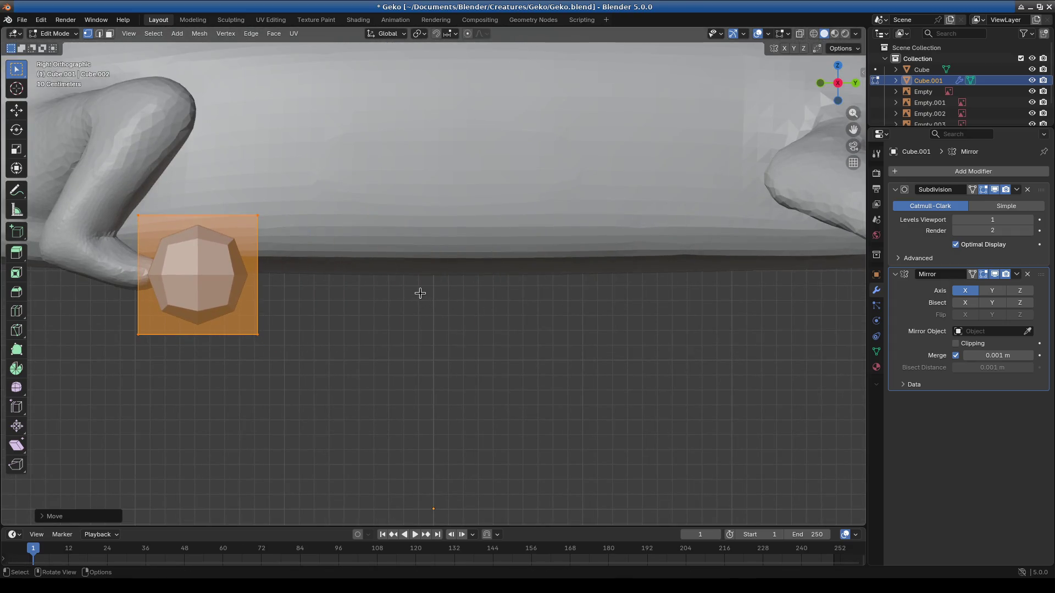
text(s.5)
text(3)
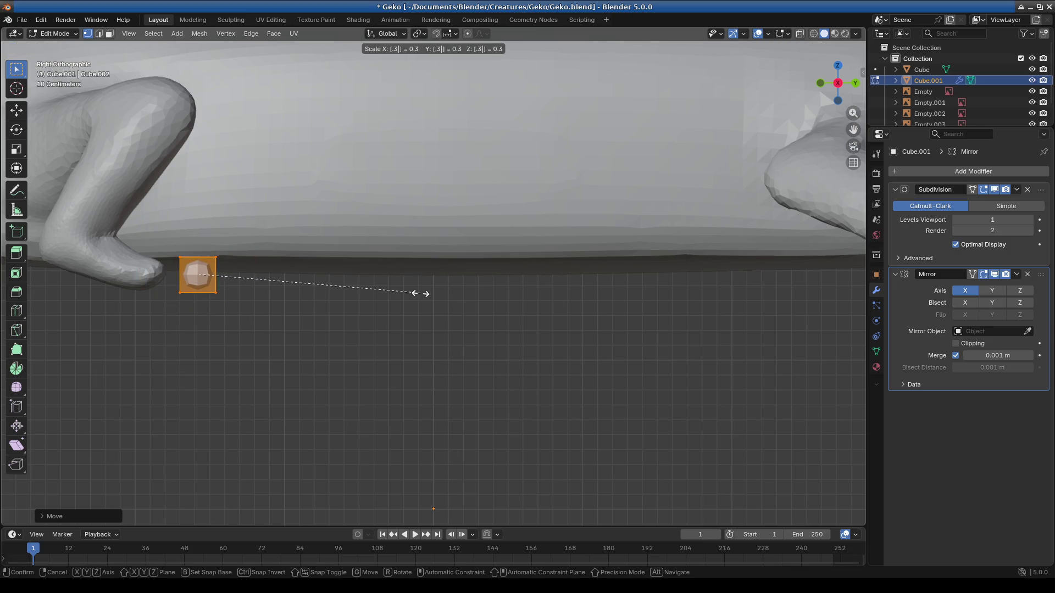
key(Return)
Step: Nudge the box's vertices along X and Y in front, right and top views to align it with the foot
key(KP_1)
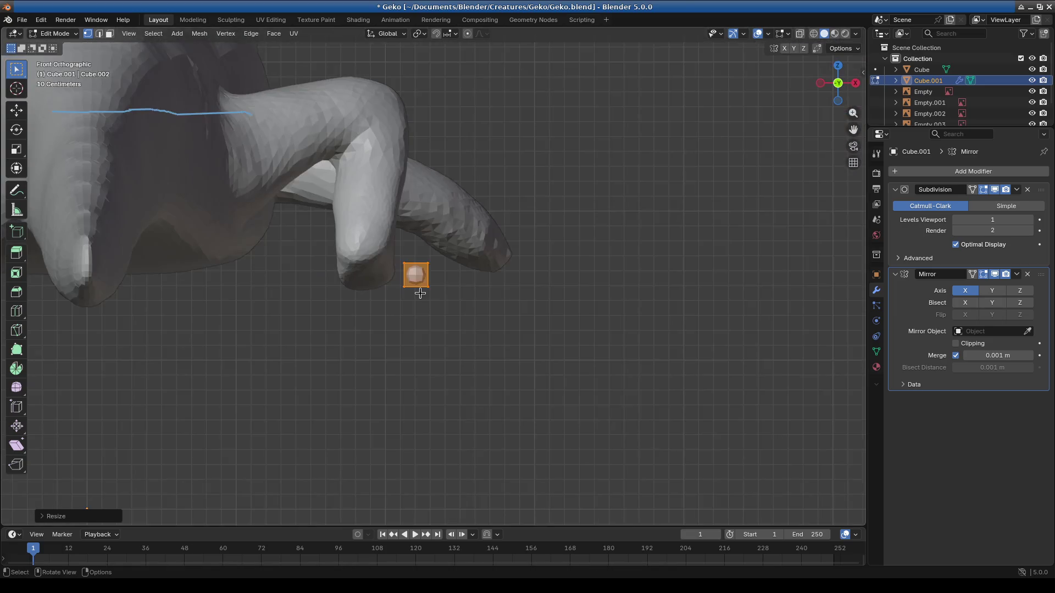
key(g)
key(x)
click(391, 291)
key(KP_7)
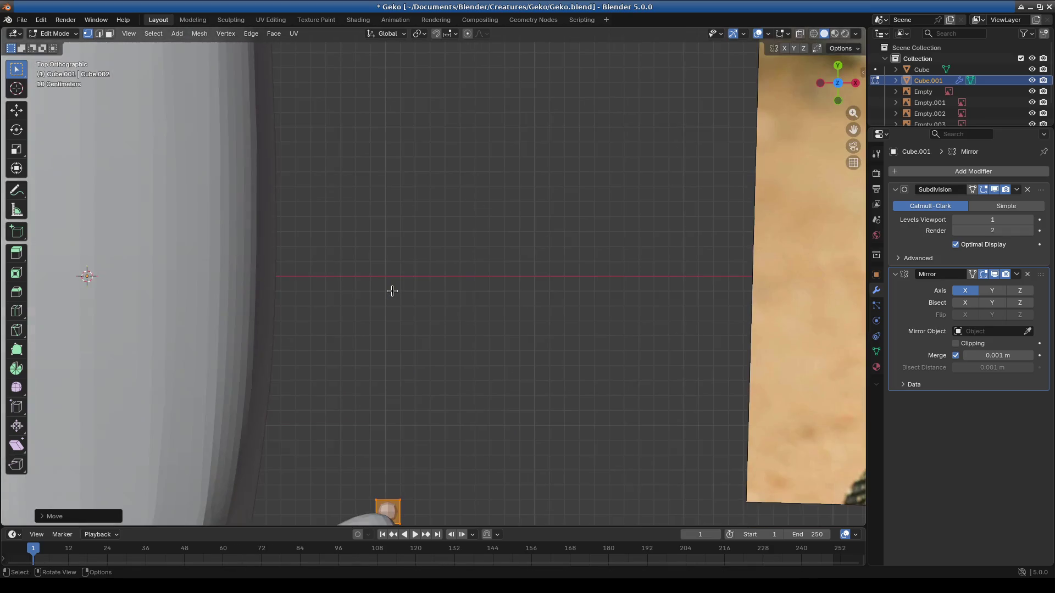
middle_drag(392, 291, 365, 282)
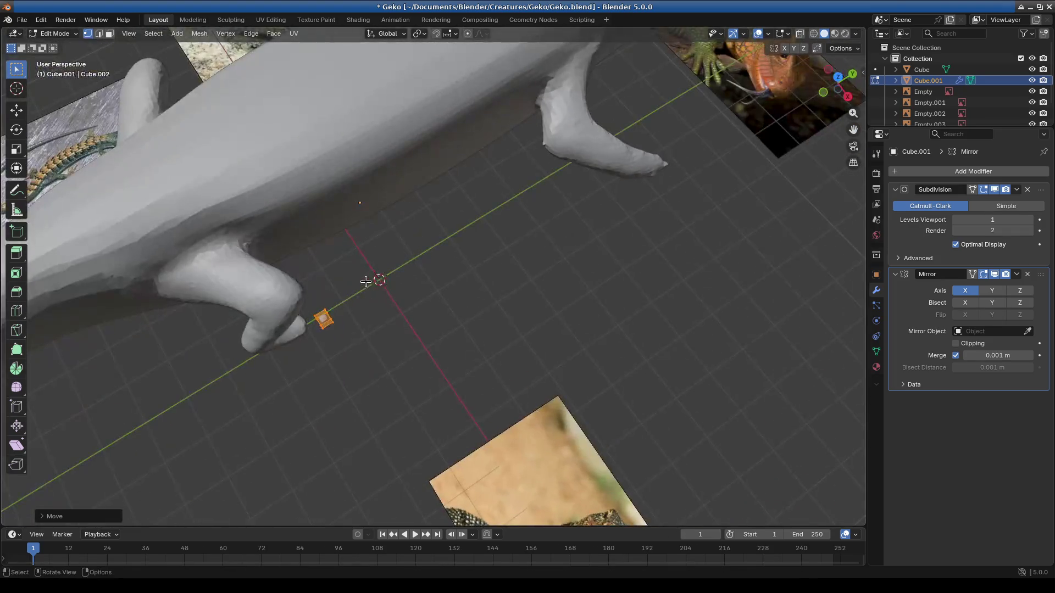
key(KP_1)
key(KP_3)
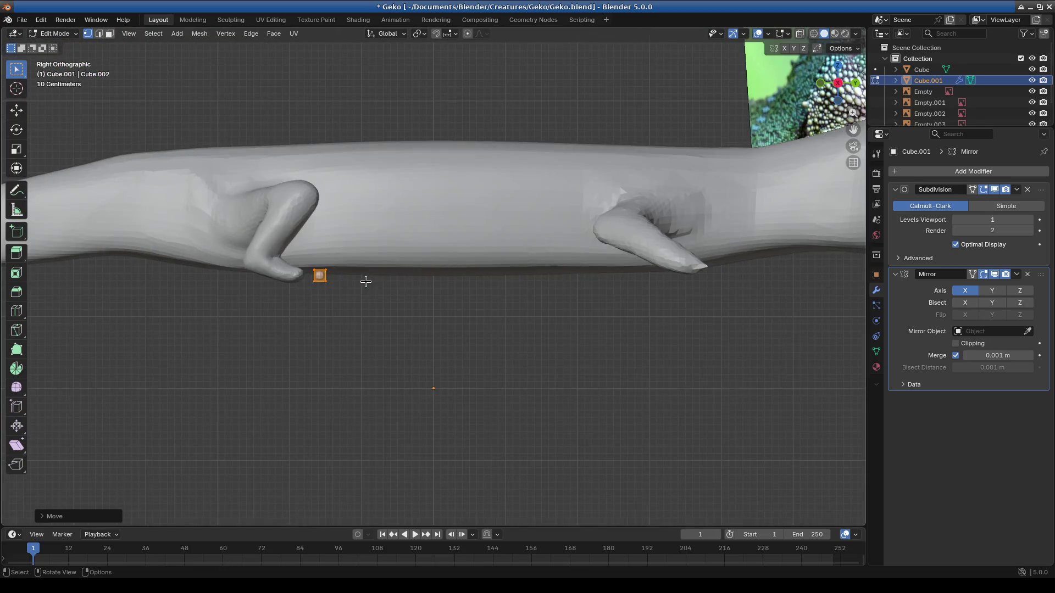
scroll(365, 281, up, 3)
shift+middle_drag(376, 276, 539, 239)
key(g)
key(x)
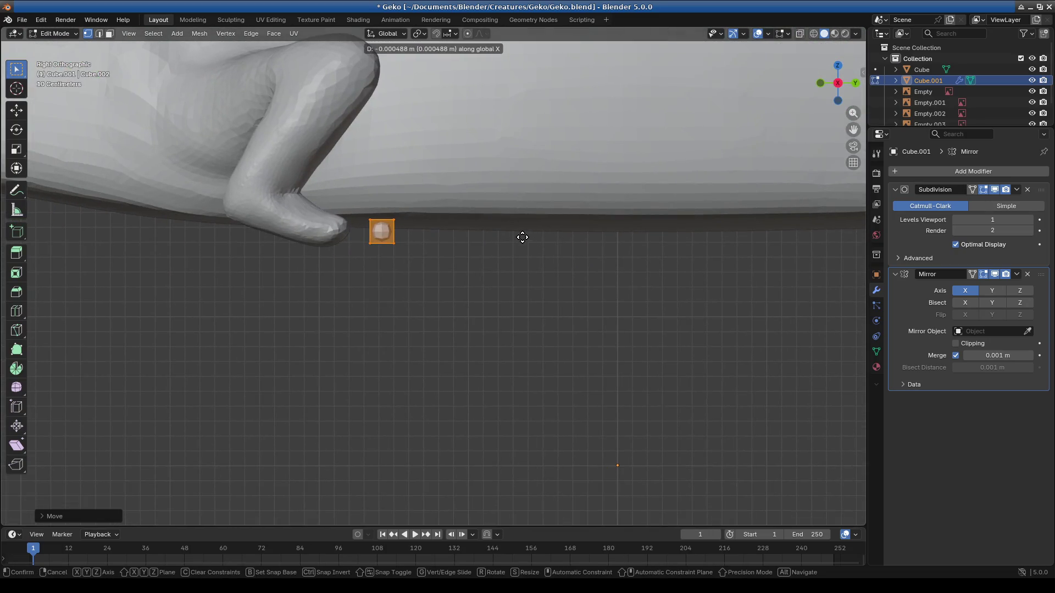
key(y)
click(516, 238)
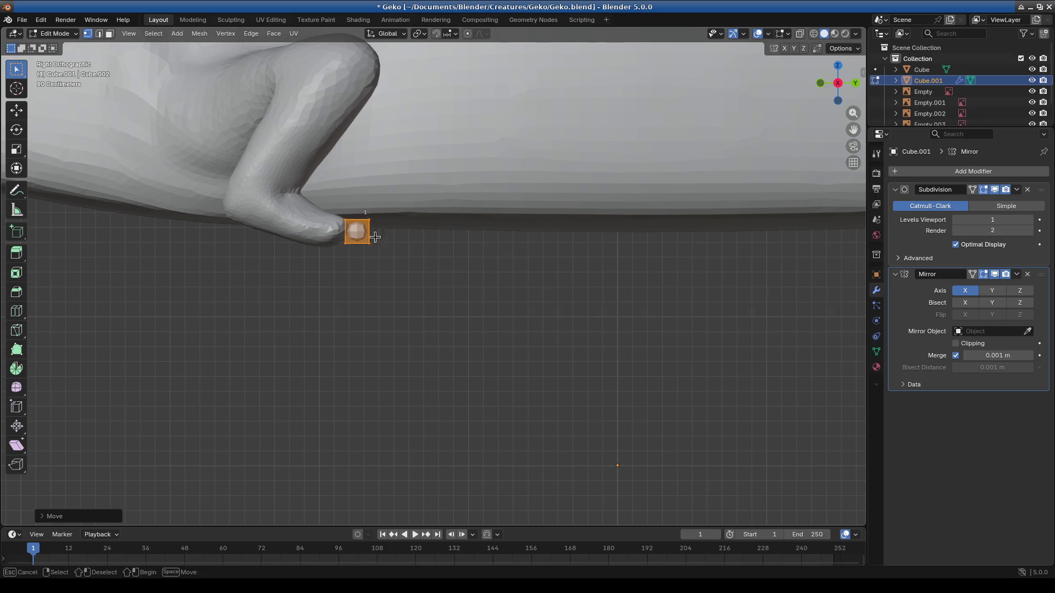
click(419, 252)
key(KP_7)
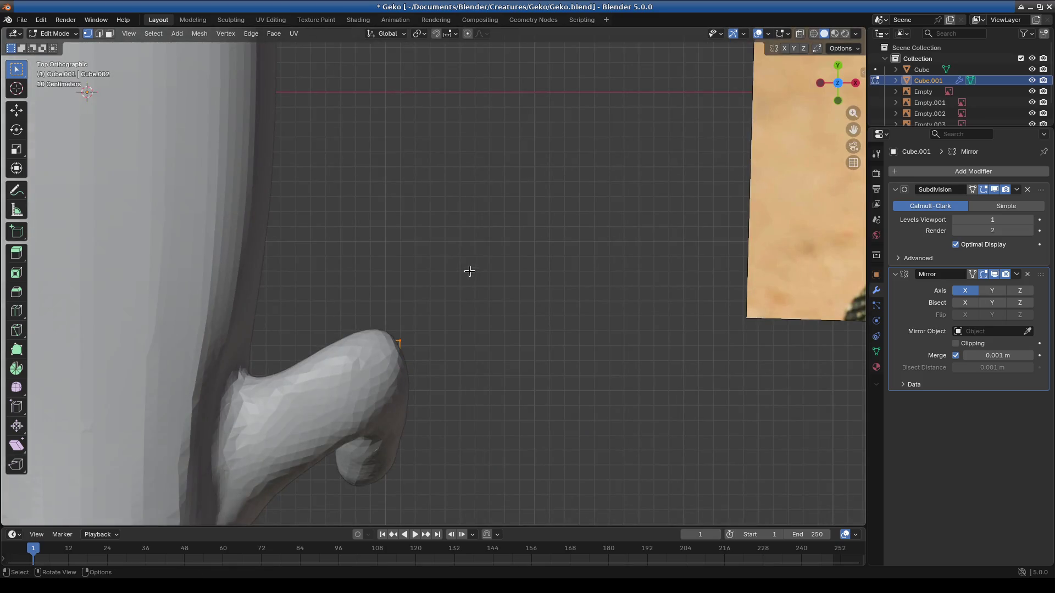
key(g)
key(x)
key(y)
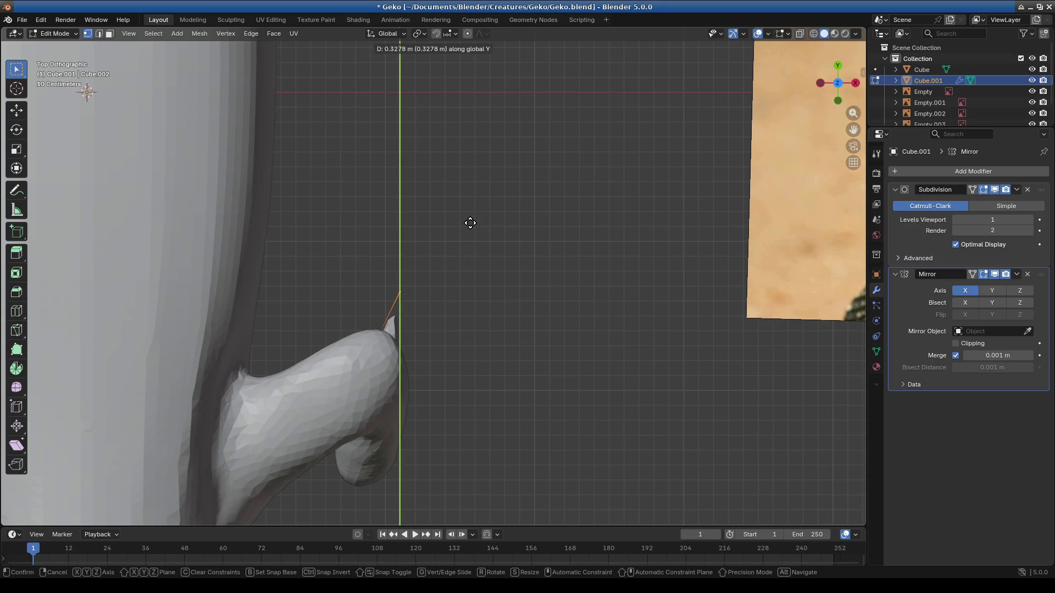
key(Escape)
Step: In see-through wireframe, box-select the box's front edges and stretch them forward along Y as a toe
key(shift+z)
drag(297, 280, 469, 361)
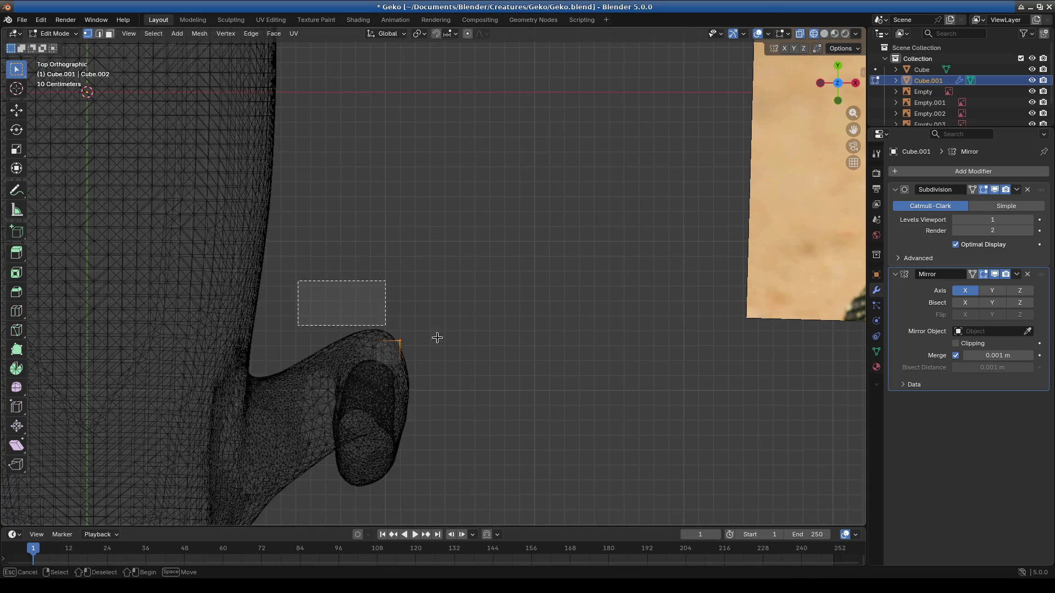
key(g)
key(x)
key(y)
click(622, 292)
mouse_move(622, 293)
middle_down()
mouse_move(341, 236)
mouse_move(412, 225)
middle_up()
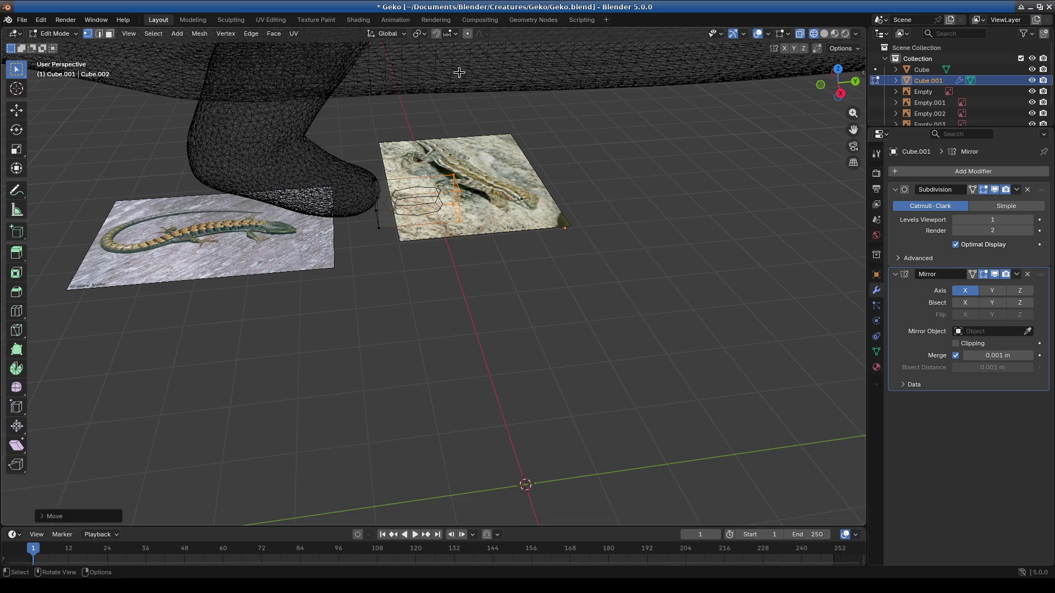
Step: Orbit in close to view the stretched toe box under the foot from the side
middle_drag(454, 89, 453, 254)
scroll(357, 160, up, 5)
mouse_move(357, 160)
middle_down()
mouse_move(461, 228)
mouse_move(769, 126)
middle_up()
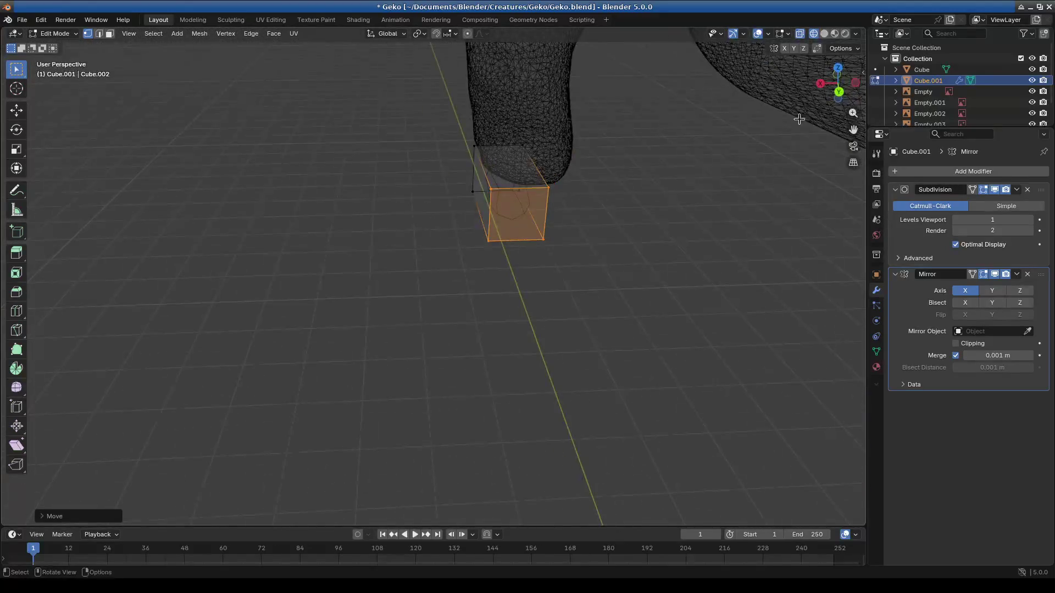
mouse_move(639, 189)
middle_down()
mouse_move(459, 305)
mouse_move(566, 338)
mouse_move(369, 254)
middle_up()
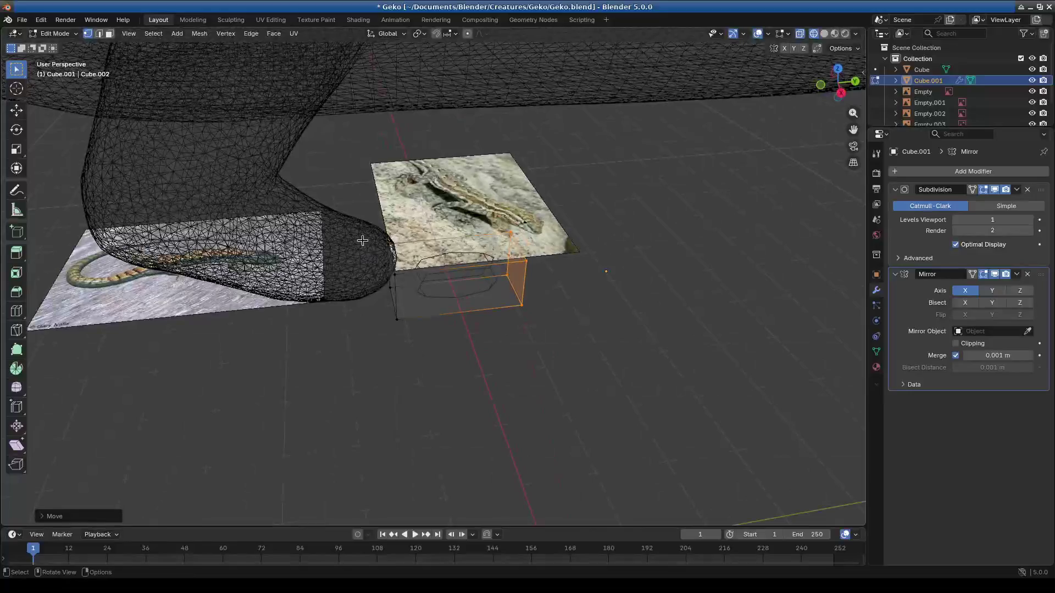
mouse_move(419, 351)
middle_down()
mouse_move(448, 330)
mouse_move(365, 291)
middle_up()
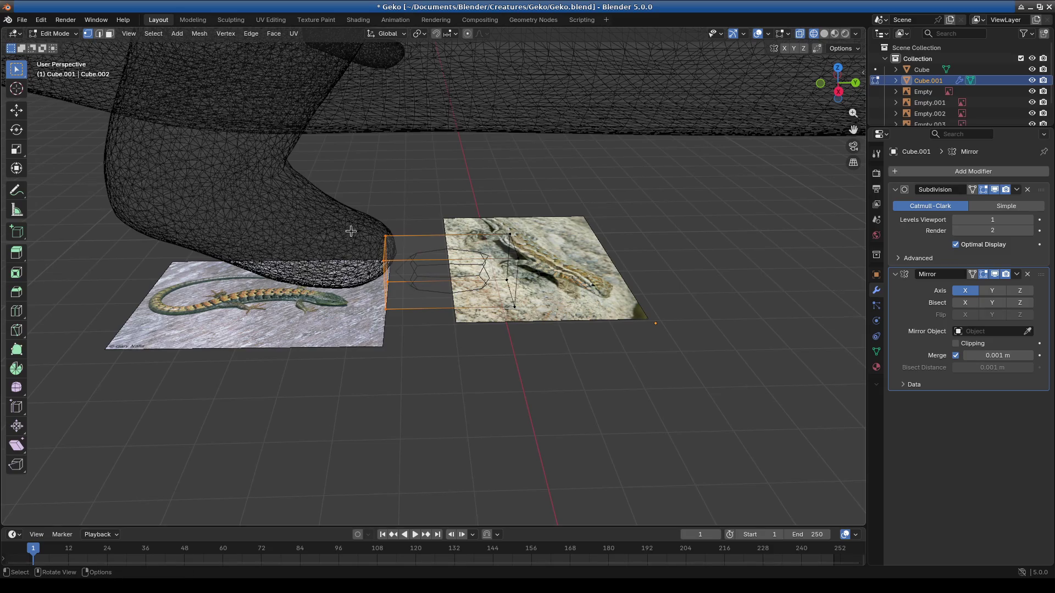
Step: Select the entire toe box with Select Linked and pick an operation from the context menu
key(ctrl+l)
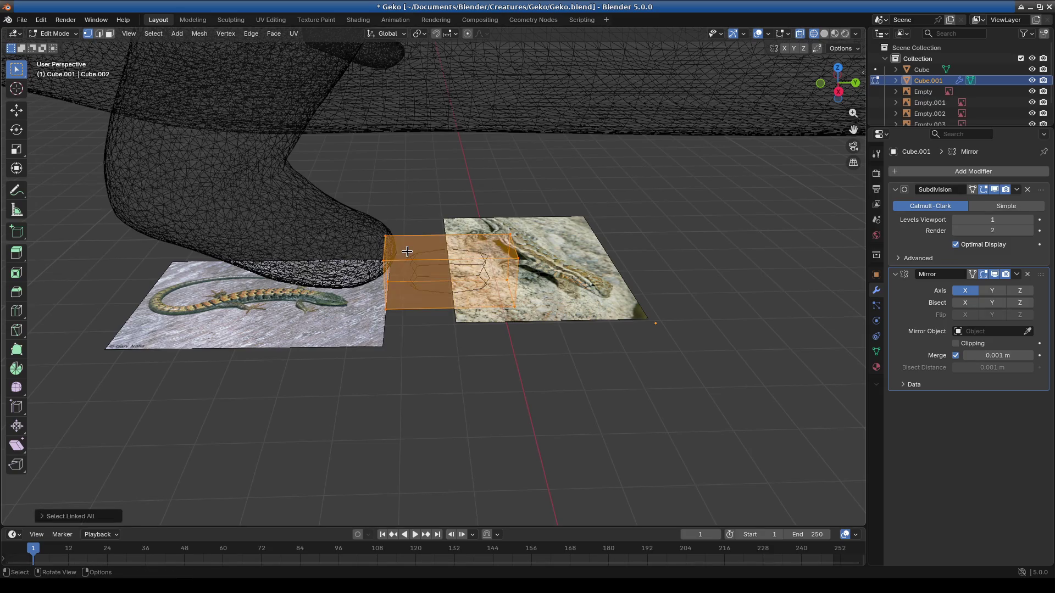
right_click(478, 188)
click(536, 211)
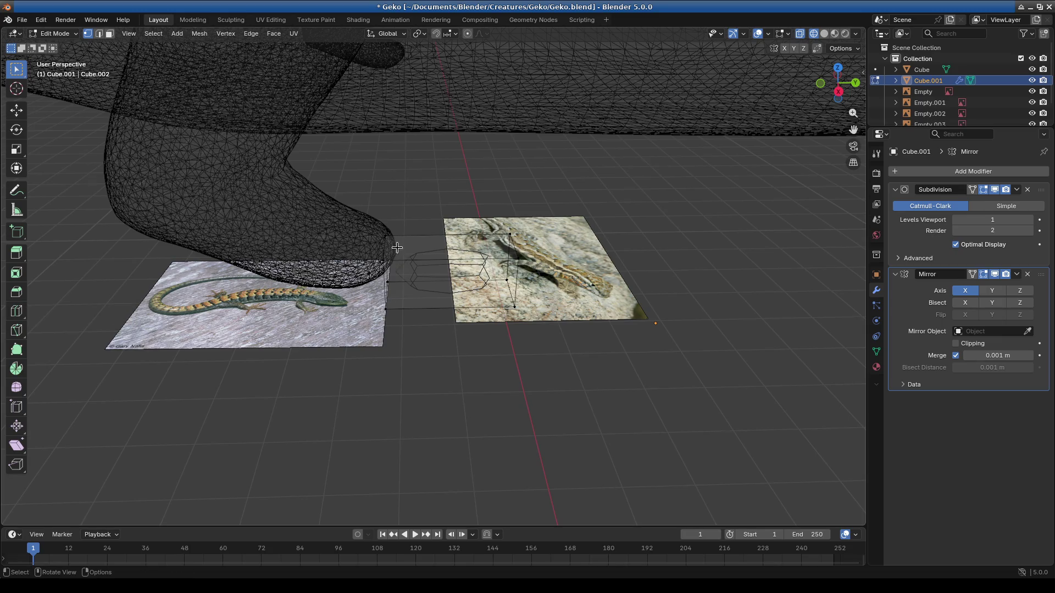
Step: Cut a centred edge loop across the toe box, then select its front end loop
key(ctrl+r)
click(416, 239)
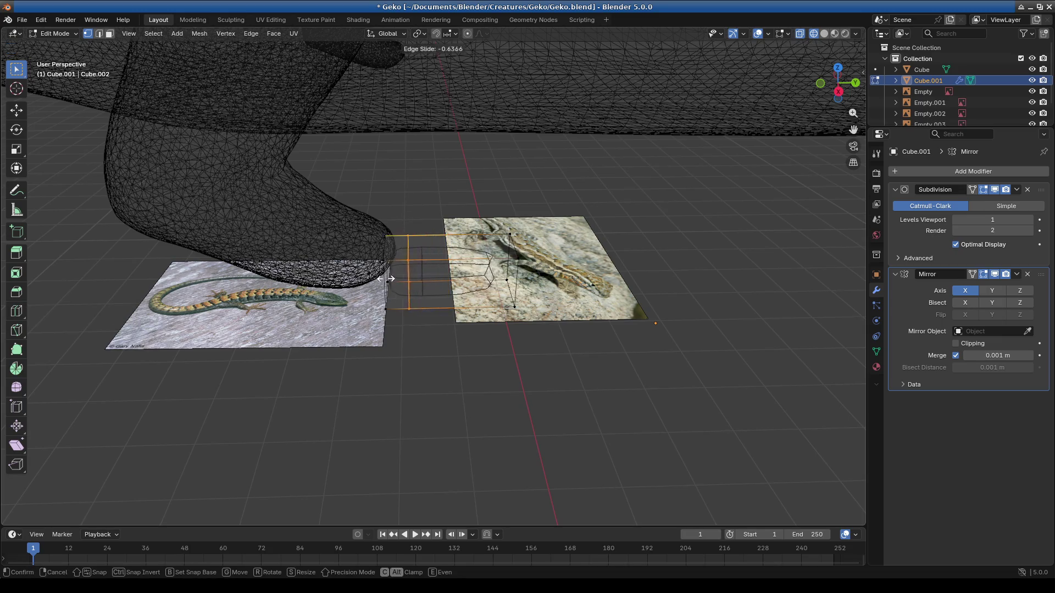
click(377, 281)
key(g)
key(g)
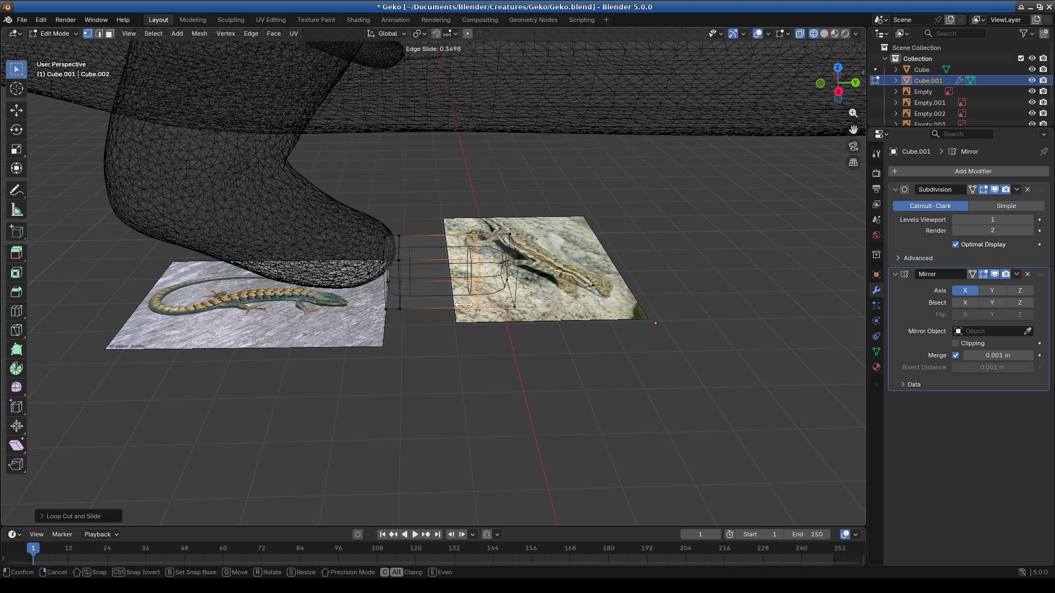
right_click(436, 306)
mouse_move(626, 323)
middle_down()
mouse_move(521, 330)
mouse_move(147, 189)
middle_up()
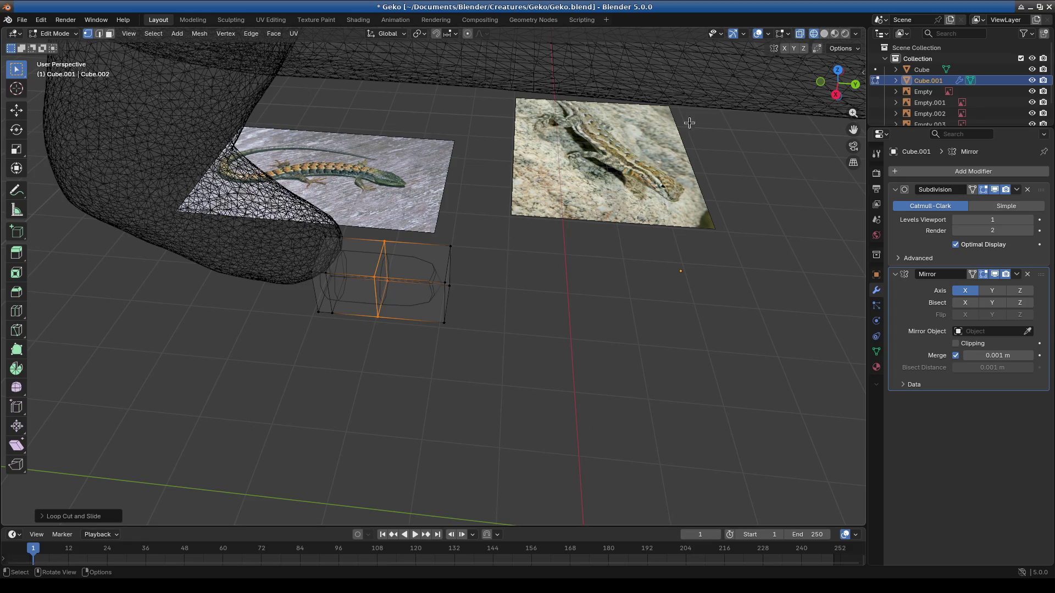
alt+click(447, 305)
Step: Scale down the toe's front end loop and then its end loop to taper the block
key(s)
click(393, 338)
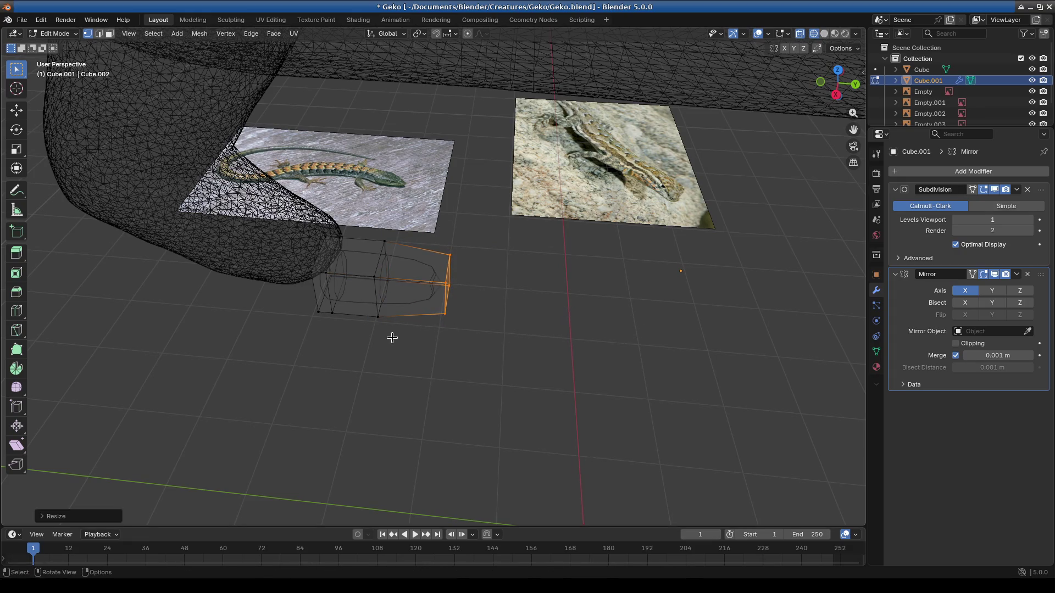
middle_drag(393, 339, 424, 330)
key(s)
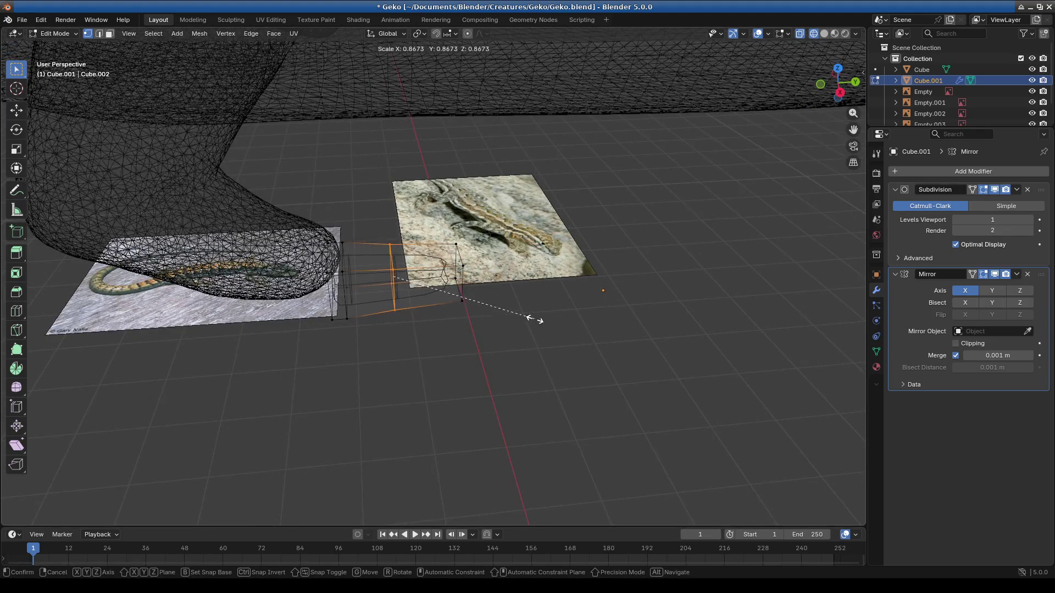
click(594, 353)
Step: Move the toe's end edge farther out along the Y axis to stretch the tip
click(530, 331)
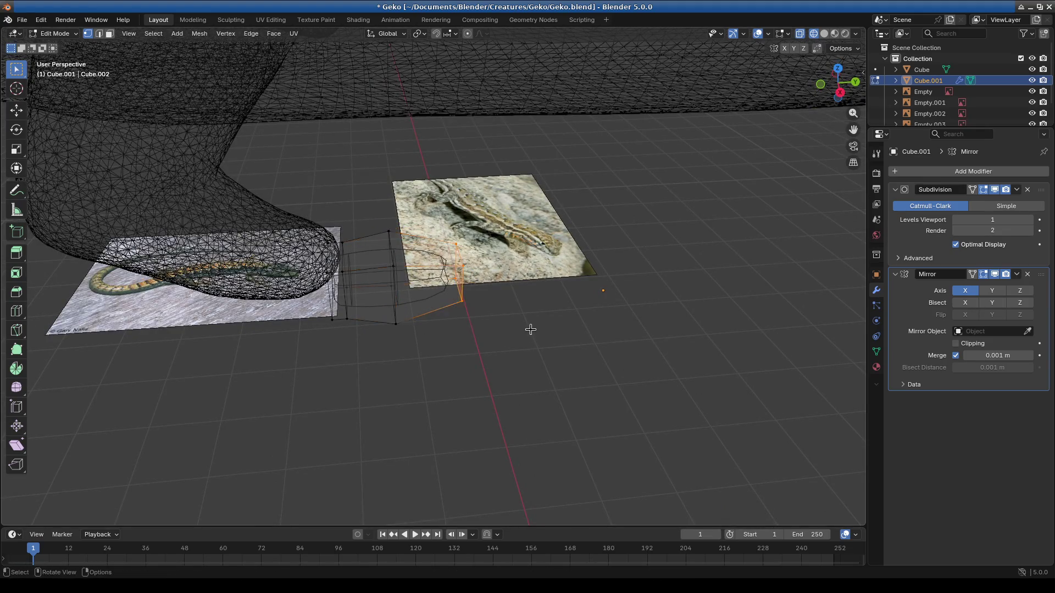
key(g)
key(x)
key(y)
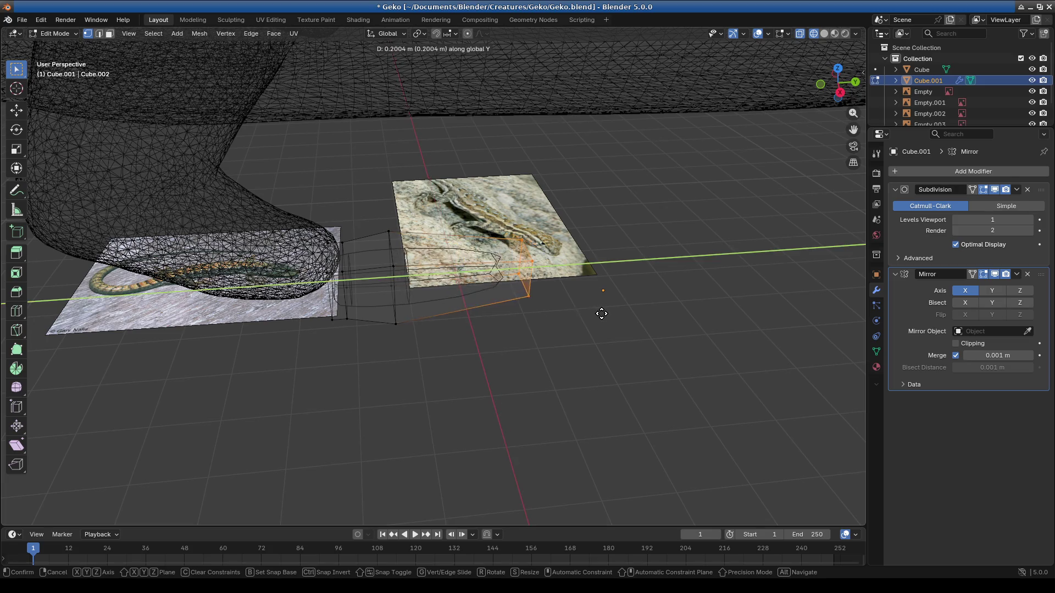
click(585, 306)
Step: Shrink the tip-end vertices, check the toe from above, then return to Object Mode
drag(302, 214, 340, 340)
key(s)
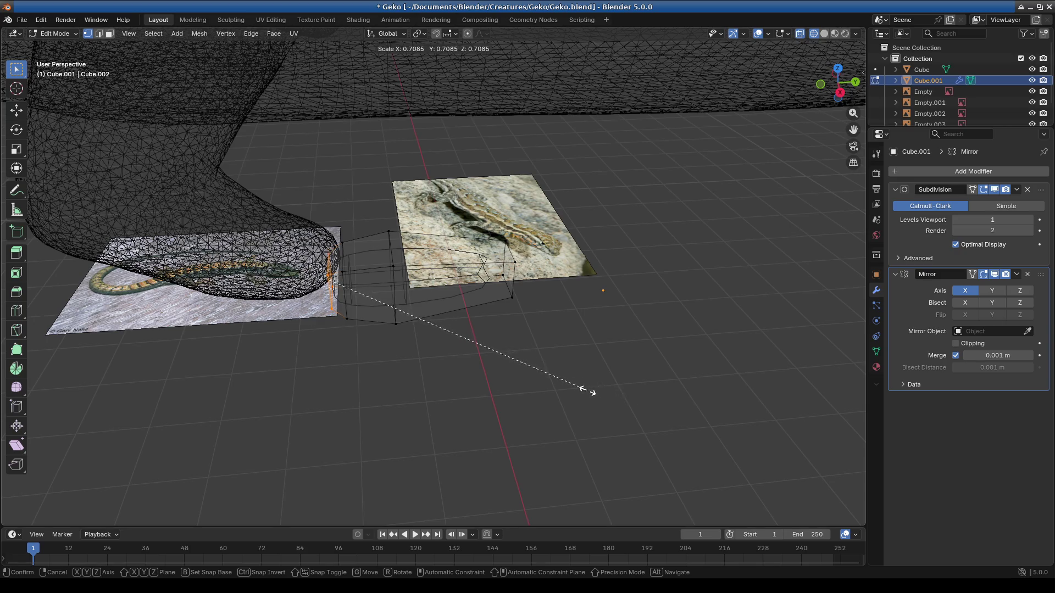
click(587, 391)
mouse_move(512, 306)
middle_down()
mouse_move(553, 332)
mouse_move(582, 316)
mouse_move(414, 198)
mouse_move(438, 177)
mouse_move(397, 280)
middle_up()
key(KP_7)
key(b)
drag(397, 281, 142, 134)
click(58, 33)
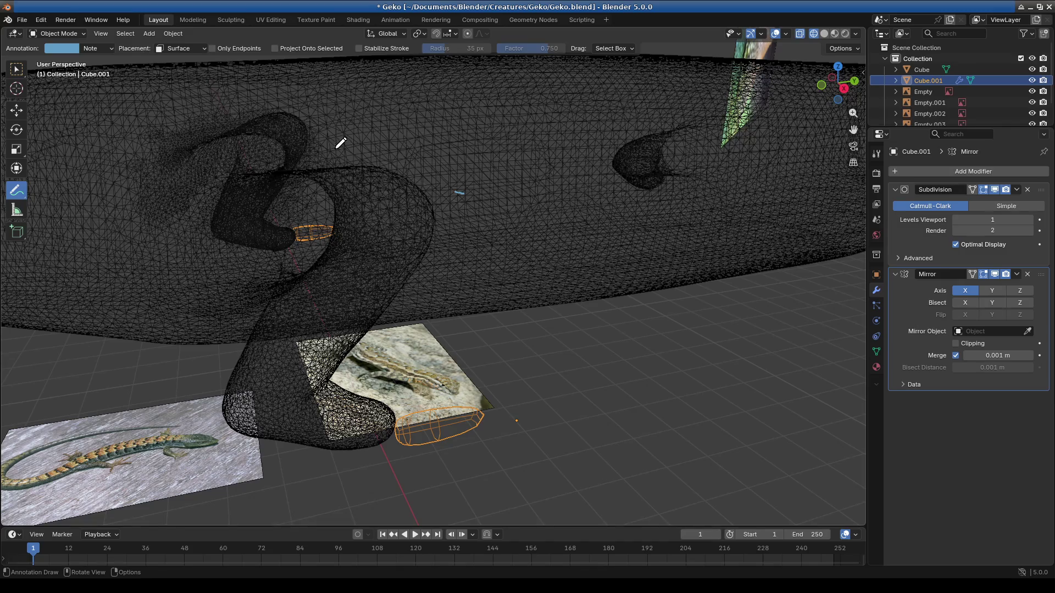
Step: Add the gecko body to the selection and edit body and toe together with nothing selected
key(w)
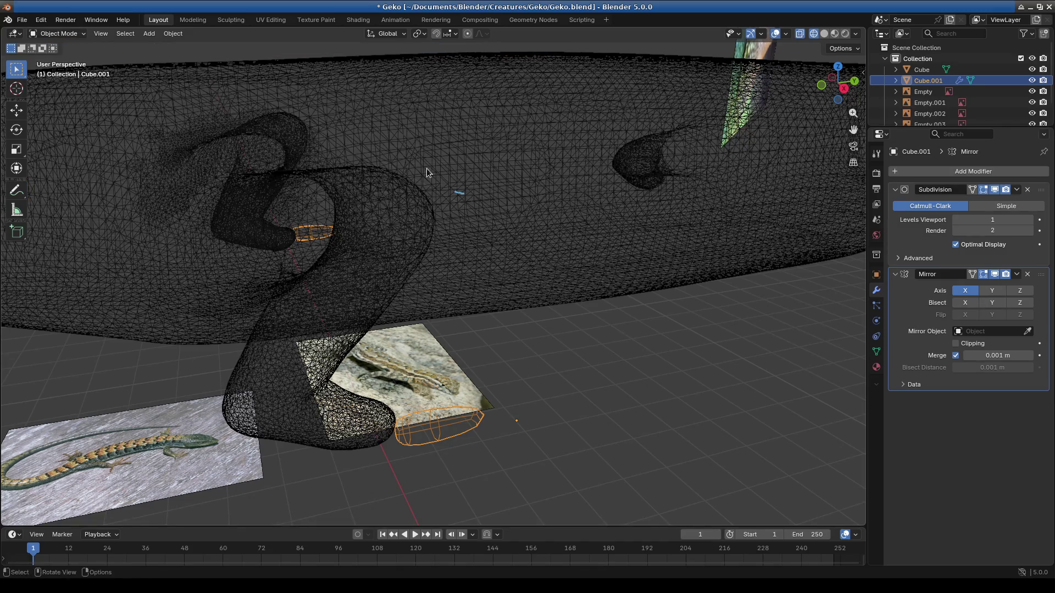
shift+click(426, 172)
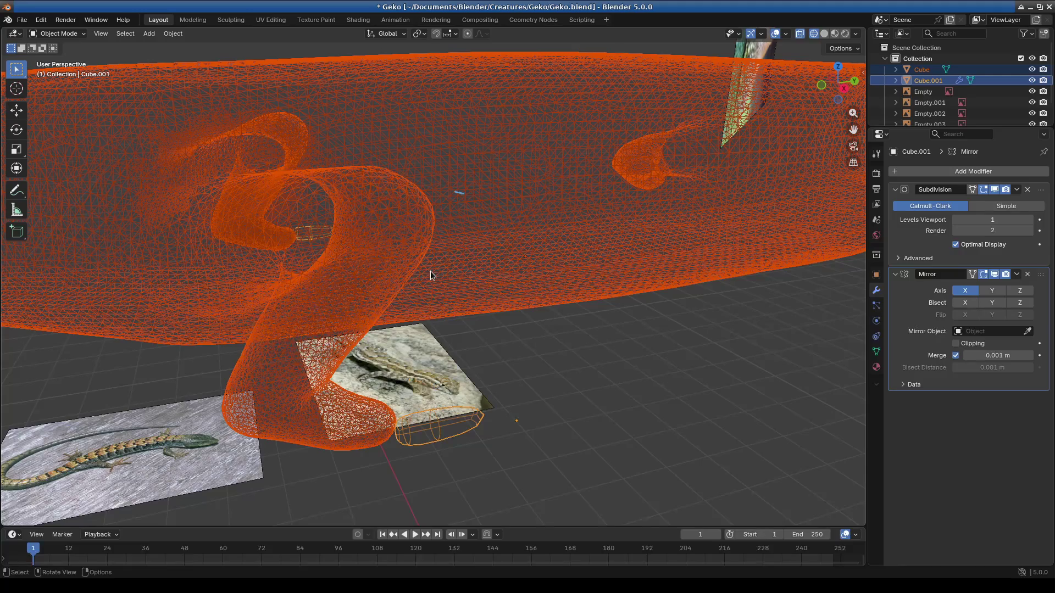
key(Tab)
mouse_move(479, 219)
middle_down()
mouse_move(451, 361)
mouse_move(429, 259)
middle_up()
key(alt+a)
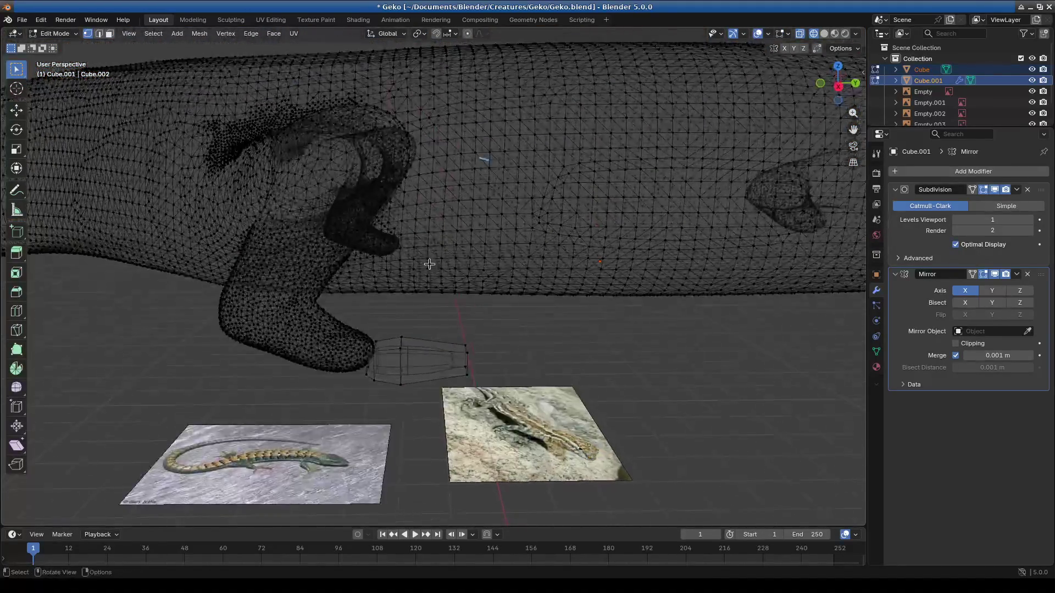
scroll(428, 259, down, 3)
Step: Hide the body's central section to expose the foot, then select the whole toe mesh
mouse_move(227, 184)
mouse_down()
mouse_move(529, 279)
mouse_move(544, 273)
mouse_up()
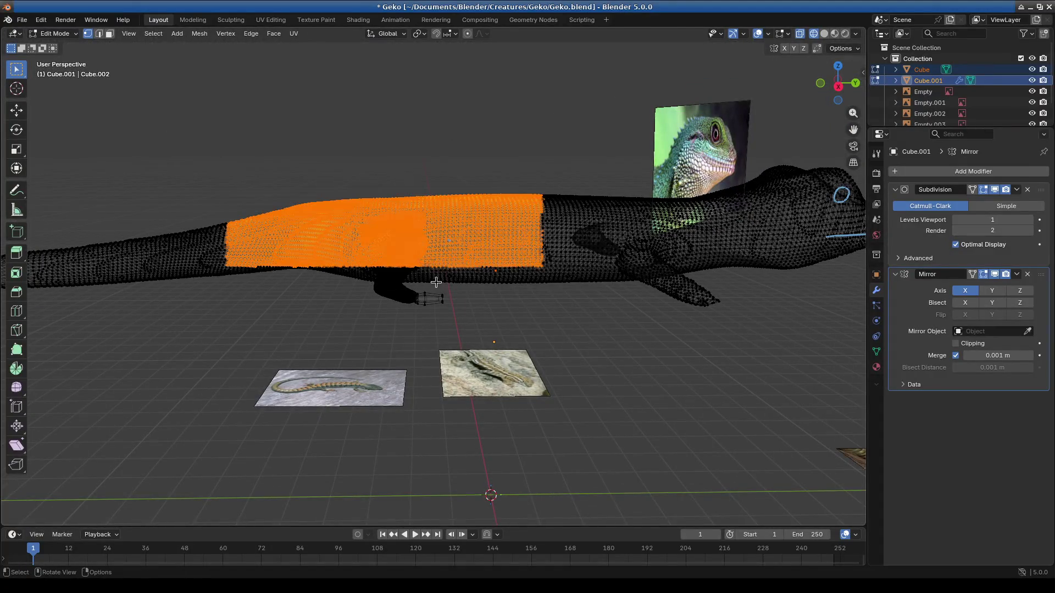
scroll(471, 279, up, 3)
key(h)
mouse_move(471, 275)
middle_down()
mouse_move(553, 412)
mouse_move(596, 428)
middle_up()
scroll(497, 275, up, 3)
scroll(498, 275, down, 5)
mouse_move(499, 275)
middle_down()
mouse_move(527, 405)
mouse_move(476, 376)
middle_up()
key(a)
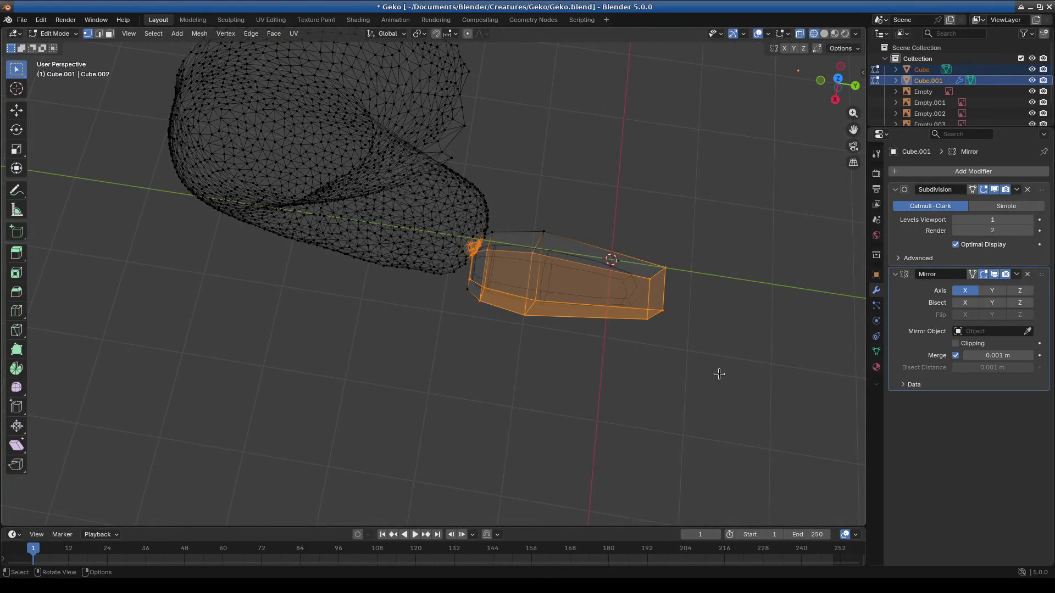
Step: From top view, rotate the whole toe about 14 degrees so it angles off the foot tip
middle_drag(718, 374, 470, 405)
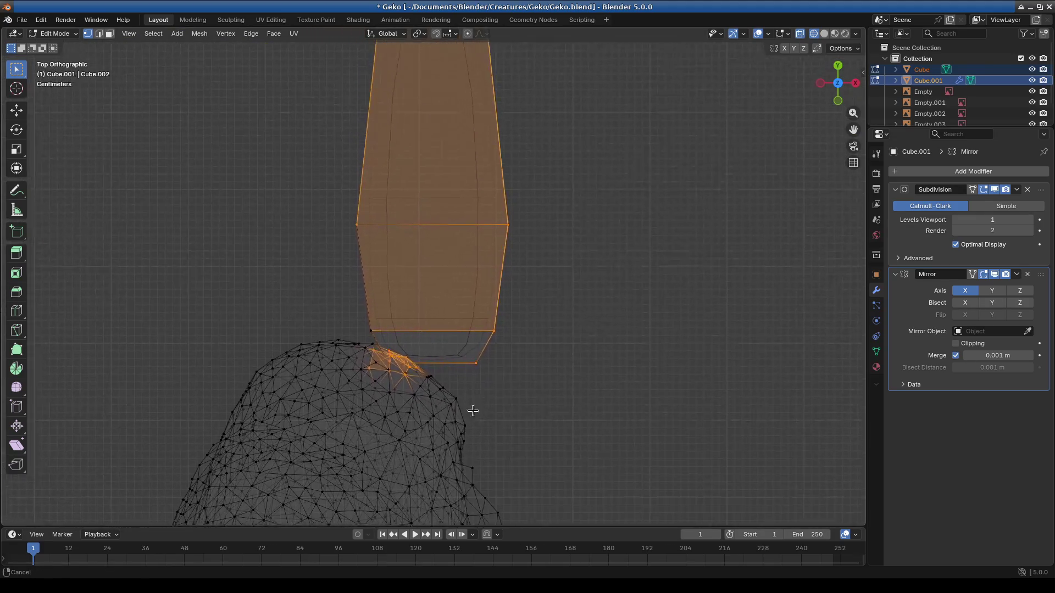
scroll(471, 406, down, 3)
mouse_move(346, 89)
shift+mouse_down()
mouse_move(486, 290)
mouse_move(569, 437)
shift+mouse_up()
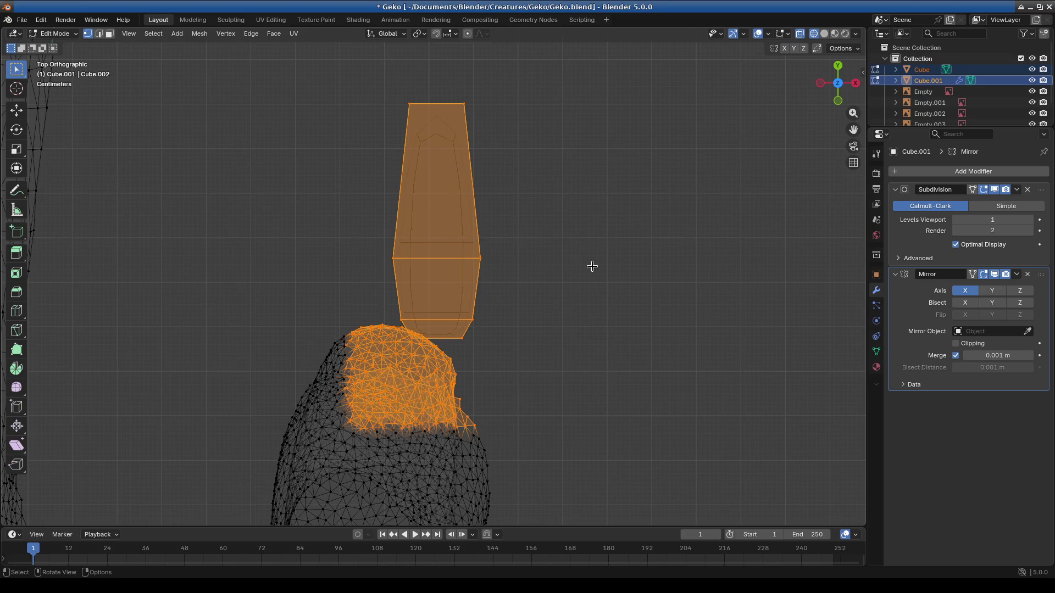
key(alt+a)
key(l)
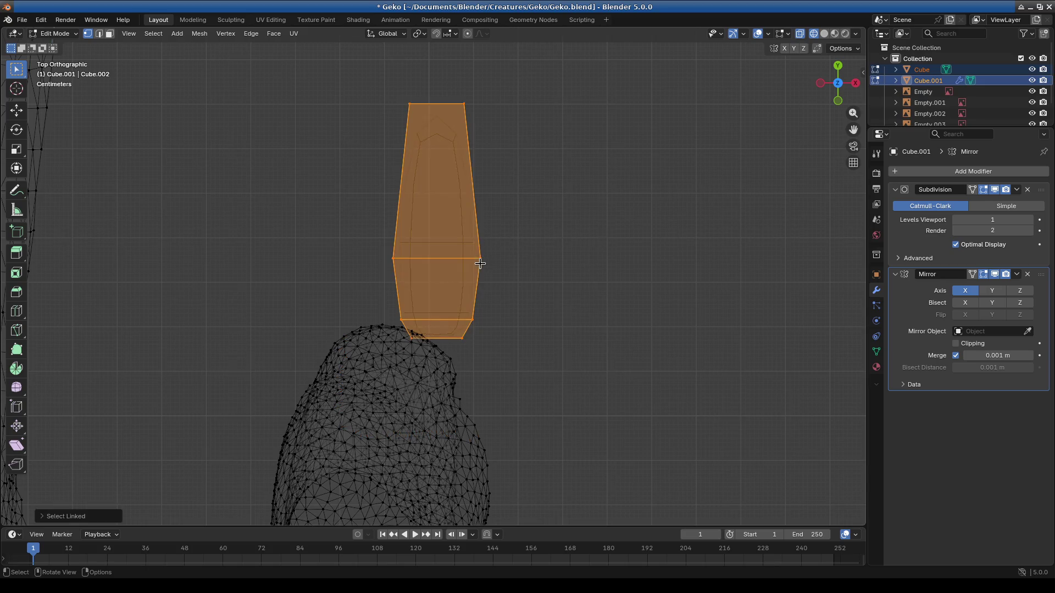
key(r)
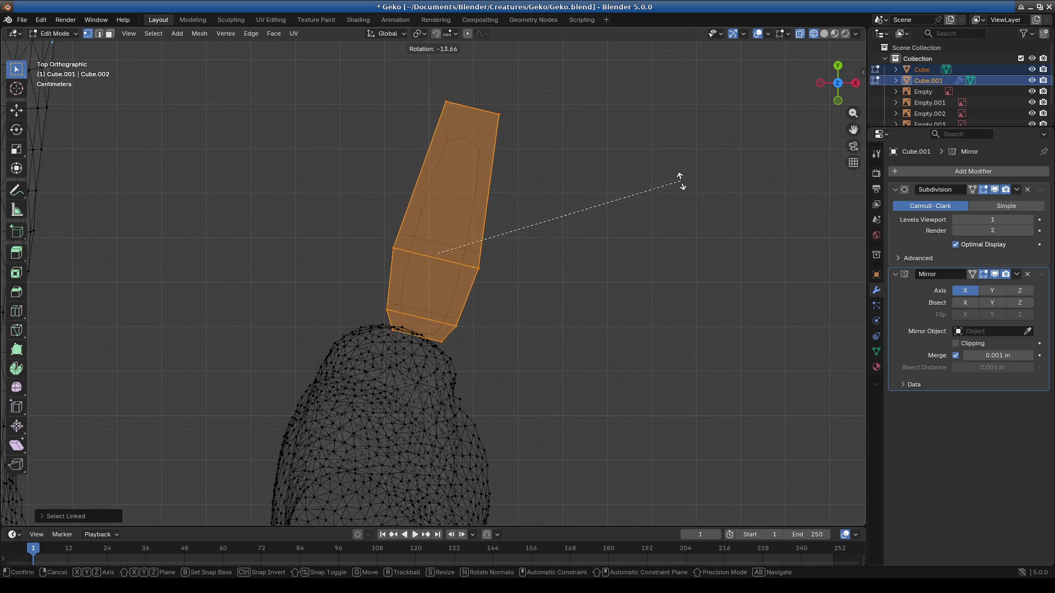
click(677, 202)
Step: Reselect the toe alone, then shift its base face closer to the foot tip
drag(335, 212, 542, 334)
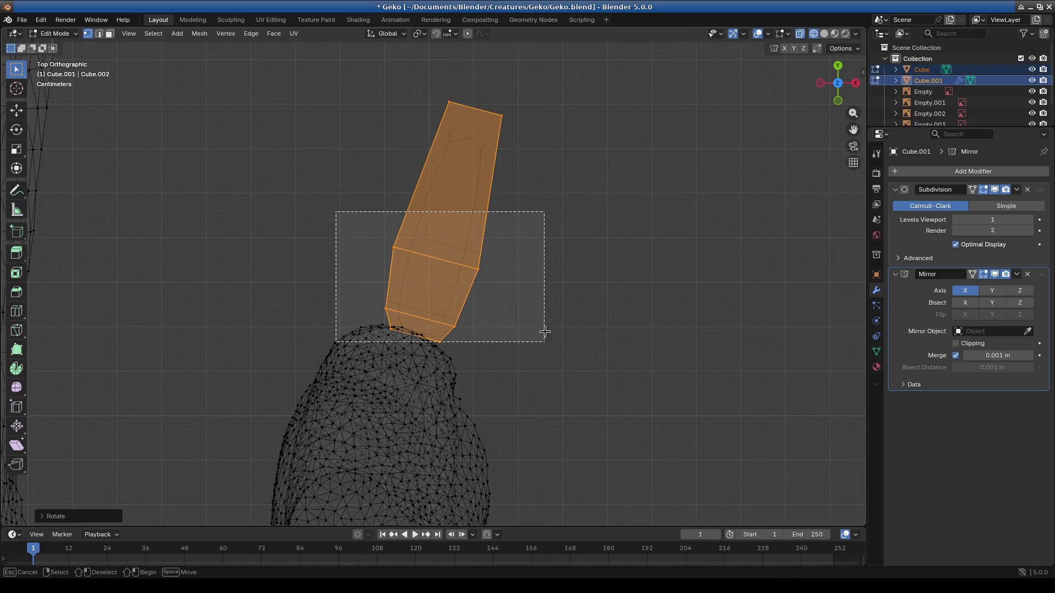
click(421, 160)
key(l)
shift+middle_drag(603, 195, 520, 330)
key(g)
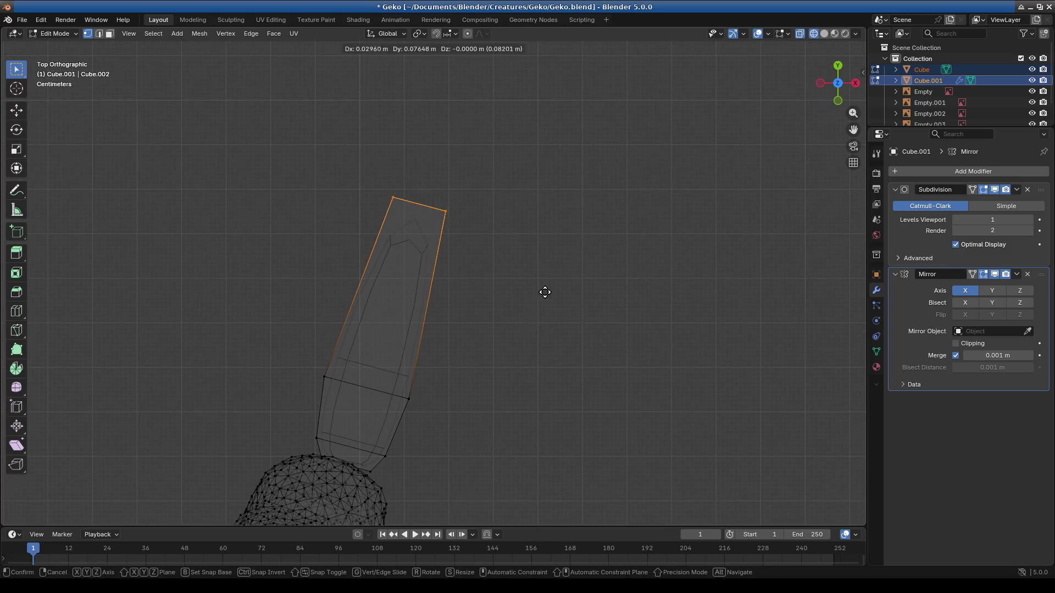
click(555, 269)
drag(269, 354, 454, 455)
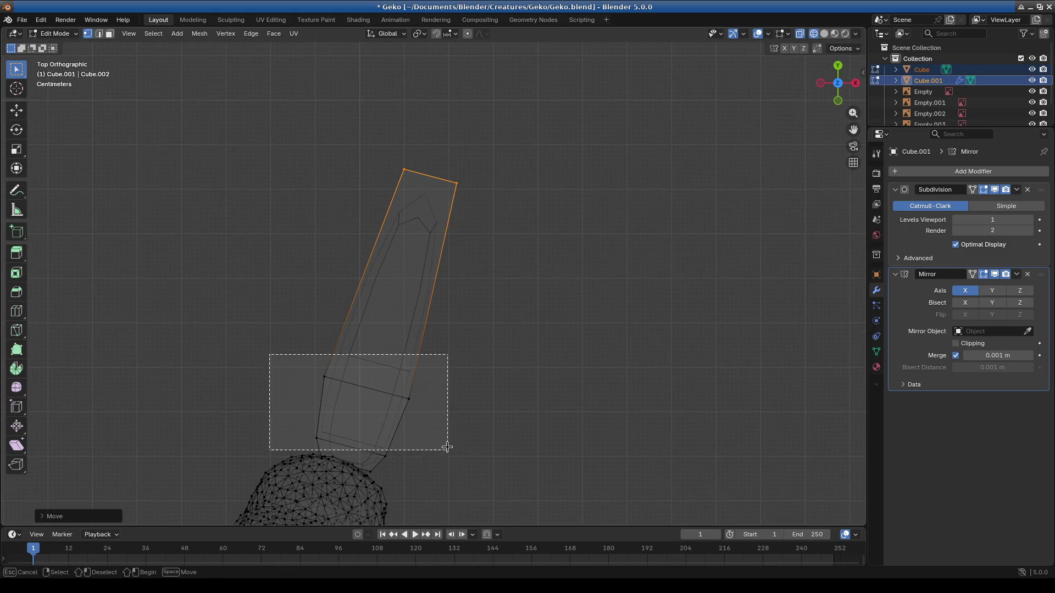
shift+click(384, 456)
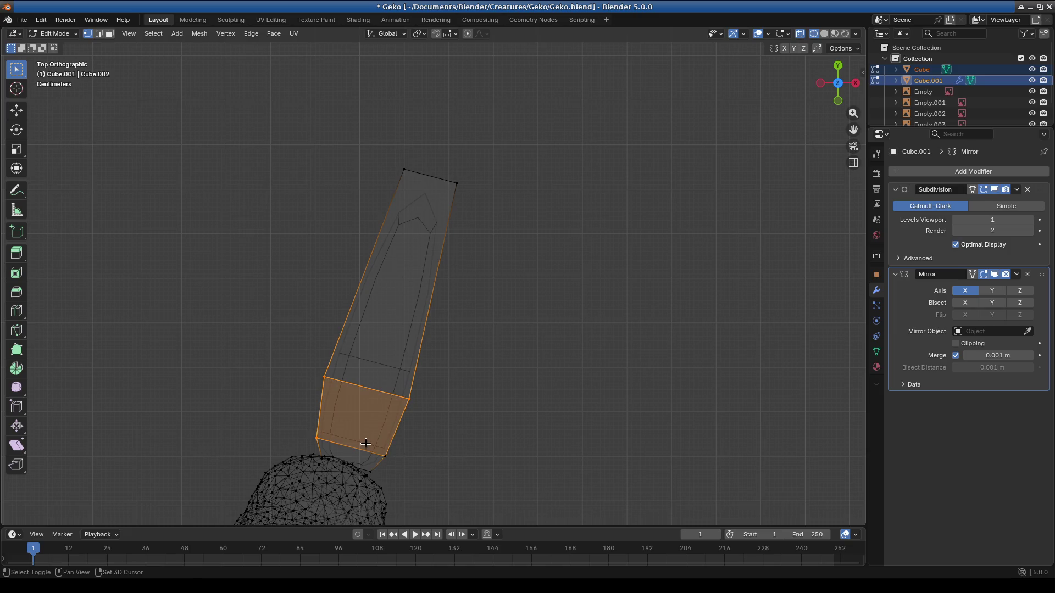
key(g)
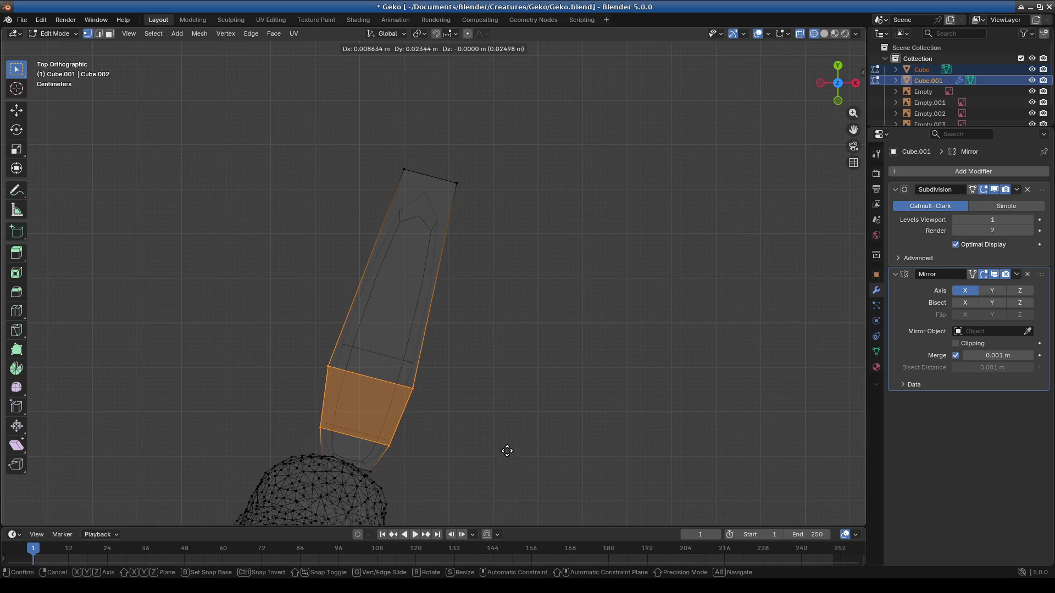
click(511, 444)
middle_drag(338, 453, 334, 356)
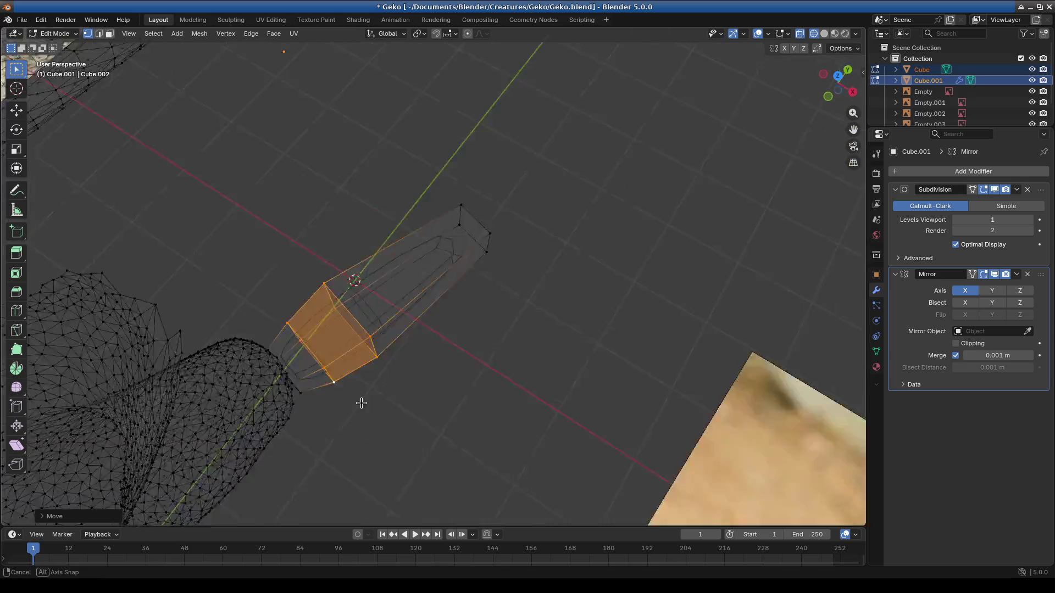
scroll(399, 391, down, 3)
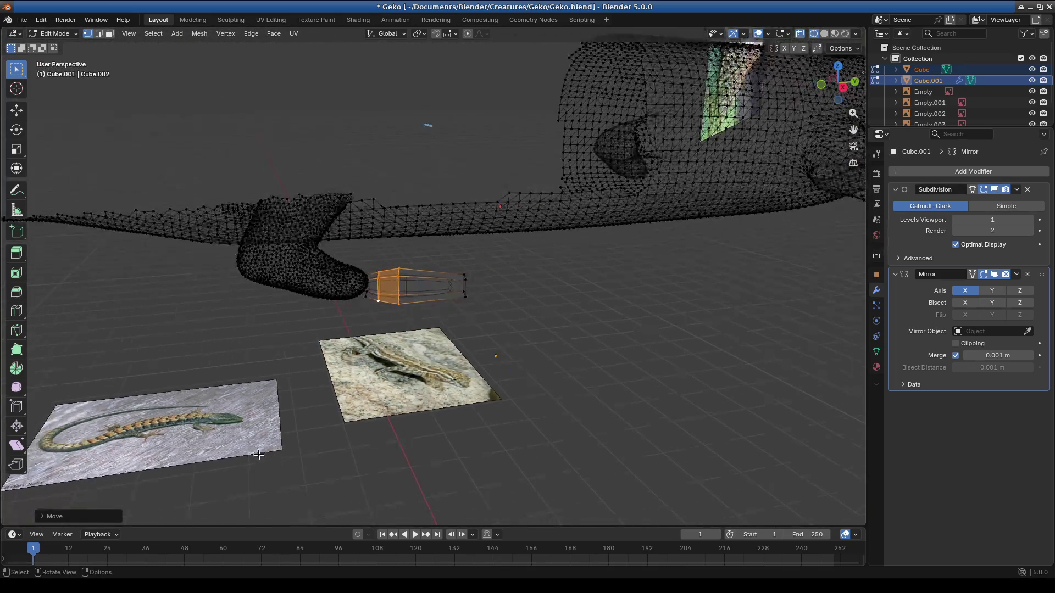
click(267, 459)
mouse_move(267, 458)
middle_down()
mouse_move(355, 276)
mouse_move(486, 281)
middle_up()
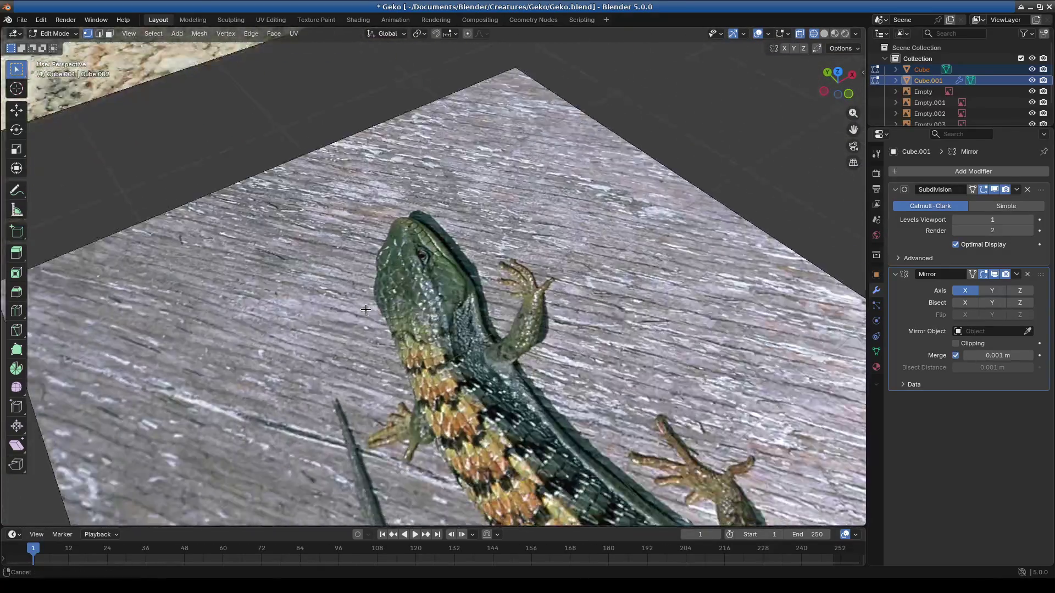
scroll(485, 280, up, 4)
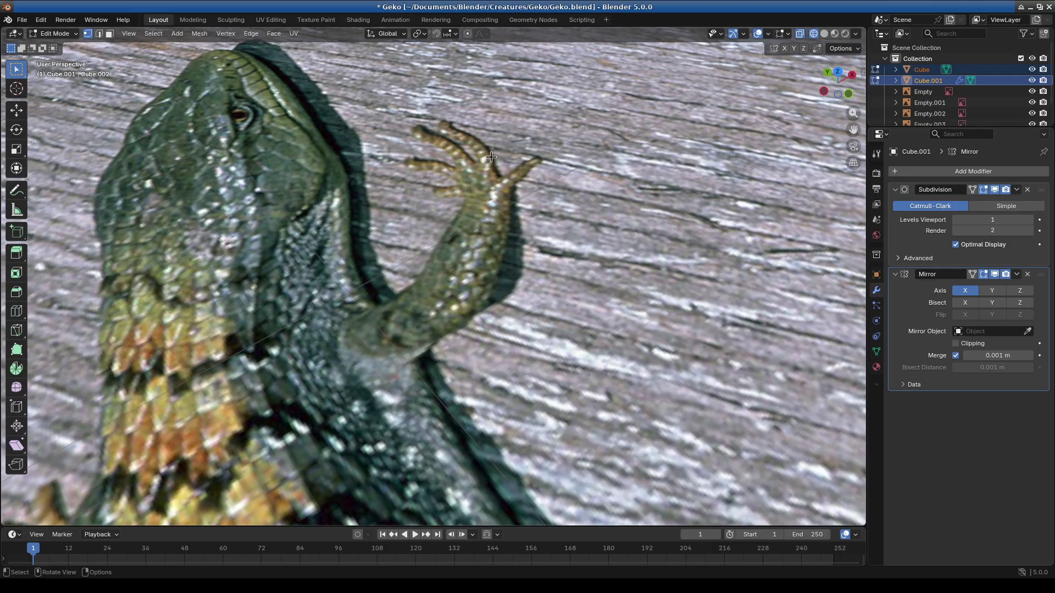
scroll(442, 179, down, 5)
middle_drag(441, 178, 353, 154)
scroll(353, 154, up, 3)
shift+middle_drag(349, 259, 596, 336)
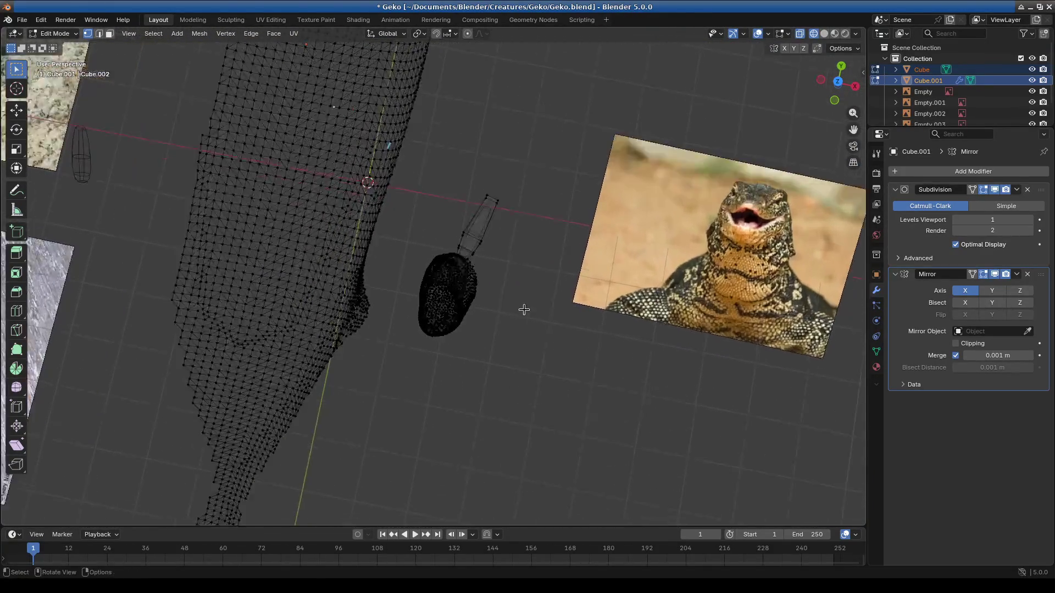
scroll(523, 305, up, 3)
shift+middle_drag(608, 260, 476, 365)
shift+middle_drag(462, 405, 441, 356)
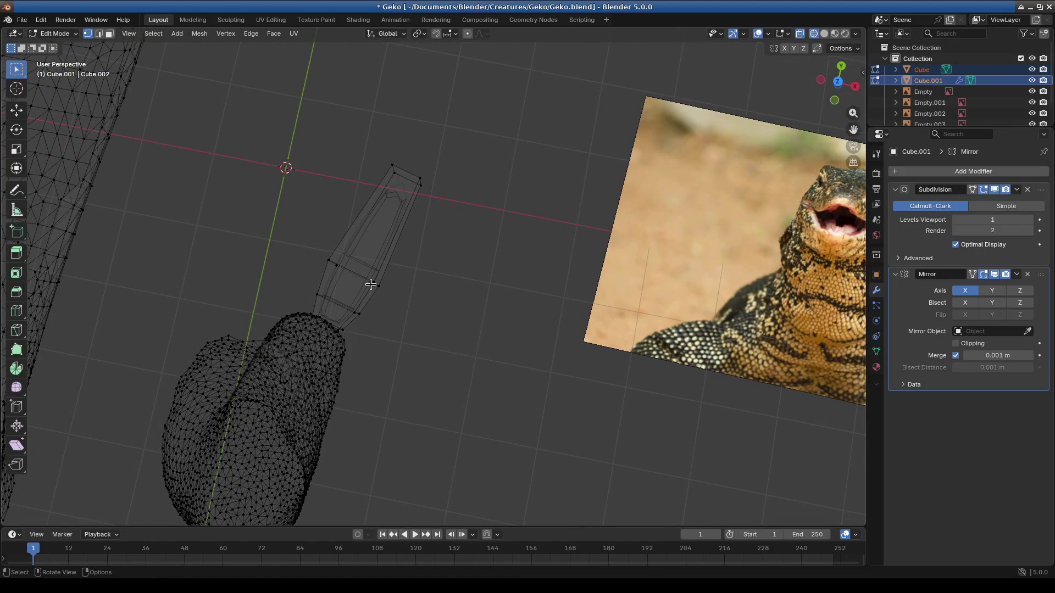
Step: Scale the whole toe to 0.7 and duplicate it, moving the copy beside the original
key(ctrl+l)
scroll(371, 285, up, 2)
scroll(408, 295, up, 1)
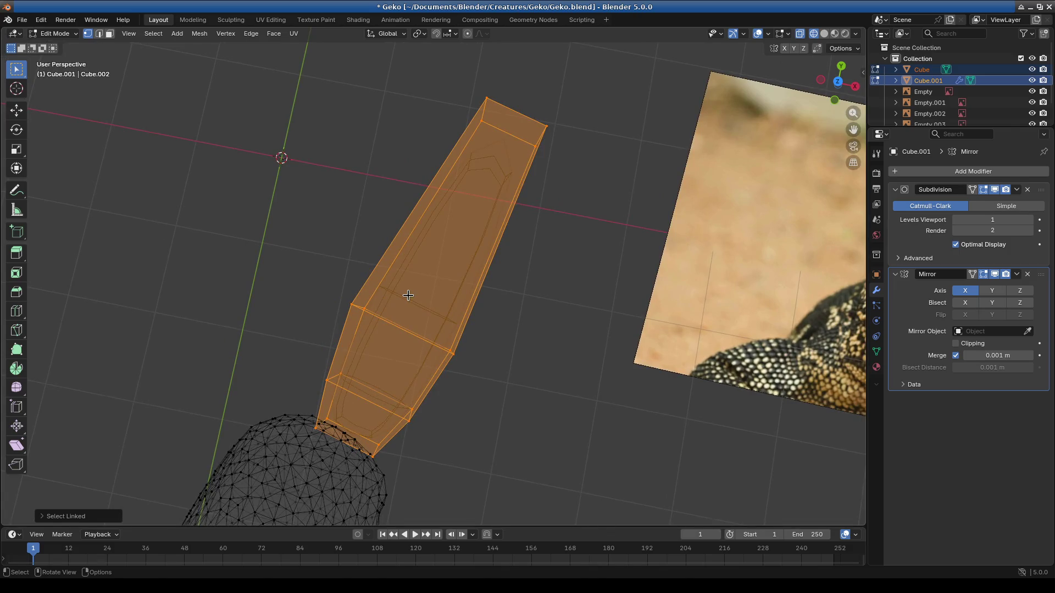
text(s.7)
key(Return)
key(g)
click(485, 358)
key(g)
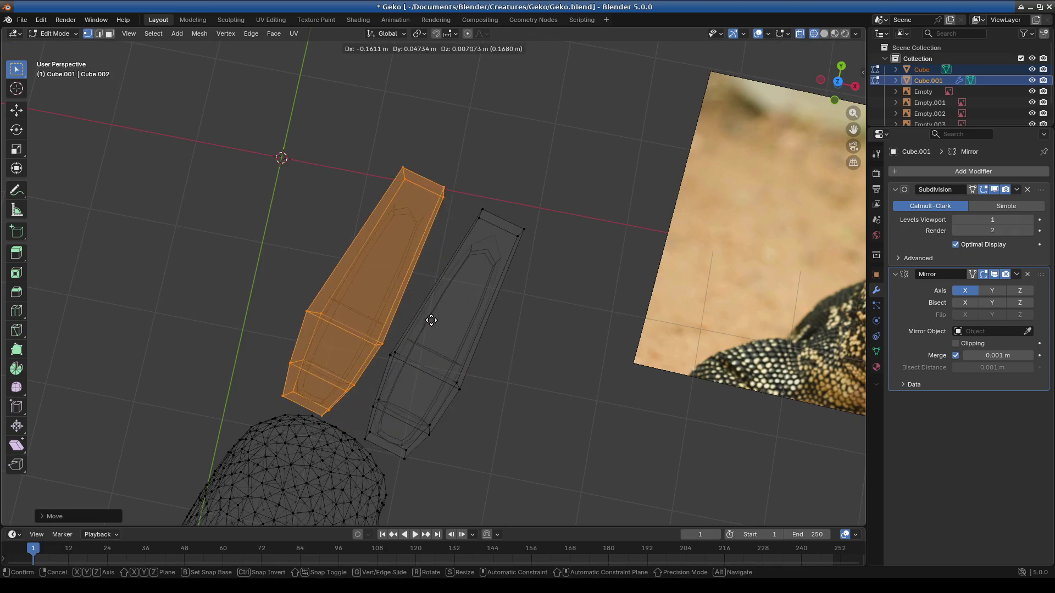